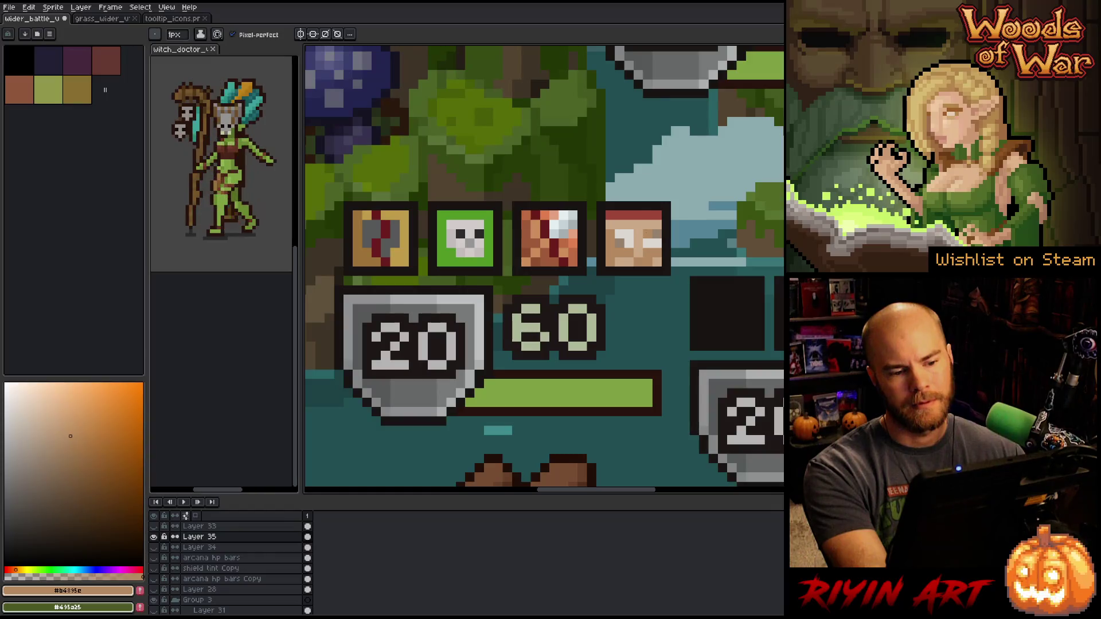
Sample the tan from the face icon and save the mockup file
{"action": "left_click", "coordinate": [644, 232], "text": "alt"}
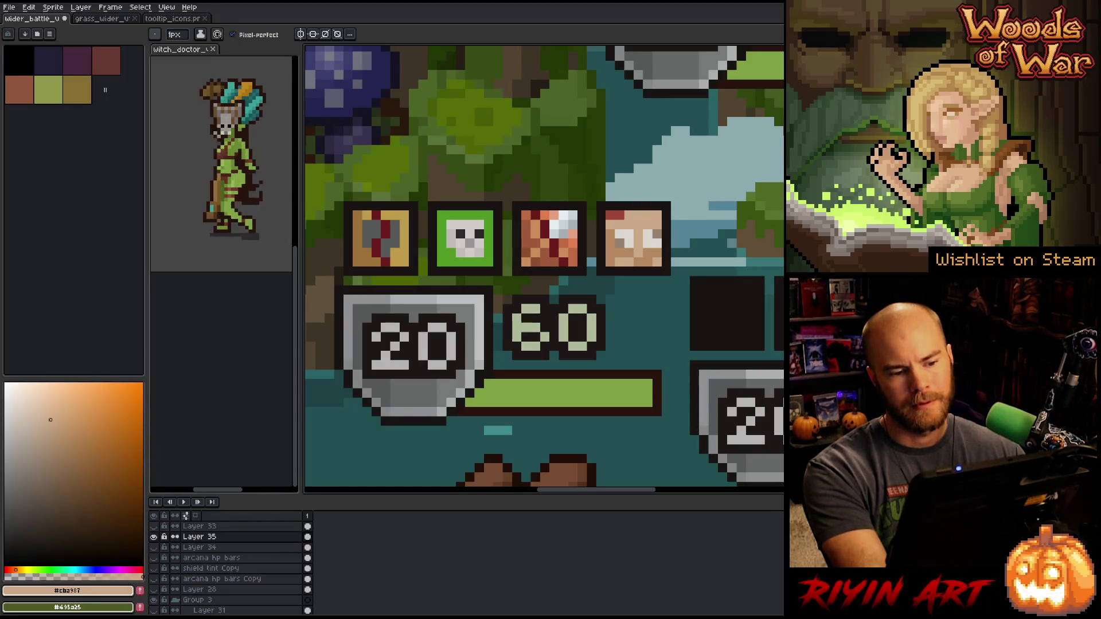
{"action": "left_click", "coordinate": [614, 234], "text": "alt"}
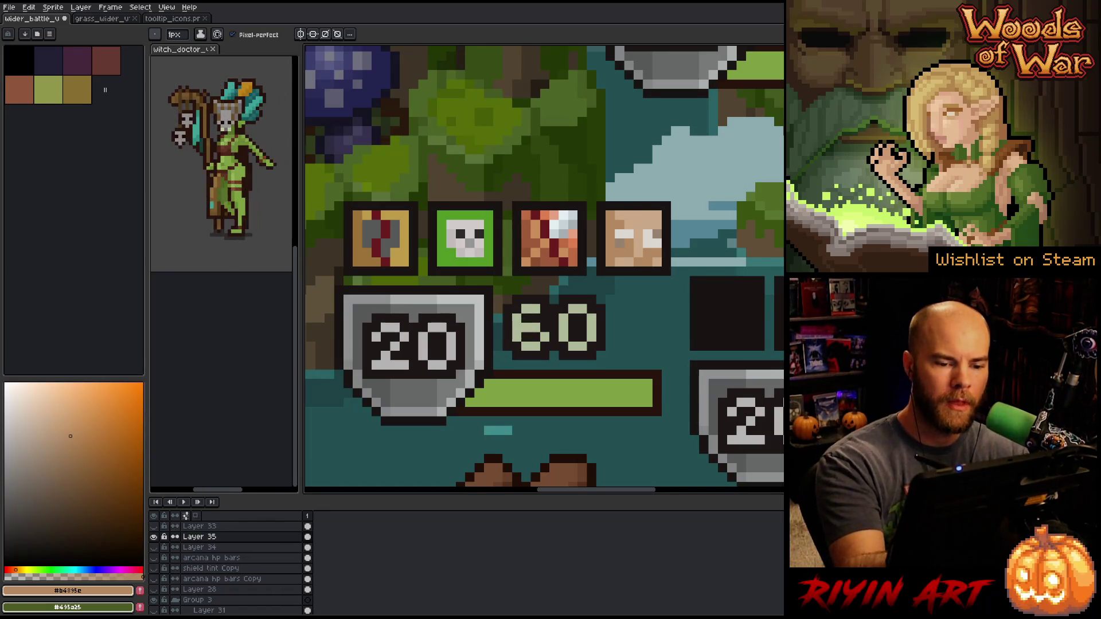
{"action": "key", "text": "ctrl+s"}
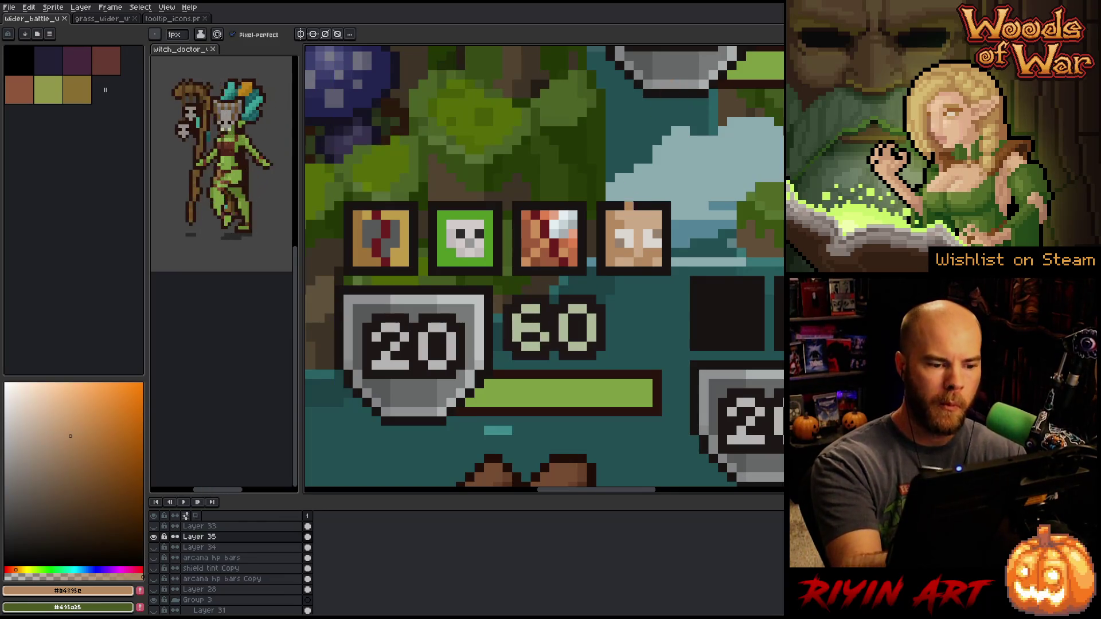
{"action": "left_click", "coordinate": [461, 253], "text": "alt"}
{"action": "left_click_drag", "start_coordinate": [108, 458], "coordinate": [80, 485]}
{"action": "left_click", "coordinate": [447, 253]}
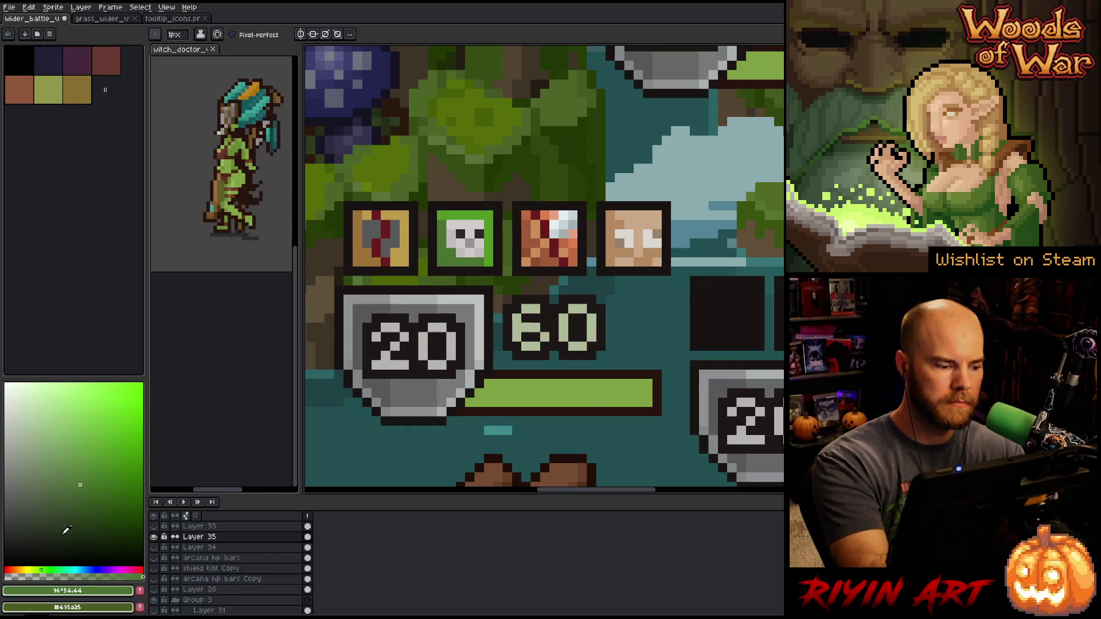
{"action": "left_click", "coordinate": [62, 503]}
{"action": "left_click", "coordinate": [51, 570]}
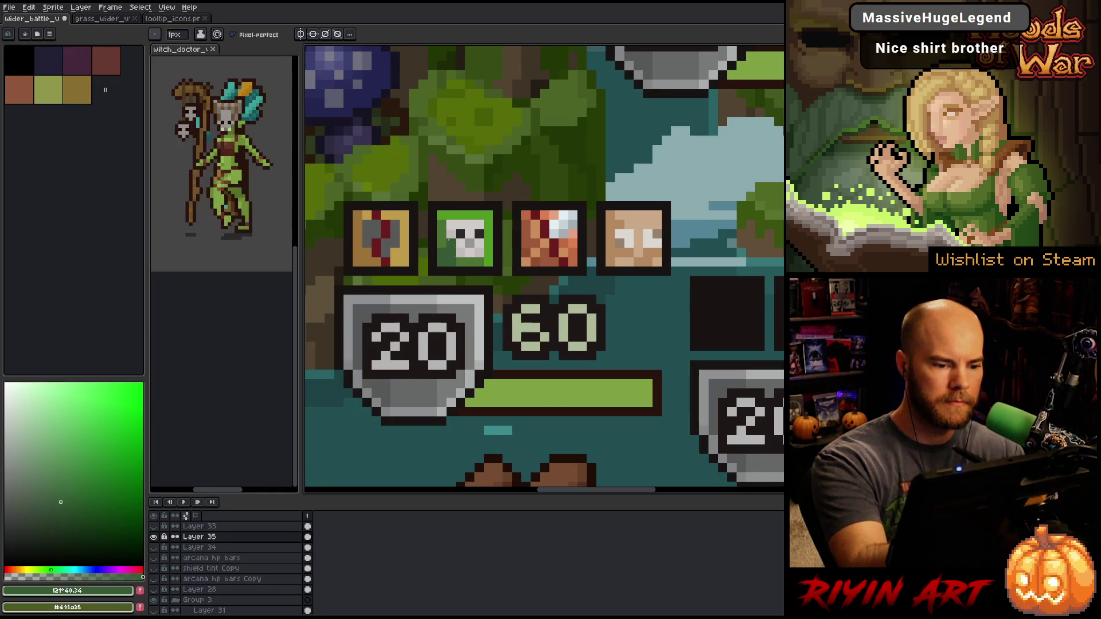
{"action": "left_click", "coordinate": [489, 188], "text": "alt"}
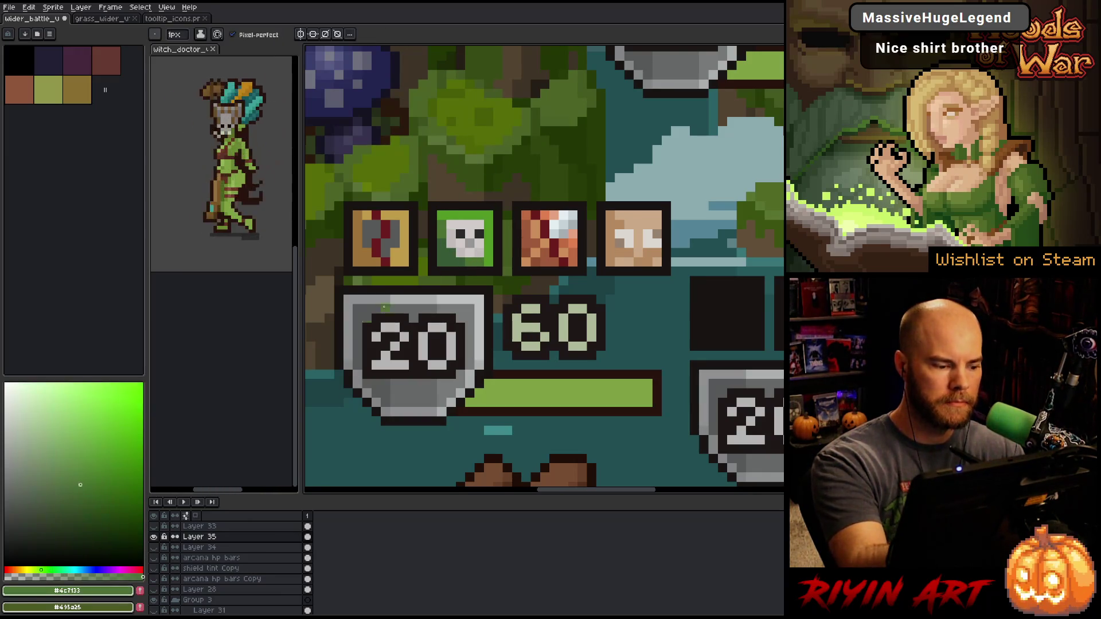
{"action": "left_click", "coordinate": [84, 478]}
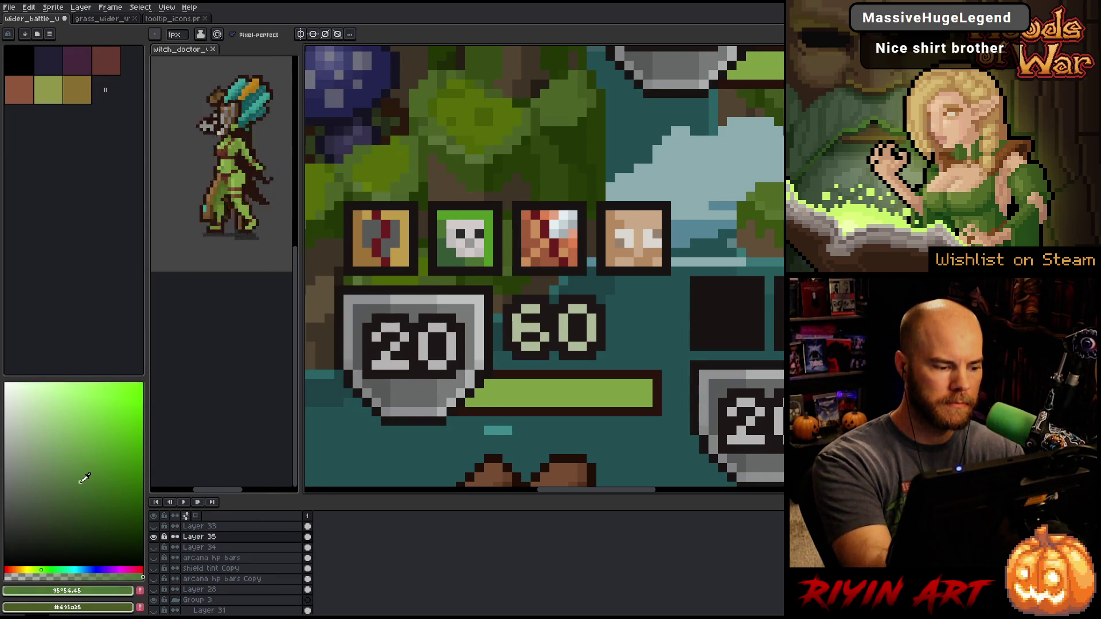
{"action": "left_click", "coordinate": [494, 253], "text": "alt"}
{"action": "left_click", "coordinate": [45, 569]}
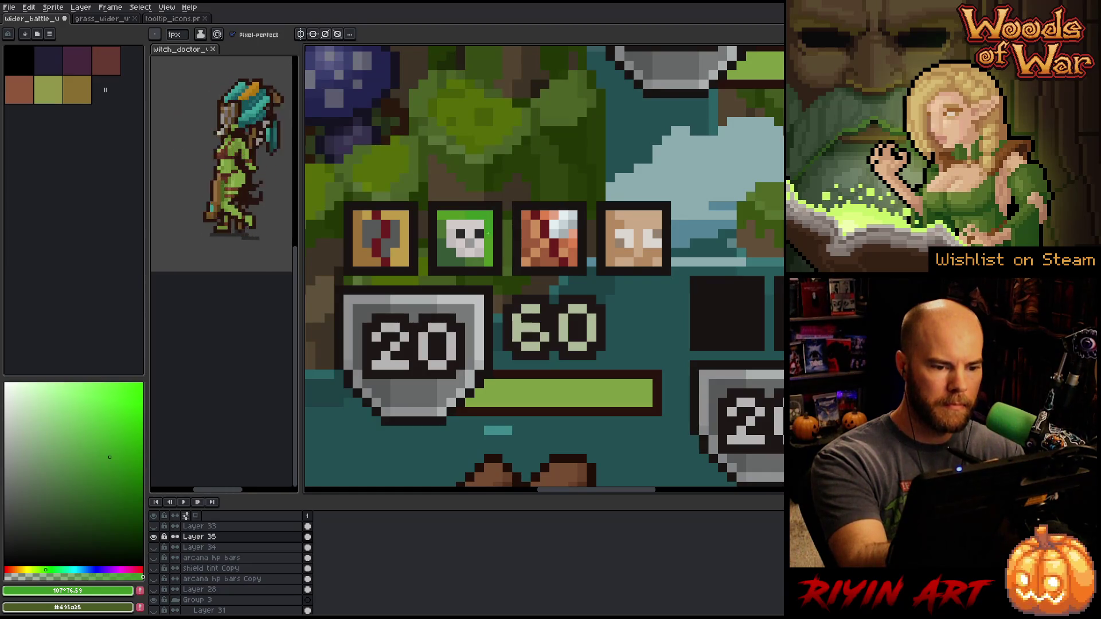
{"action": "key", "text": "g"}
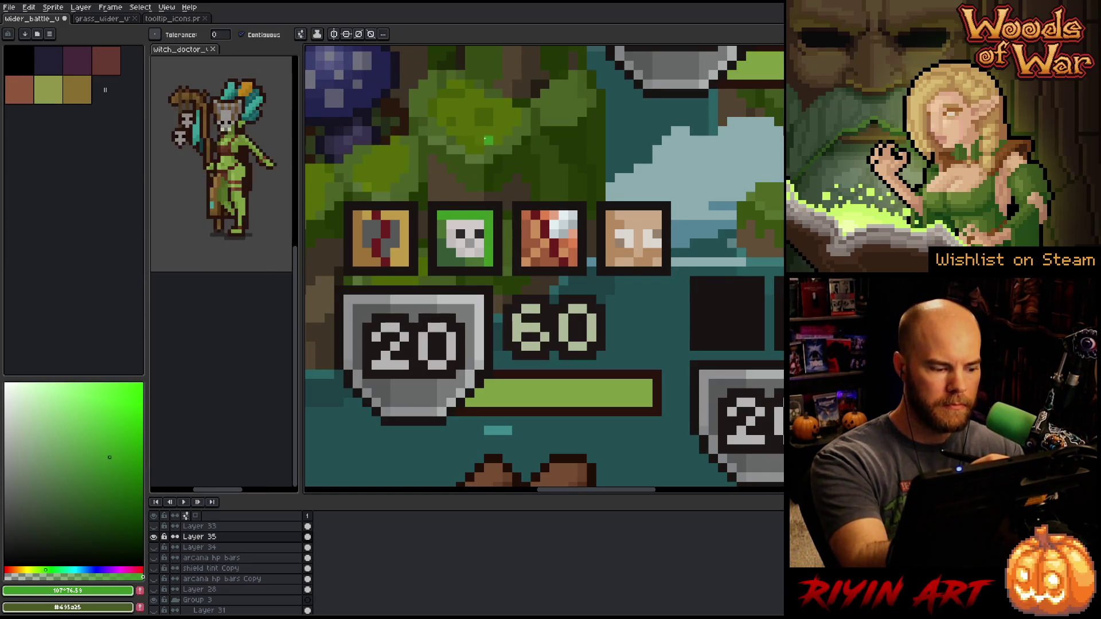
{"action": "left_click", "coordinate": [37, 569]}
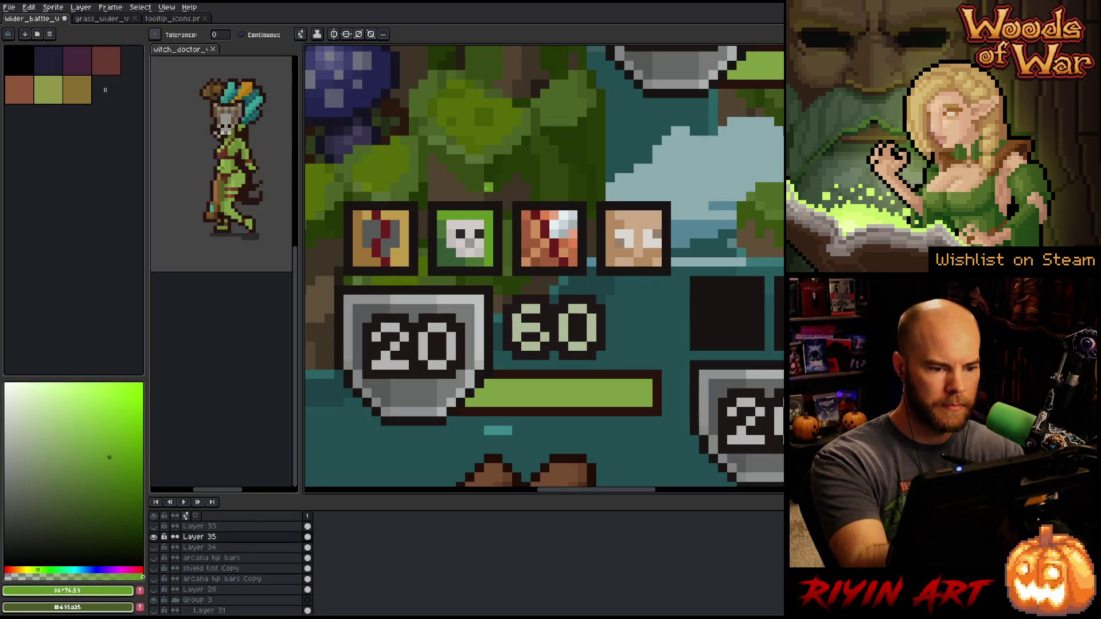
{"action": "key", "text": "b"}
{"action": "left_click", "coordinate": [440, 218], "text": "alt"}
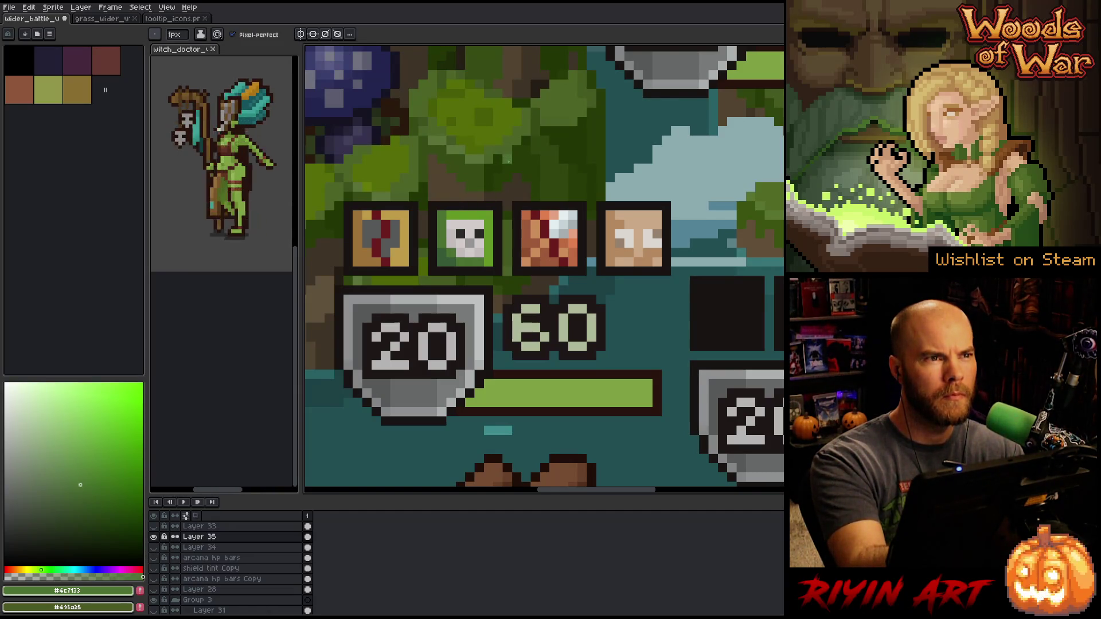
{"action": "left_click", "coordinate": [489, 253], "text": "alt"}
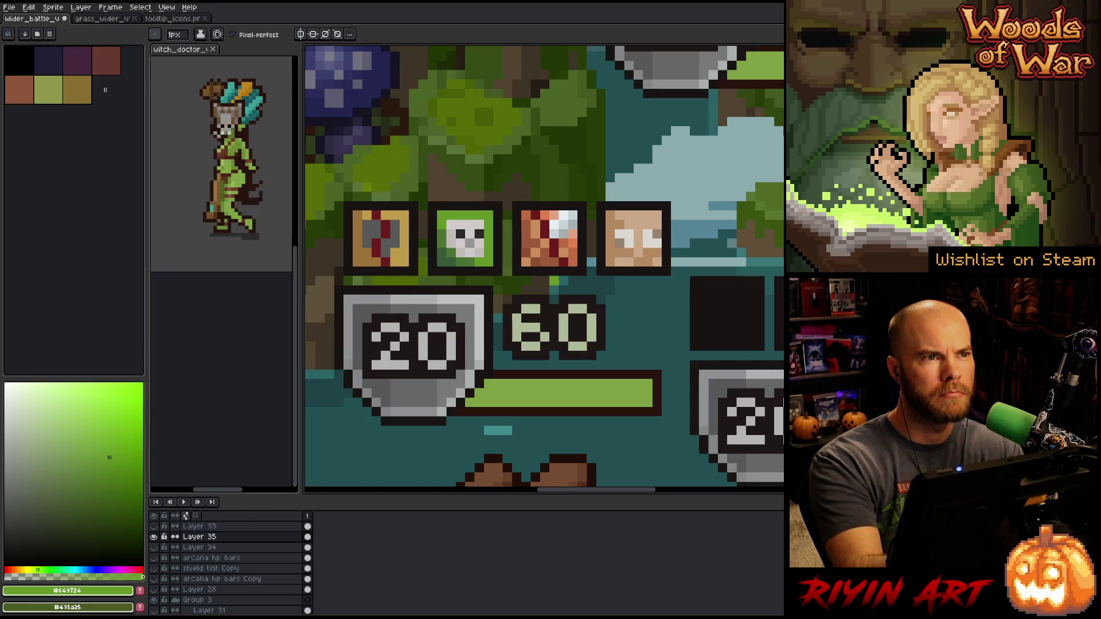
{"action": "key", "text": "space"}
{"action": "mouse_move", "coordinate": [604, 297]}
{"action": "left_mouse_down"}
{"action": "mouse_move", "coordinate": [532, 298]}
{"action": "mouse_move", "coordinate": [589, 290]}
{"action": "left_mouse_up"}
Flatten the face icon's light area to tan and add a dark brown eye pixel
{"action": "left_click", "coordinate": [620, 230], "text": "alt"}
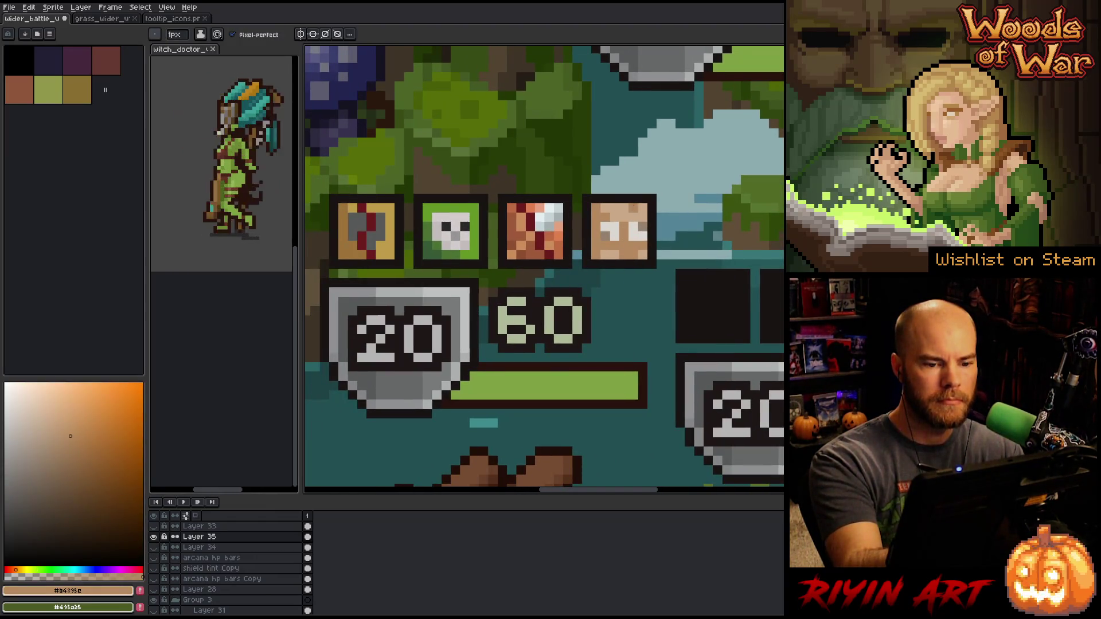
{"action": "key", "text": "g"}
{"action": "left_click", "coordinate": [624, 230]}
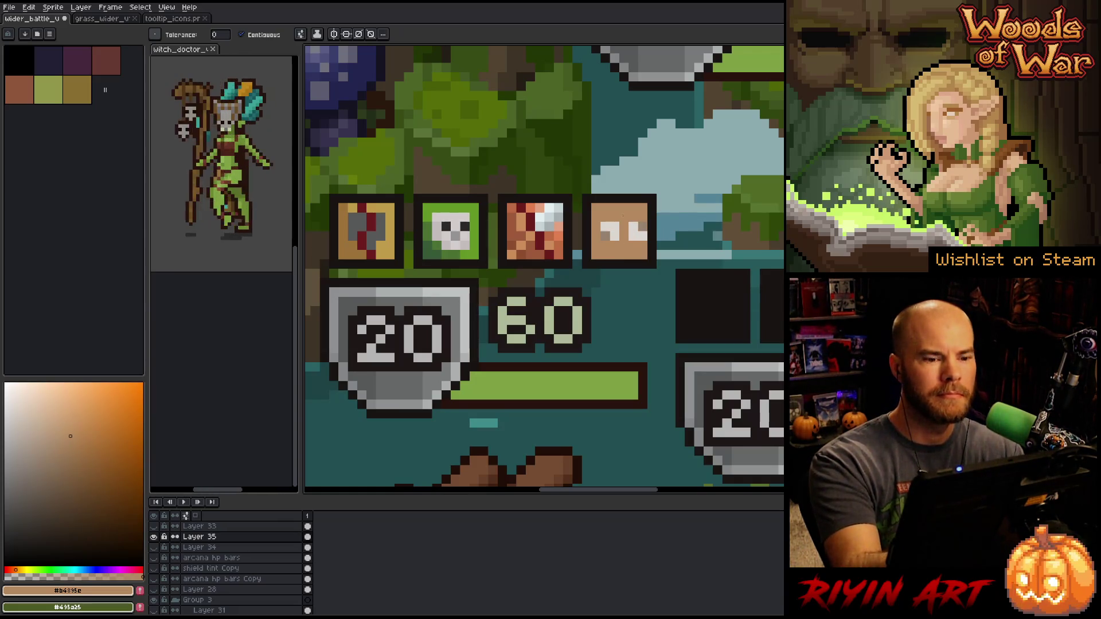
{"action": "key", "text": "b"}
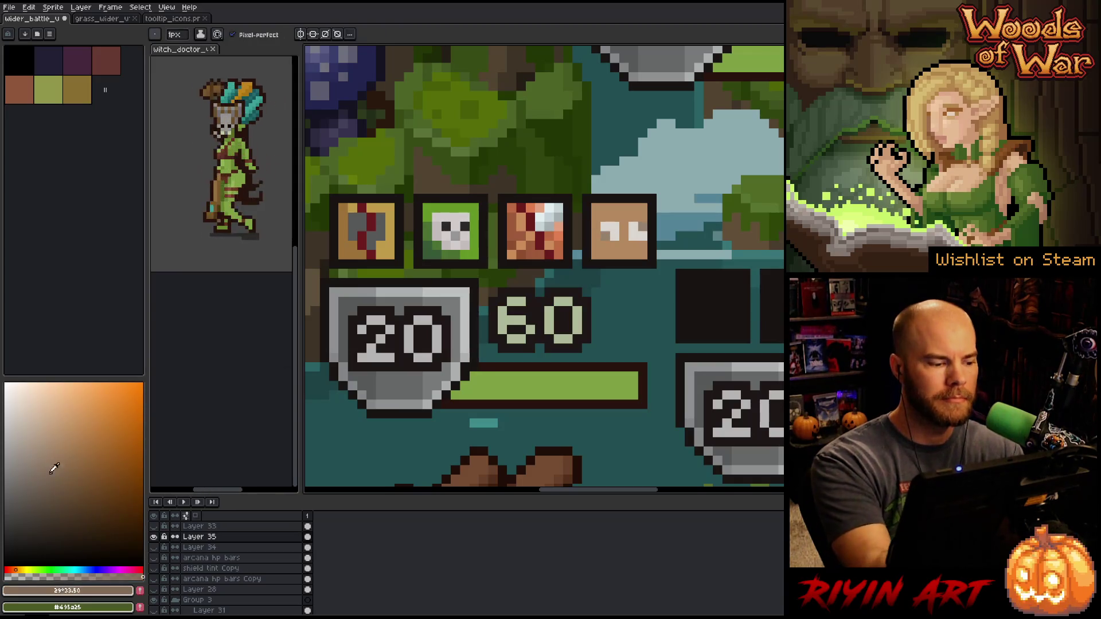
{"action": "left_click", "coordinate": [67, 500]}
{"action": "left_click", "coordinate": [606, 236]}
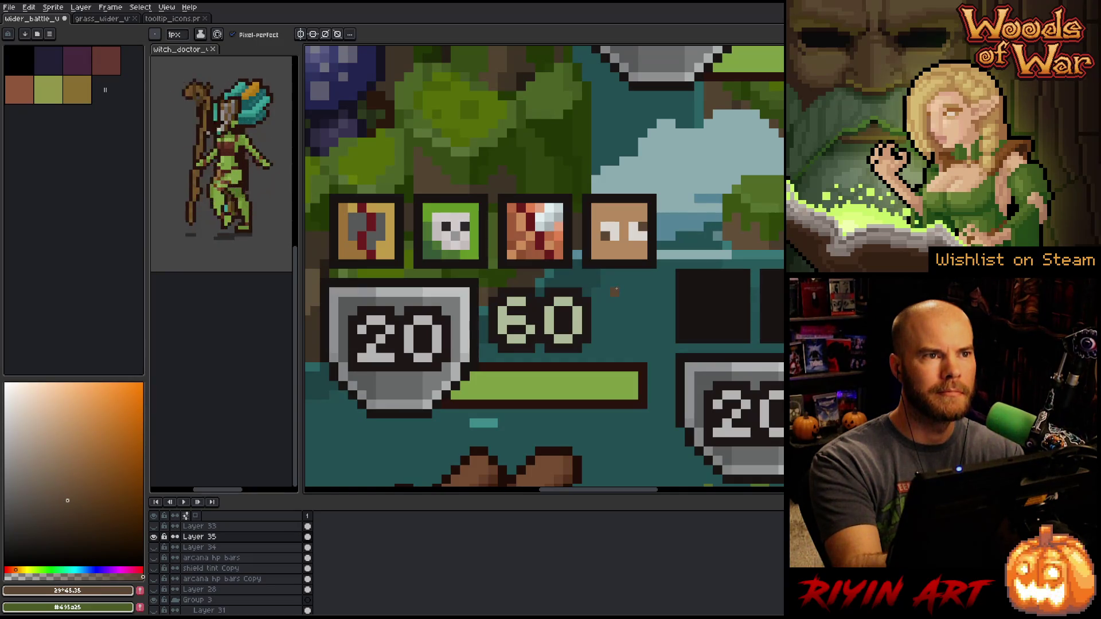
Refill the face icon with a saturated orange-red
{"action": "left_click", "coordinate": [70, 437]}
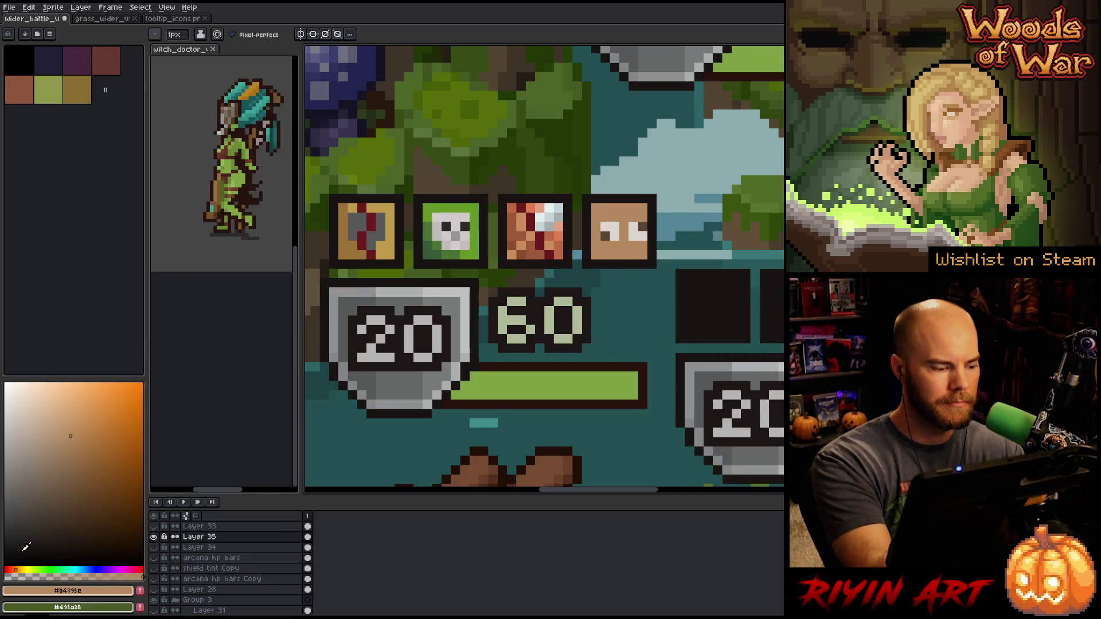
{"action": "left_click", "coordinate": [11, 570]}
{"action": "key", "text": "g"}
{"action": "left_click", "coordinate": [636, 229]}
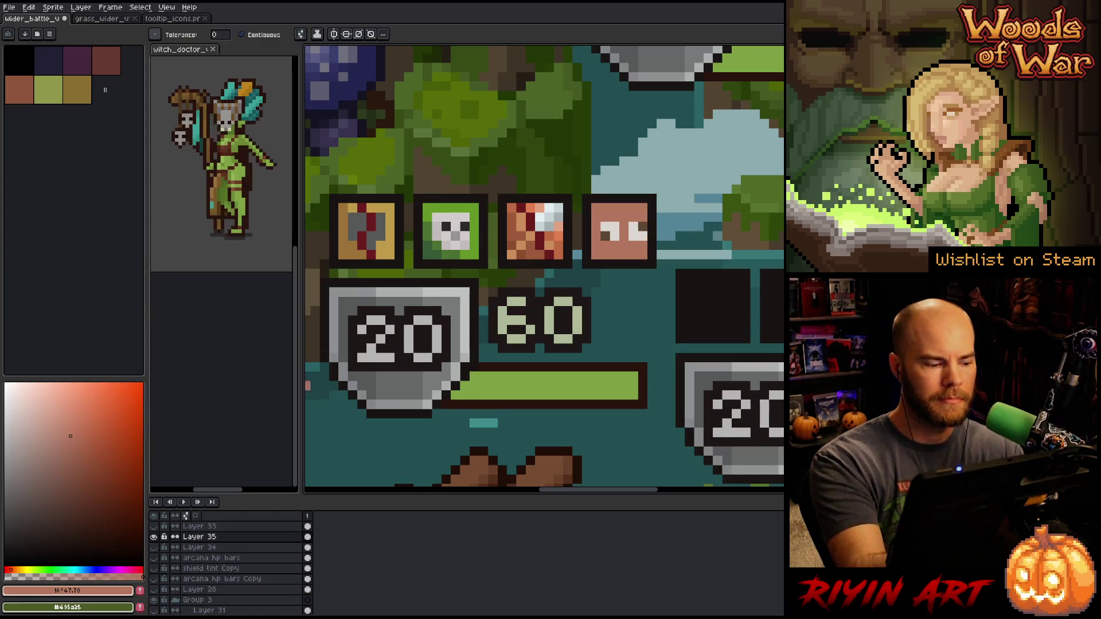
{"action": "mouse_move", "coordinate": [100, 418]}
{"action": "left_mouse_down"}
{"action": "mouse_move", "coordinate": [109, 411]}
{"action": "mouse_move", "coordinate": [104, 427]}
{"action": "left_mouse_up"}
{"action": "left_click", "coordinate": [605, 246]}
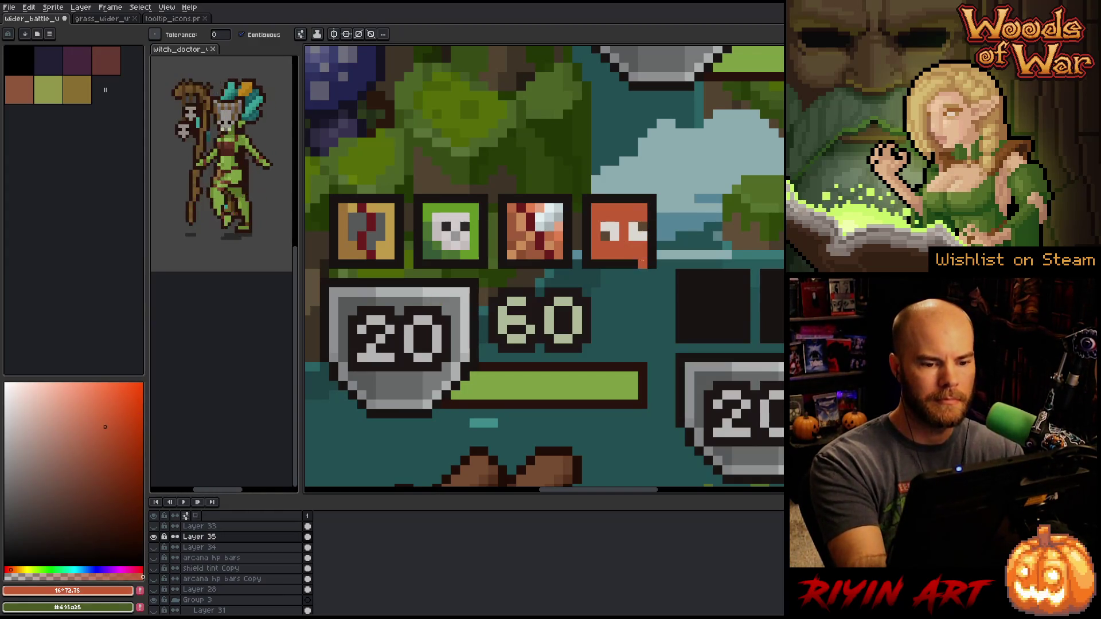
Try darker and lighter reds on the face icon, then shift the hue toward purple-pink
{"action": "left_click", "coordinate": [116, 442]}
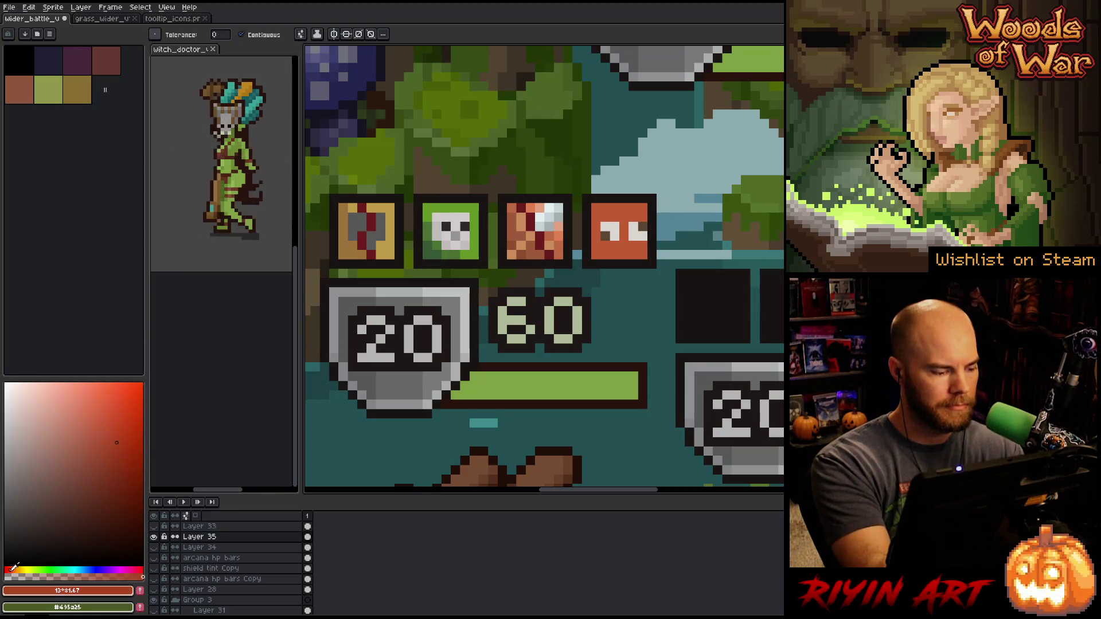
{"action": "mouse_move", "coordinate": [106, 450]}
{"action": "left_mouse_down"}
{"action": "mouse_move", "coordinate": [115, 452]}
{"action": "mouse_move", "coordinate": [107, 459]}
{"action": "left_mouse_up"}
{"action": "left_click", "coordinate": [640, 242]}
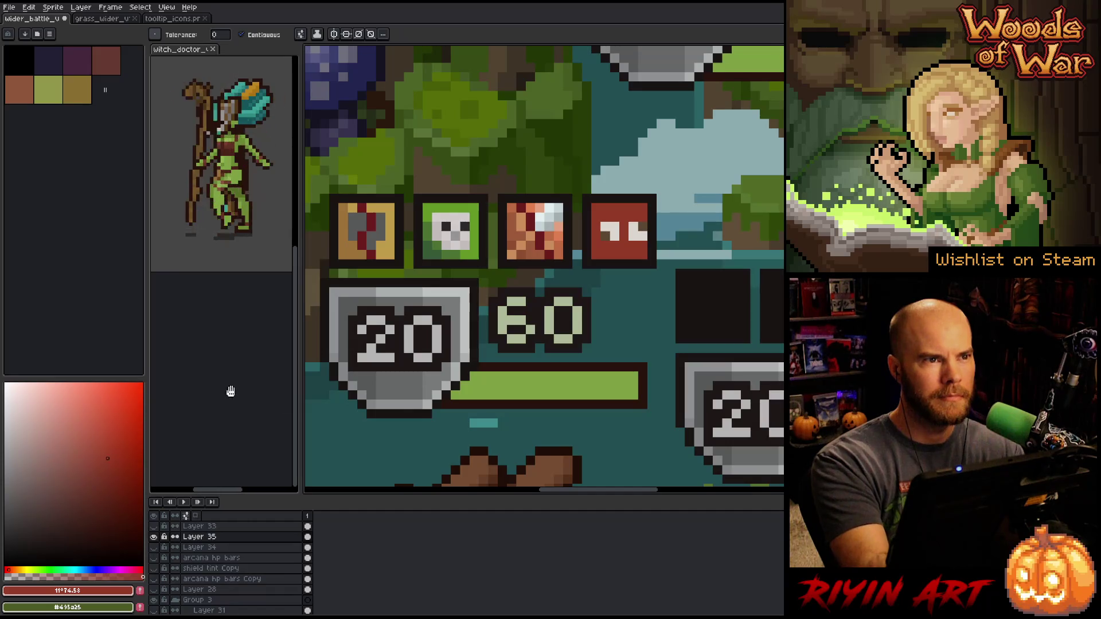
{"action": "left_click_drag", "start_coordinate": [115, 418], "coordinate": [93, 427]}
{"action": "left_click", "coordinate": [633, 255]}
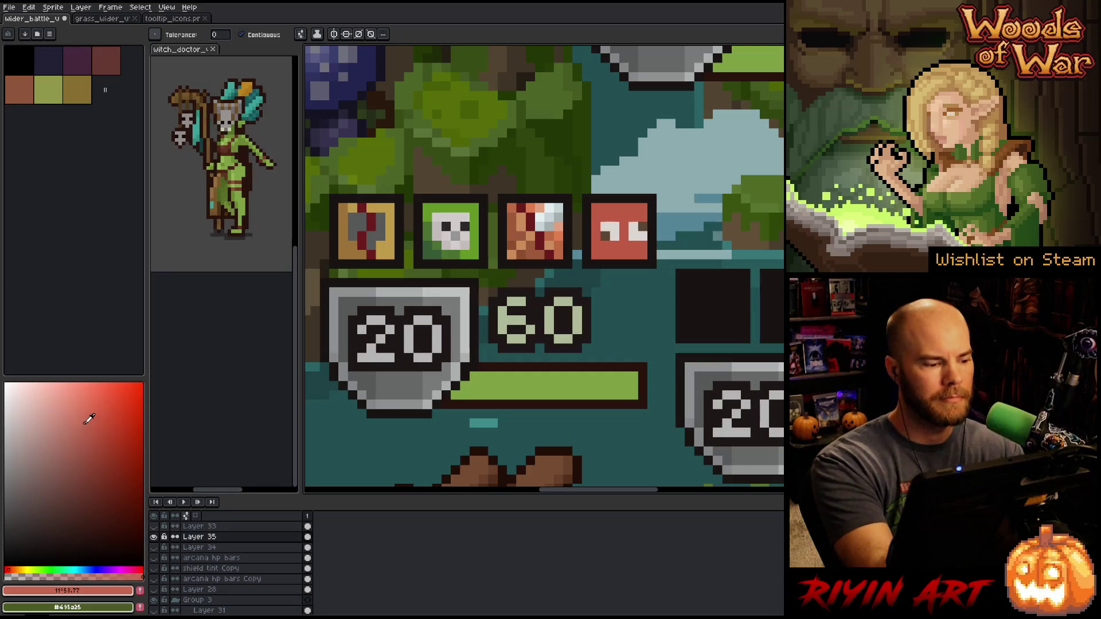
{"action": "mouse_move", "coordinate": [122, 565]}
{"action": "left_mouse_down"}
{"action": "mouse_move", "coordinate": [108, 565]}
{"action": "mouse_move", "coordinate": [138, 565]}
{"action": "left_mouse_up"}
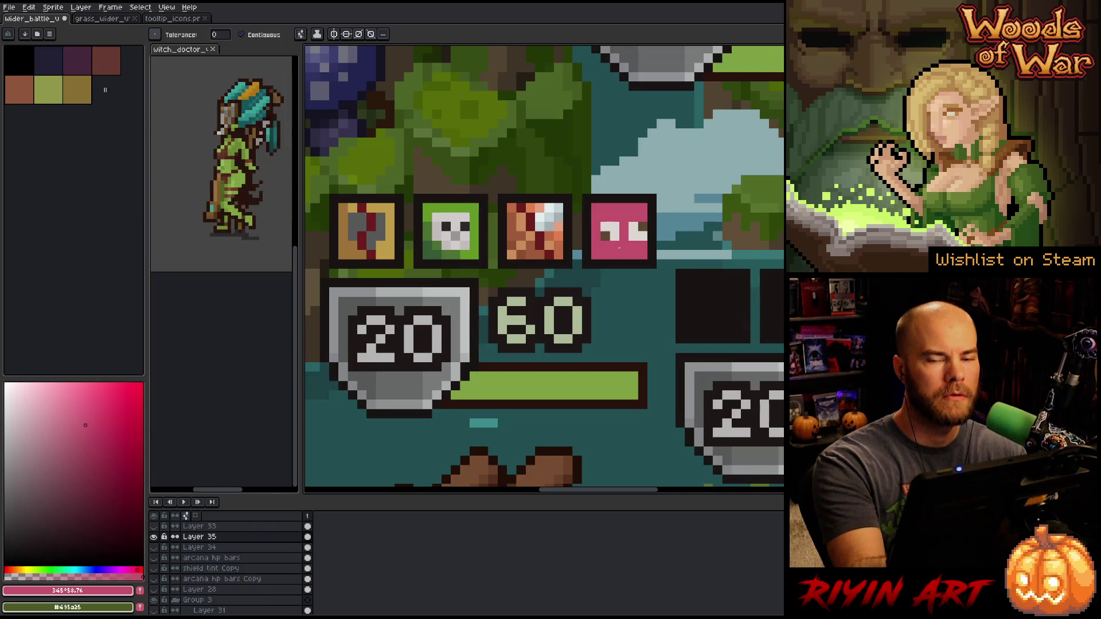
Refill the pink icon in a less saturated red and shade its left edge darker
{"action": "left_click", "coordinate": [618, 245], "text": "alt"}
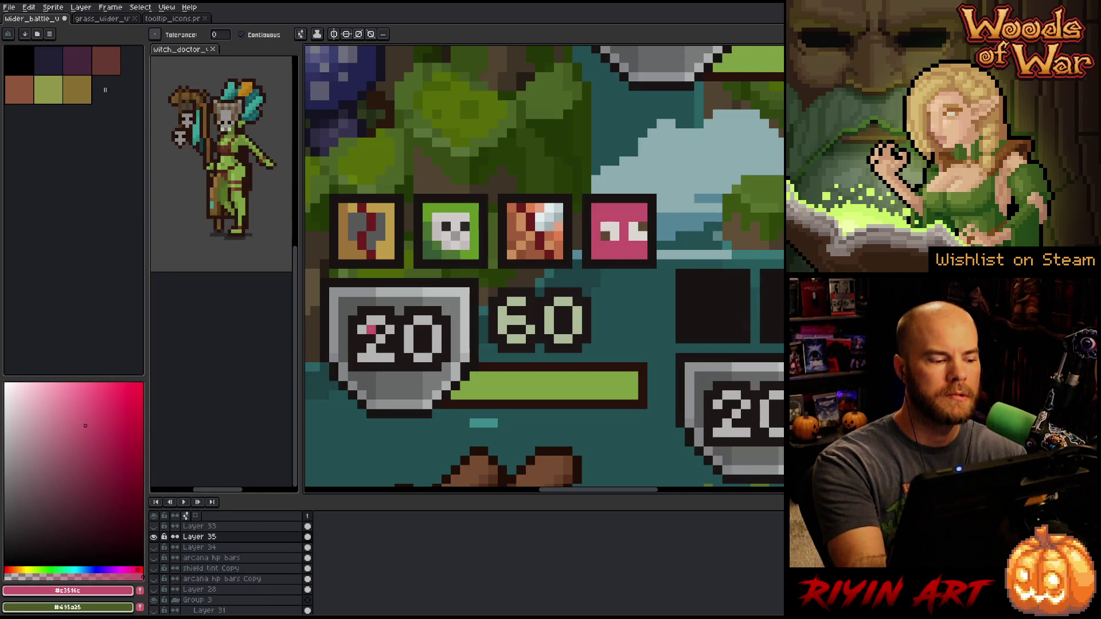
{"action": "left_click_drag", "start_coordinate": [137, 569], "coordinate": [142, 570]}
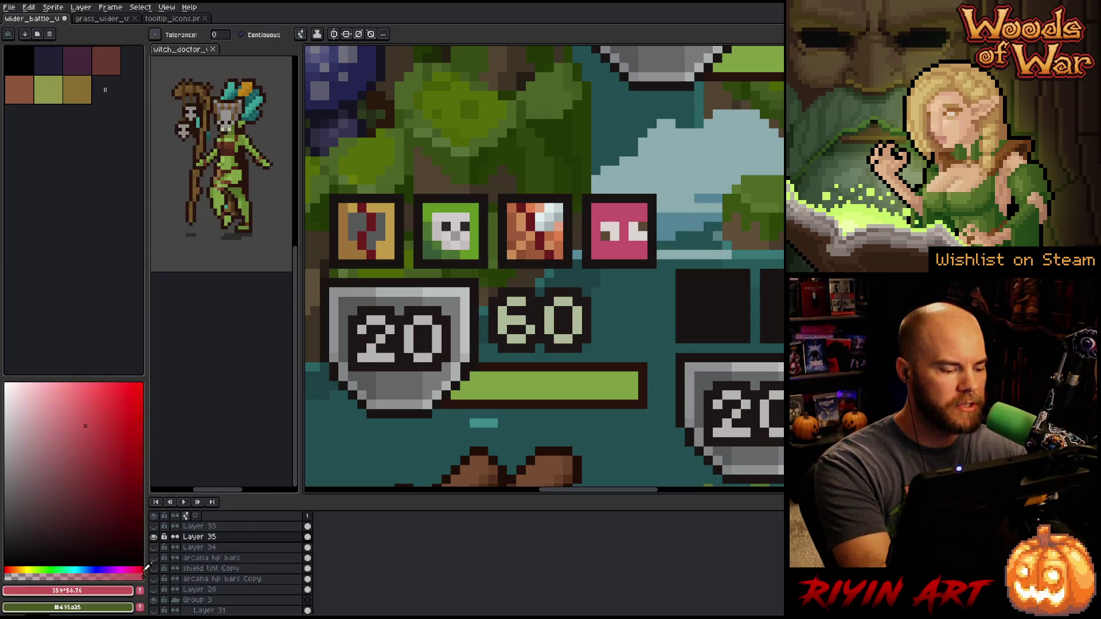
{"action": "left_click", "coordinate": [640, 252]}
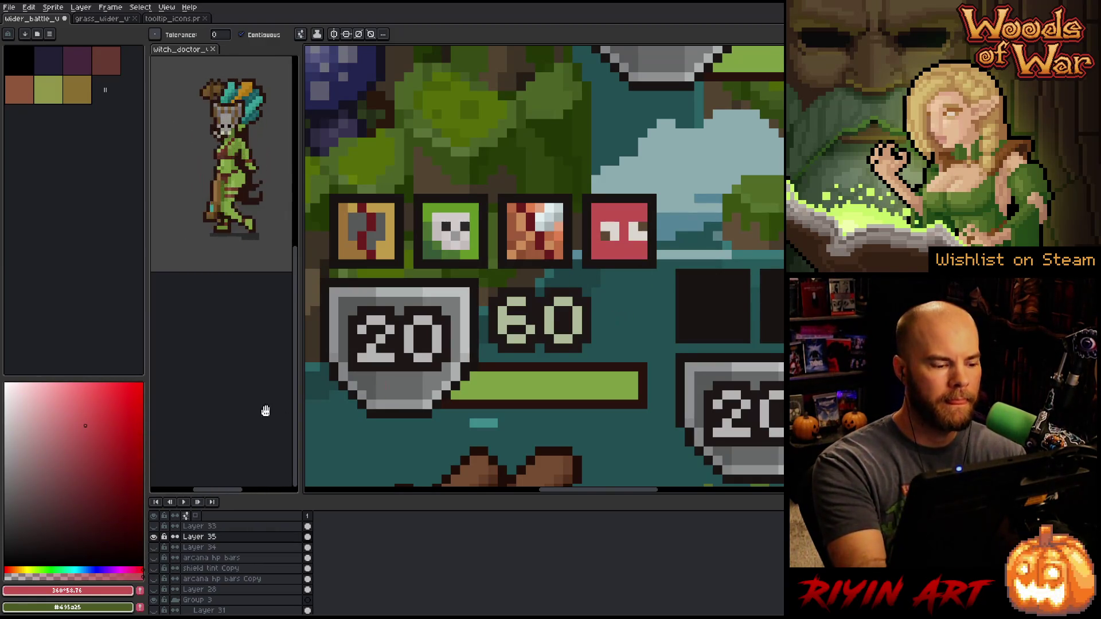
{"action": "left_click", "coordinate": [92, 453]}
{"action": "left_click_drag", "start_coordinate": [93, 452], "coordinate": [74, 457]}
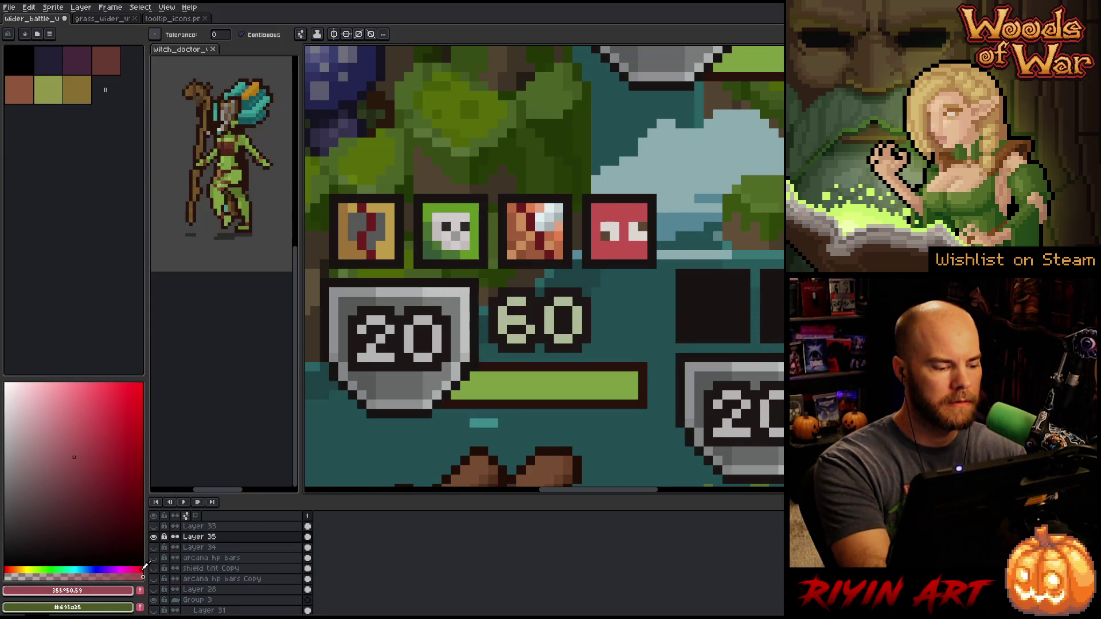
{"action": "key", "text": "b"}
{"action": "left_click_drag", "start_coordinate": [596, 212], "coordinate": [597, 258]}
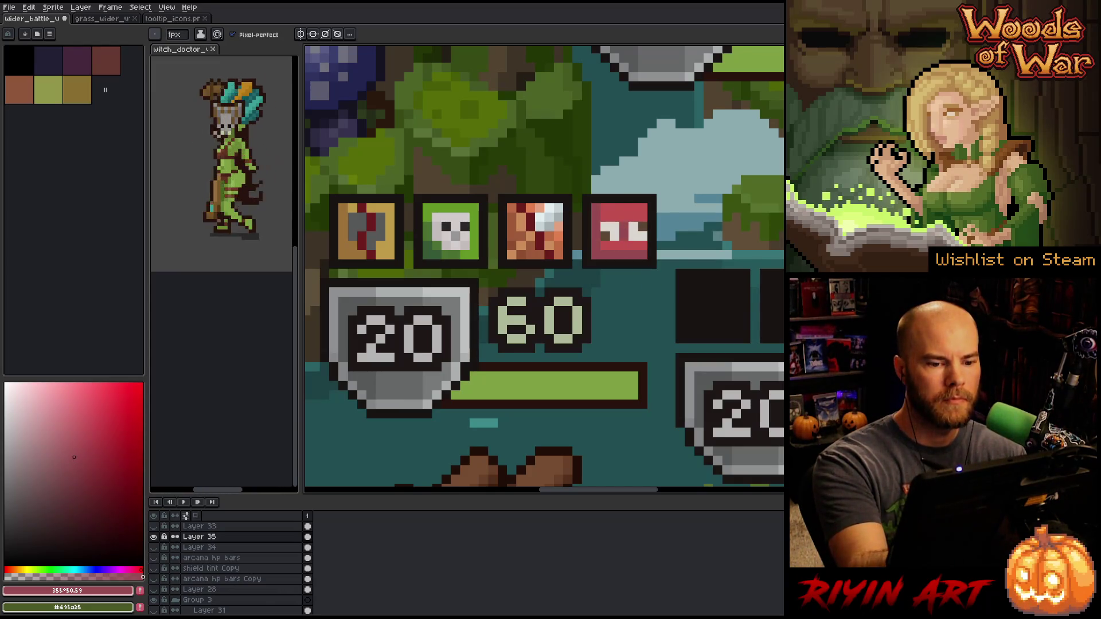
Sample the red icon's pink-red and darker reds, then pick an orange-brown drawing colour
{"action": "left_click", "coordinate": [624, 218], "text": "alt"}
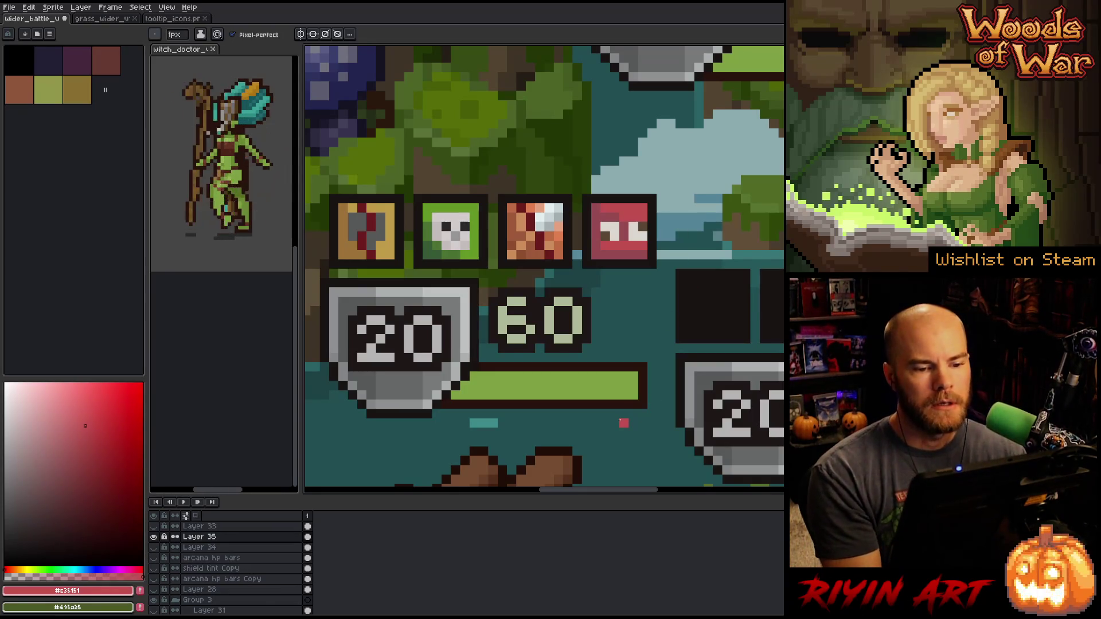
{"action": "left_click", "coordinate": [624, 247], "text": "alt"}
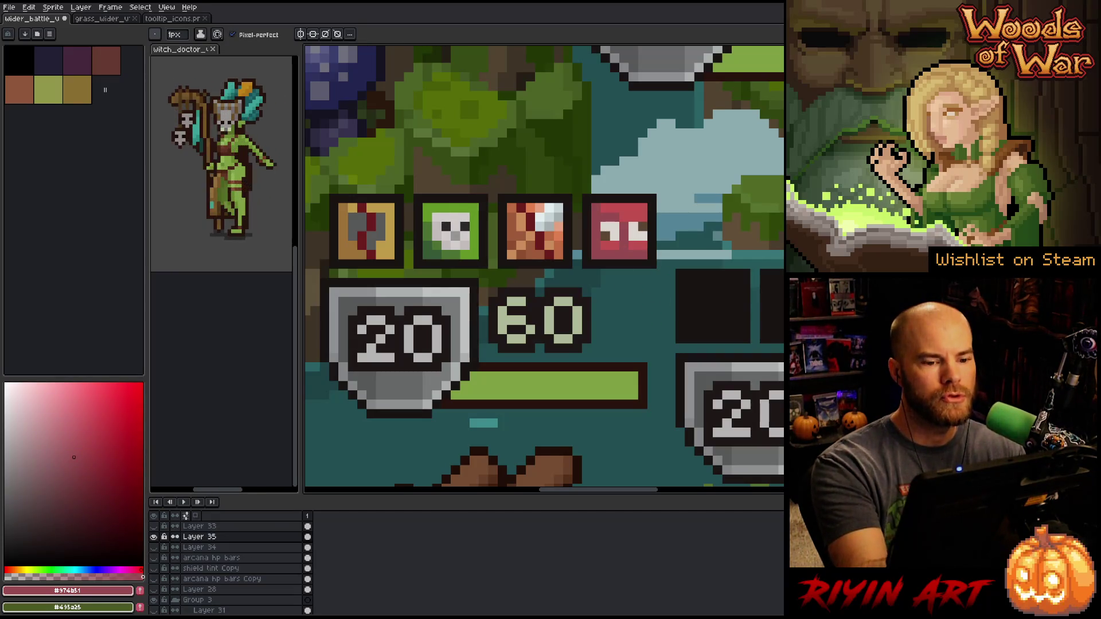
{"action": "left_click", "coordinate": [621, 244], "text": "alt"}
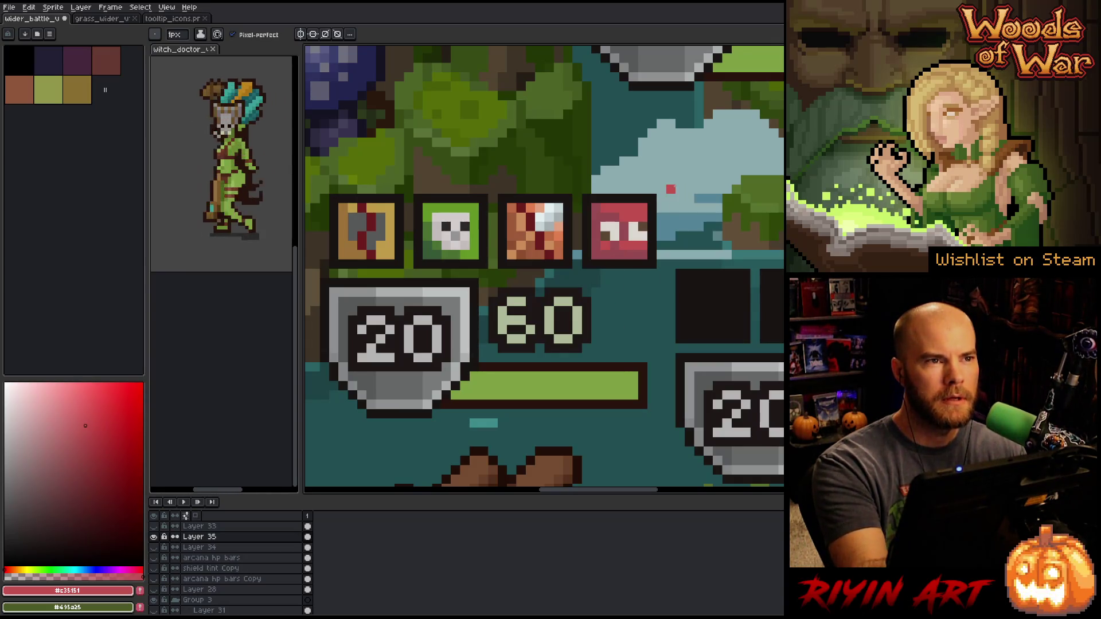
{"action": "left_click", "coordinate": [606, 246], "text": "alt"}
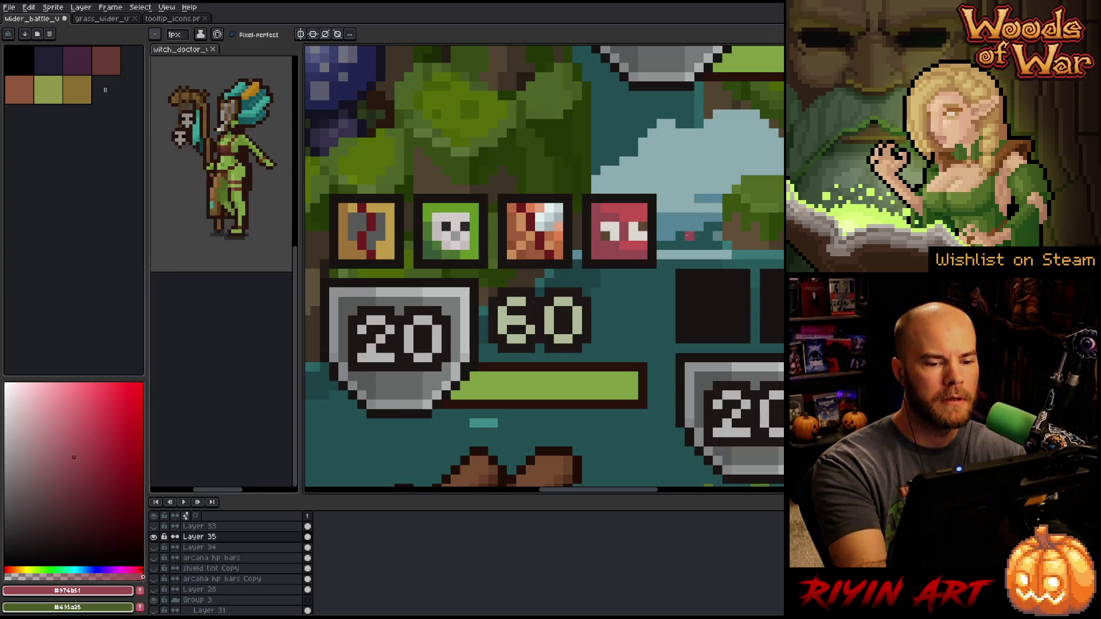
{"action": "left_click", "coordinate": [16, 570]}
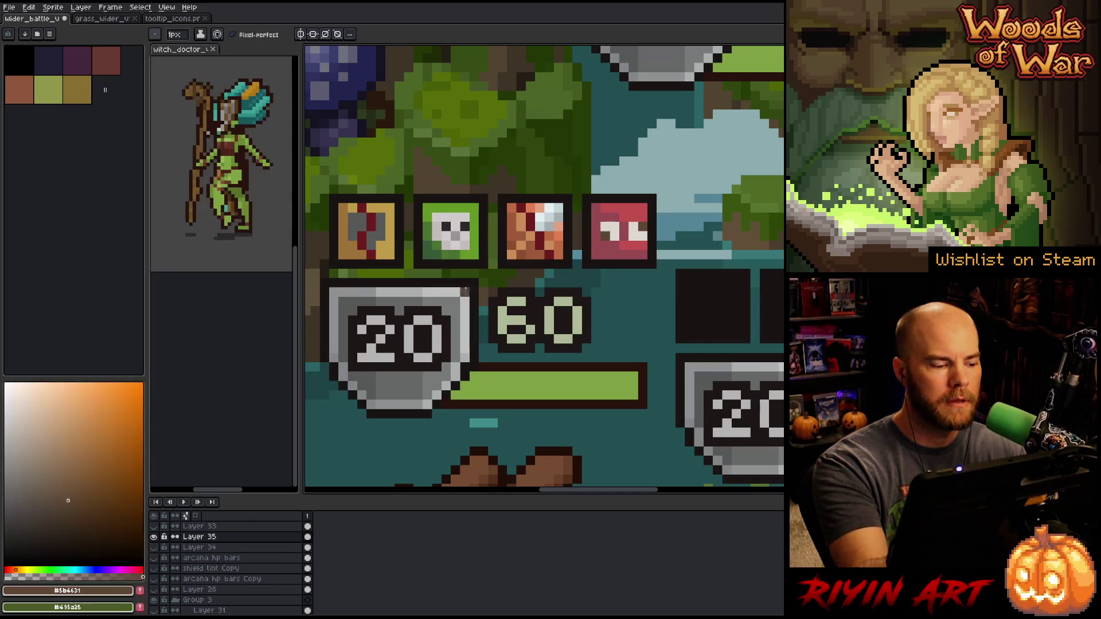
{"action": "left_click", "coordinate": [86, 523]}
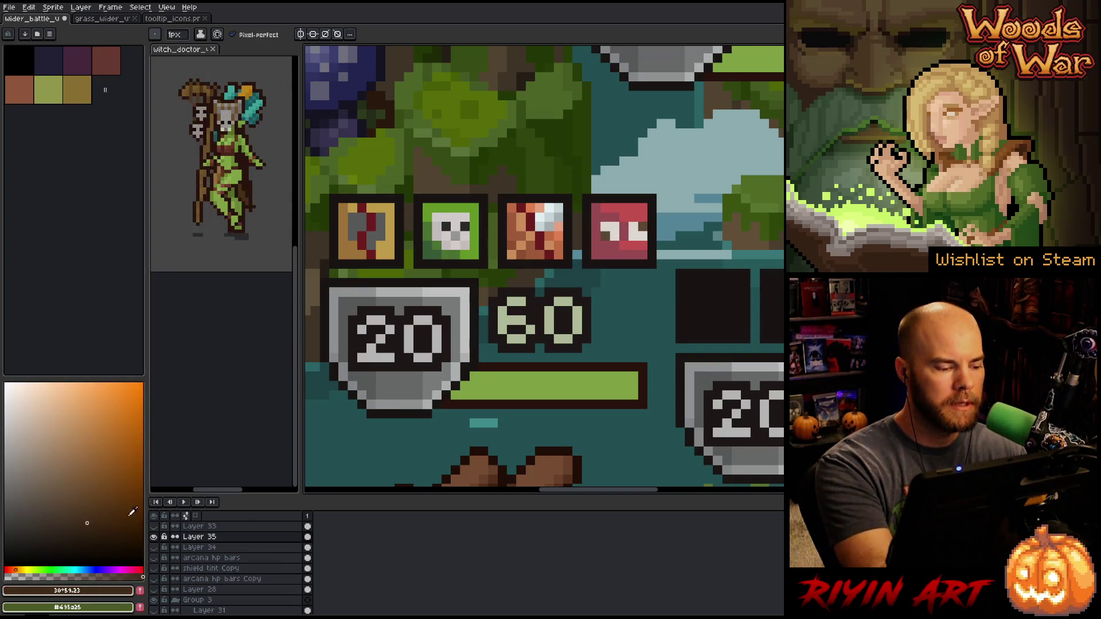
Retouch the red icon's eyes using its dark red, eye-white and pink-red sampled from the icon
{"action": "left_click", "coordinate": [636, 229], "text": "alt"}
{"action": "left_click", "coordinate": [105, 511]}
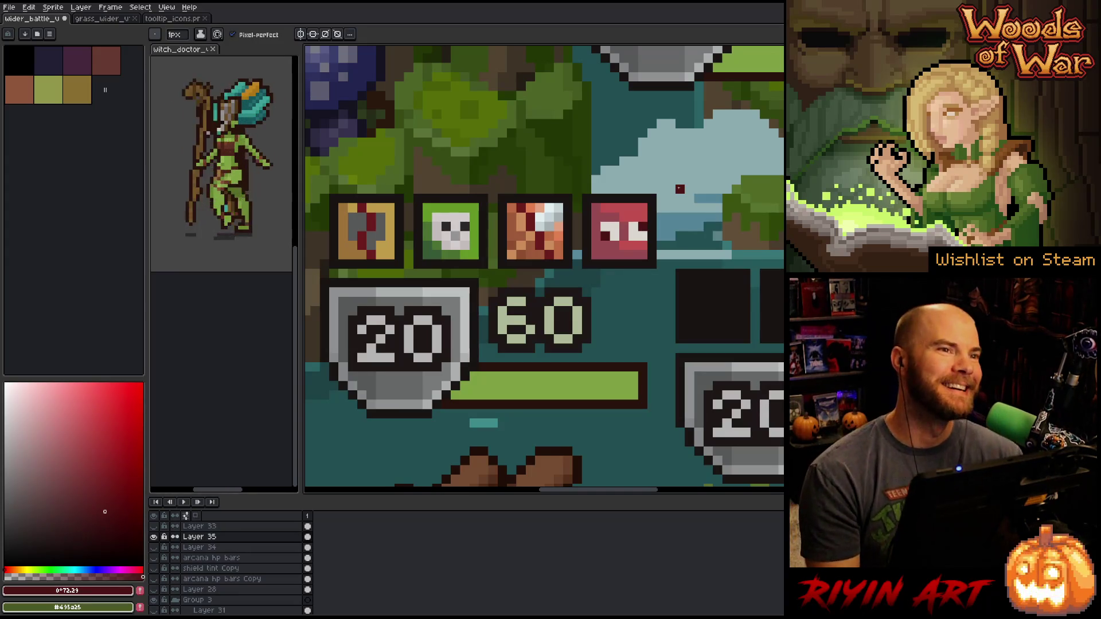
{"action": "left_click", "coordinate": [614, 236], "text": "alt"}
{"action": "left_click", "coordinate": [608, 228], "text": "alt"}
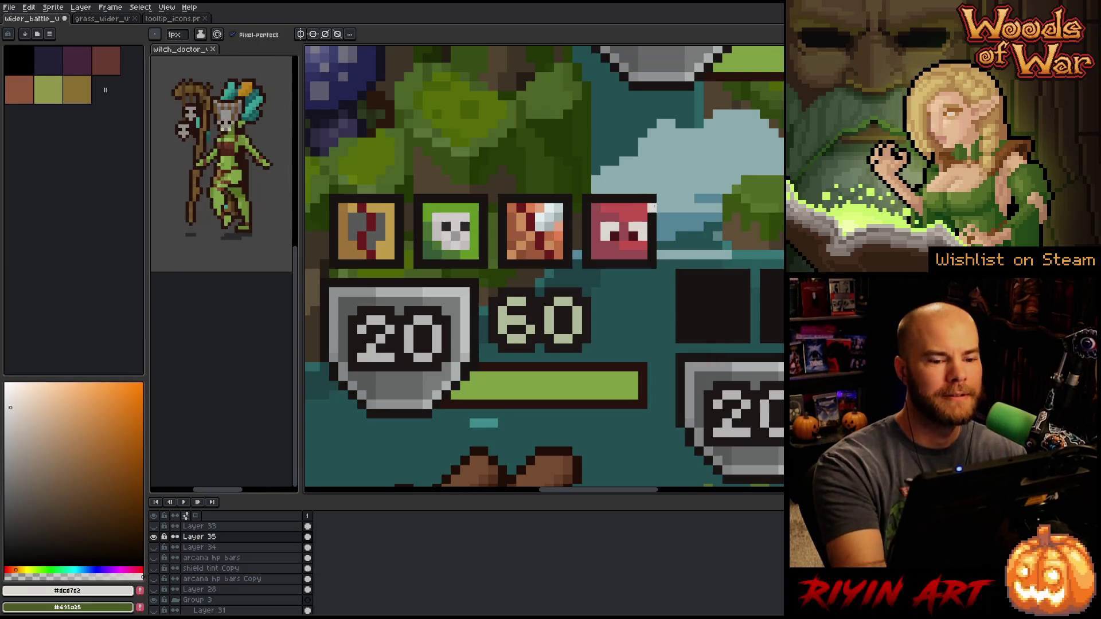
{"action": "left_click", "coordinate": [604, 226], "text": "alt"}
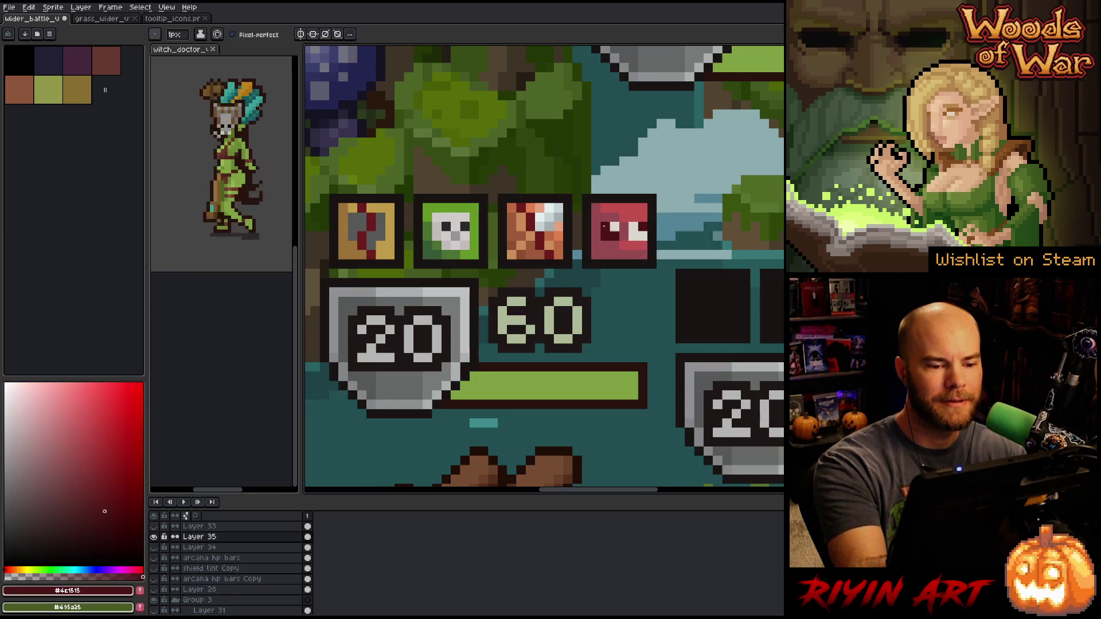
{"action": "left_click", "coordinate": [614, 228], "text": "alt"}
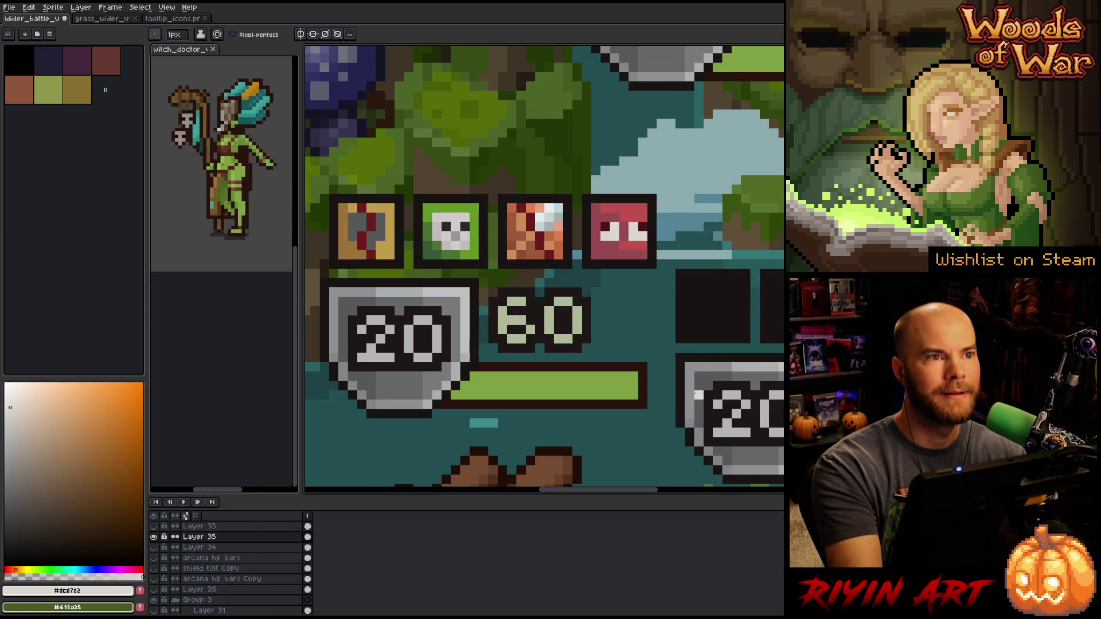
{"action": "left_click", "coordinate": [624, 241], "text": "alt"}
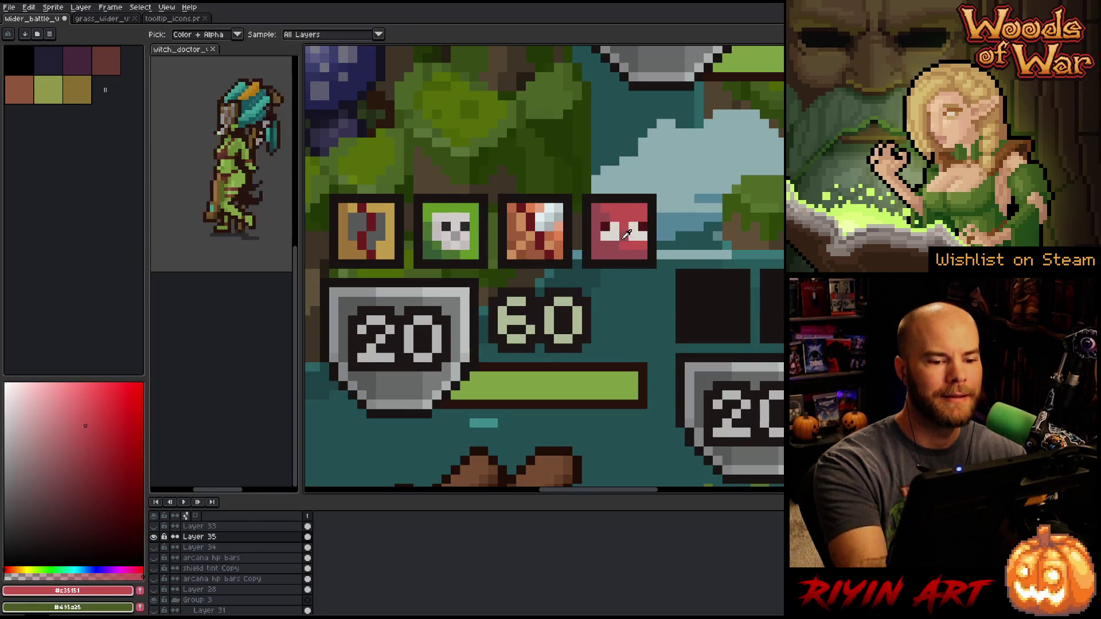
{"action": "left_click", "coordinate": [652, 207], "text": "alt"}
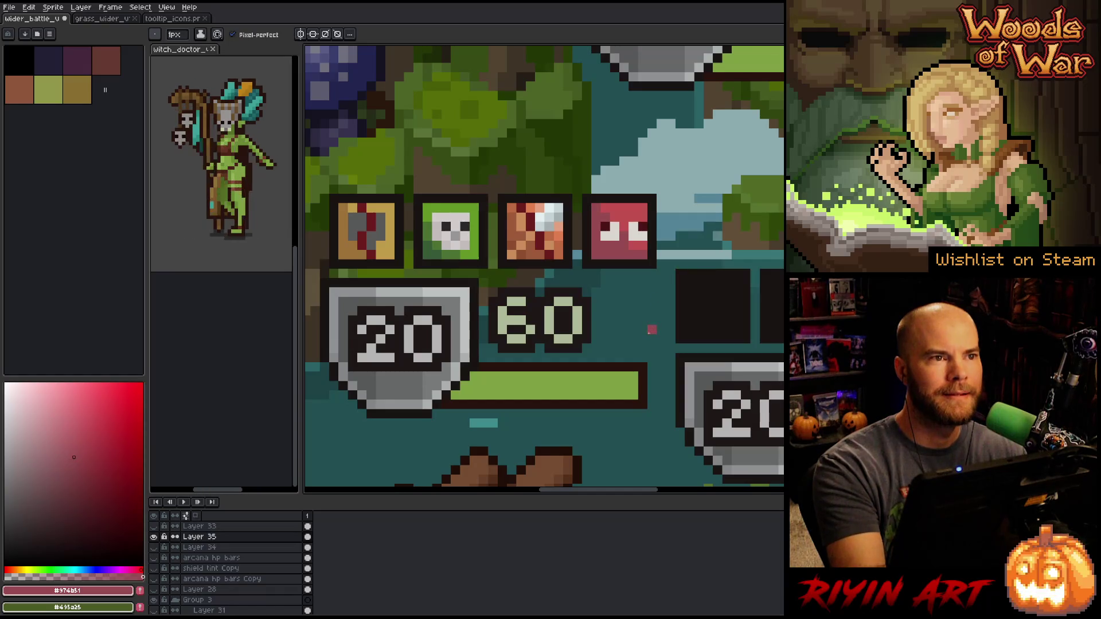
{"action": "left_click", "coordinate": [626, 234], "text": "alt"}
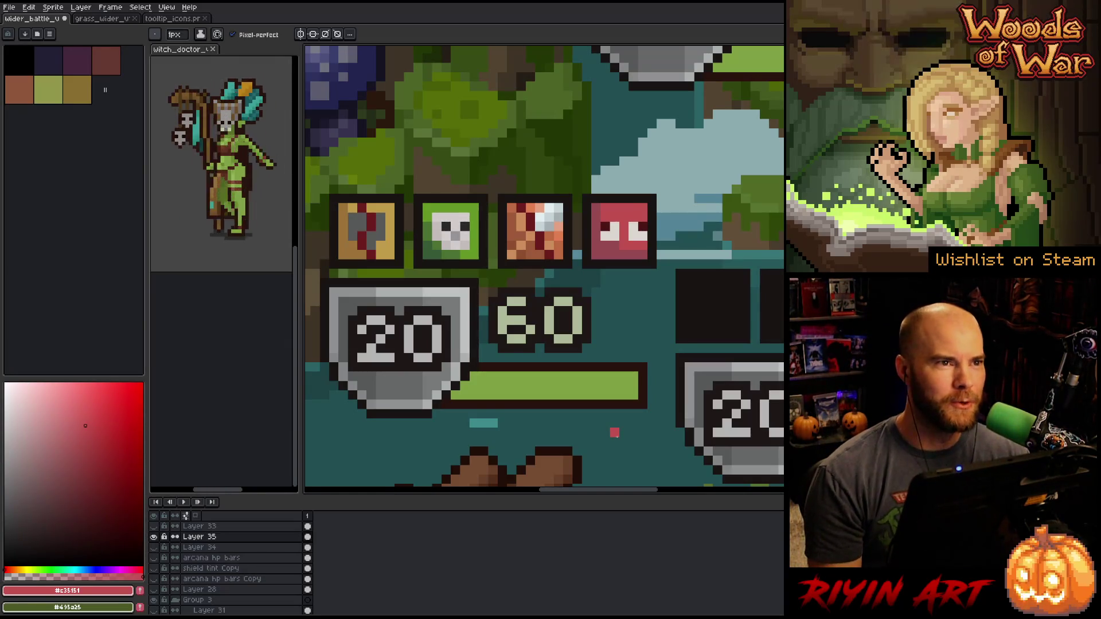
{"action": "scroll", "coordinate": [595, 312], "scroll_direction": "down", "scroll_amount": 5}
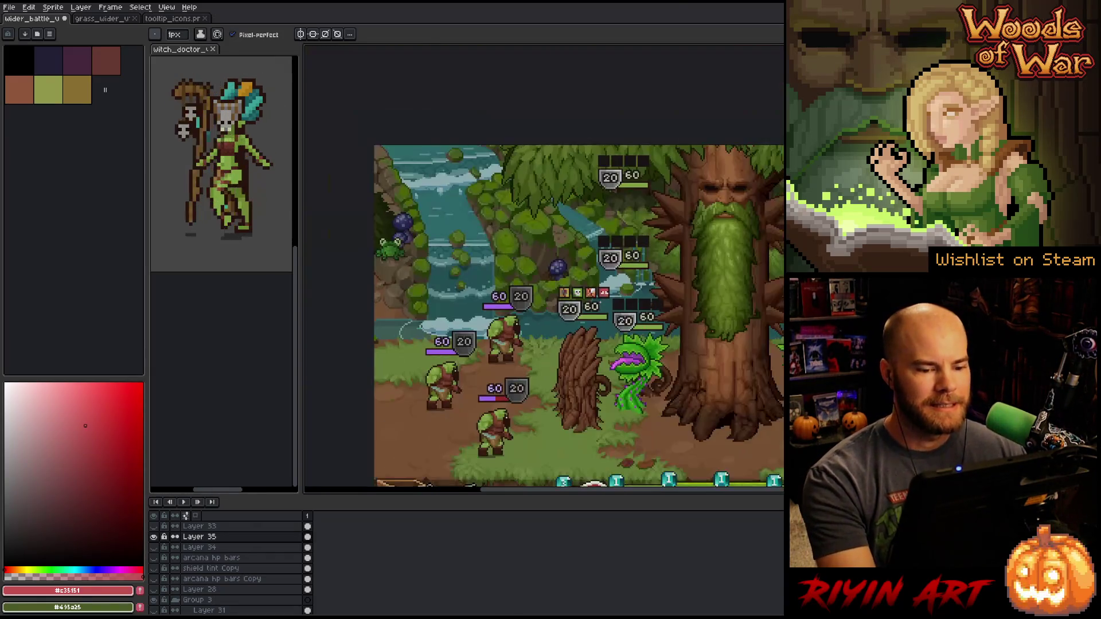
Pan the battle scene and dock the witch_doctor sprite in a split above it
{"action": "left_click_drag", "start_coordinate": [595, 311], "coordinate": [509, 268]}
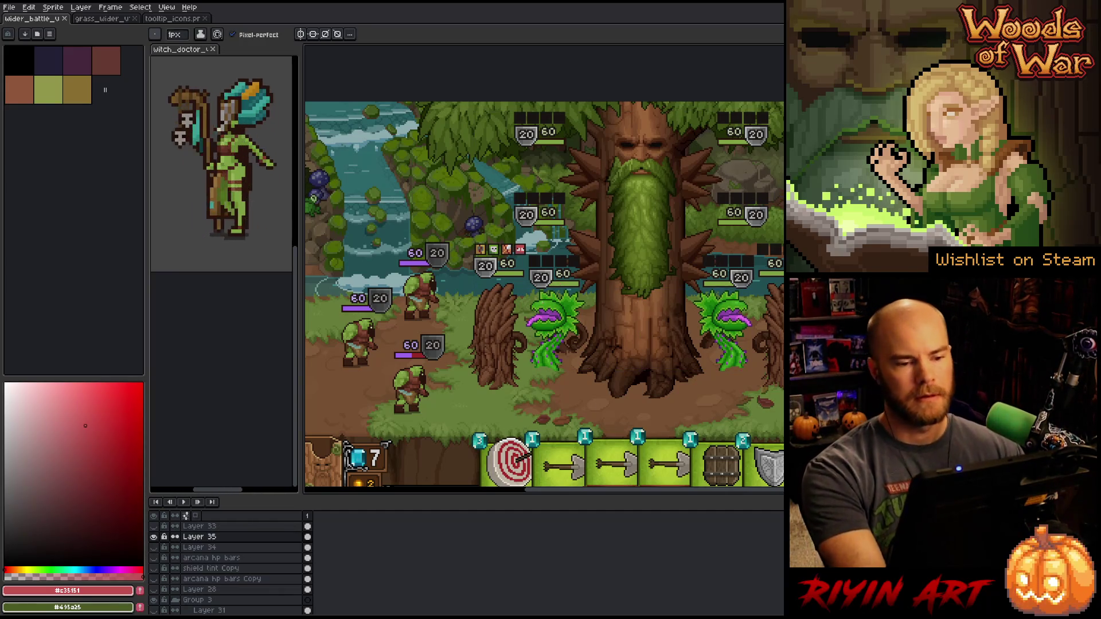
{"action": "scroll", "coordinate": [586, 279], "scroll_direction": "down", "scroll_amount": 3}
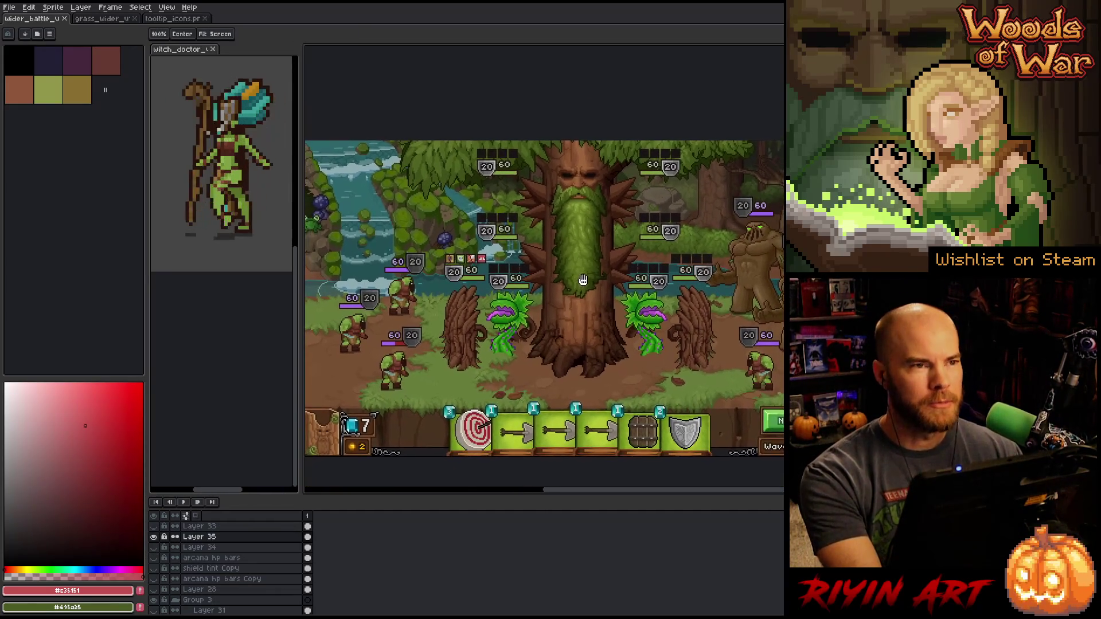
{"action": "scroll", "coordinate": [599, 287], "scroll_direction": "up", "scroll_amount": 1}
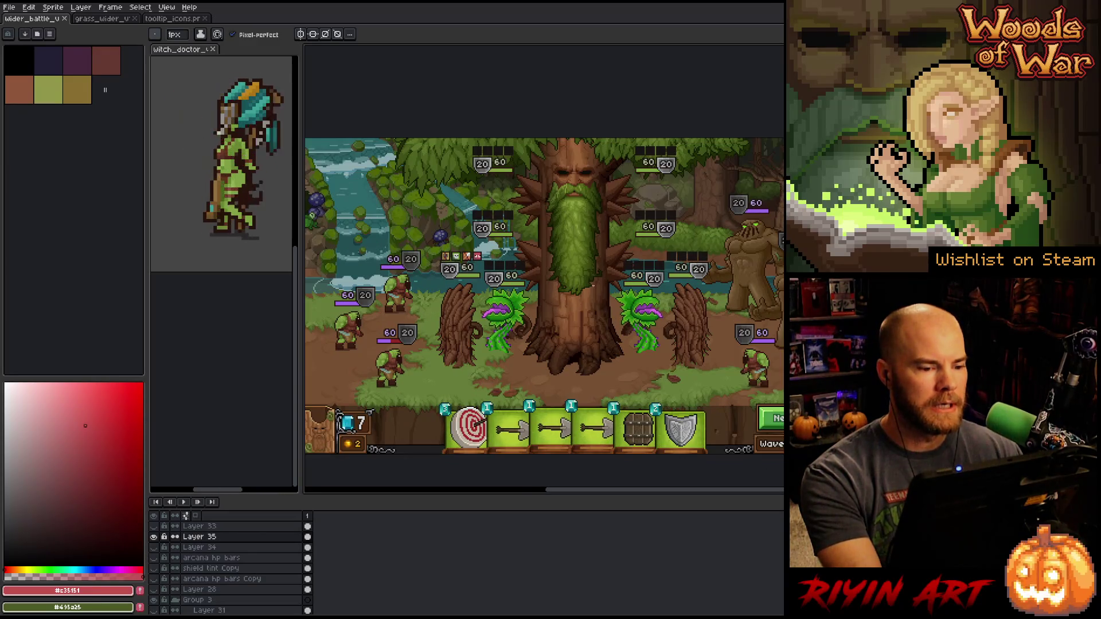
{"action": "mouse_move", "coordinate": [189, 50]}
{"action": "left_mouse_down"}
{"action": "mouse_move", "coordinate": [353, 32]}
{"action": "mouse_move", "coordinate": [412, 37]}
{"action": "mouse_move", "coordinate": [420, 95]}
{"action": "left_mouse_up"}
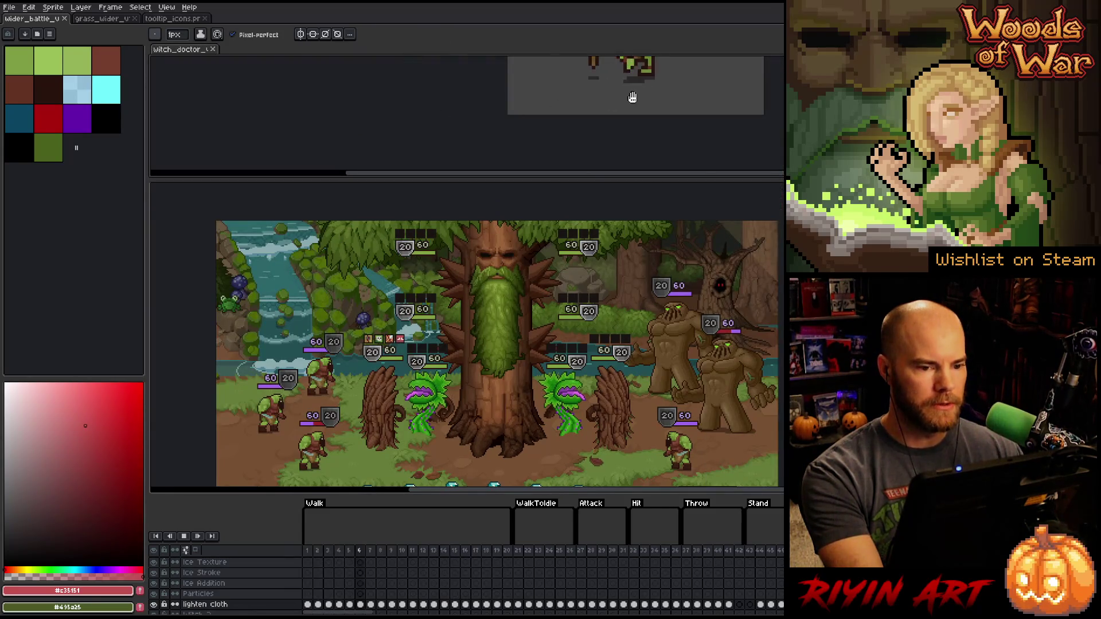
{"action": "scroll", "coordinate": [421, 96], "scroll_direction": "down", "scroll_amount": 2}
{"action": "scroll", "coordinate": [468, 129], "scroll_direction": "up", "scroll_amount": 1}
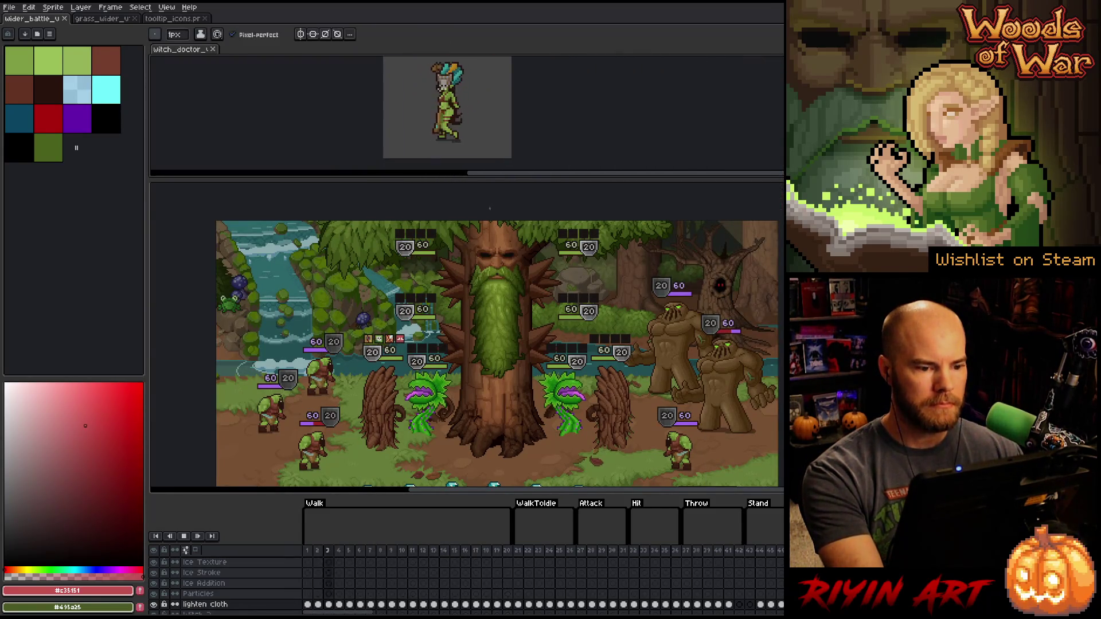
Shorten the witch_doctor panel and give the battle scene canvas more room
{"action": "left_click_drag", "start_coordinate": [478, 175], "coordinate": [477, 146]}
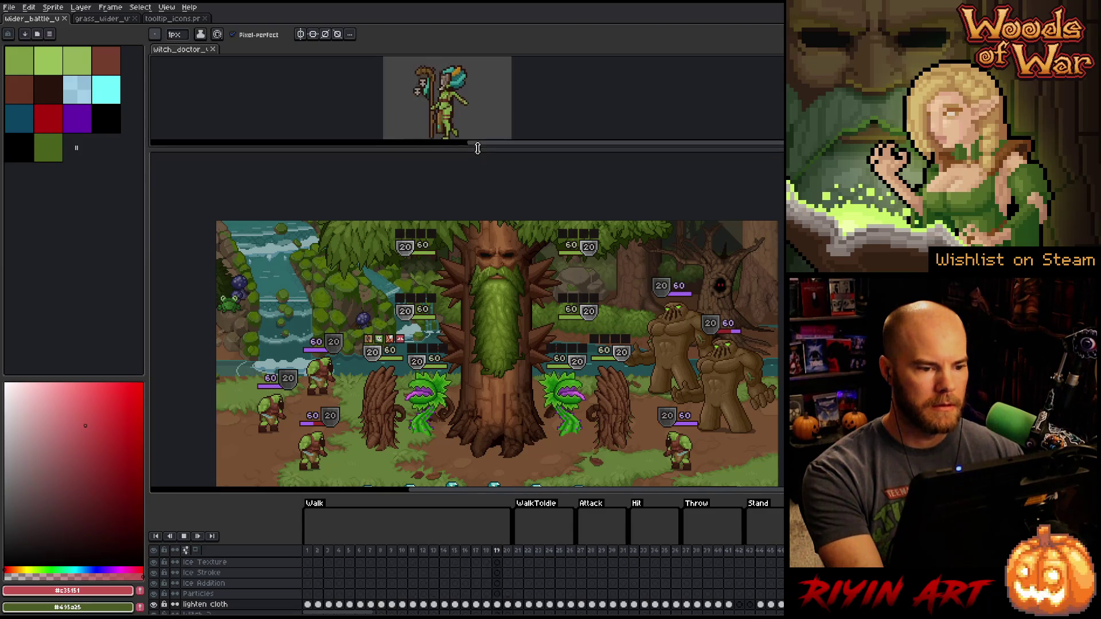
{"action": "left_click", "coordinate": [445, 179]}
{"action": "mouse_move", "coordinate": [445, 180]}
{"action": "left_mouse_down"}
{"action": "mouse_move", "coordinate": [477, 156]}
{"action": "mouse_move", "coordinate": [472, 170]}
{"action": "left_mouse_up"}
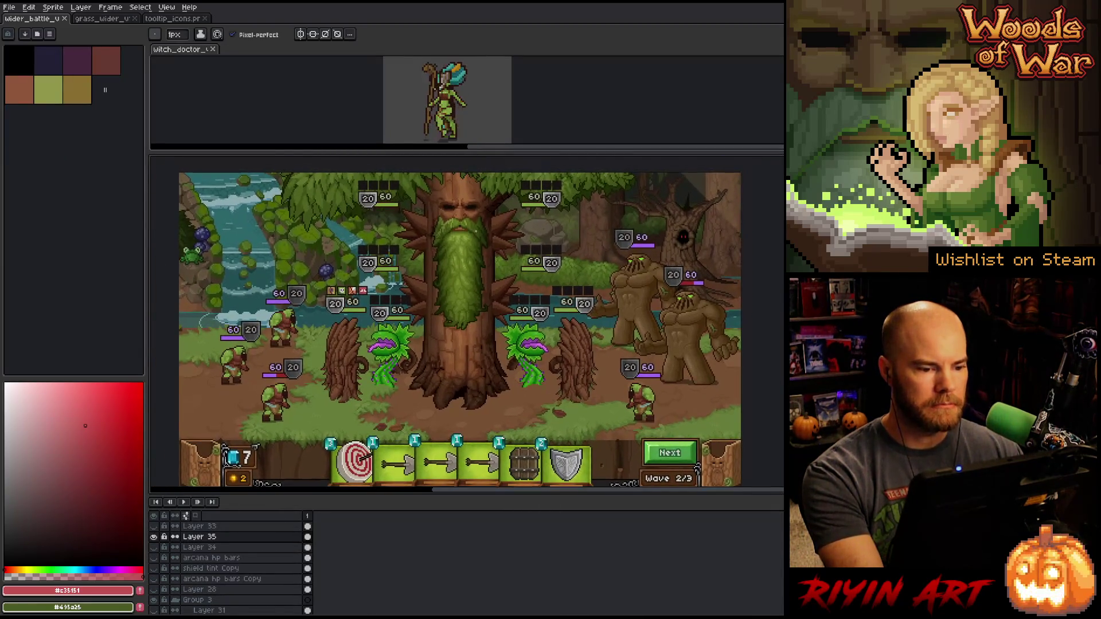
{"action": "left_click_drag", "start_coordinate": [443, 503], "coordinate": [443, 536]}
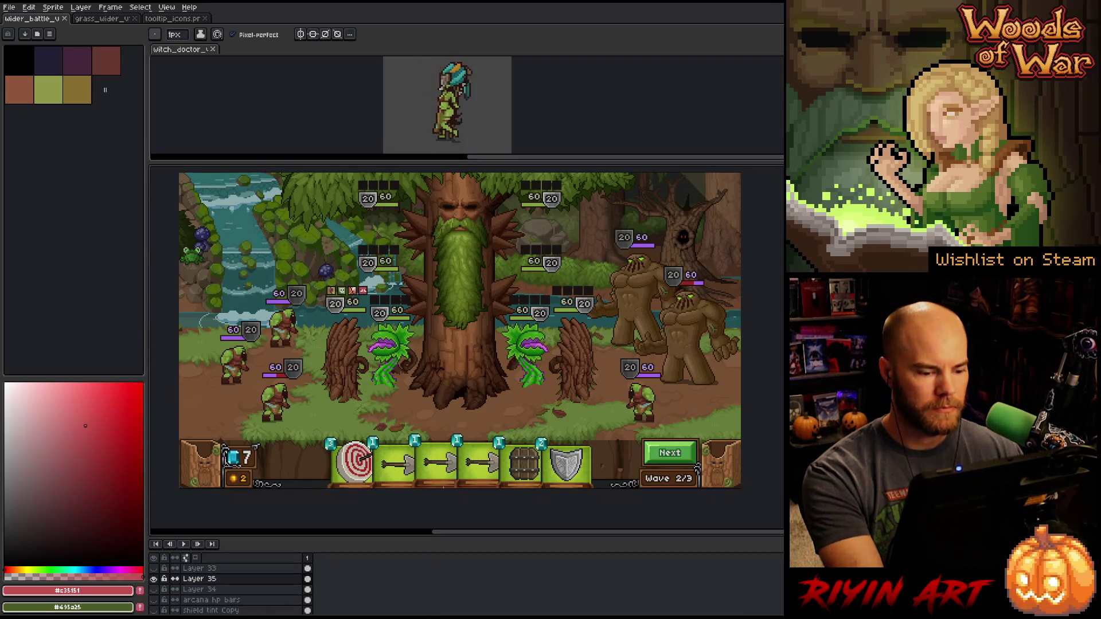
{"action": "left_click_drag", "start_coordinate": [455, 170], "coordinate": [453, 164]}
{"action": "mouse_move", "coordinate": [494, 286]}
{"action": "left_mouse_down"}
{"action": "mouse_move", "coordinate": [478, 299]}
{"action": "mouse_move", "coordinate": [507, 283]}
{"action": "left_mouse_up"}
{"action": "key", "text": "b"}
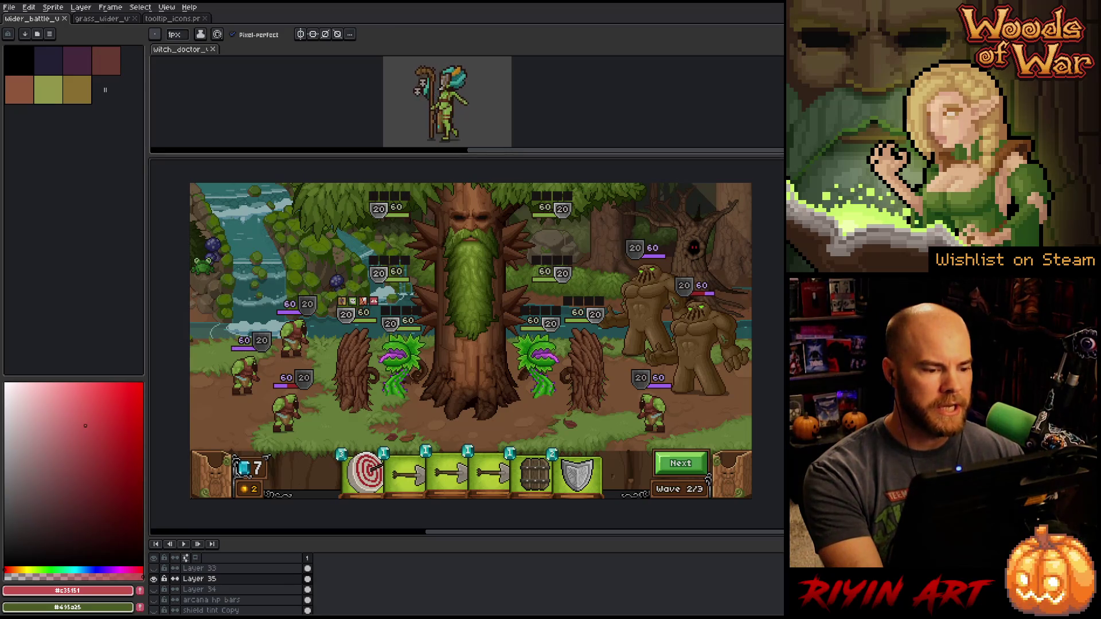
{"action": "scroll", "coordinate": [340, 300], "scroll_direction": "up", "scroll_amount": 3}
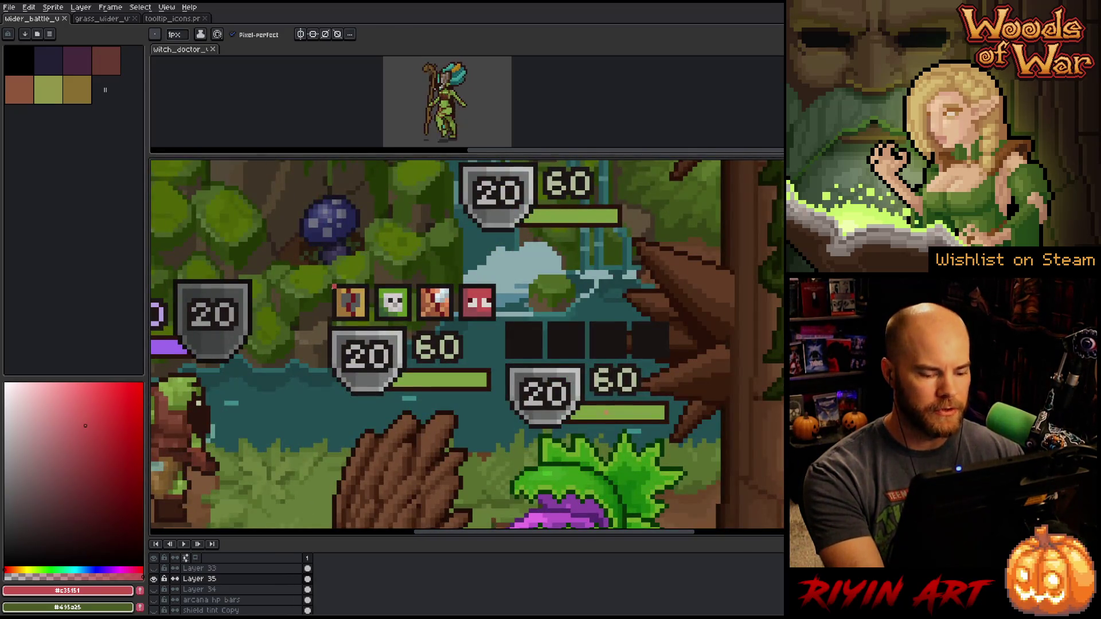
{"action": "key", "text": "m"}
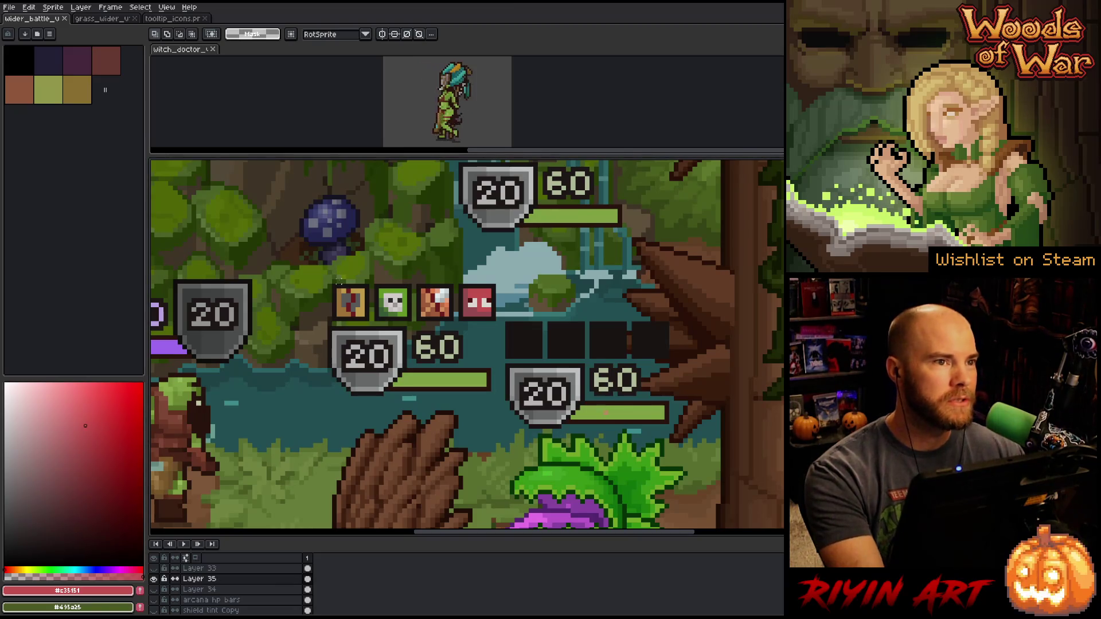
{"action": "scroll", "coordinate": [339, 281], "scroll_direction": "down", "scroll_amount": 3}
{"action": "scroll", "coordinate": [339, 285], "scroll_direction": "up", "scroll_amount": 5}
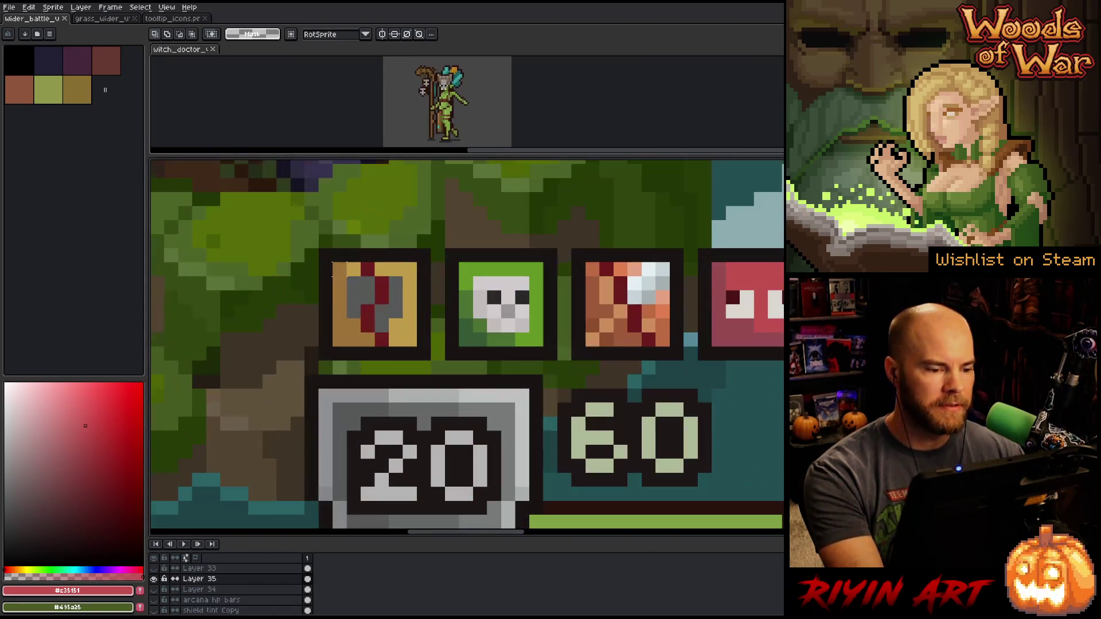
{"action": "mouse_move", "coordinate": [318, 248]}
{"action": "left_mouse_down"}
{"action": "mouse_move", "coordinate": [412, 371]}
{"action": "mouse_move", "coordinate": [433, 362]}
{"action": "left_mouse_up"}
{"action": "mouse_move", "coordinate": [443, 233]}
{"action": "left_mouse_down"}
{"action": "mouse_move", "coordinate": [488, 277]}
{"action": "mouse_move", "coordinate": [539, 357]}
{"action": "mouse_move", "coordinate": [559, 362]}
{"action": "left_mouse_up"}
{"action": "mouse_move", "coordinate": [570, 248]}
{"action": "left_mouse_down"}
{"action": "mouse_move", "coordinate": [629, 320]}
{"action": "mouse_move", "coordinate": [686, 363]}
{"action": "left_mouse_up"}
{"action": "left_click_drag", "start_coordinate": [635, 312], "coordinate": [492, 328]}
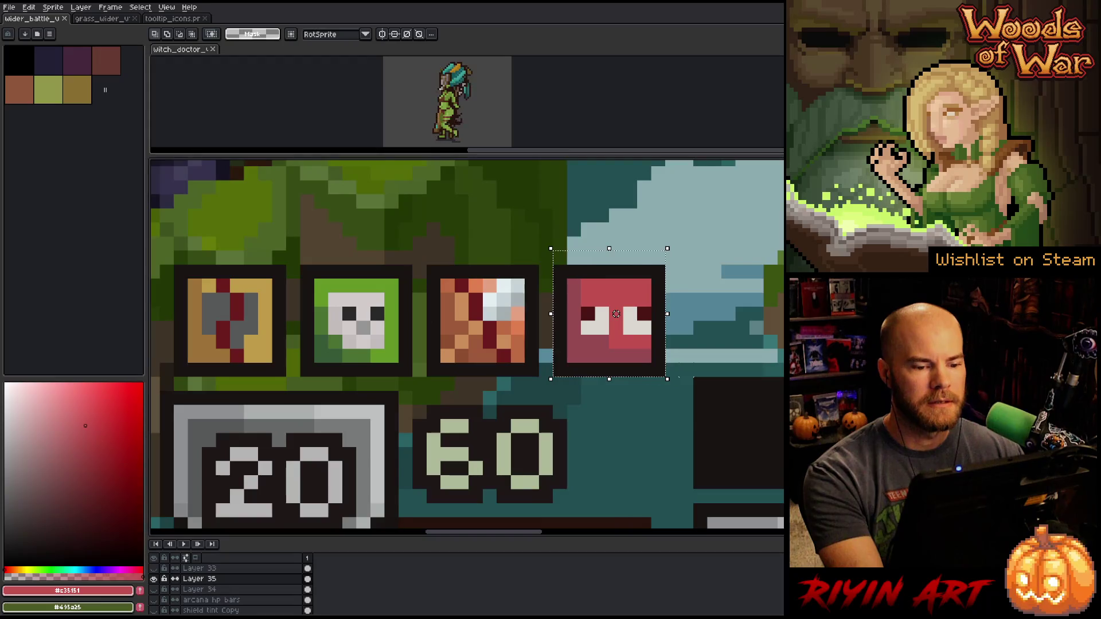
{"action": "scroll", "coordinate": [487, 321], "scroll_direction": "down", "scroll_amount": 2}
{"action": "scroll", "coordinate": [480, 311], "scroll_direction": "up", "scroll_amount": 1}
{"action": "left_click_drag", "start_coordinate": [481, 311], "coordinate": [477, 297]}
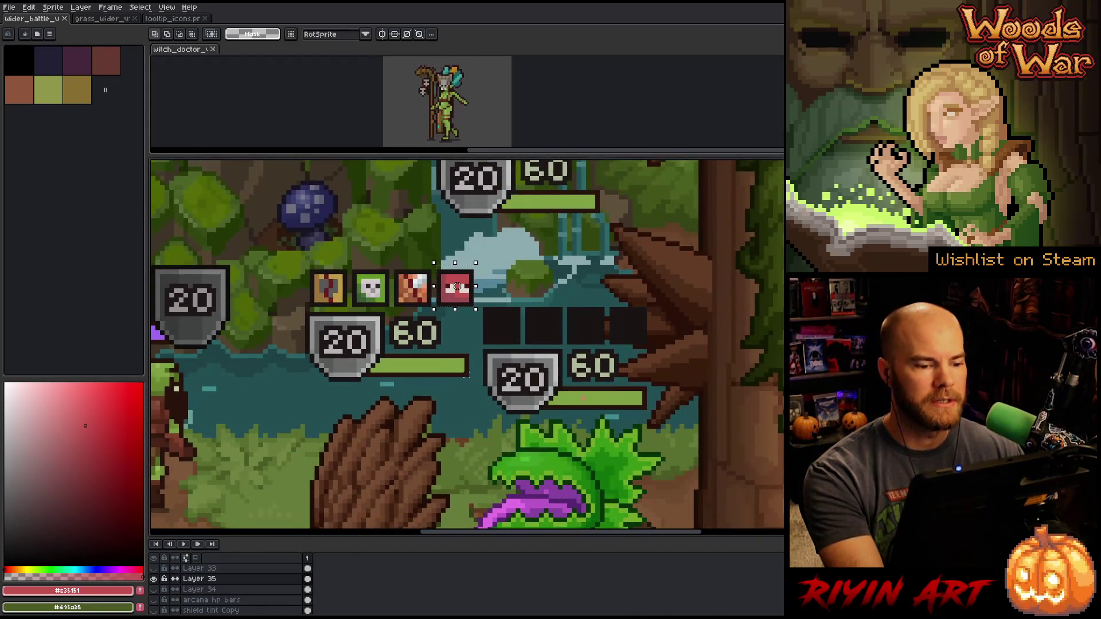
{"action": "scroll", "coordinate": [466, 375], "scroll_direction": "up", "scroll_amount": 4}
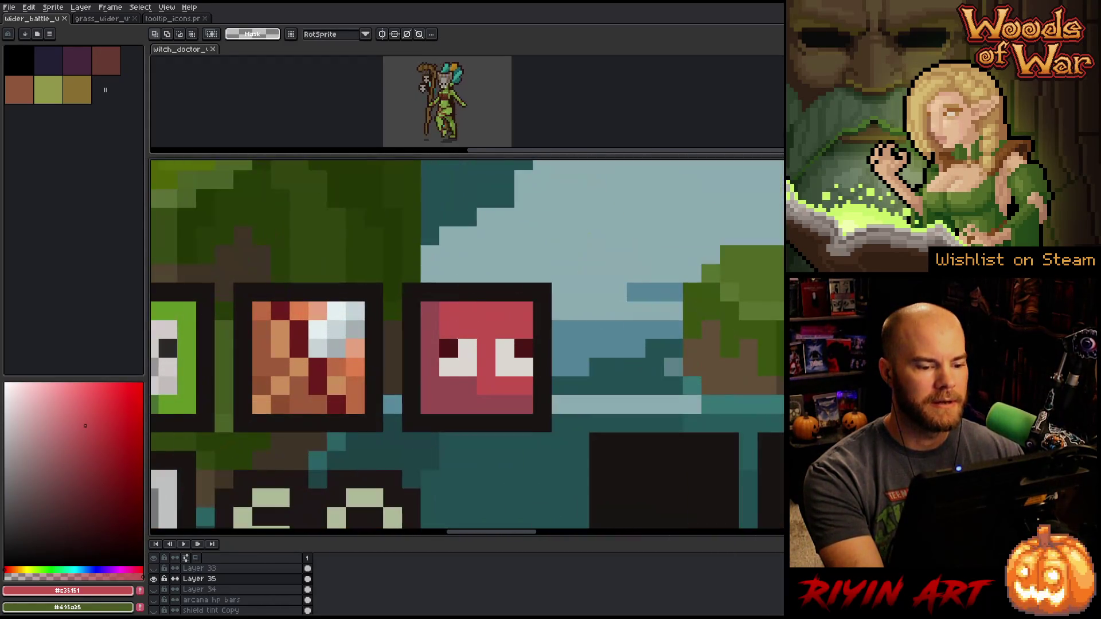
{"action": "key", "text": "b"}
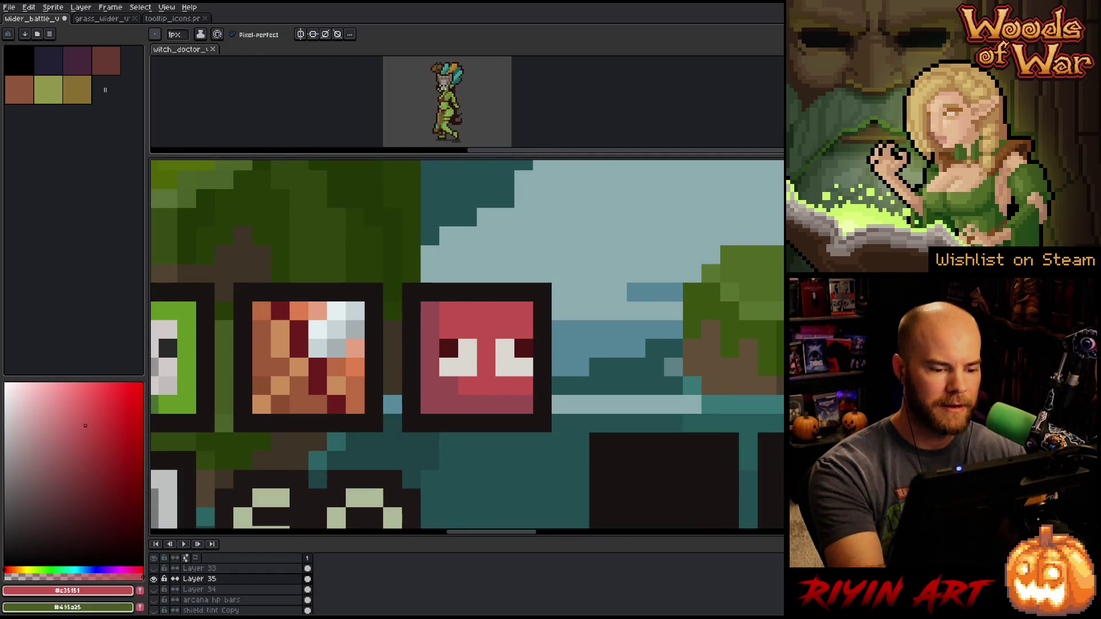
Sample the red, darker red and deepest red from the red icon's face
{"action": "key", "text": "v"}
{"action": "key", "text": "b"}
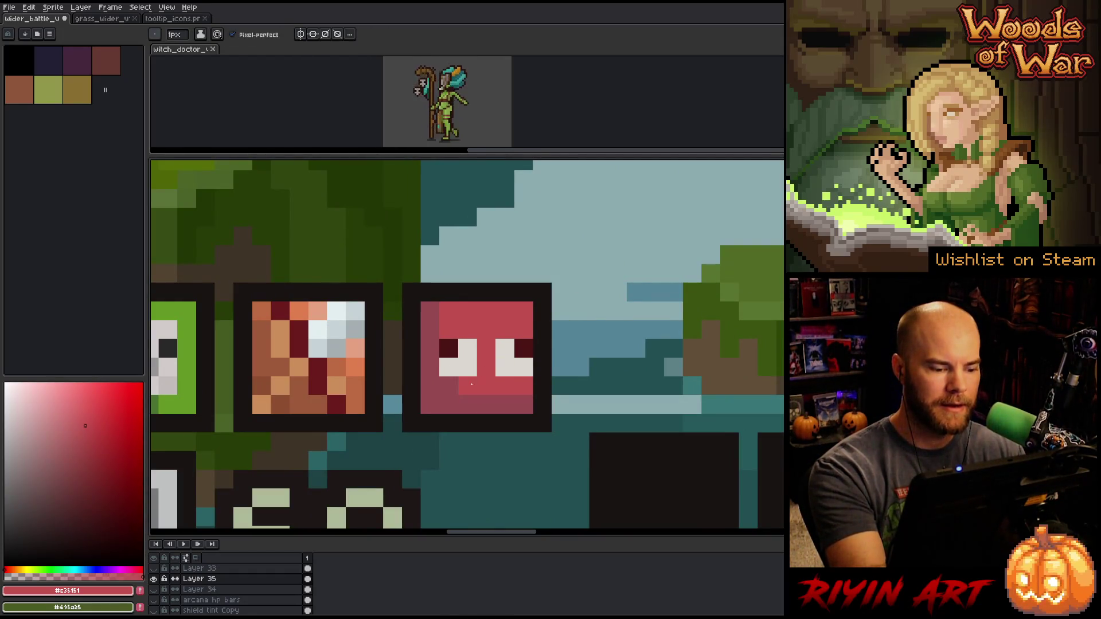
{"action": "left_click", "coordinate": [523, 404], "text": "alt"}
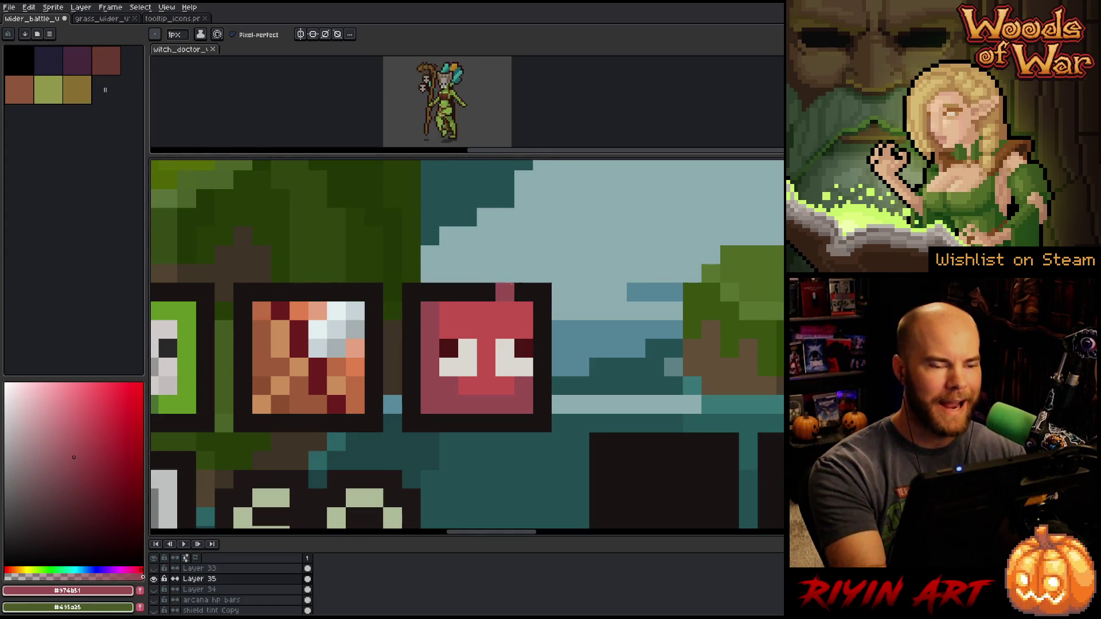
{"action": "key", "text": "alt"}
{"action": "left_click", "coordinate": [493, 320]}
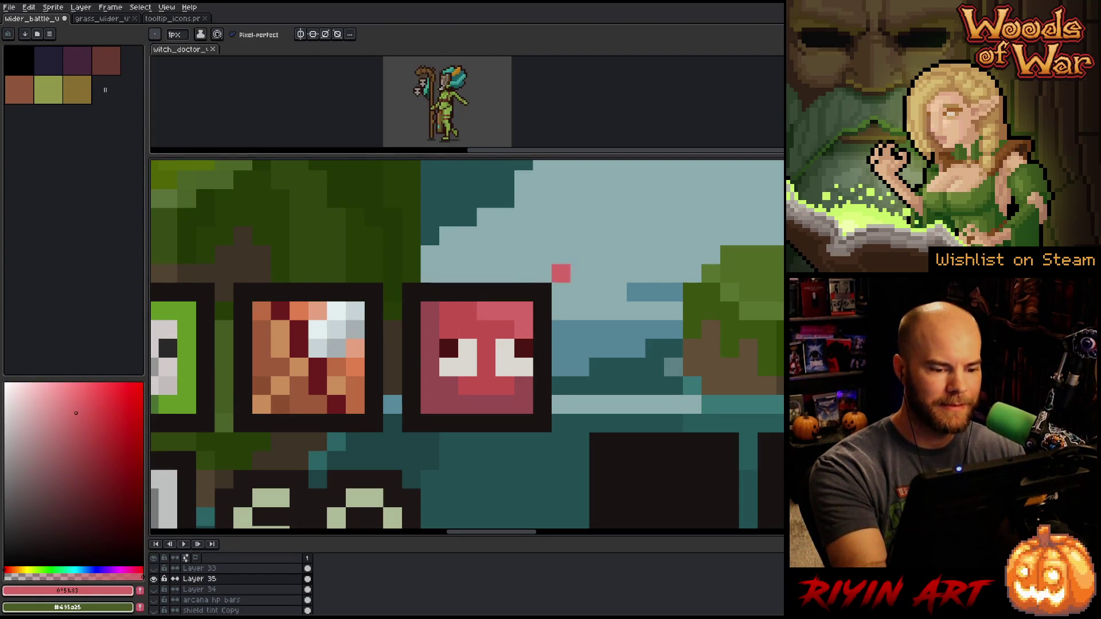
{"action": "left_click", "coordinate": [507, 384], "text": "alt"}
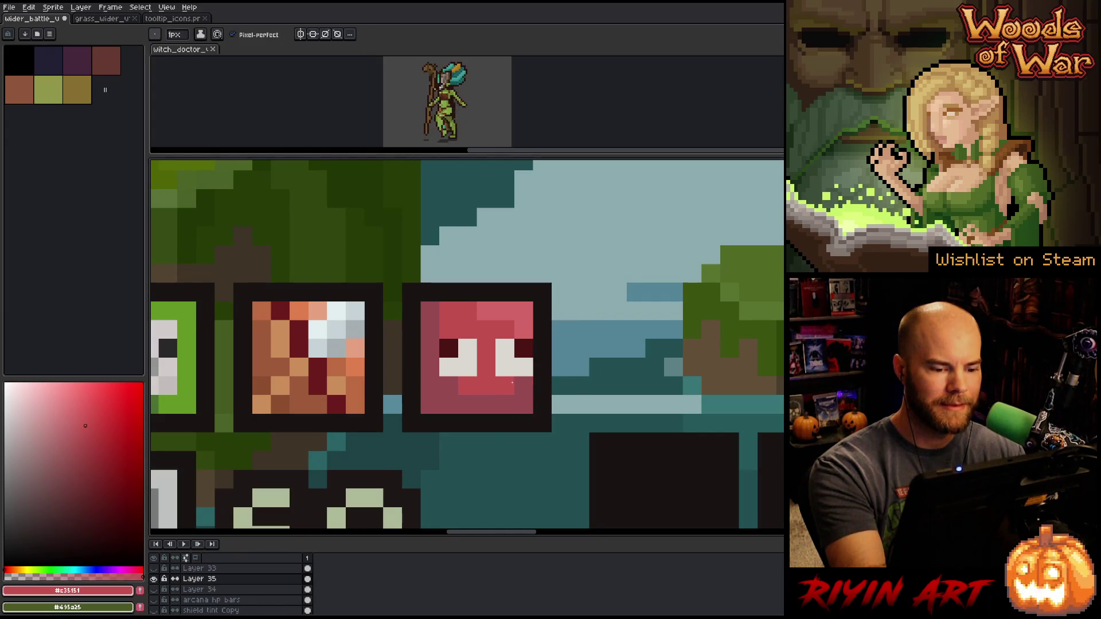
{"action": "left_click", "coordinate": [468, 404], "text": "alt"}
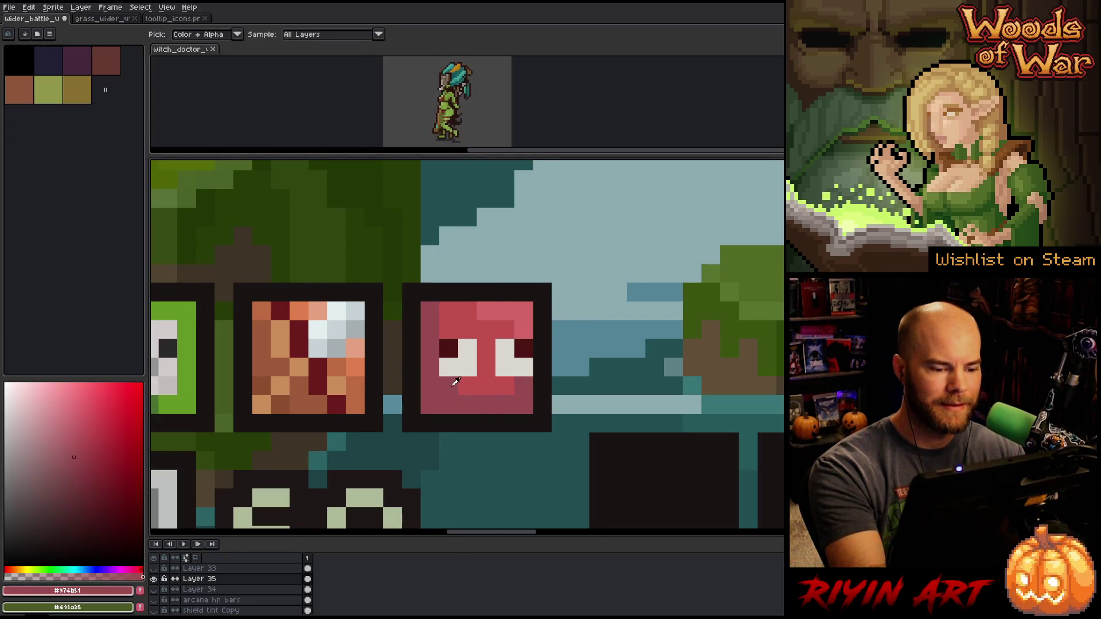
Paint darker purple-pink shading on the face's lower-left pixels
{"action": "mouse_move", "coordinate": [79, 463]}
{"action": "left_mouse_down"}
{"action": "mouse_move", "coordinate": [83, 478]}
{"action": "mouse_move", "coordinate": [66, 492]}
{"action": "left_mouse_up"}
{"action": "left_click", "coordinate": [136, 569]}
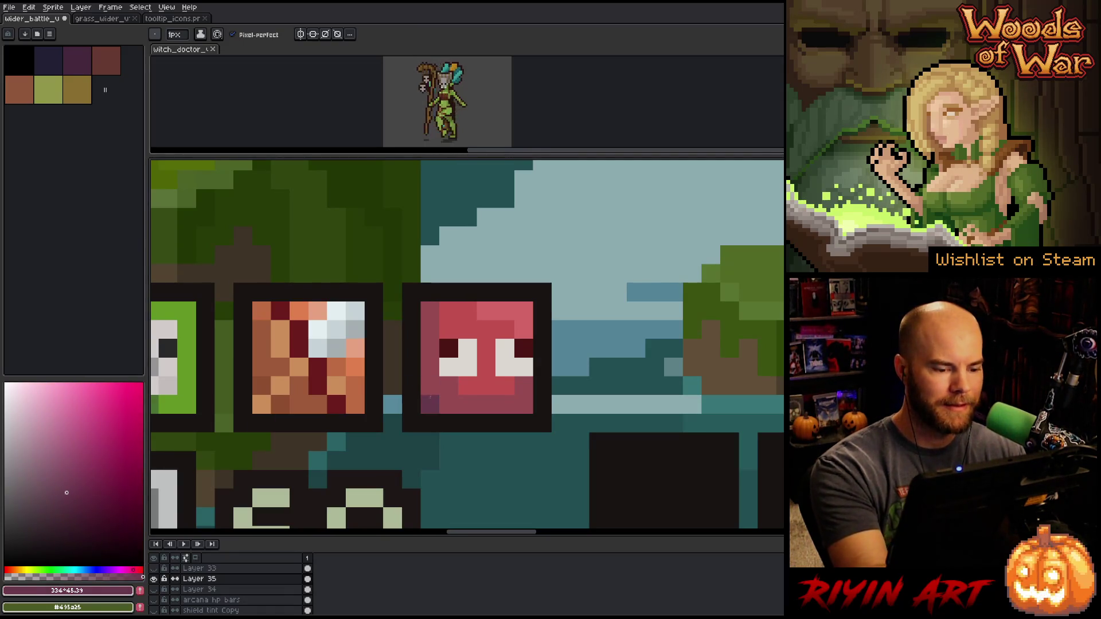
{"action": "left_click_drag", "start_coordinate": [430, 386], "coordinate": [429, 401]}
{"action": "left_click", "coordinate": [448, 404]}
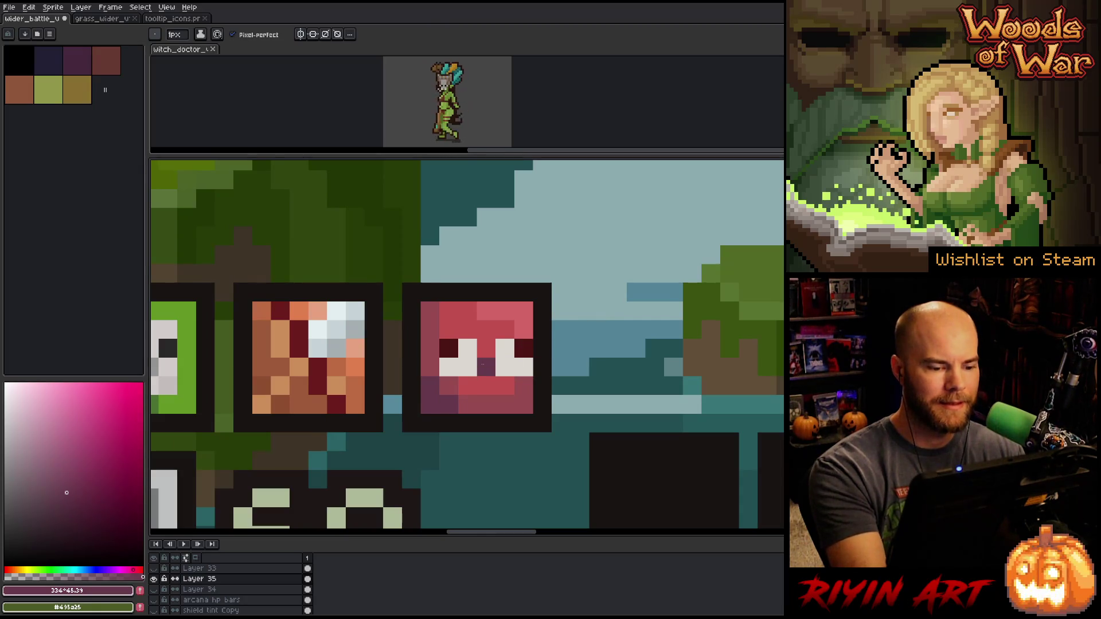
{"action": "left_click", "coordinate": [466, 382], "text": "alt"}
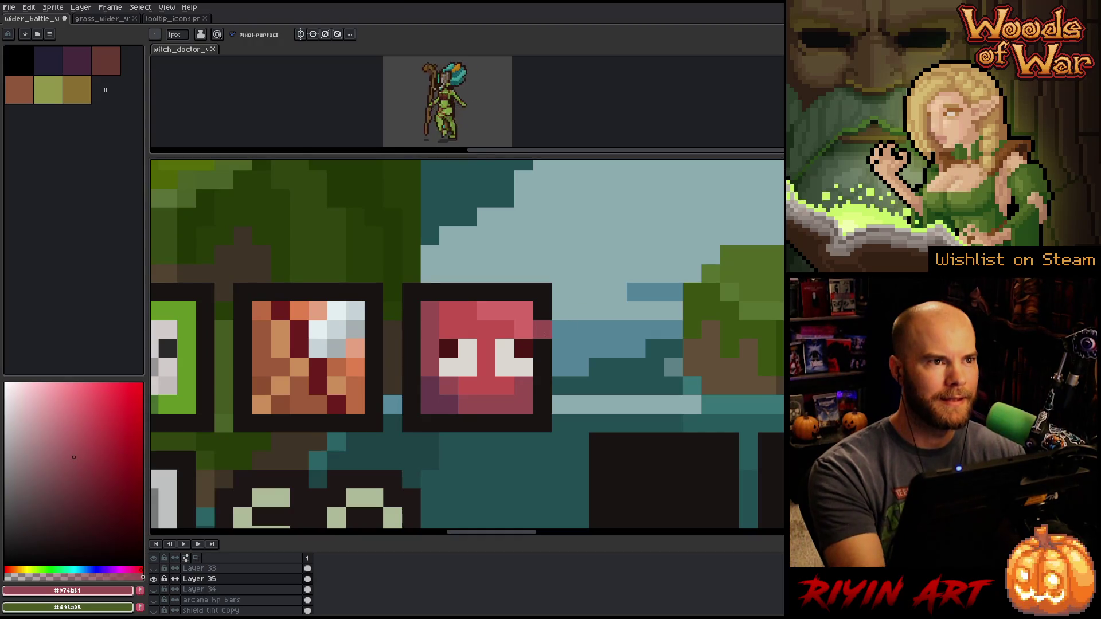
{"action": "scroll", "coordinate": [538, 347], "scroll_direction": "down", "scroll_amount": 3}
{"action": "scroll", "coordinate": [538, 347], "scroll_direction": "down", "scroll_amount": 3}
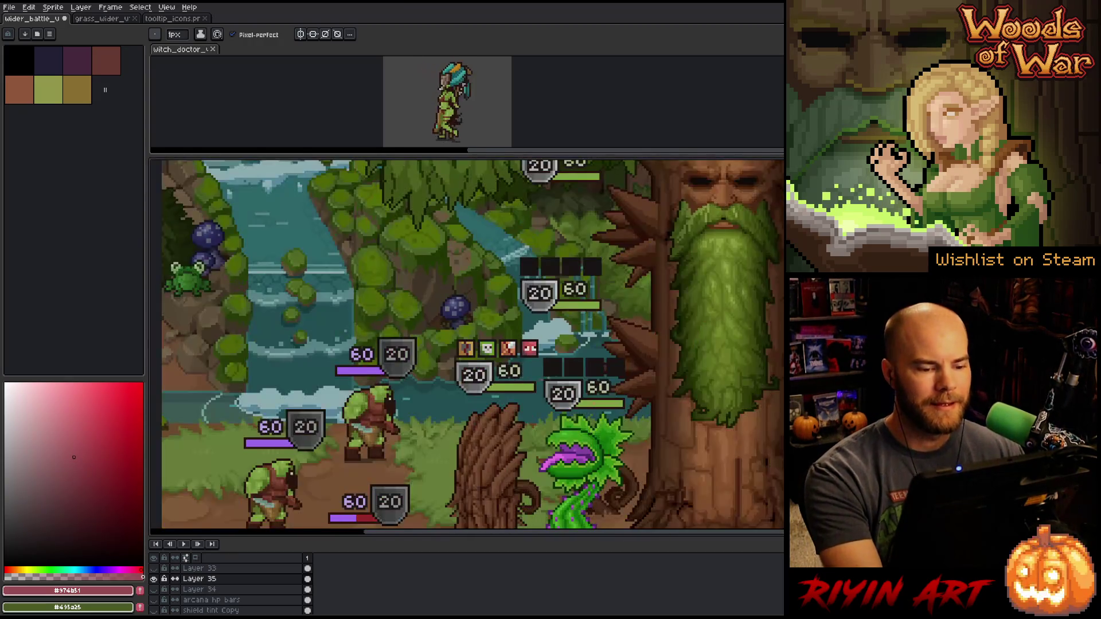
Sample the dark magenta and lighter pink-red from the red icon
{"action": "scroll", "coordinate": [538, 347], "scroll_direction": "up", "scroll_amount": 2}
{"action": "scroll", "coordinate": [539, 361], "scroll_direction": "down", "scroll_amount": 1}
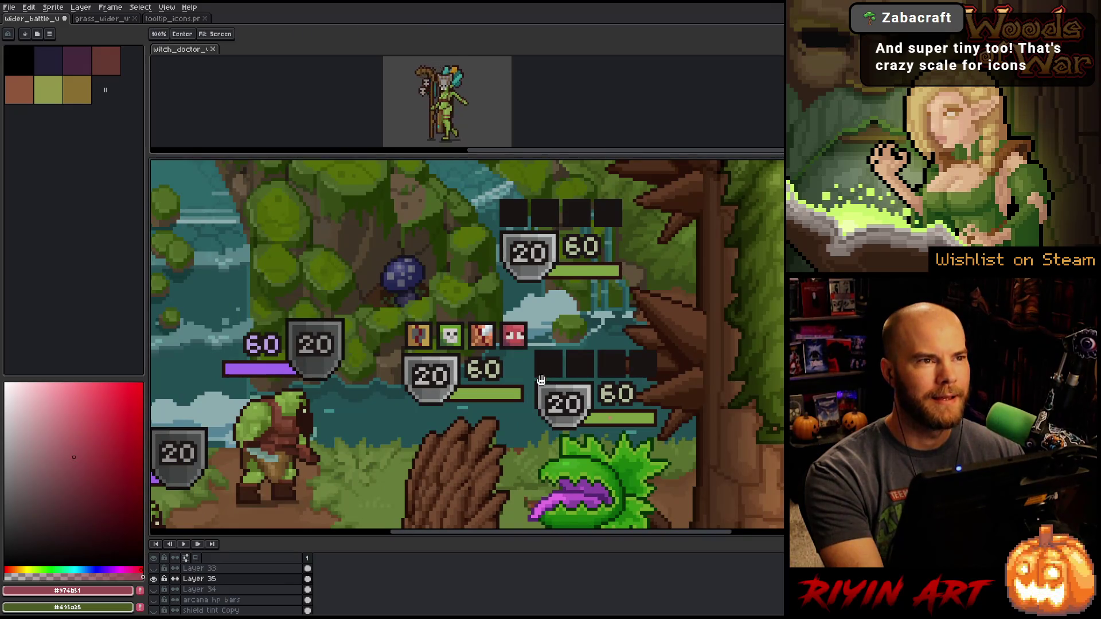
{"action": "scroll", "coordinate": [539, 362], "scroll_direction": "up", "scroll_amount": 2}
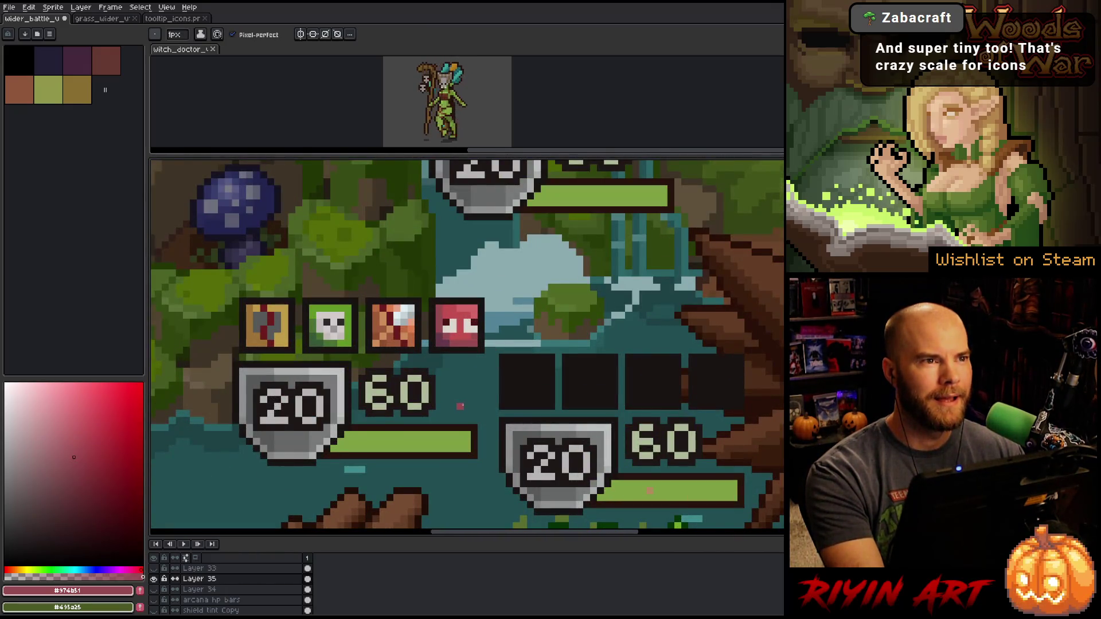
{"action": "scroll", "coordinate": [481, 372], "scroll_direction": "up", "scroll_amount": 2}
{"action": "key", "text": "i"}
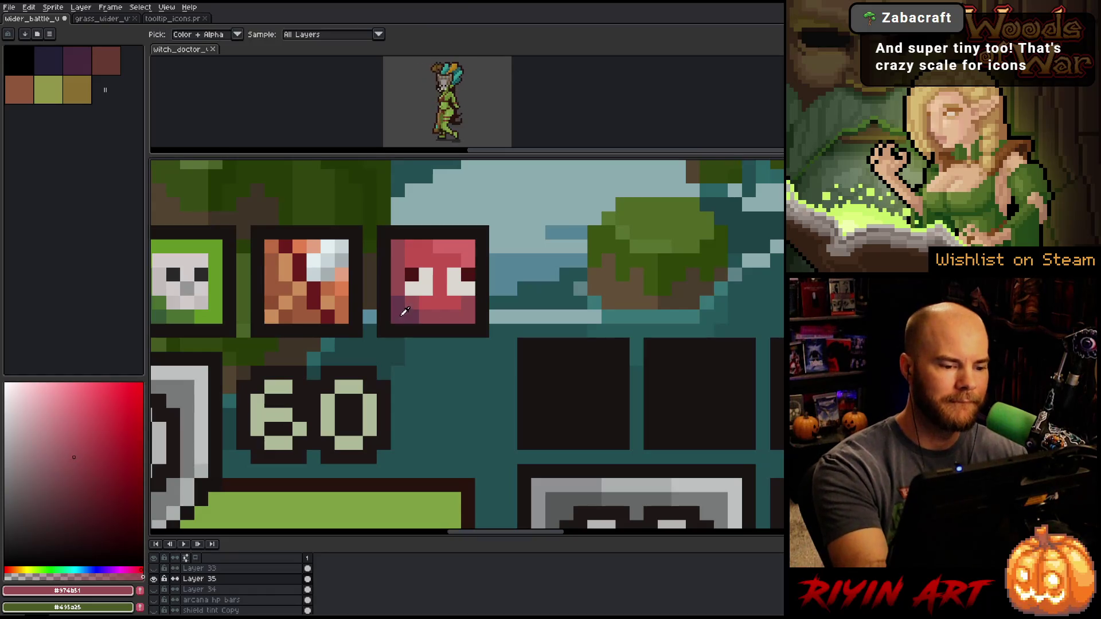
{"action": "left_click", "coordinate": [462, 310]}
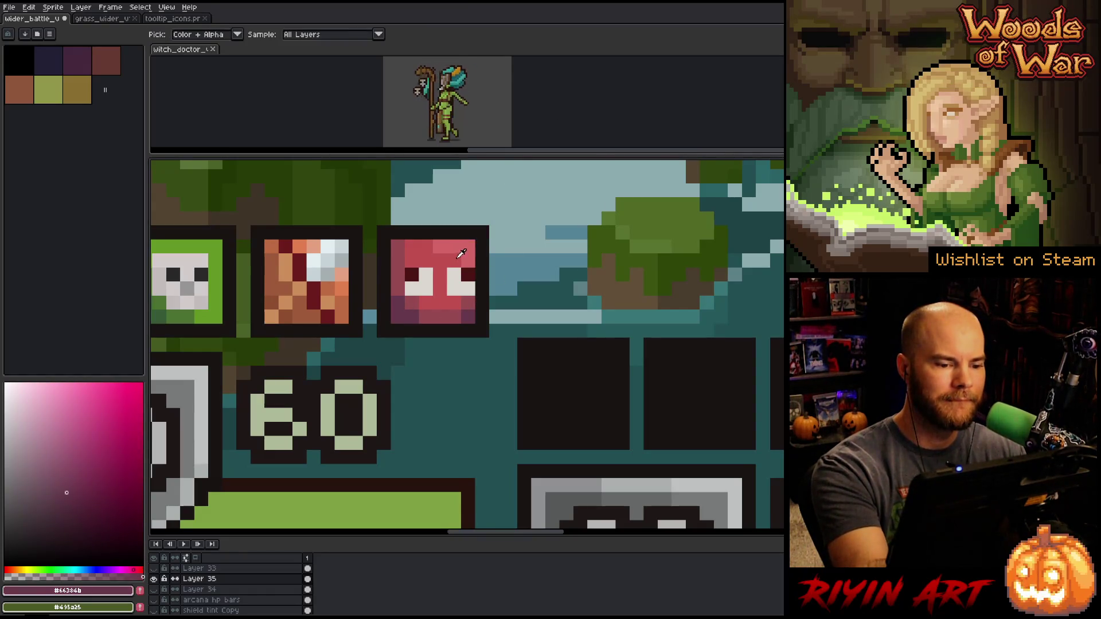
{"action": "left_click", "coordinate": [461, 253], "text": "alt"}
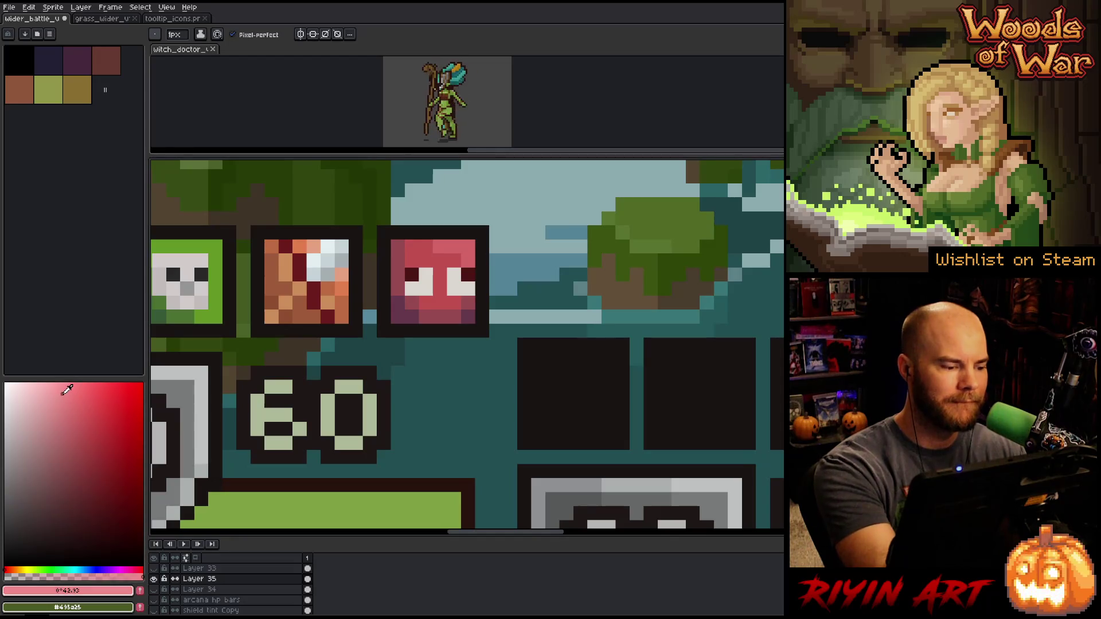
Choose a light peach-orange and paint a highlight pixel at the icon's top-right corner
{"action": "left_click", "coordinate": [16, 560]}
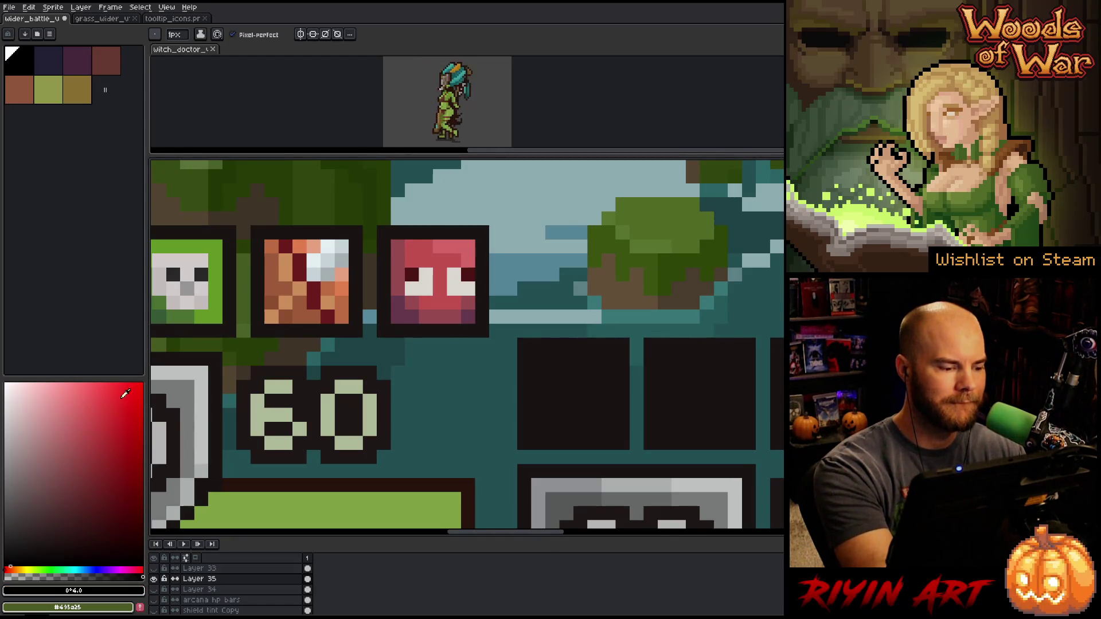
{"action": "left_click_drag", "start_coordinate": [125, 394], "coordinate": [83, 379]}
{"action": "left_click", "coordinate": [14, 569]}
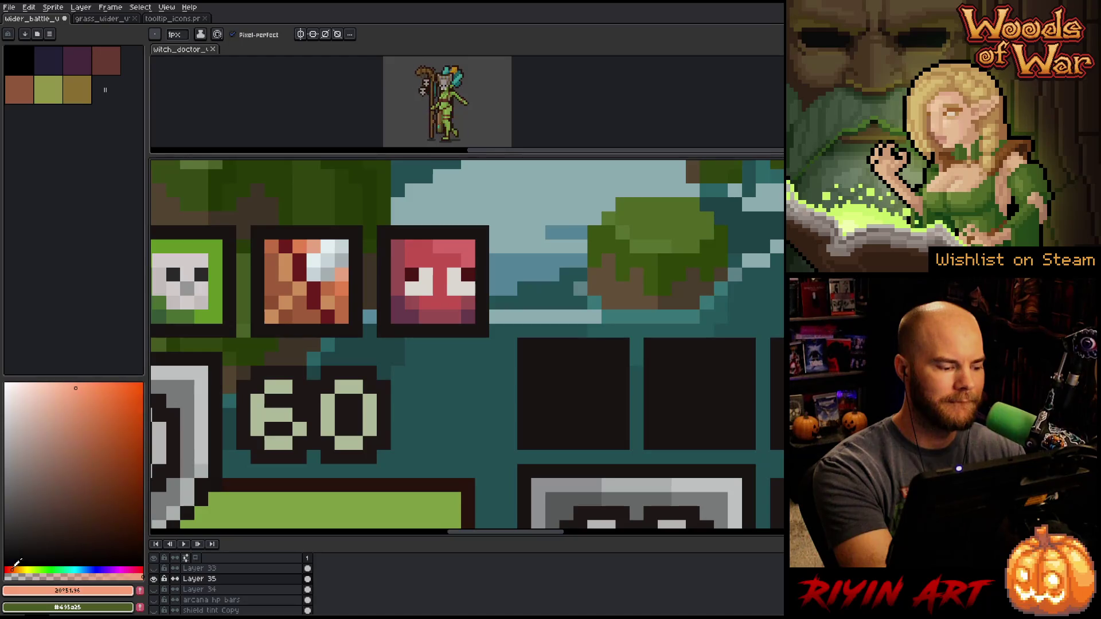
{"action": "left_click", "coordinate": [13, 569]}
{"action": "left_click", "coordinate": [469, 247]}
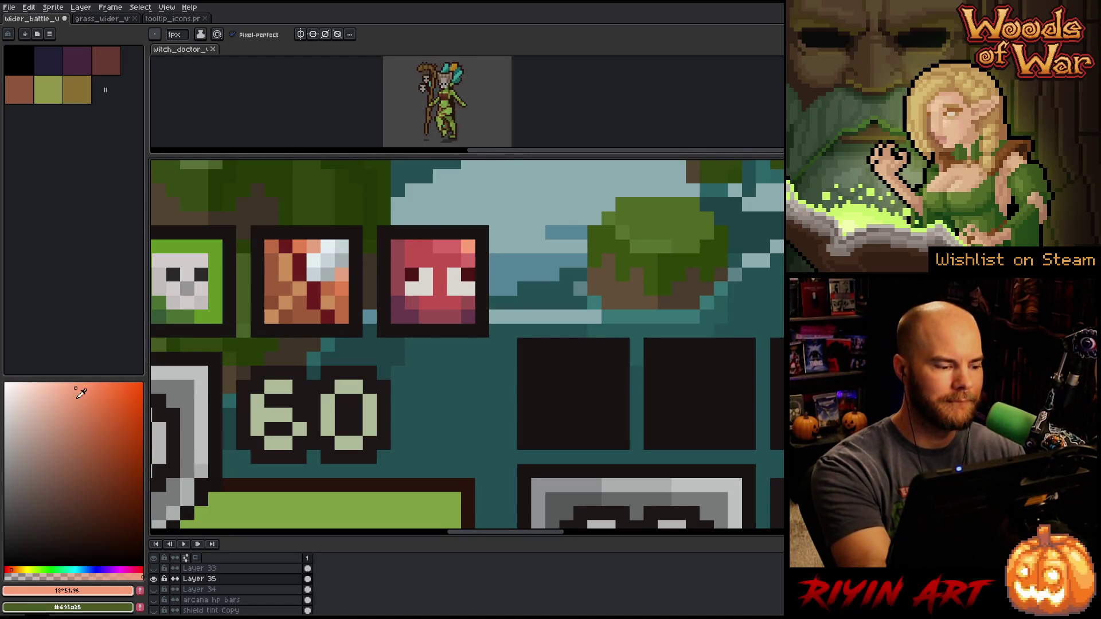
Sample the icon's light red and face red #c35151 again
{"action": "left_click", "coordinate": [416, 248], "text": "alt"}
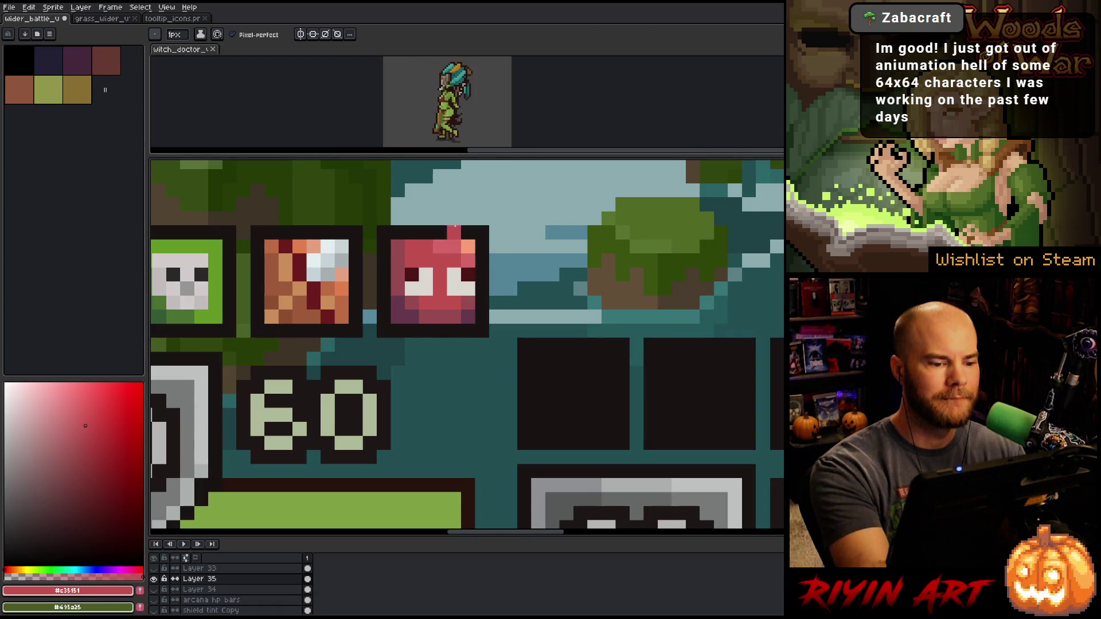
{"action": "left_click", "coordinate": [426, 247], "text": "alt"}
{"action": "left_click", "coordinate": [410, 246], "text": "alt"}
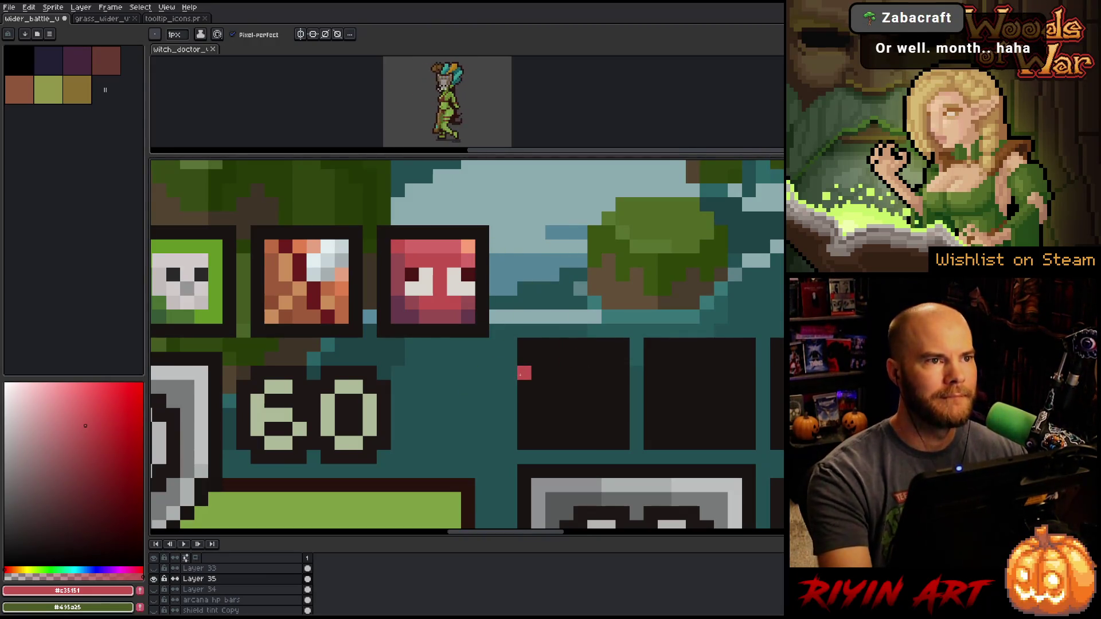
{"action": "scroll", "coordinate": [524, 373], "scroll_direction": "down", "scroll_amount": 3}
{"action": "scroll", "coordinate": [505, 390], "scroll_direction": "up", "scroll_amount": 2}
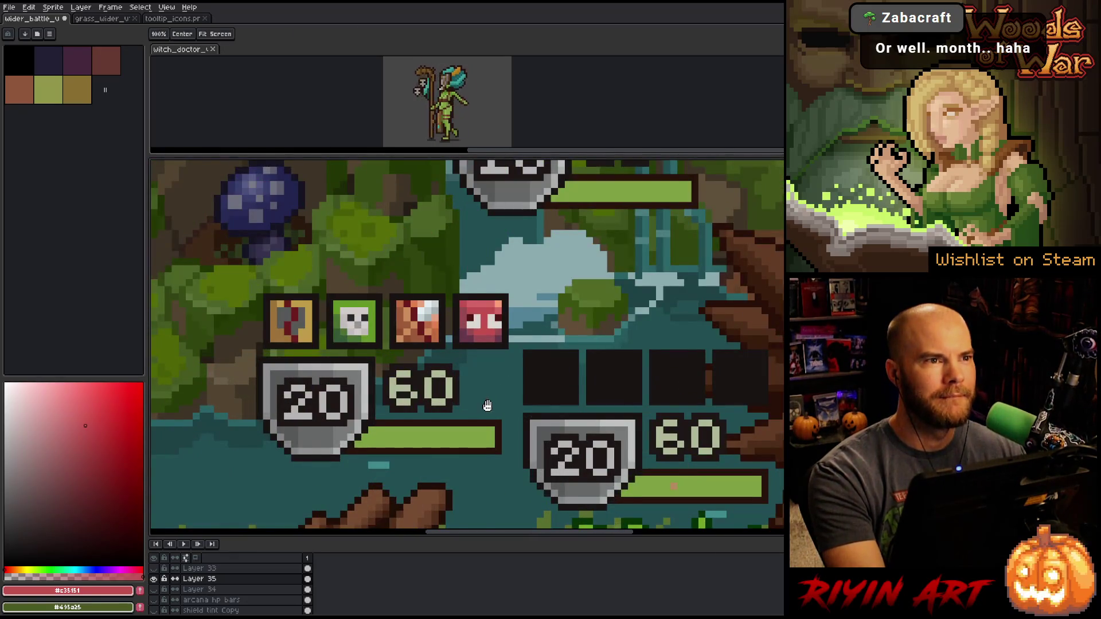
{"action": "left_click_drag", "start_coordinate": [488, 405], "coordinate": [526, 383]}
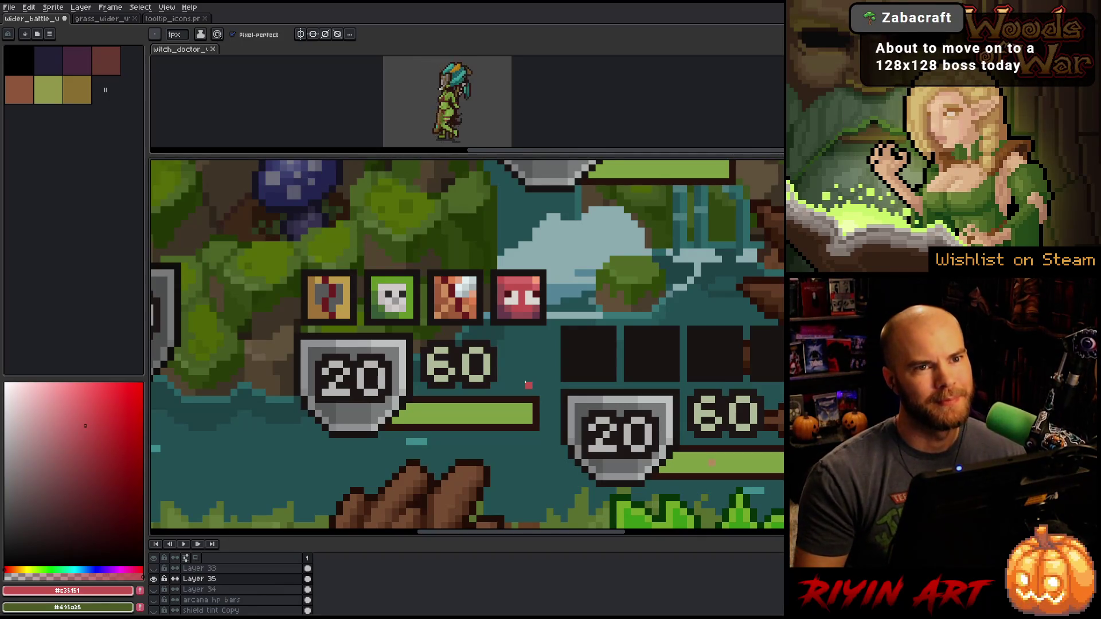
{"action": "scroll", "coordinate": [514, 371], "scroll_direction": "down", "scroll_amount": 3}
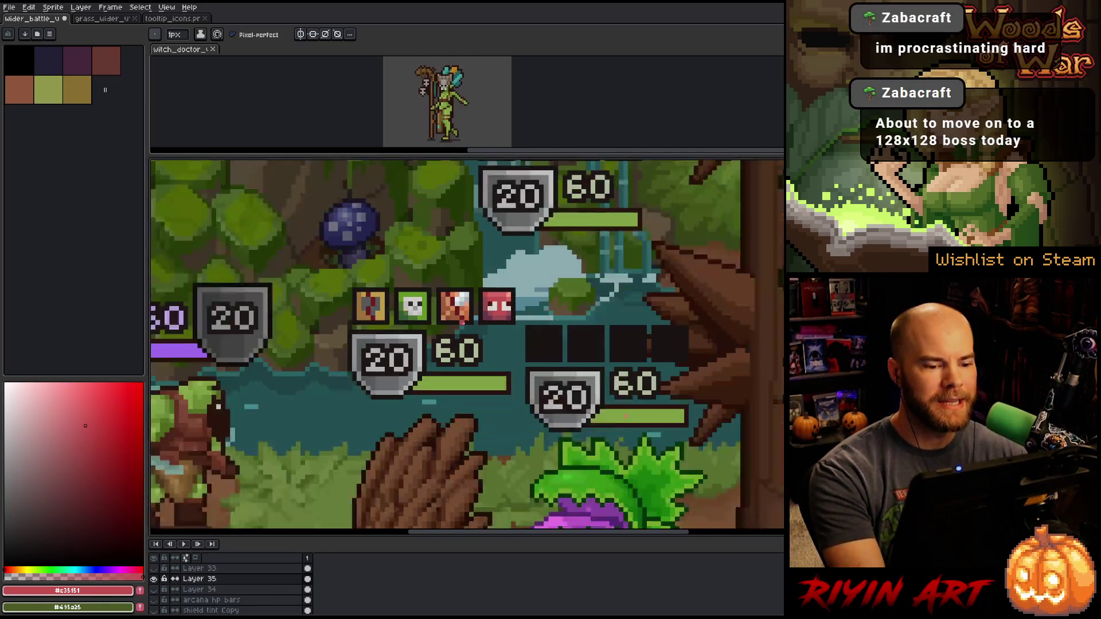
{"action": "scroll", "coordinate": [505, 330], "scroll_direction": "up", "scroll_amount": 3}
{"action": "scroll", "coordinate": [505, 330], "scroll_direction": "down", "scroll_amount": 1}
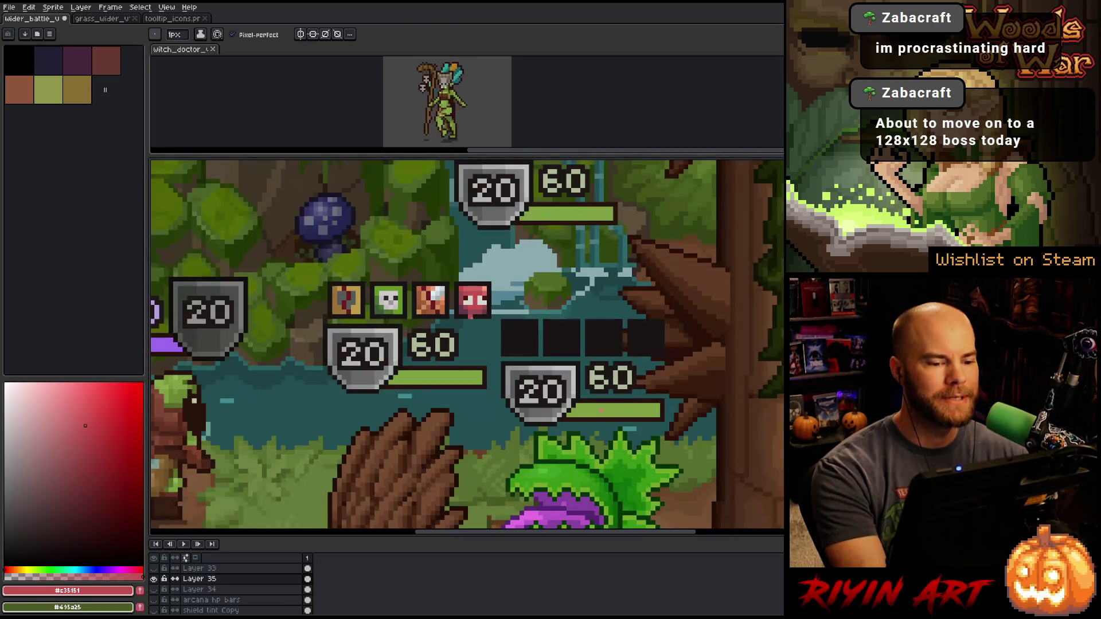
{"action": "scroll", "coordinate": [475, 316], "scroll_direction": "up", "scroll_amount": 2}
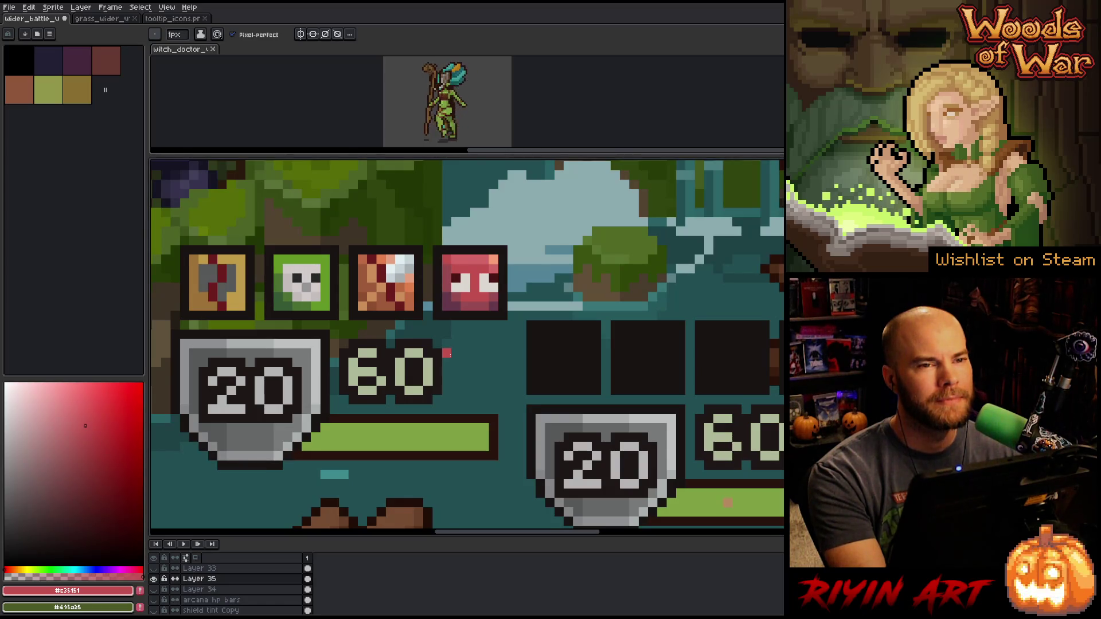
{"action": "scroll", "coordinate": [428, 382], "scroll_direction": "down", "scroll_amount": 3}
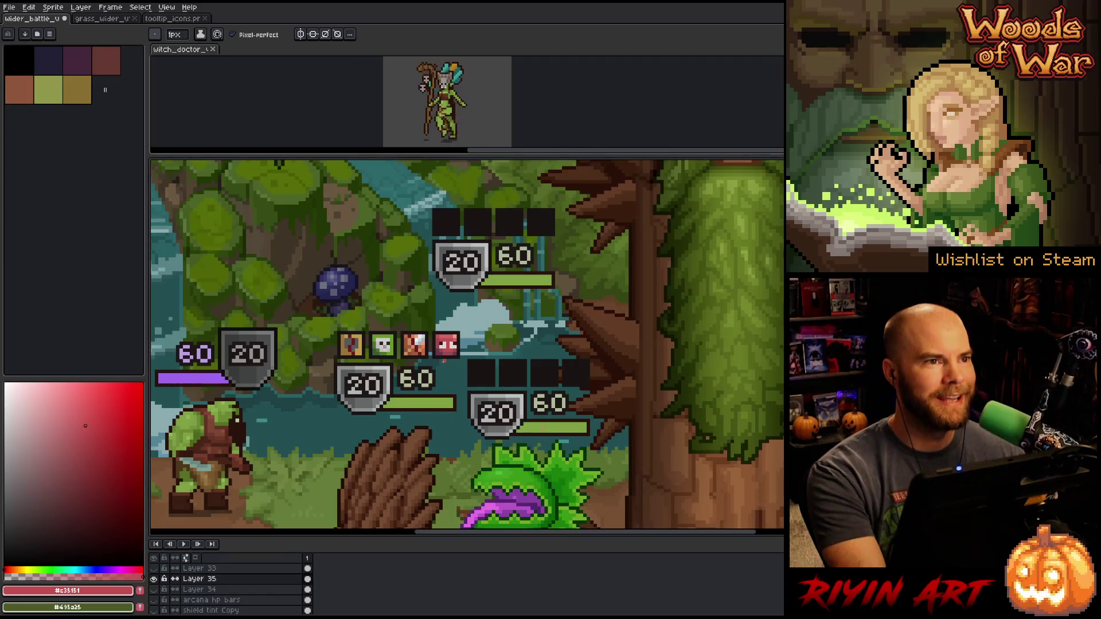
{"action": "scroll", "coordinate": [430, 346], "scroll_direction": "down", "scroll_amount": 4}
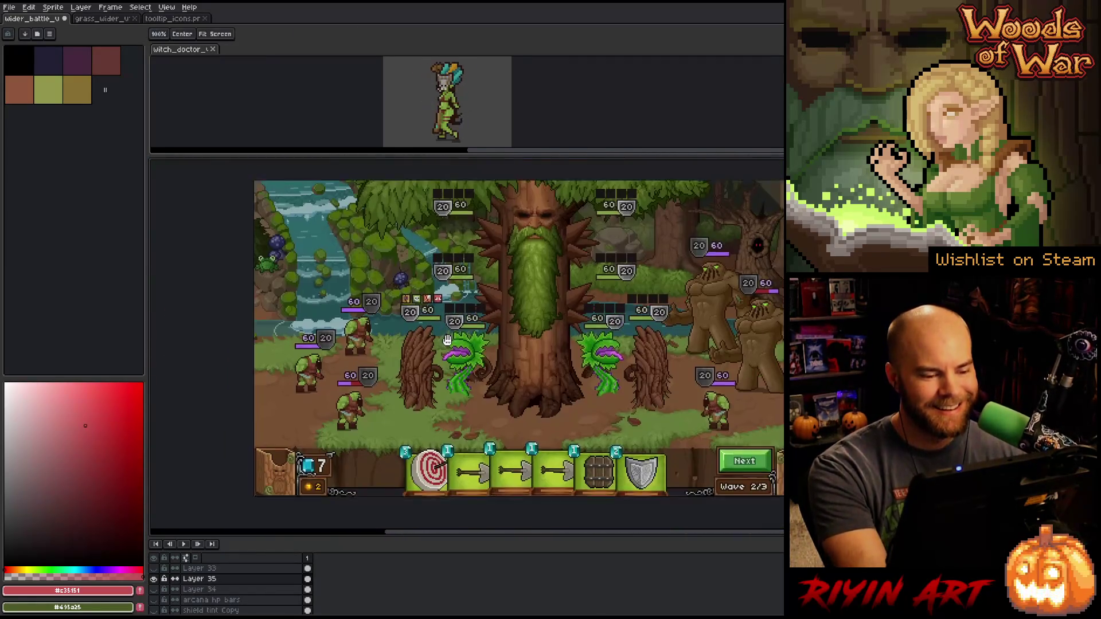
{"action": "left_click_drag", "start_coordinate": [430, 346], "coordinate": [346, 356]}
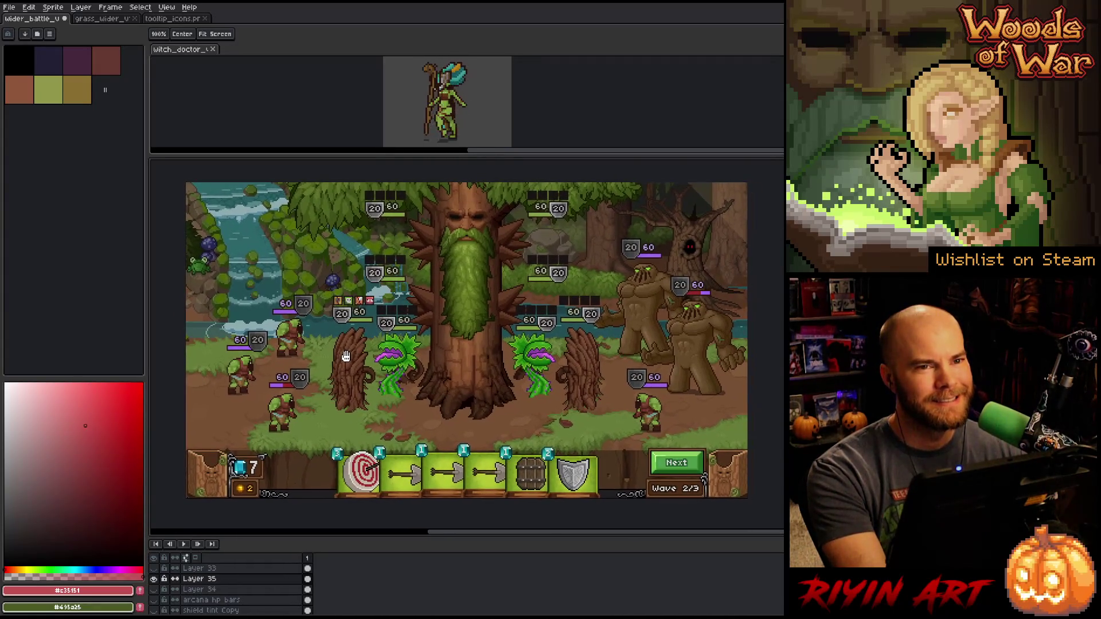
{"action": "key", "text": "b"}
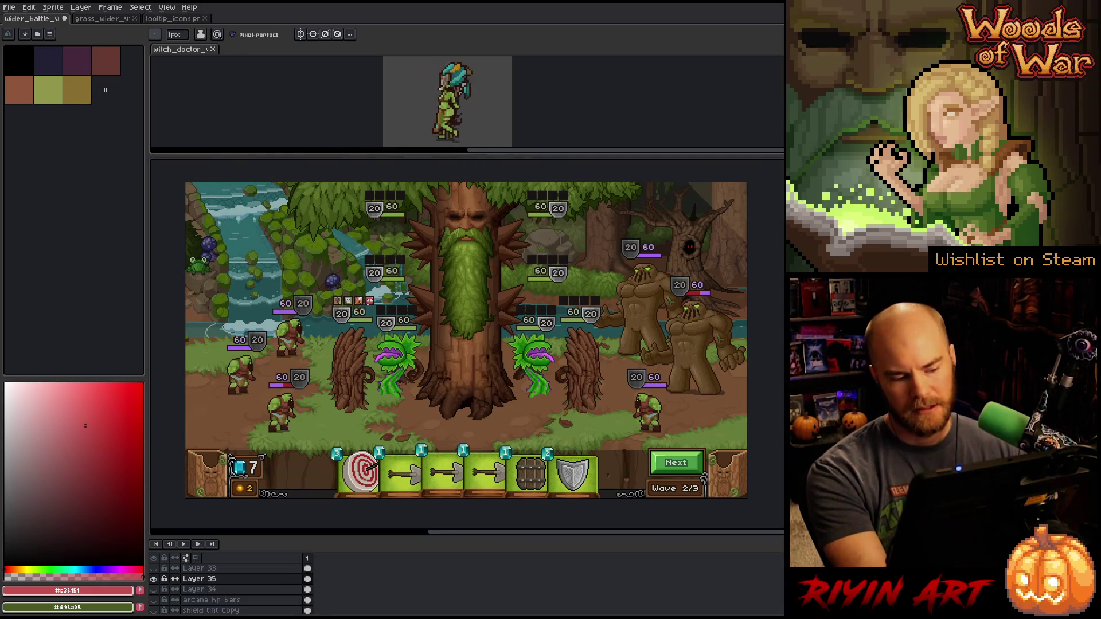
{"action": "scroll", "coordinate": [370, 298], "scroll_direction": "up", "scroll_amount": 6}
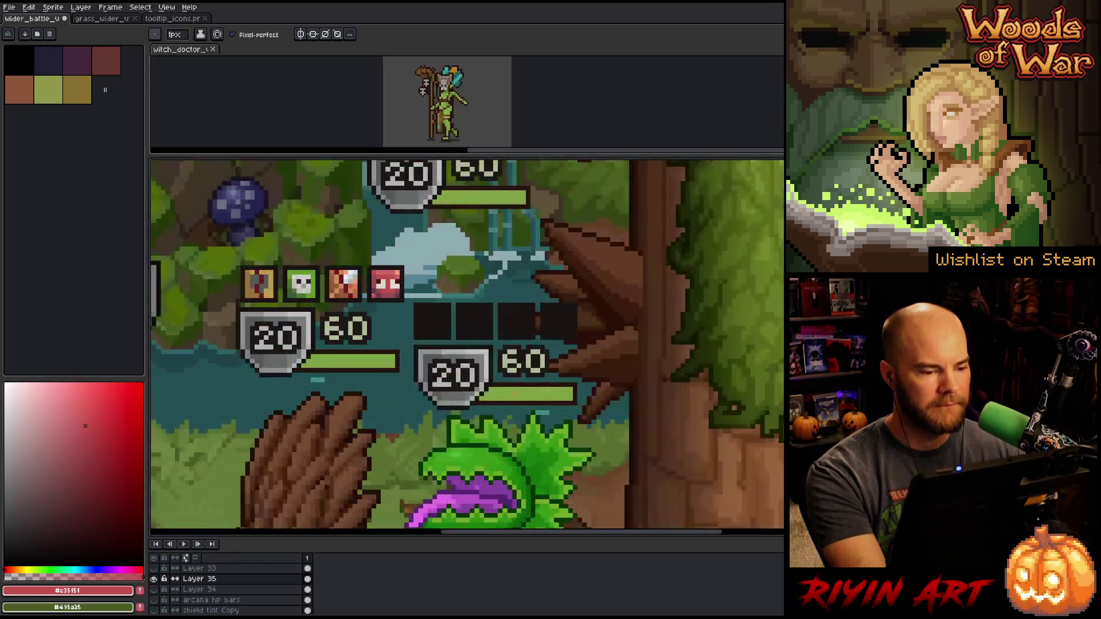
{"action": "key", "text": "m"}
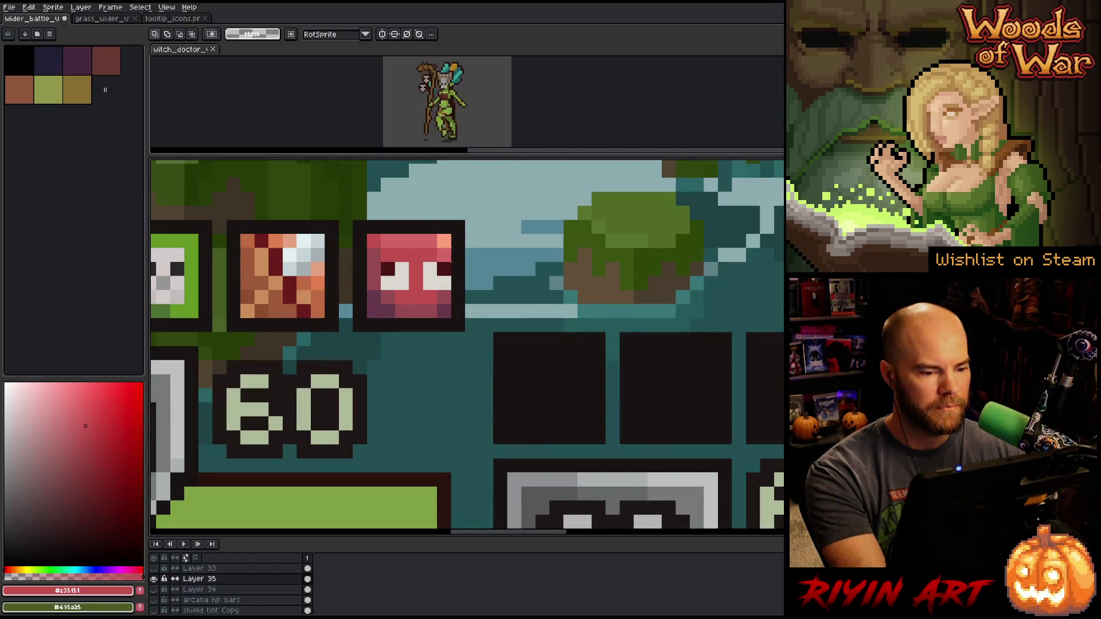
Select the red status icon, shift its hue and lower its saturation with Hue/Saturation (Ctrl+U)
{"action": "left_click_drag", "start_coordinate": [452, 234], "coordinate": [353, 319]}
{"action": "key", "text": "Delete"}
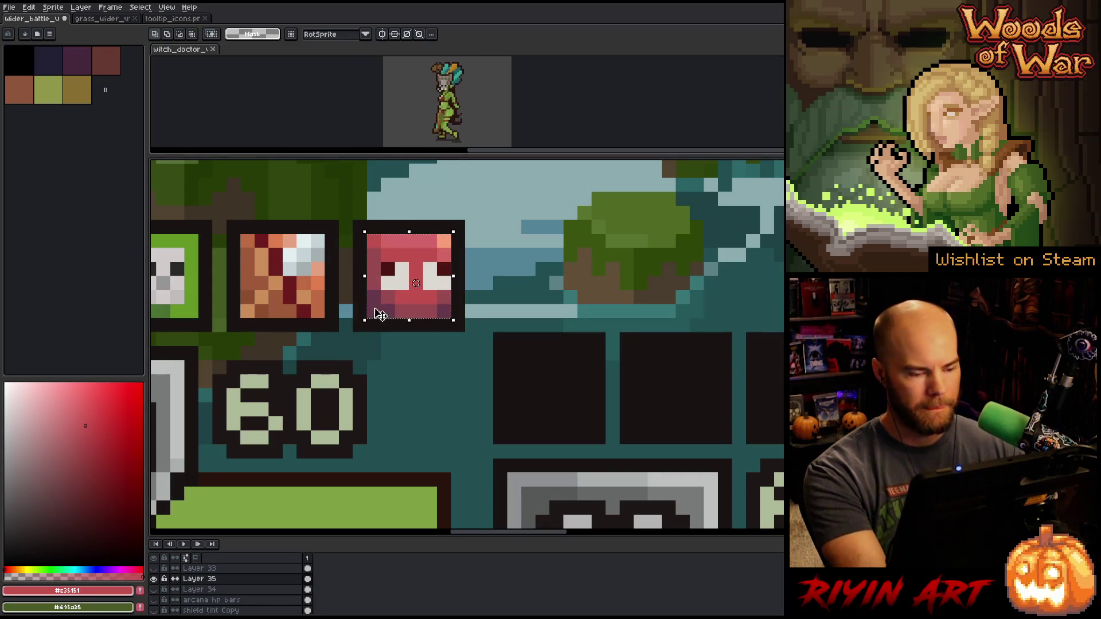
{"action": "key", "text": "ctrl+u"}
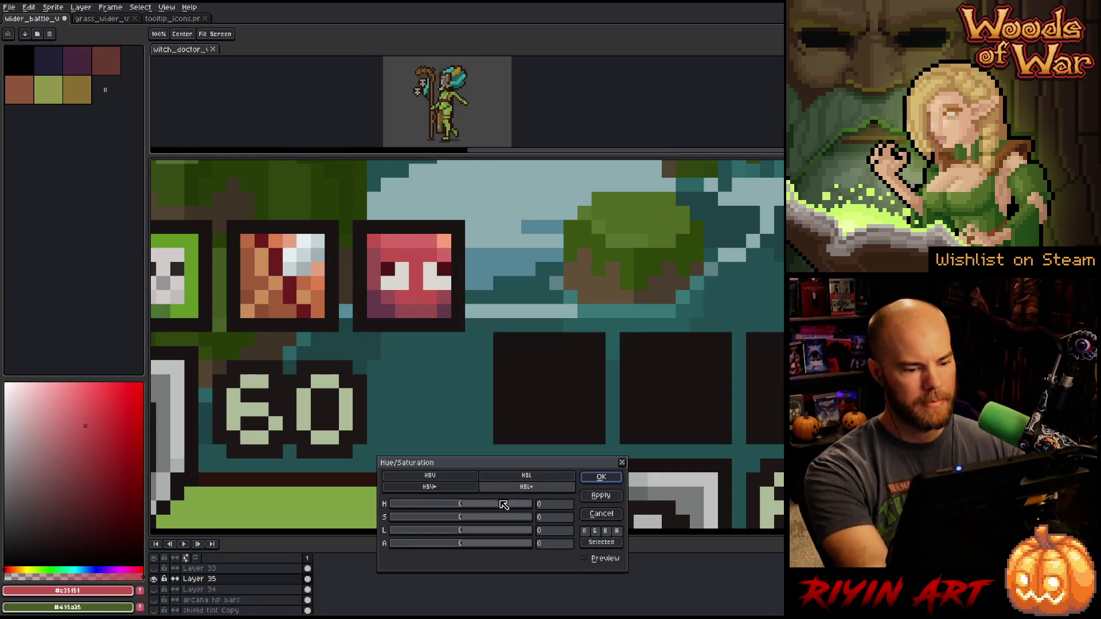
{"action": "left_click", "coordinate": [474, 504]}
{"action": "mouse_move", "coordinate": [474, 504]}
{"action": "left_mouse_down"}
{"action": "mouse_move", "coordinate": [416, 508]}
{"action": "mouse_move", "coordinate": [456, 503]}
{"action": "mouse_move", "coordinate": [499, 519]}
{"action": "mouse_move", "coordinate": [453, 520]}
{"action": "mouse_move", "coordinate": [447, 536]}
{"action": "mouse_move", "coordinate": [482, 519]}
{"action": "mouse_move", "coordinate": [463, 509]}
{"action": "left_mouse_up"}
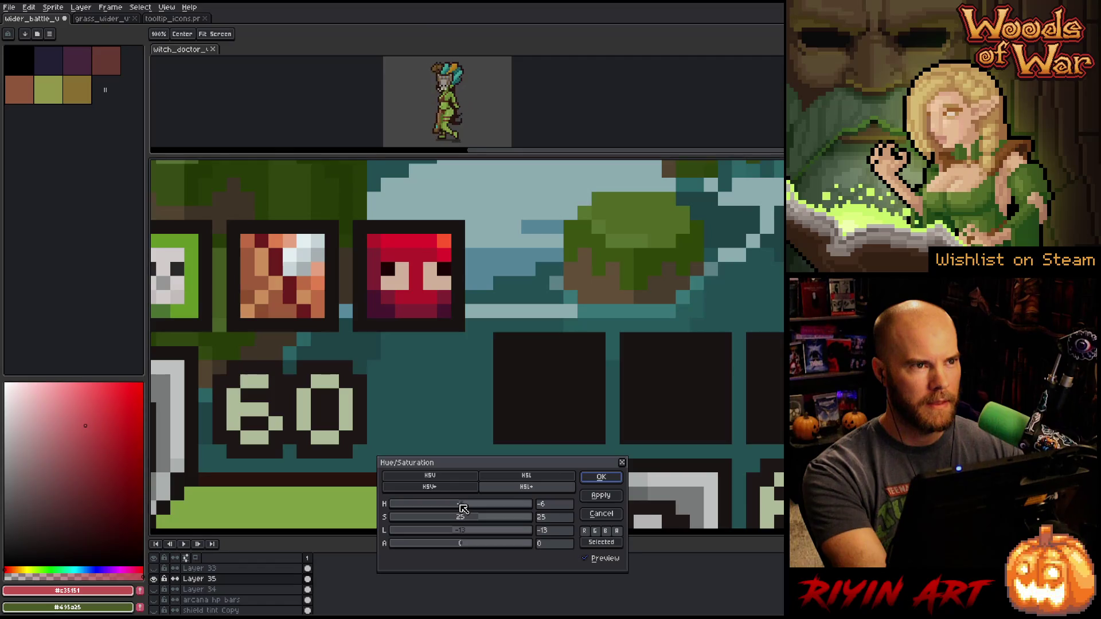
{"action": "mouse_move", "coordinate": [479, 519]}
{"action": "left_mouse_down"}
{"action": "mouse_move", "coordinate": [460, 533]}
{"action": "mouse_move", "coordinate": [457, 508]}
{"action": "mouse_move", "coordinate": [477, 520]}
{"action": "mouse_move", "coordinate": [456, 532]}
{"action": "left_mouse_up"}
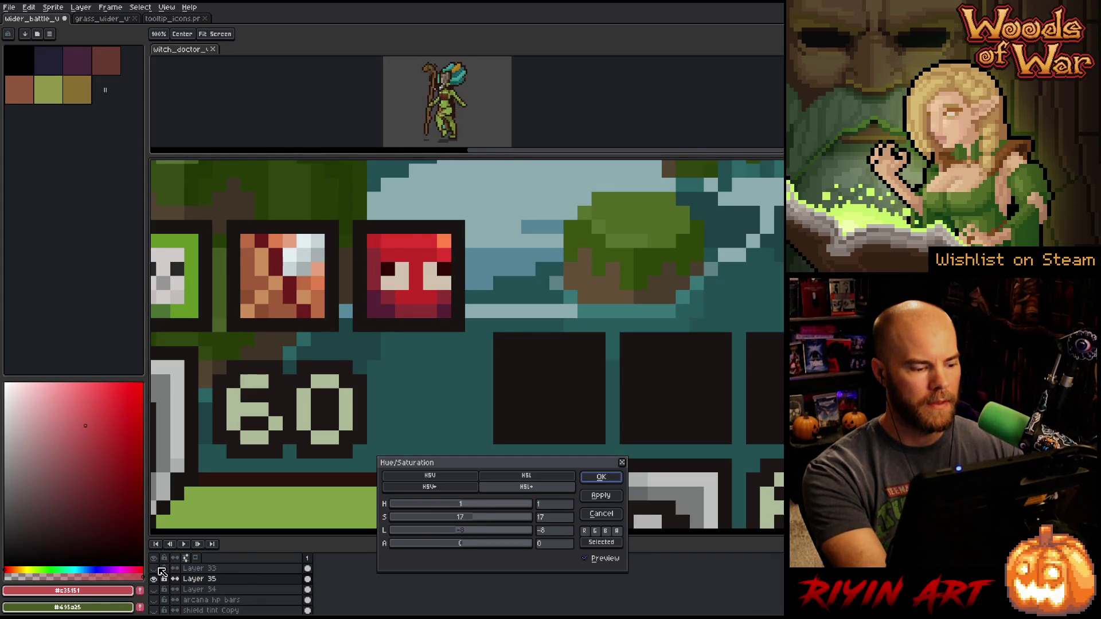
{"action": "key", "text": "Return"}
{"action": "left_click", "coordinate": [160, 569]}
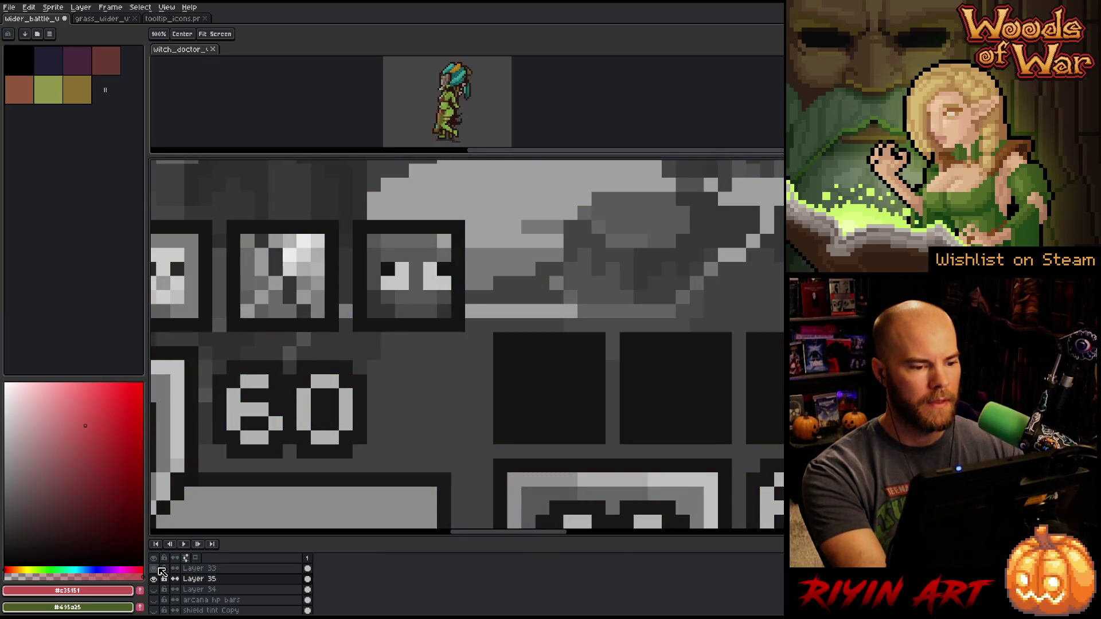
Toggle the greyscale Layer 33 on and off to compare the icons' values
{"action": "left_click", "coordinate": [160, 568]}
{"action": "left_click", "coordinate": [160, 569]}
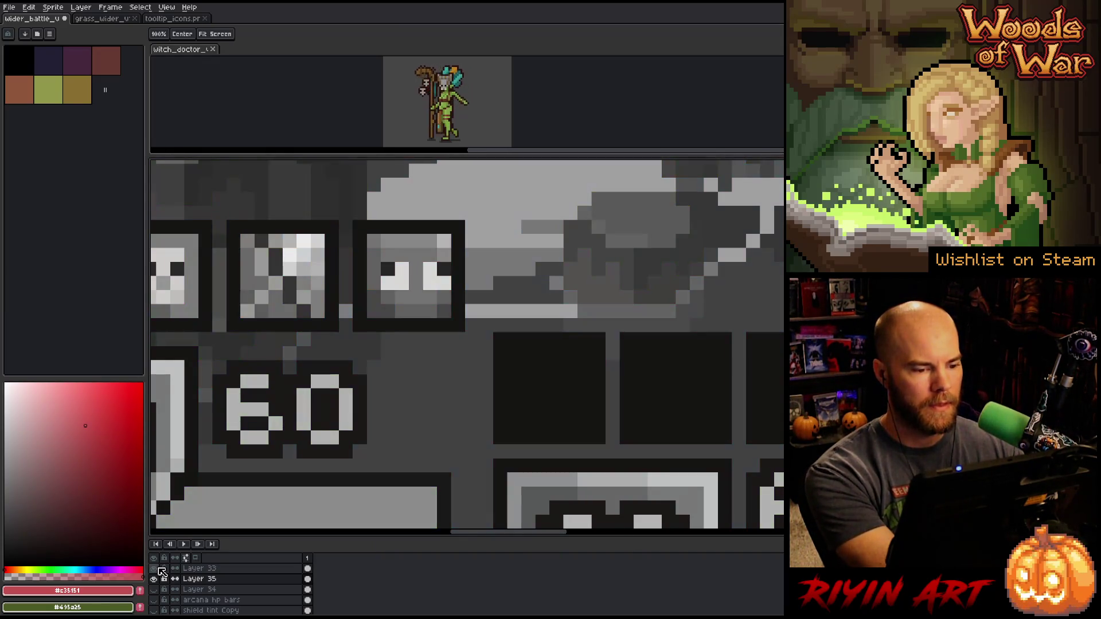
{"action": "left_click", "coordinate": [161, 569]}
{"action": "left_click", "coordinate": [160, 569]}
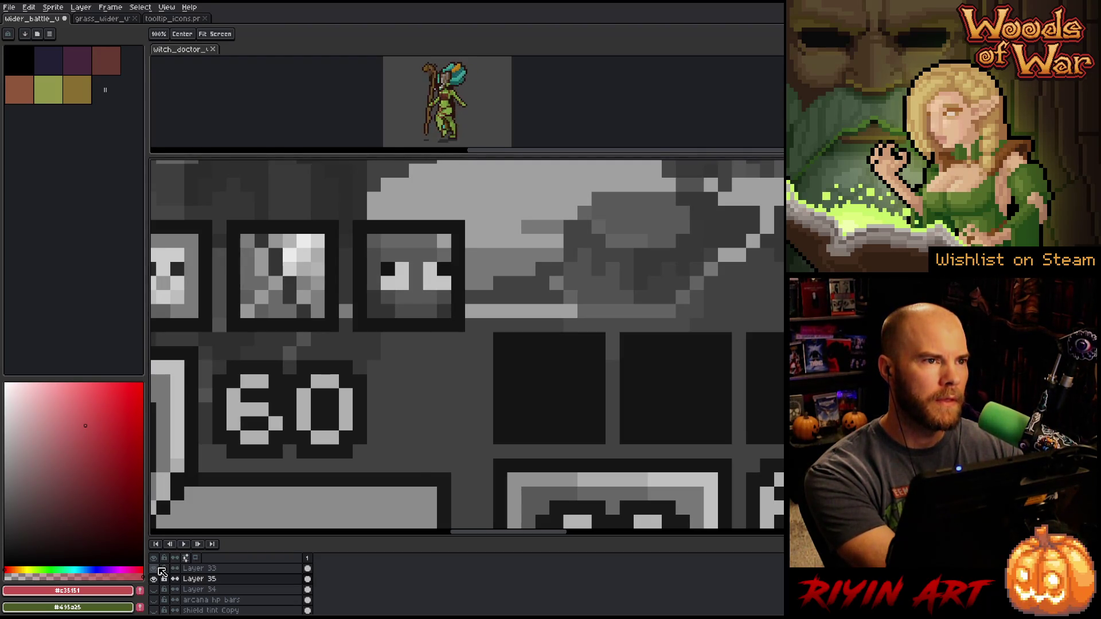
Marquee the red face tile and hide Layer 33 to return to full colour
{"action": "key", "text": "m"}
{"action": "scroll", "coordinate": [459, 321], "scroll_direction": "down", "scroll_amount": 3}
{"action": "left_click_drag", "start_coordinate": [493, 305], "coordinate": [540, 352]}
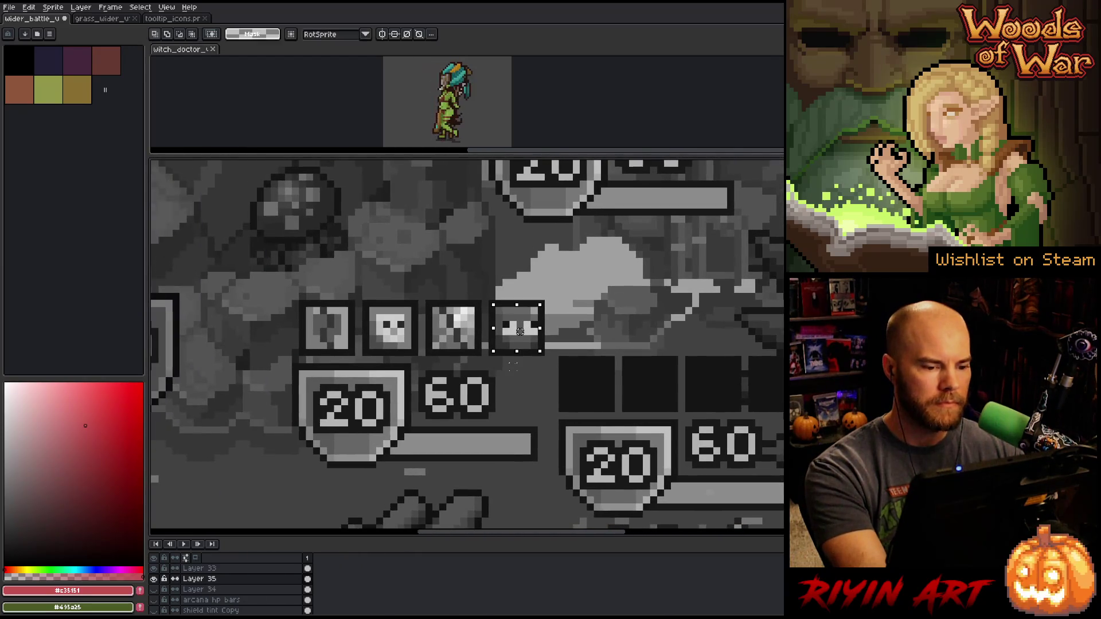
{"action": "left_click", "coordinate": [154, 569]}
{"action": "scroll", "coordinate": [505, 321], "scroll_direction": "up", "scroll_amount": 2}
Repaint the right pupil one pixel left, covering the old pupil pixel with cream
{"action": "key", "text": "i"}
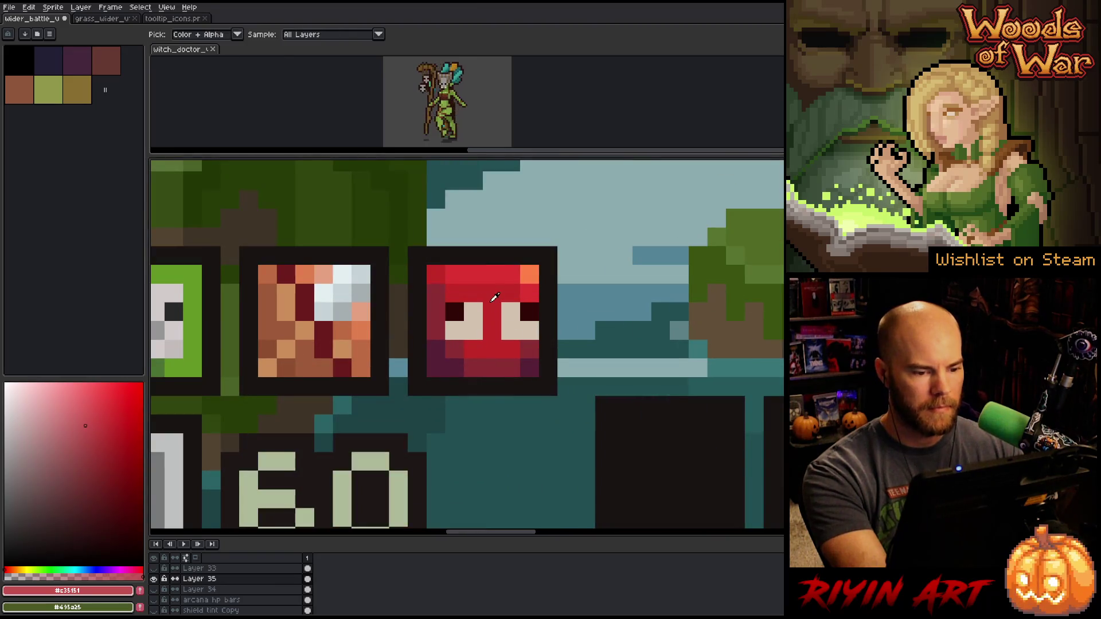
{"action": "left_click", "coordinate": [466, 308]}
{"action": "left_click", "coordinate": [478, 324], "text": "alt"}
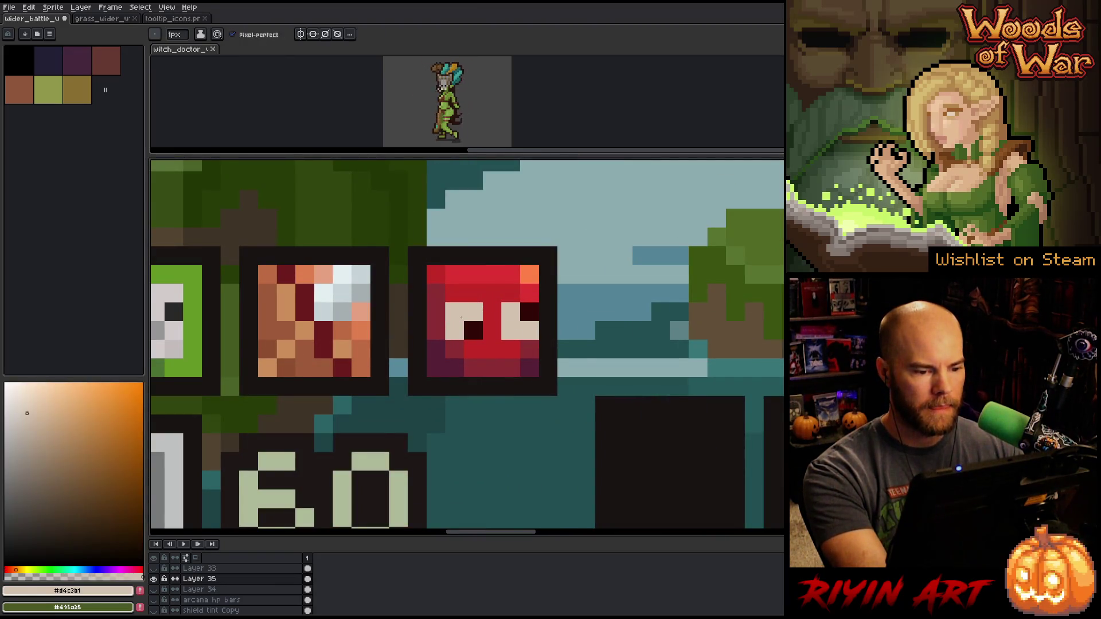
{"action": "scroll", "coordinate": [479, 324], "scroll_direction": "down", "scroll_amount": 3}
{"action": "left_click_drag", "start_coordinate": [435, 387], "coordinate": [489, 271]}
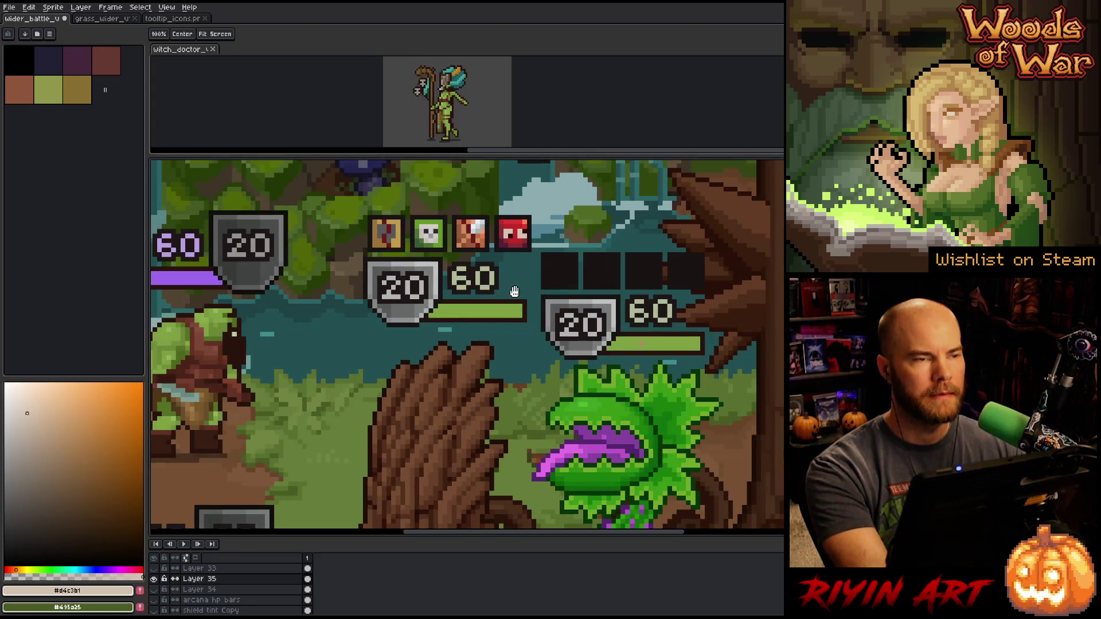
{"action": "scroll", "coordinate": [538, 254], "scroll_direction": "up", "scroll_amount": 1}
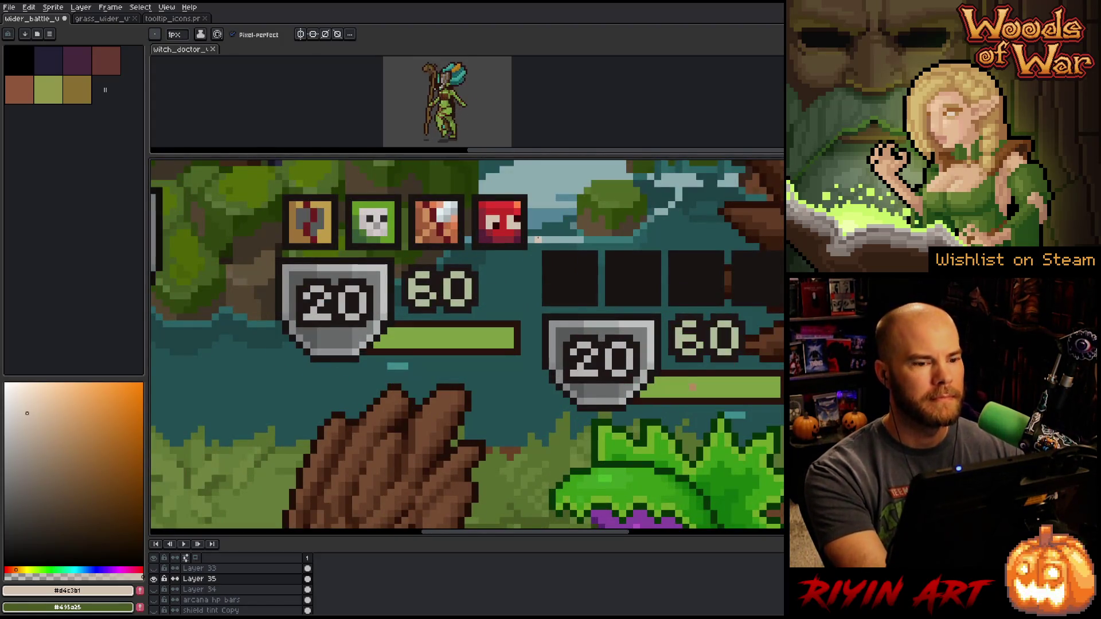
{"action": "scroll", "coordinate": [537, 254], "scroll_direction": "up", "scroll_amount": 2}
{"action": "left_click", "coordinate": [482, 188], "text": "alt"}
{"action": "left_click", "coordinate": [464, 188]}
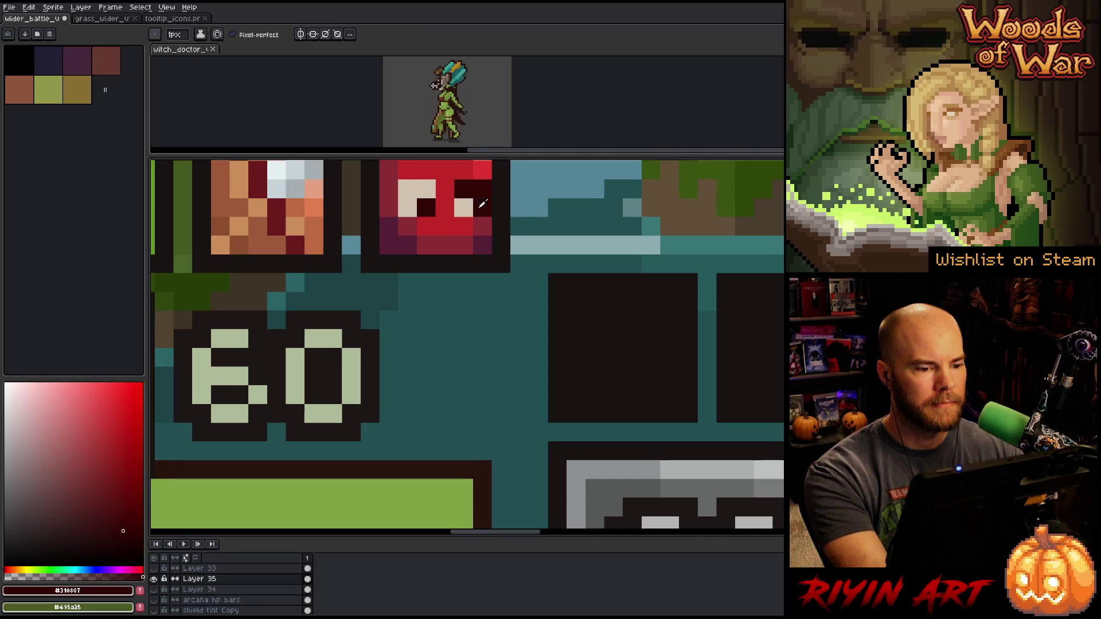
{"action": "left_click", "coordinate": [482, 207], "text": "alt"}
{"action": "left_click", "coordinate": [483, 188]}
Recentre the icon row and sample the face icon's red as the drawing colour
{"action": "scroll", "coordinate": [440, 246], "scroll_direction": "down", "scroll_amount": 3}
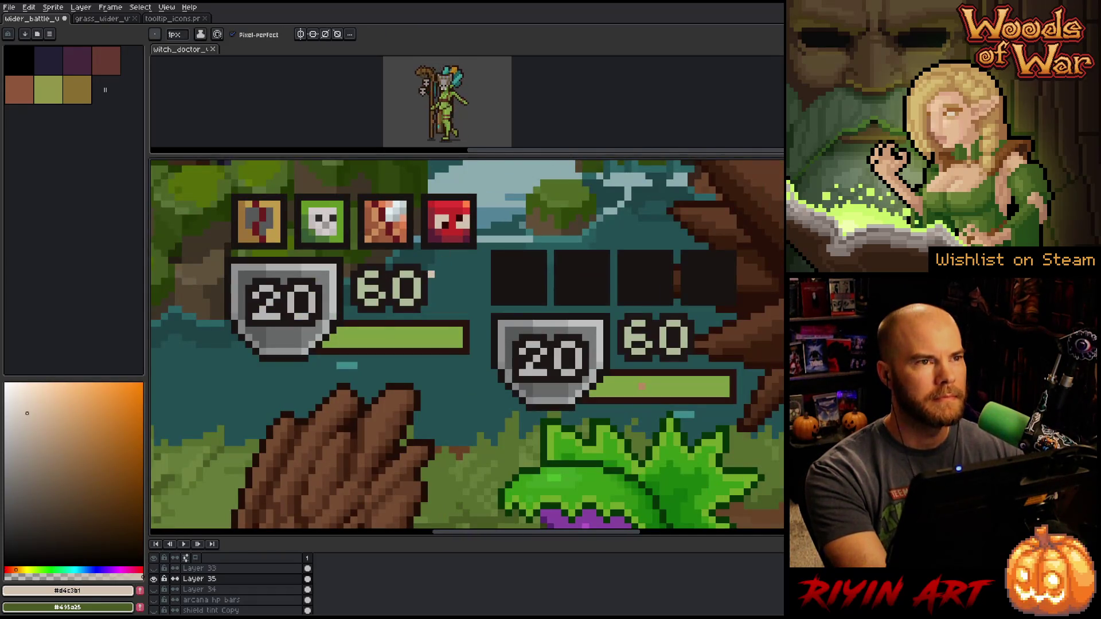
{"action": "scroll", "coordinate": [438, 260], "scroll_direction": "up", "scroll_amount": 2}
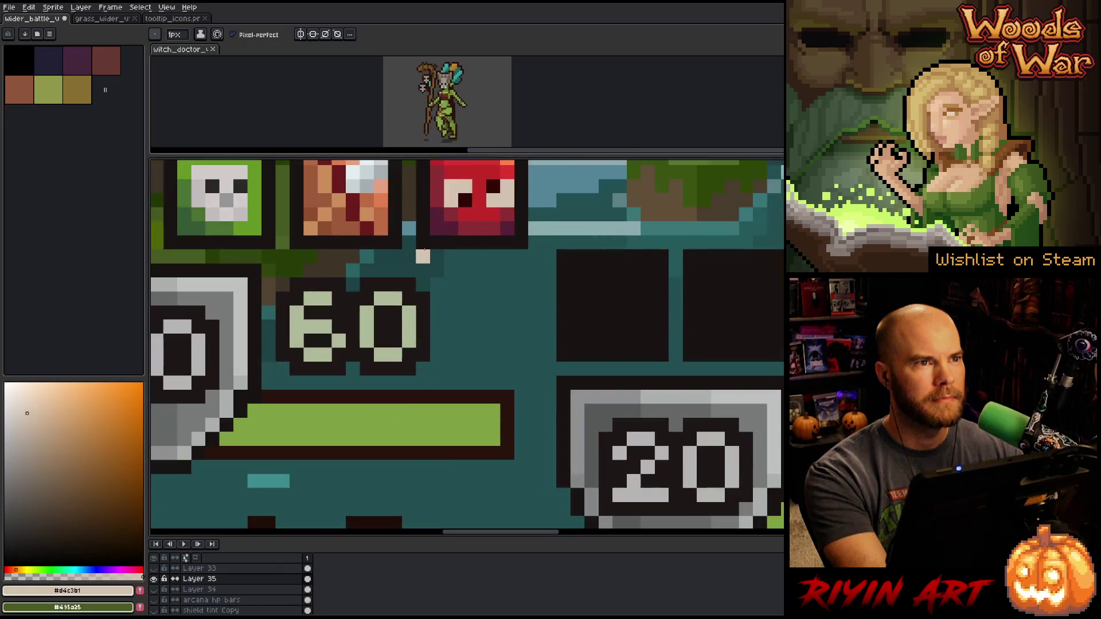
{"action": "left_click_drag", "start_coordinate": [422, 253], "coordinate": [537, 360]}
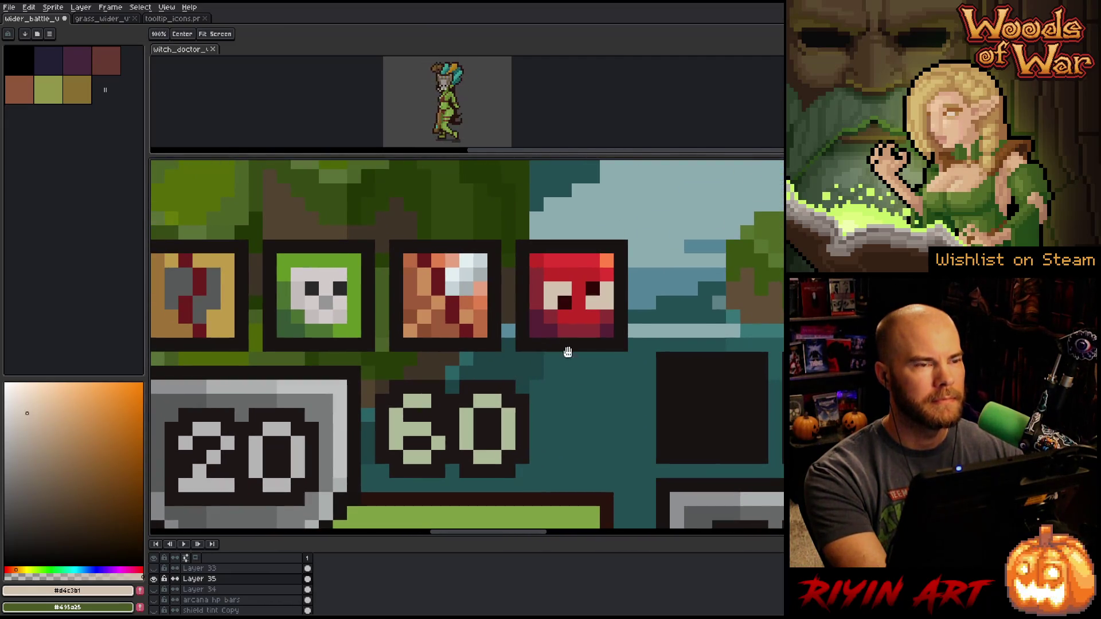
{"action": "key", "text": "b"}
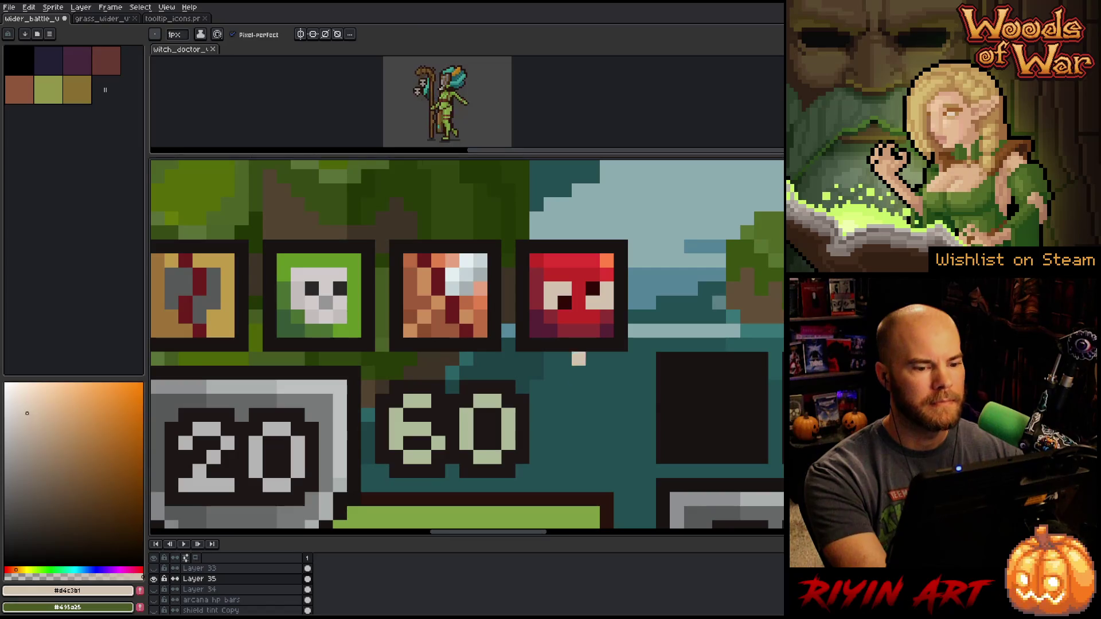
{"action": "key", "text": "i"}
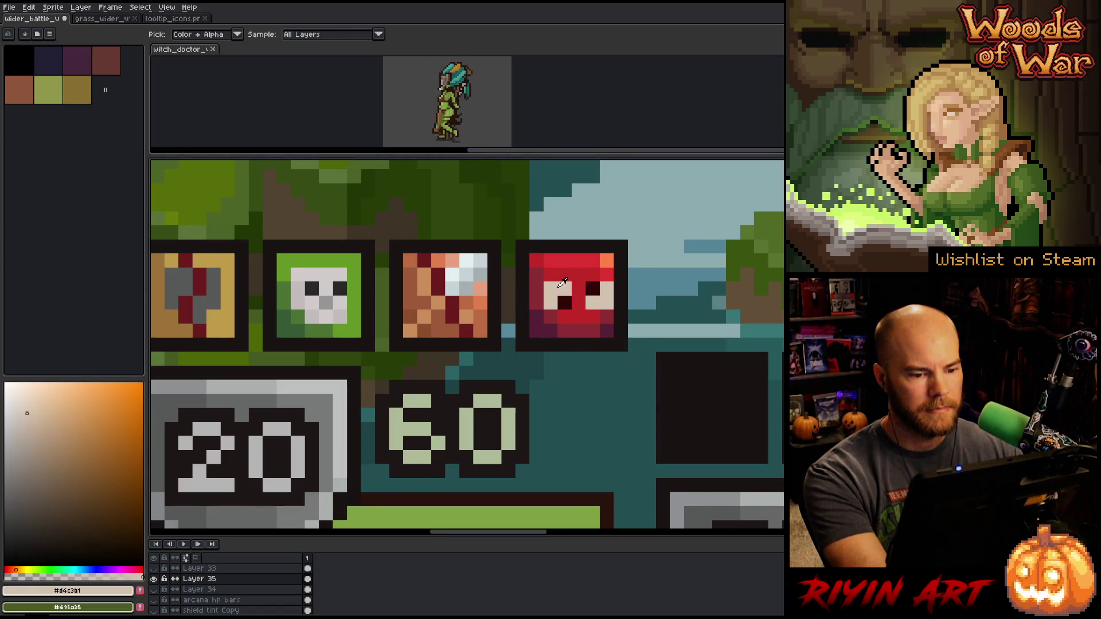
{"action": "left_click", "coordinate": [583, 310]}
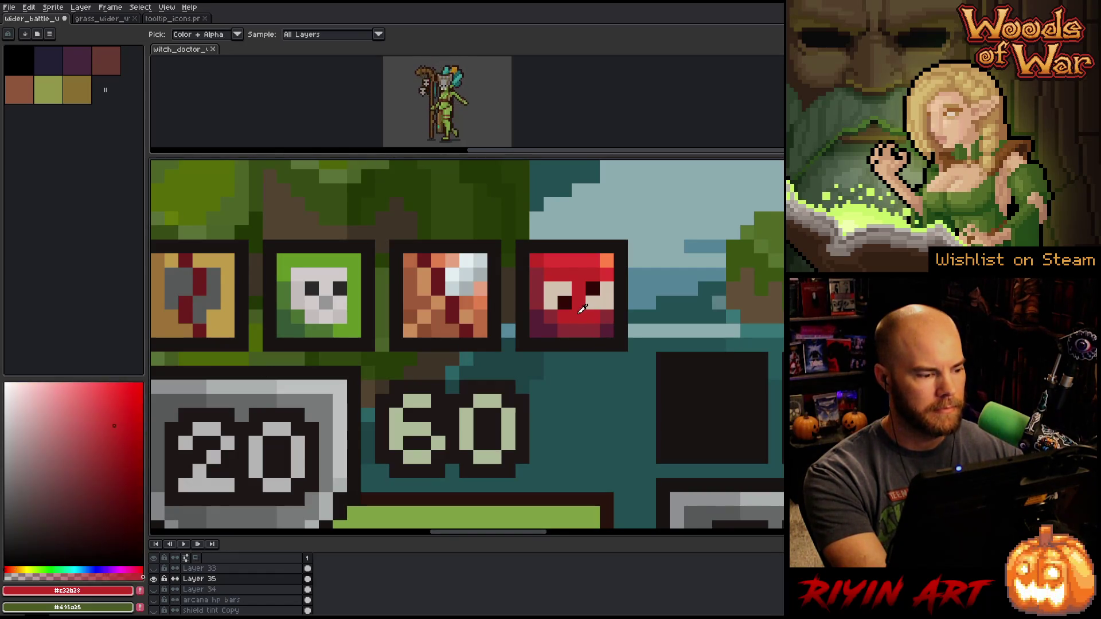
Toggle the greyscale Layer 33 on and off to check the icon row's values
{"action": "scroll", "coordinate": [365, 391], "scroll_direction": "up", "scroll_amount": 1}
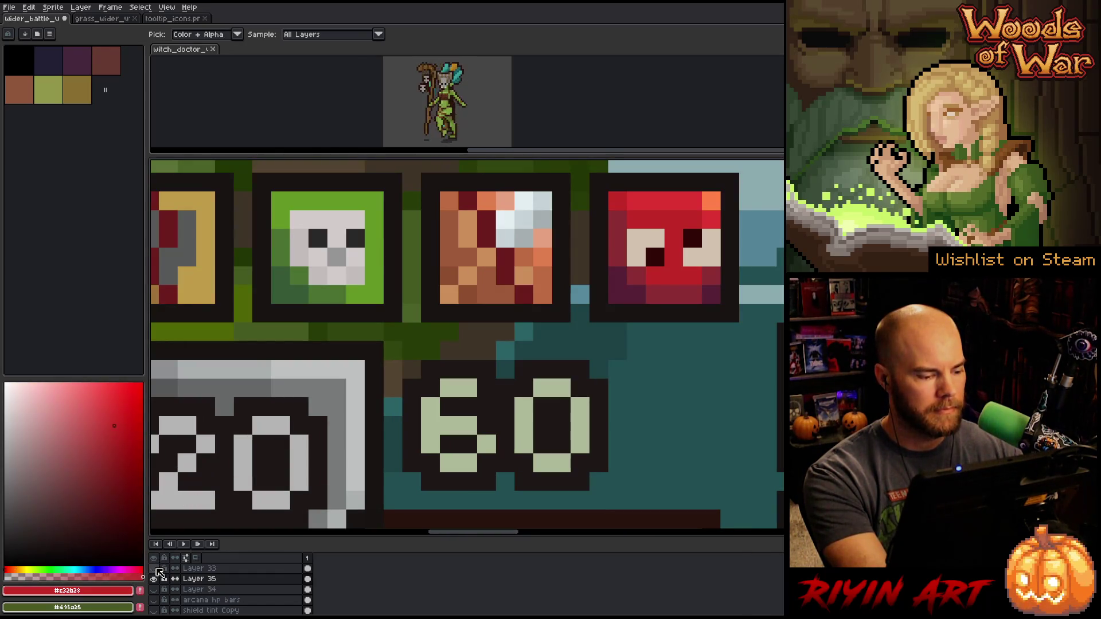
{"action": "left_click", "coordinate": [155, 569]}
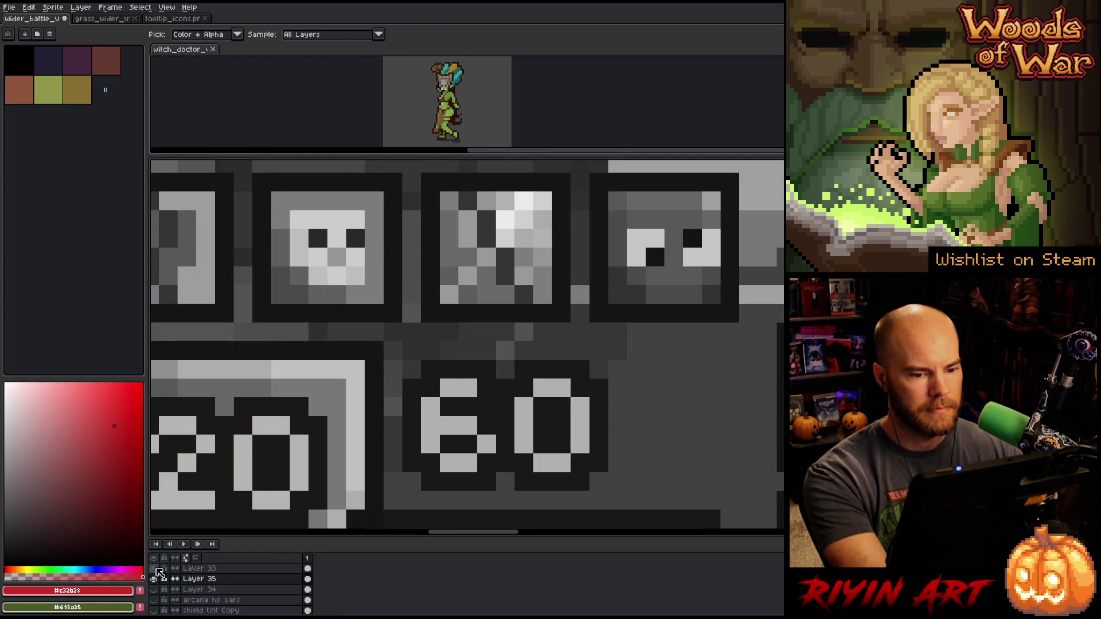
{"action": "left_click", "coordinate": [155, 568]}
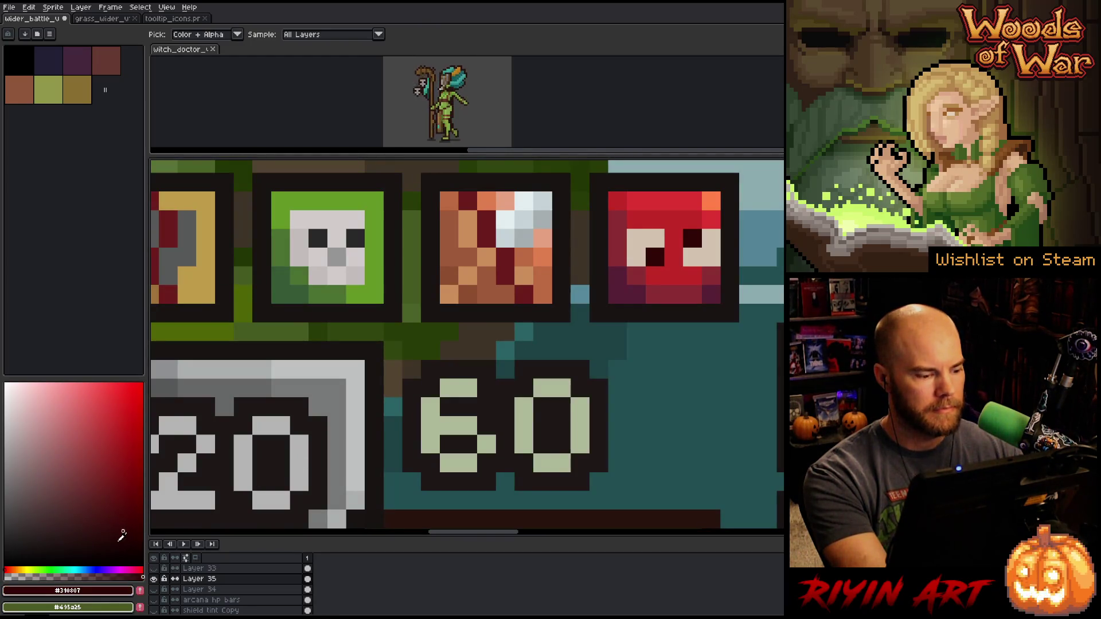
Fill the red face icon's left eye pixel with near-black, then recheck values in greyscale
{"action": "left_click", "coordinate": [133, 550]}
{"action": "key", "text": "g"}
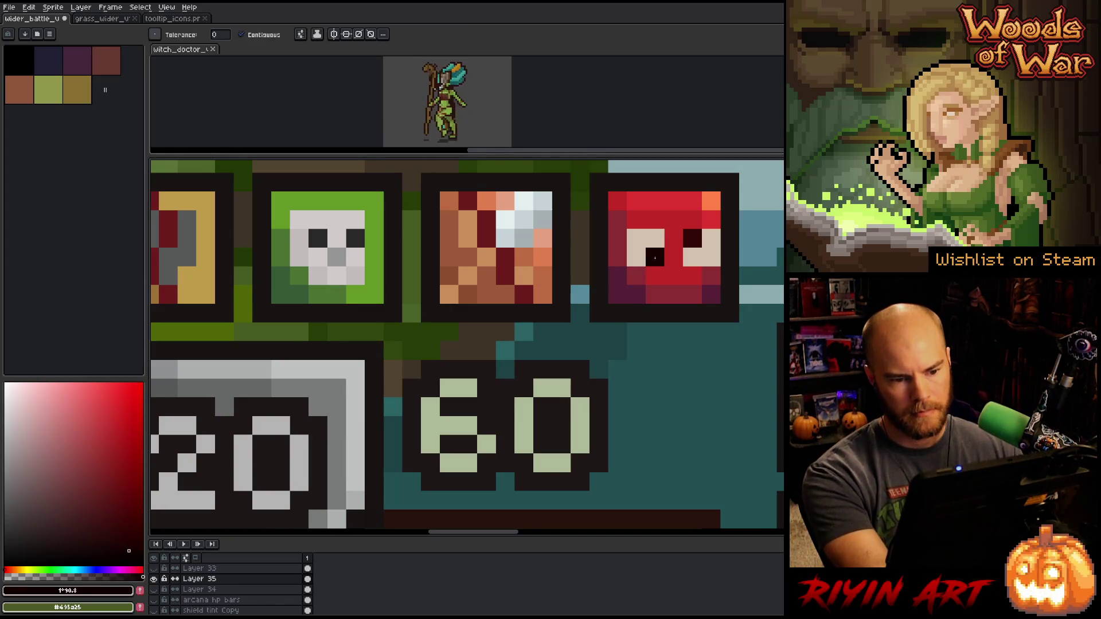
{"action": "left_click", "coordinate": [697, 237]}
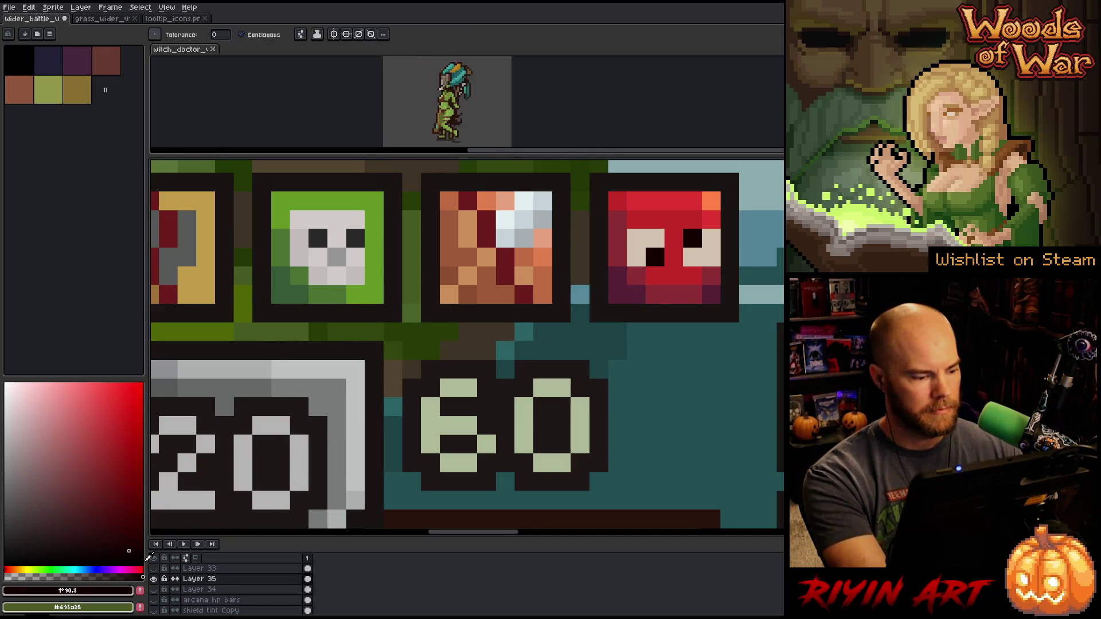
{"action": "left_click", "coordinate": [156, 570]}
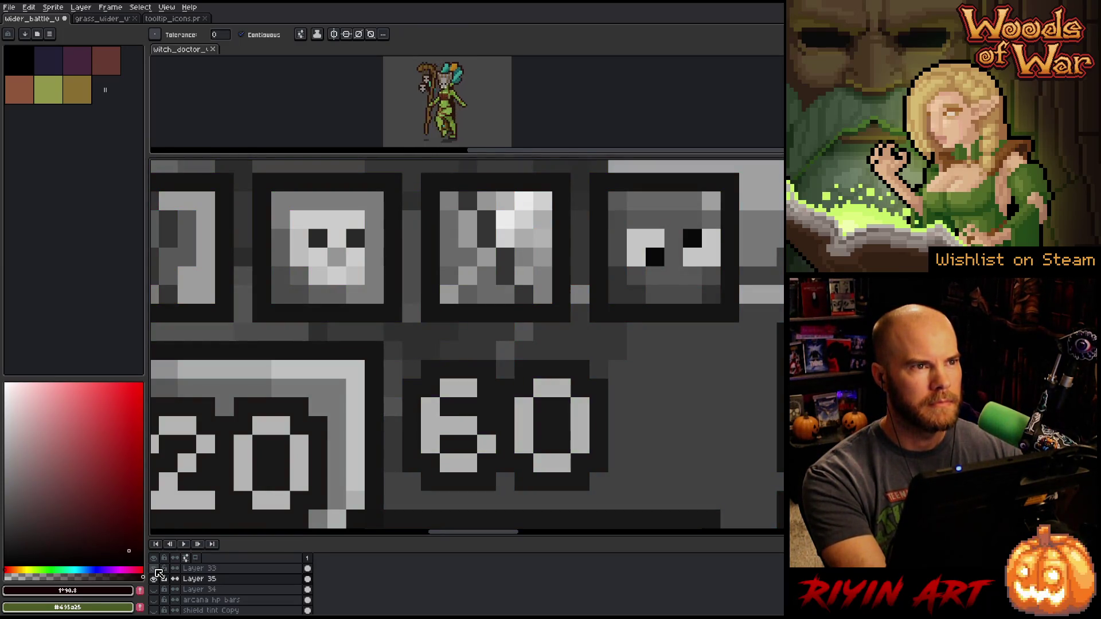
{"action": "left_click", "coordinate": [156, 570]}
Sample the skull icon's light grey and paint a light-grey pixel on the green skull icon
{"action": "key", "text": "i"}
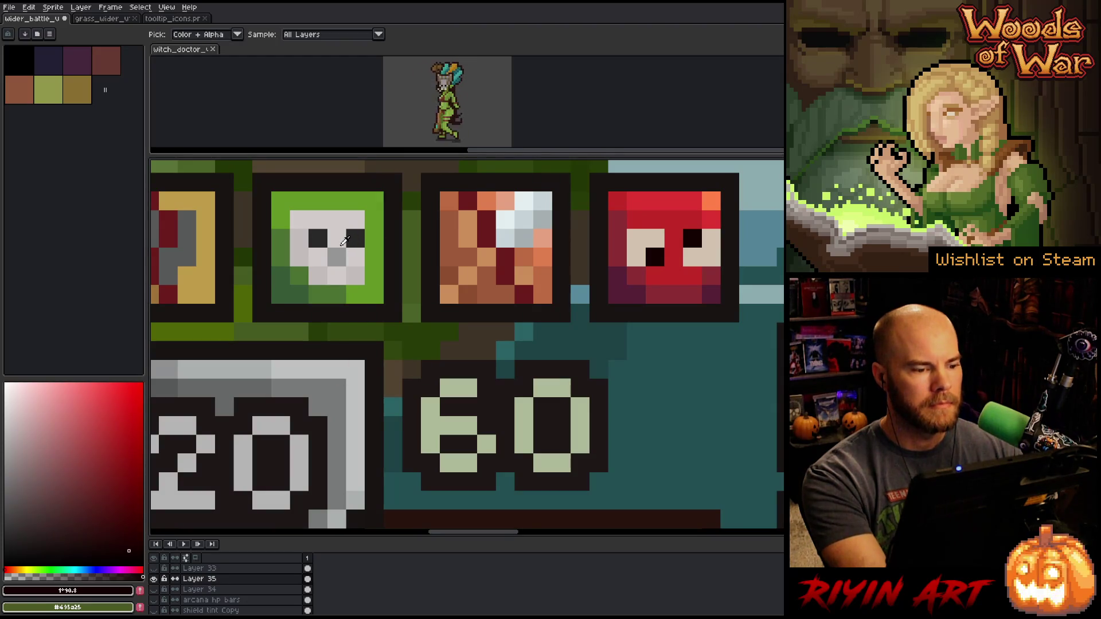
{"action": "left_click", "coordinate": [343, 243]}
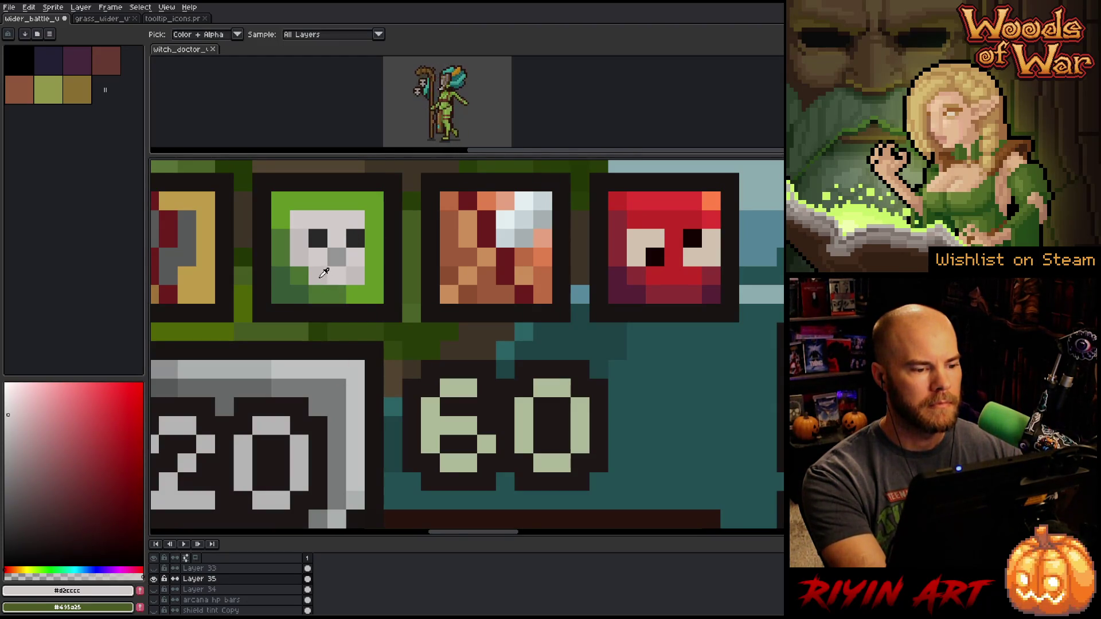
{"action": "left_click", "coordinate": [324, 273]}
{"action": "key", "text": "b"}
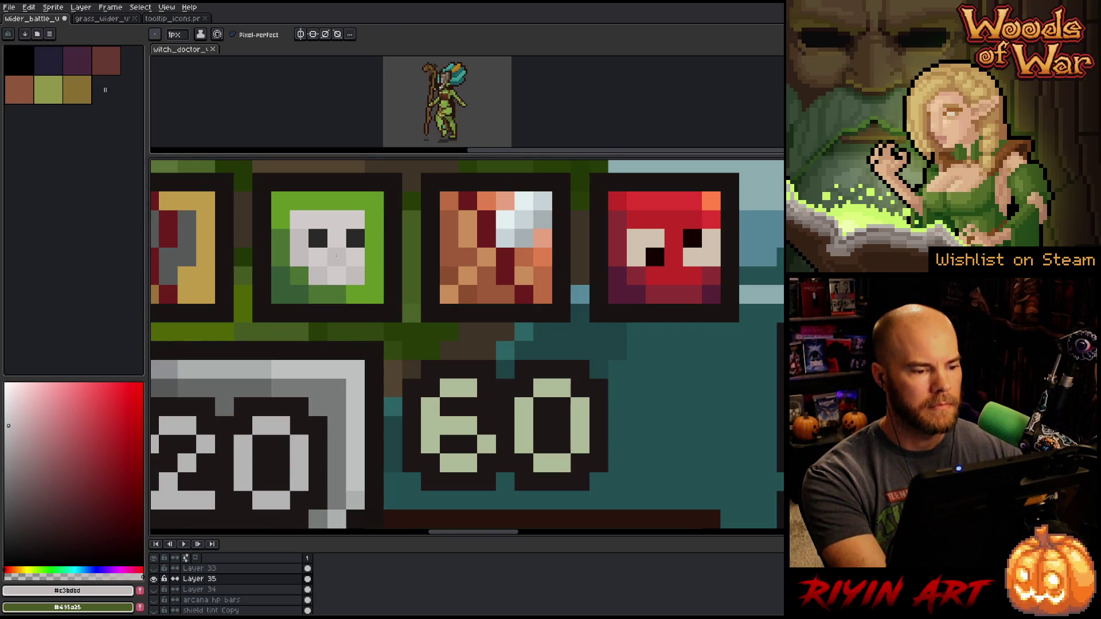
{"action": "left_click", "coordinate": [374, 257]}
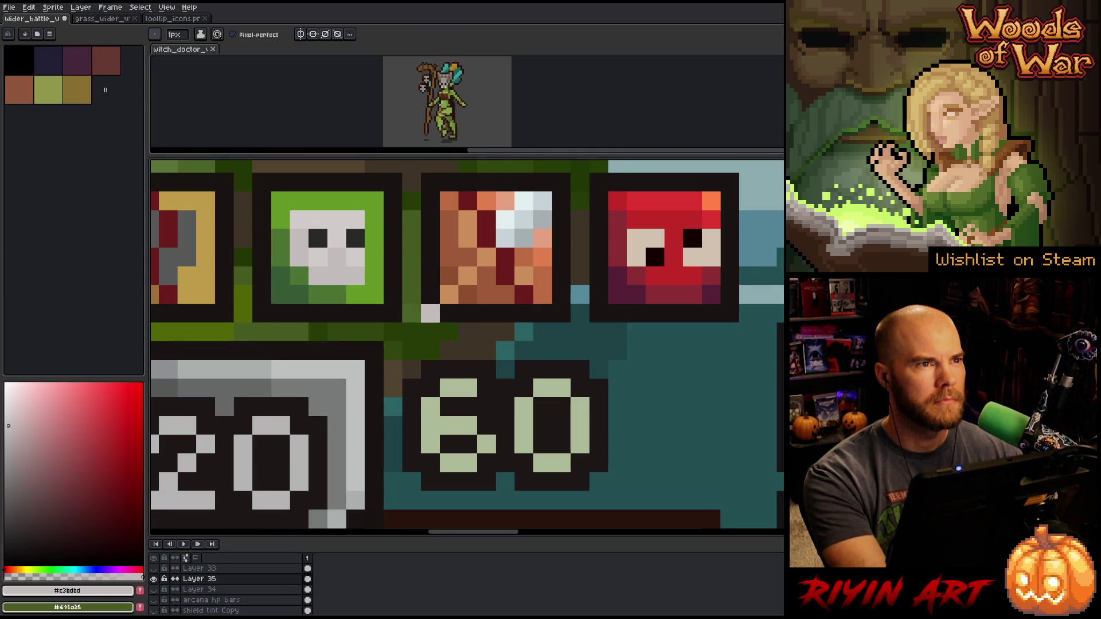
Zoom in on the four status icons above the left unit's 20 shield
{"action": "scroll", "coordinate": [430, 313], "scroll_direction": "down", "scroll_amount": 3}
{"action": "scroll", "coordinate": [481, 352], "scroll_direction": "up", "scroll_amount": 2}
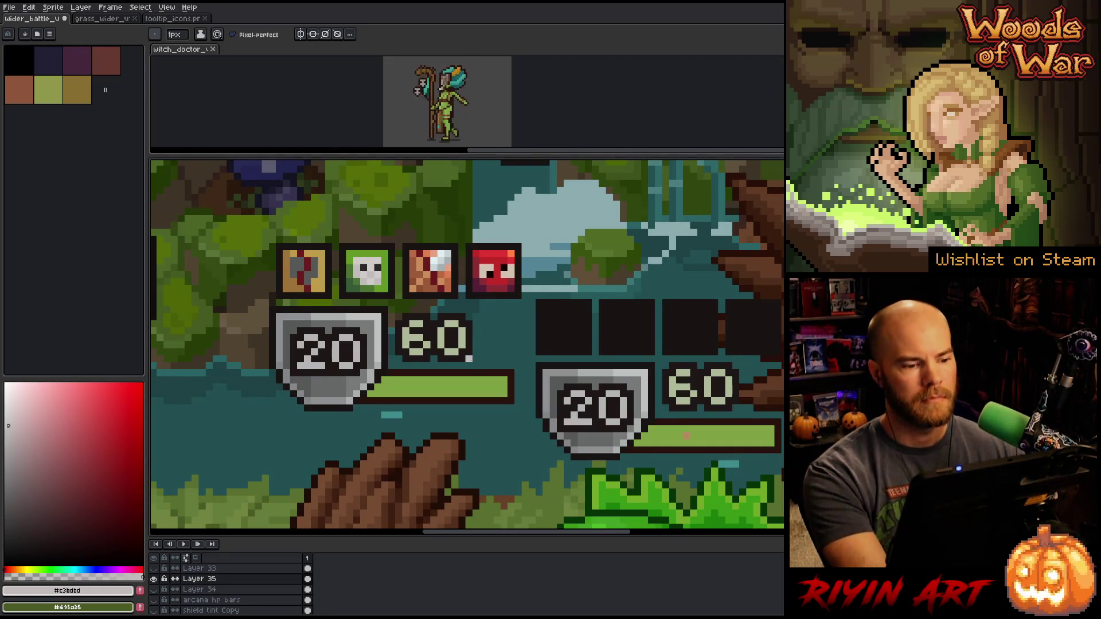
{"action": "scroll", "coordinate": [468, 358], "scroll_direction": "down", "scroll_amount": 1}
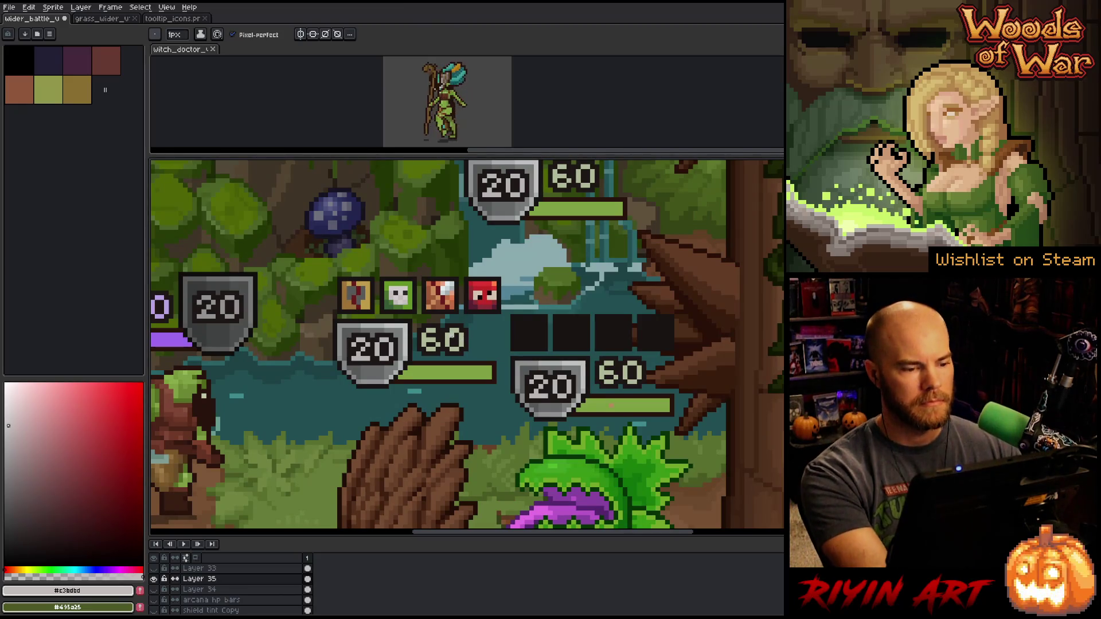
{"action": "scroll", "coordinate": [437, 320], "scroll_direction": "up", "scroll_amount": 1}
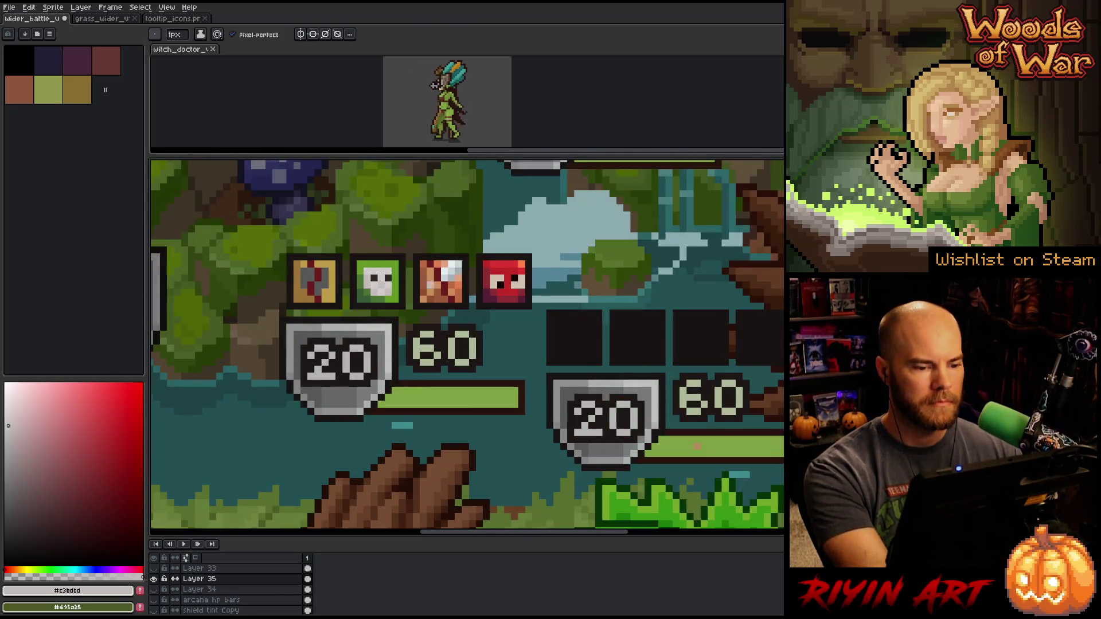
{"action": "scroll", "coordinate": [433, 271], "scroll_direction": "up", "scroll_amount": 1}
Sample the third icon's orange, lighten it, and paint a highlight pixel on the icon
{"action": "key", "text": "i"}
{"action": "left_click", "coordinate": [14, 570]}
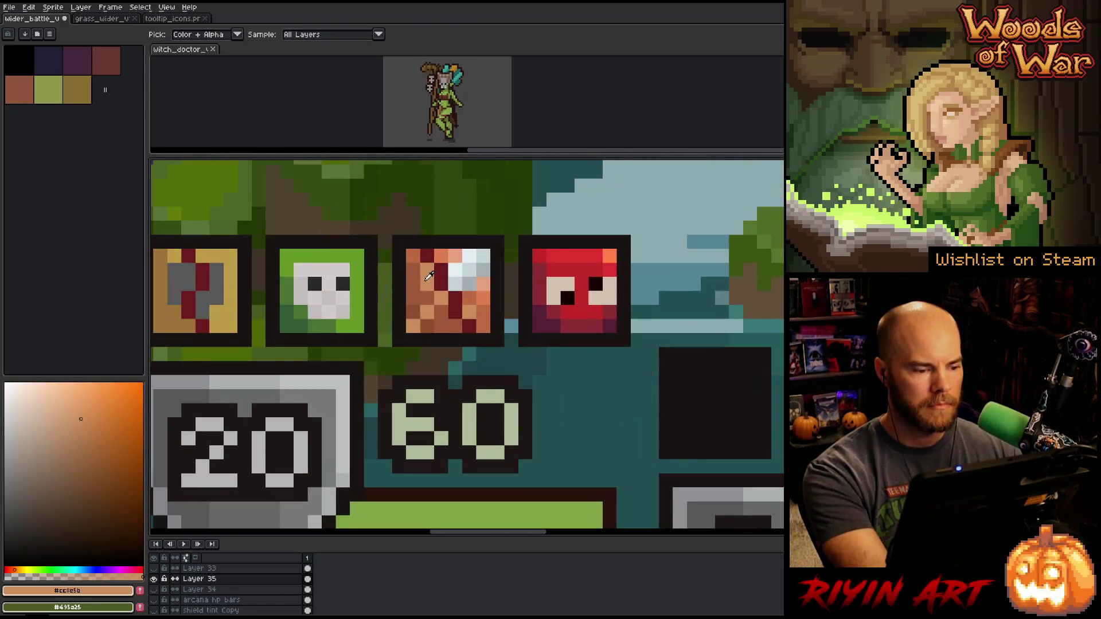
{"action": "left_click", "coordinate": [102, 405]}
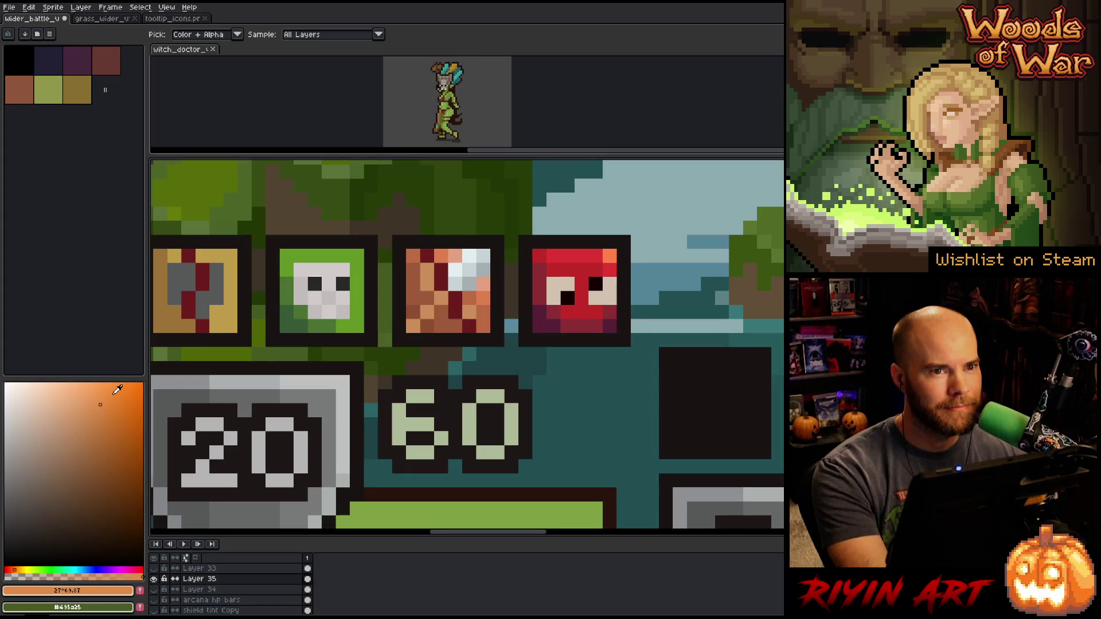
{"action": "key", "text": "b"}
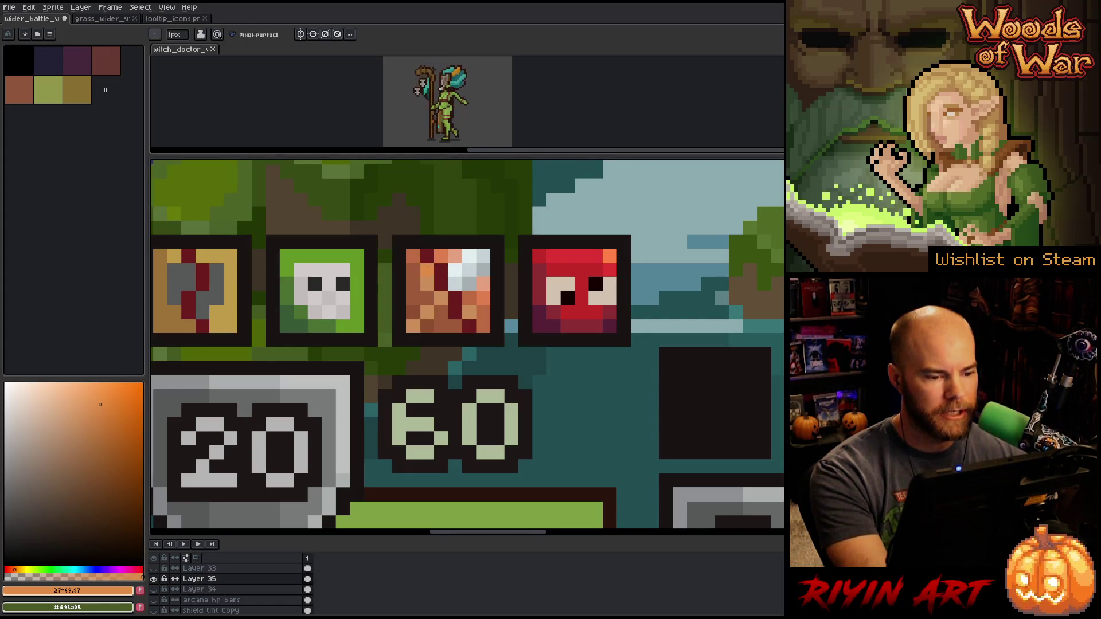
{"action": "left_click", "coordinate": [92, 390]}
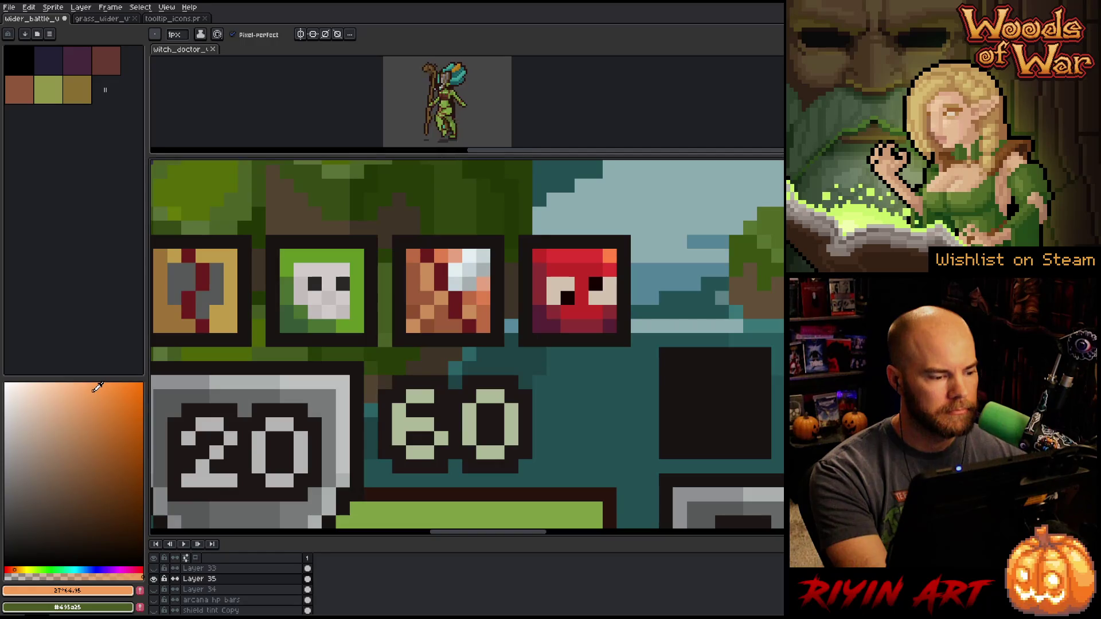
{"action": "left_click", "coordinate": [427, 270]}
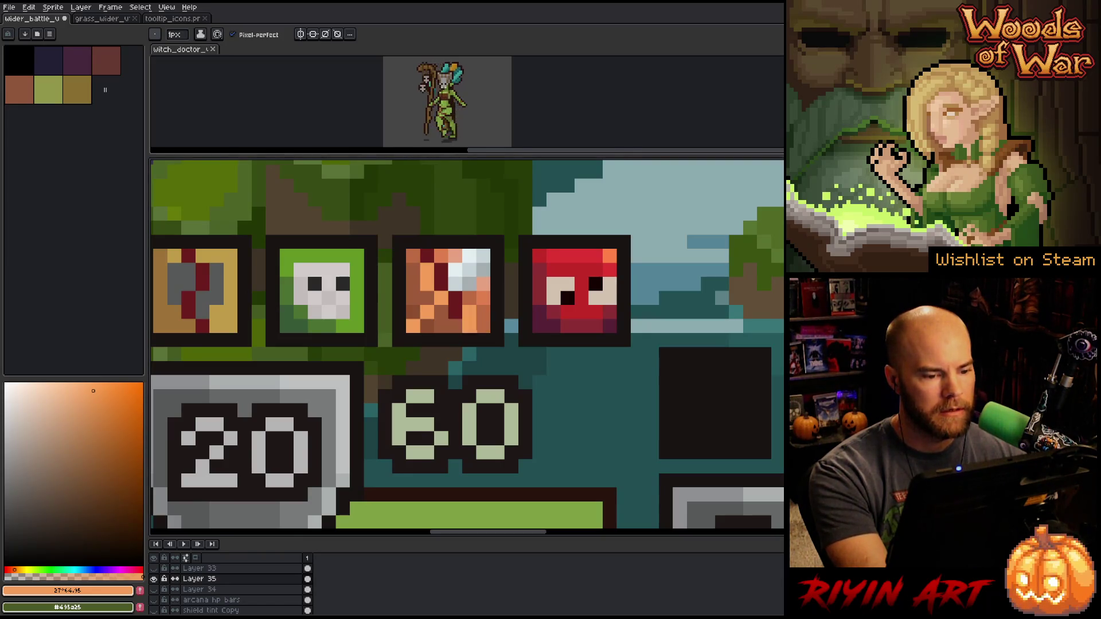
Sample the icon's brown and a darker brown, and recentre the view on the icon row
{"action": "key", "text": "i"}
{"action": "left_click", "coordinate": [450, 322]}
{"action": "left_click", "coordinate": [431, 326]}
{"action": "key", "text": "b"}
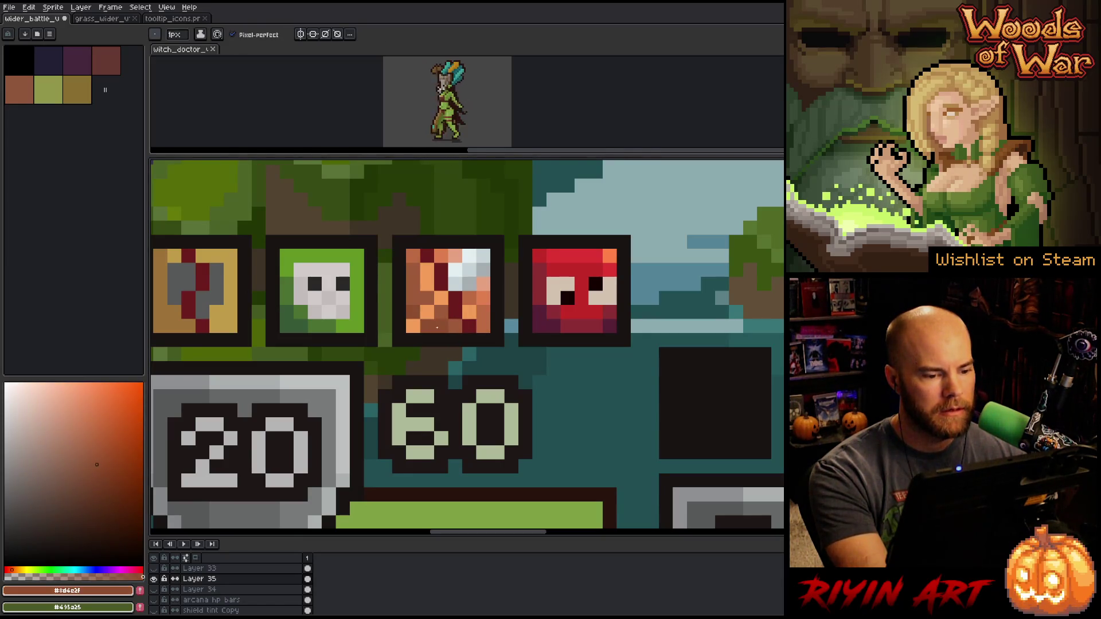
{"action": "scroll", "coordinate": [482, 331], "scroll_direction": "down", "scroll_amount": 4}
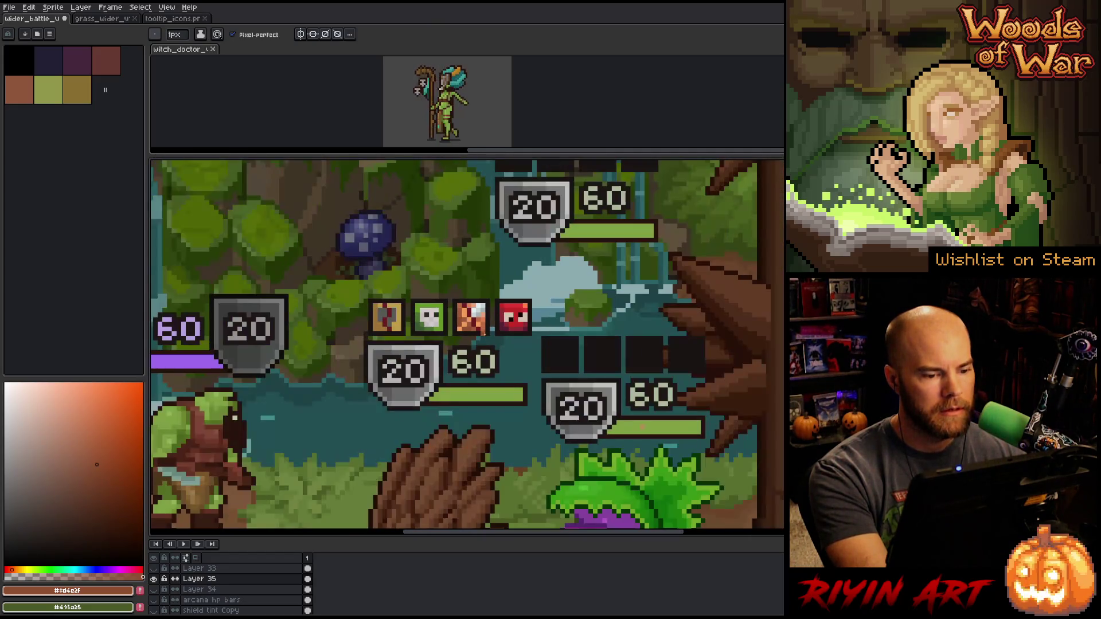
{"action": "left_click_drag", "start_coordinate": [500, 361], "coordinate": [435, 329]}
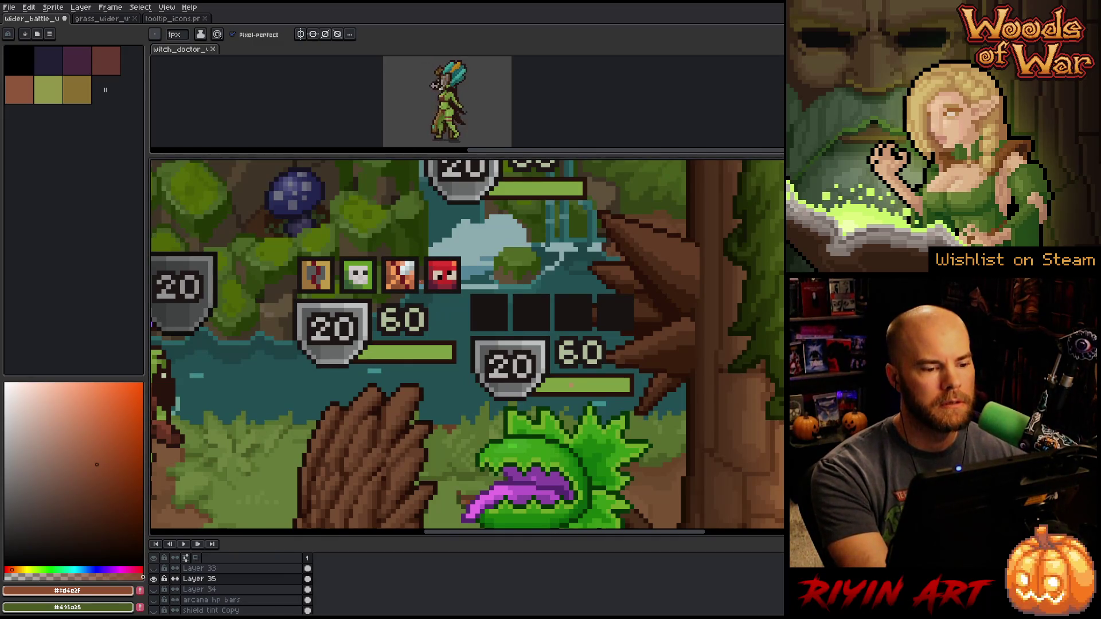
{"action": "scroll", "coordinate": [417, 281], "scroll_direction": "up", "scroll_amount": 4}
Sample the pale grey-white and a grey from the orange icon's light corner
{"action": "key", "text": "i"}
{"action": "left_click", "coordinate": [388, 249]}
{"action": "key", "text": "b"}
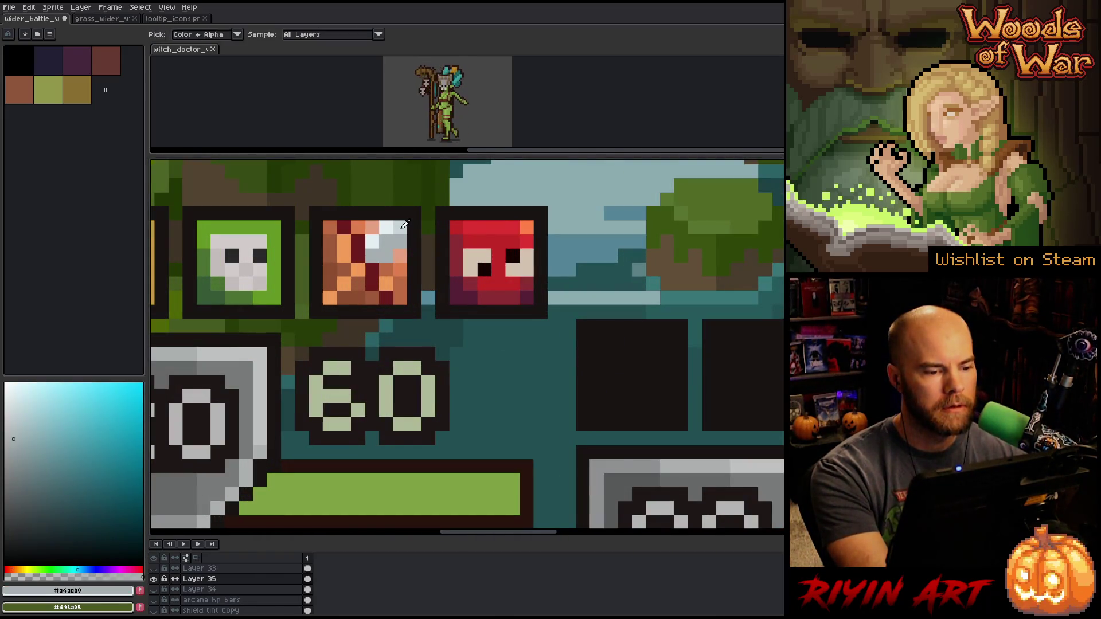
{"action": "key", "text": "i"}
{"action": "left_click", "coordinate": [400, 241]}
{"action": "key", "text": "b"}
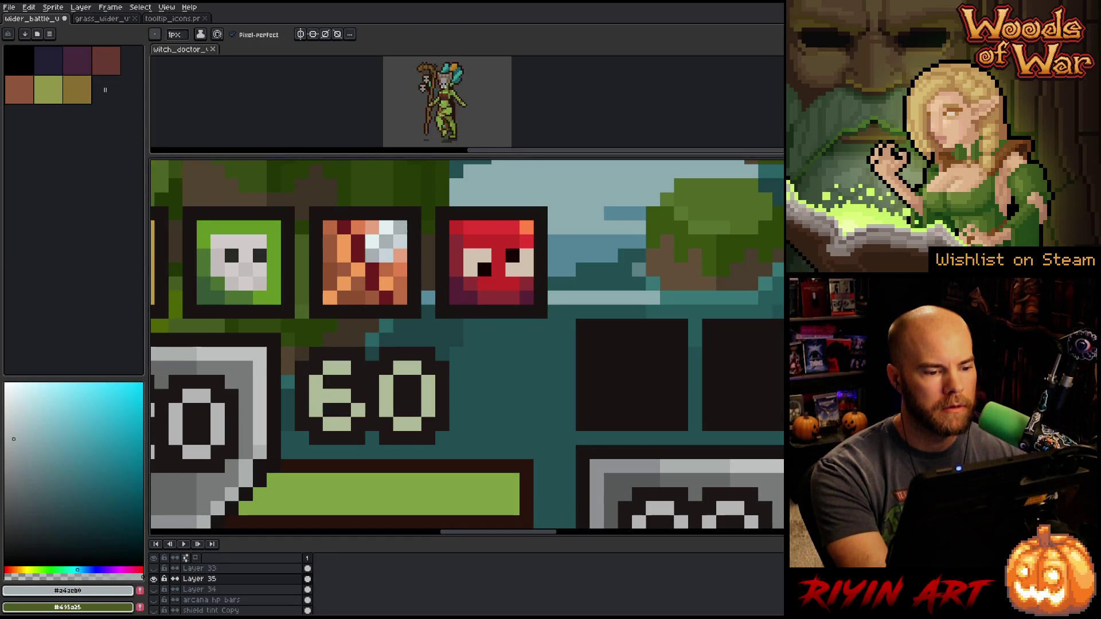
{"action": "scroll", "coordinate": [457, 367], "scroll_direction": "down", "scroll_amount": 4}
{"action": "scroll", "coordinate": [440, 326], "scroll_direction": "up", "scroll_amount": 4}
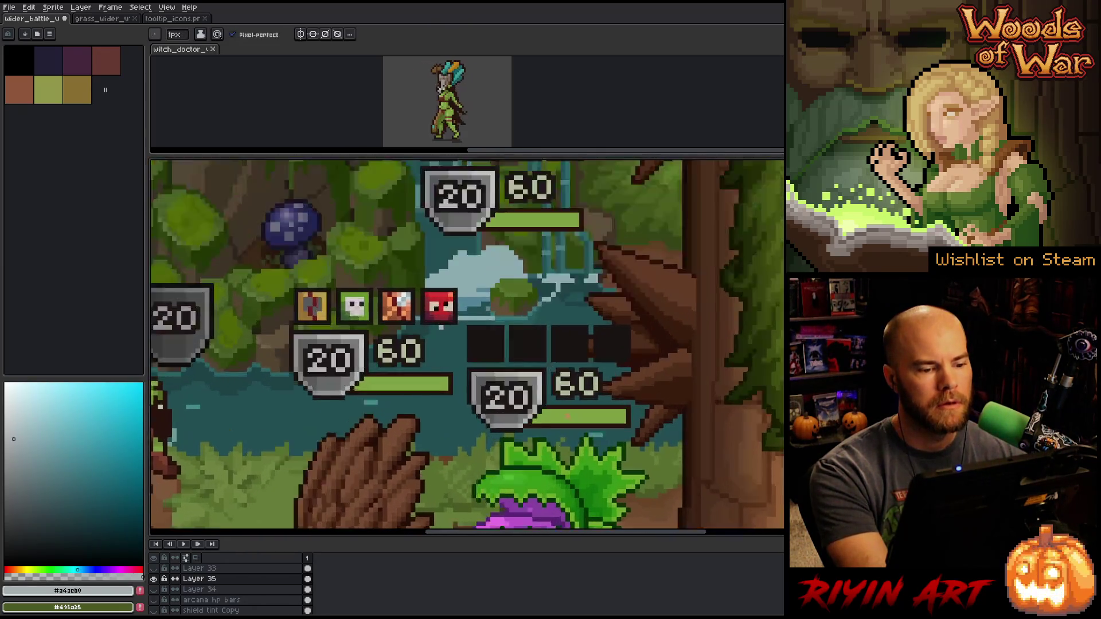
{"action": "scroll", "coordinate": [440, 327], "scroll_direction": "down", "scroll_amount": 3}
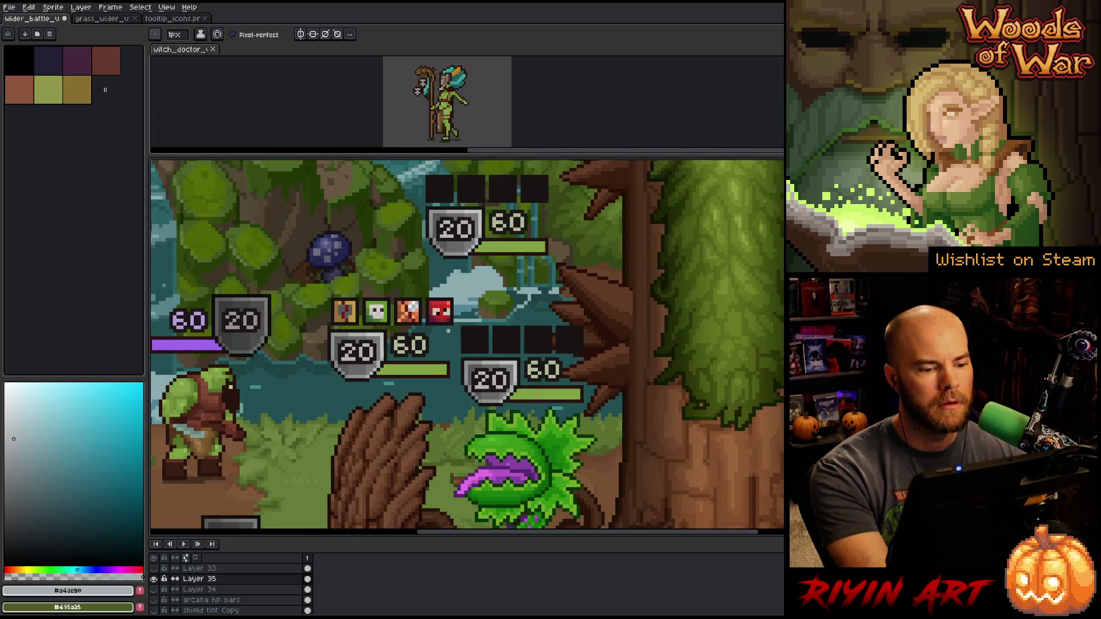
Shift the red icon's sampled red to orange and paint its top-right pixel with it
{"action": "scroll", "coordinate": [447, 329], "scroll_direction": "up", "scroll_amount": 1}
{"action": "scroll", "coordinate": [447, 307], "scroll_direction": "up", "scroll_amount": 4}
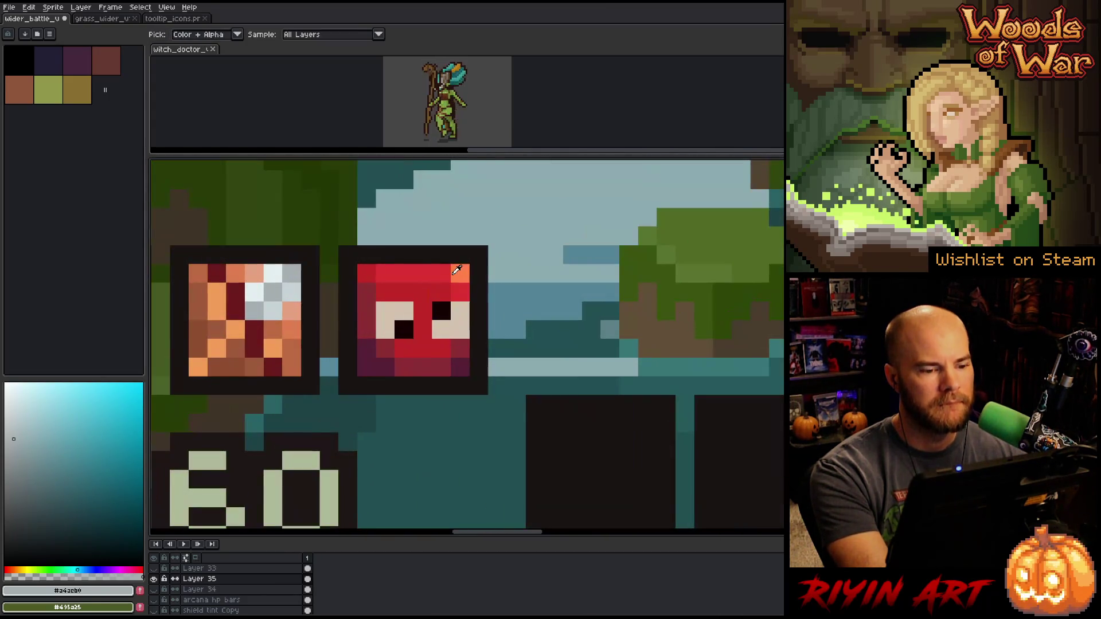
{"action": "left_click", "coordinate": [393, 372], "text": "alt"}
{"action": "scroll", "coordinate": [394, 372], "scroll_direction": "down", "scroll_amount": 4}
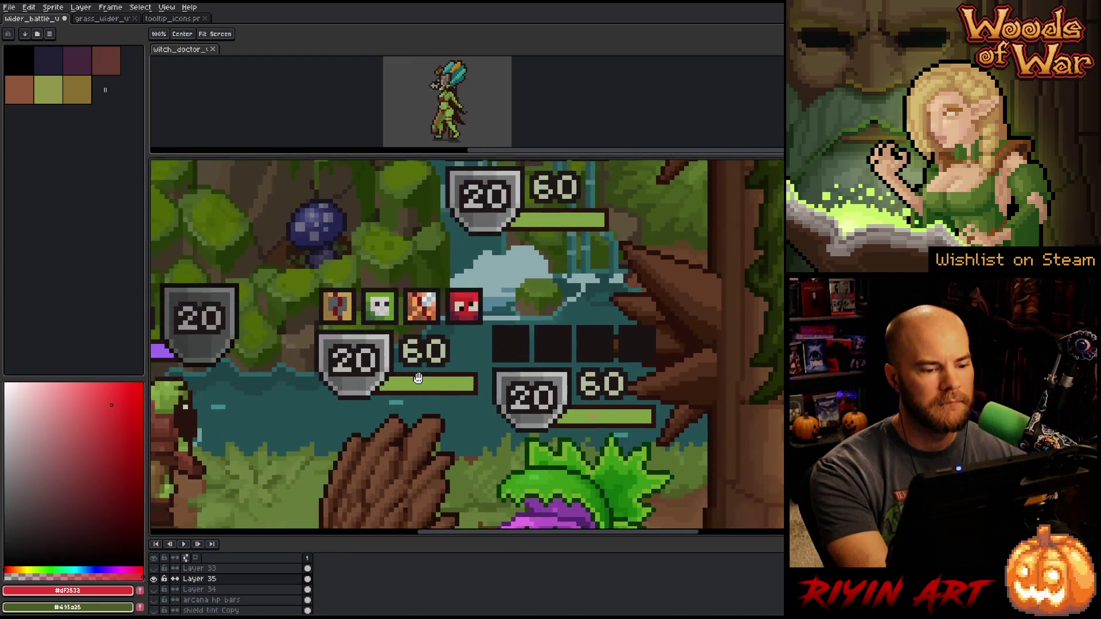
{"action": "scroll", "coordinate": [470, 305], "scroll_direction": "up", "scroll_amount": 4}
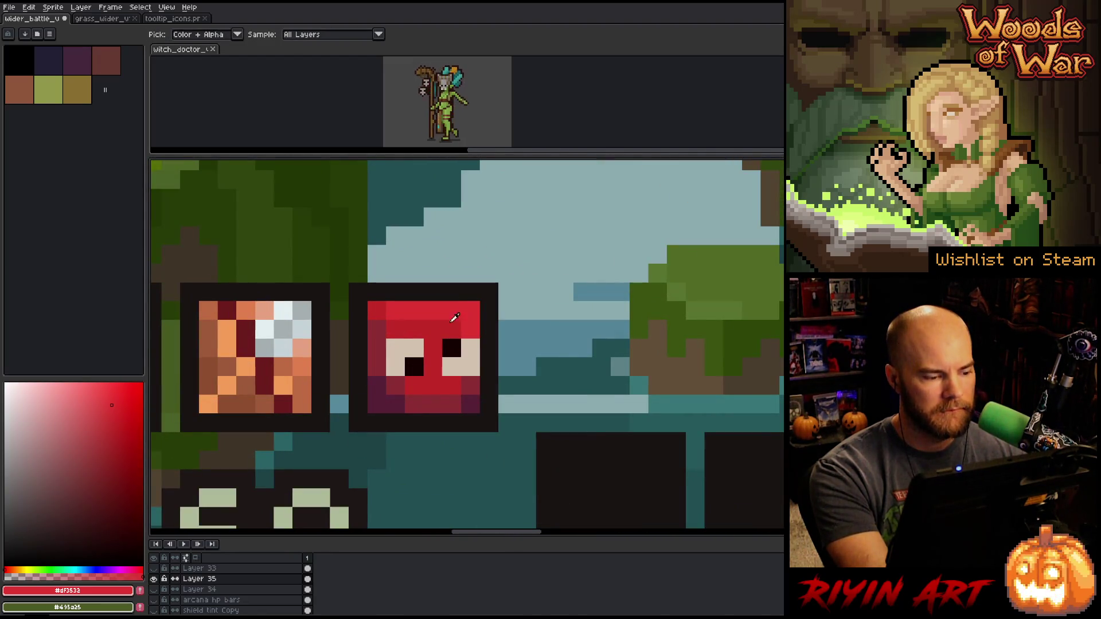
{"action": "left_click_drag", "start_coordinate": [108, 397], "coordinate": [97, 390]}
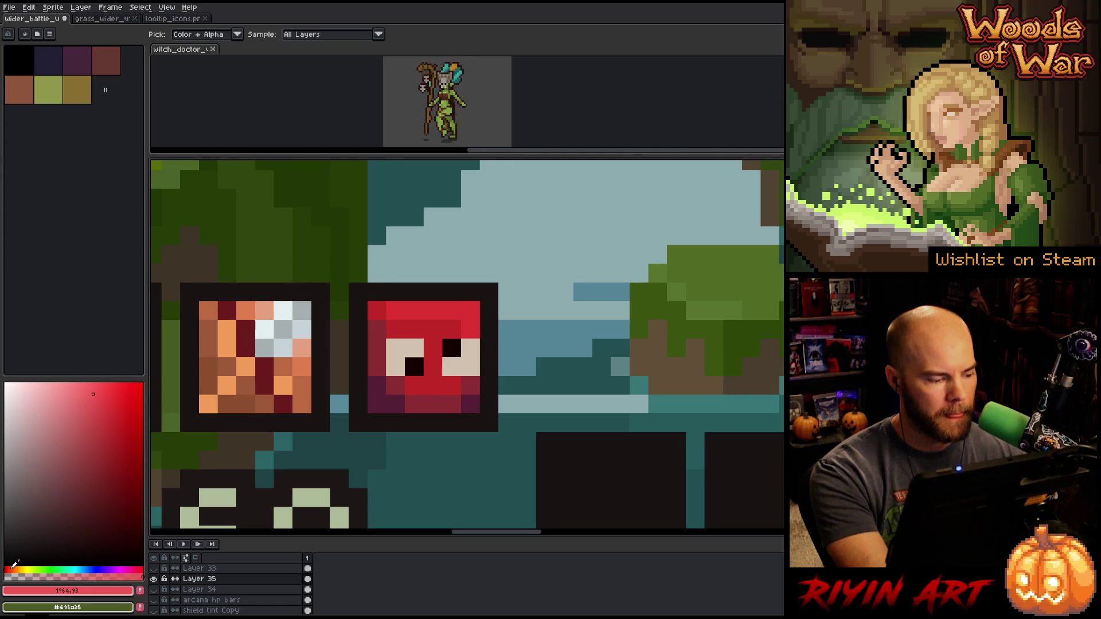
{"action": "left_click", "coordinate": [13, 570]}
{"action": "key", "text": "b"}
{"action": "left_click", "coordinate": [471, 310]}
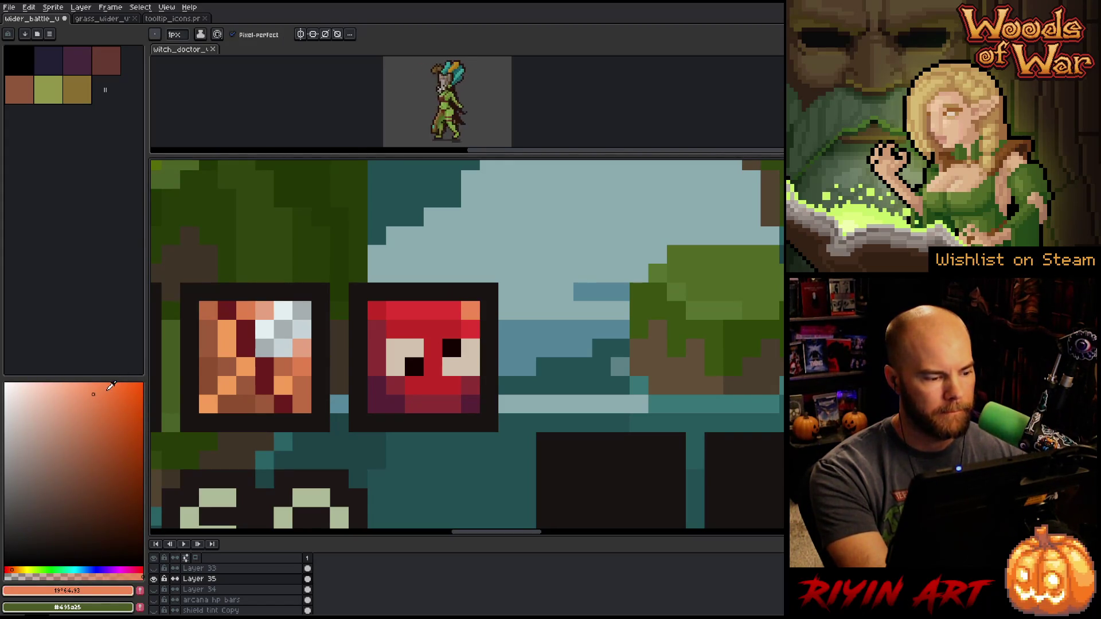
Brighten the orange in stages, checking its value against the greyscale Layer 33
{"action": "left_click", "coordinate": [102, 398]}
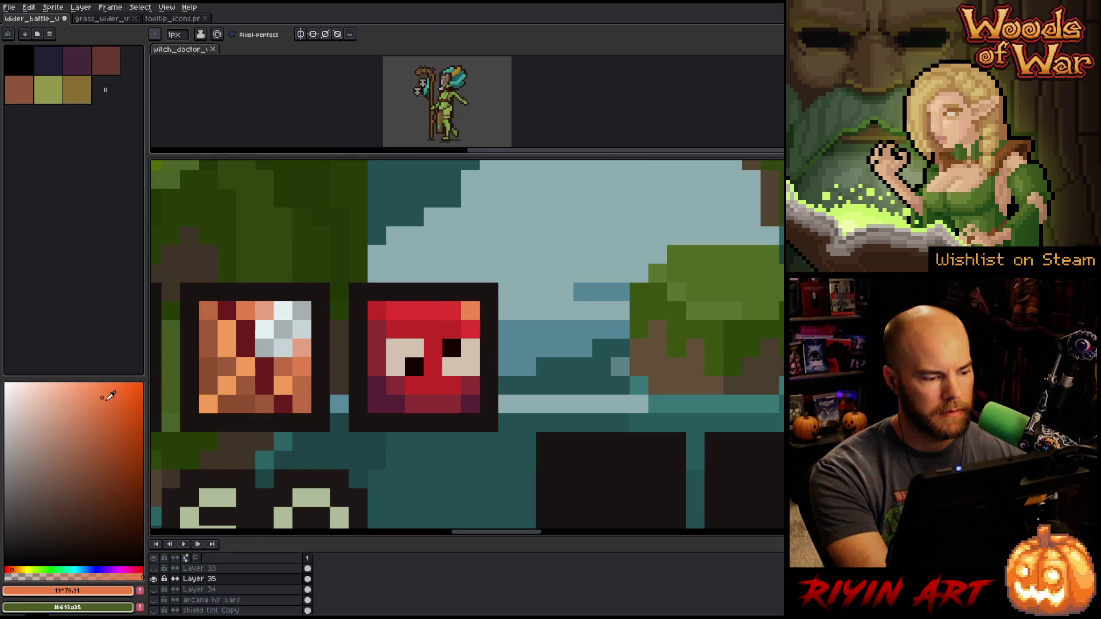
{"action": "left_click", "coordinate": [106, 402]}
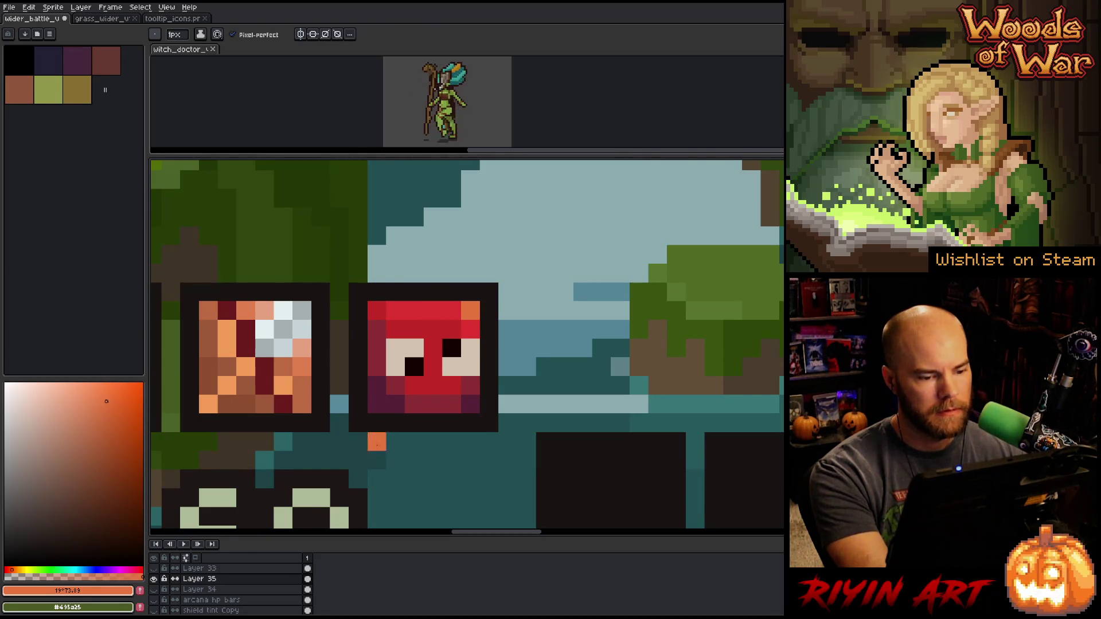
{"action": "left_click", "coordinate": [155, 568]}
{"action": "left_click", "coordinate": [154, 568]}
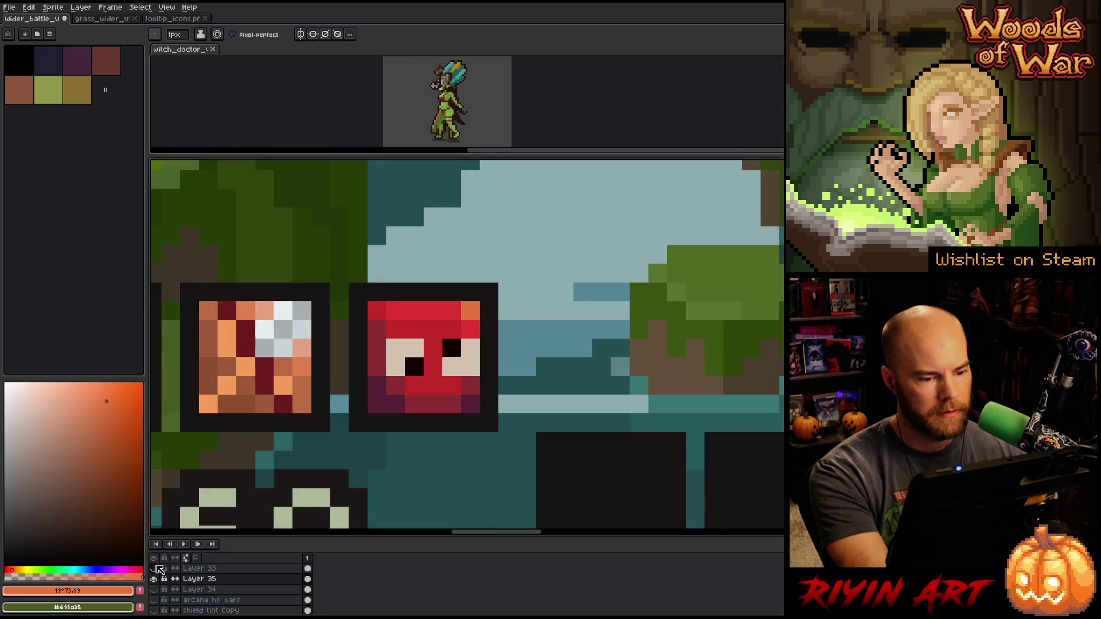
{"action": "left_click", "coordinate": [112, 420]}
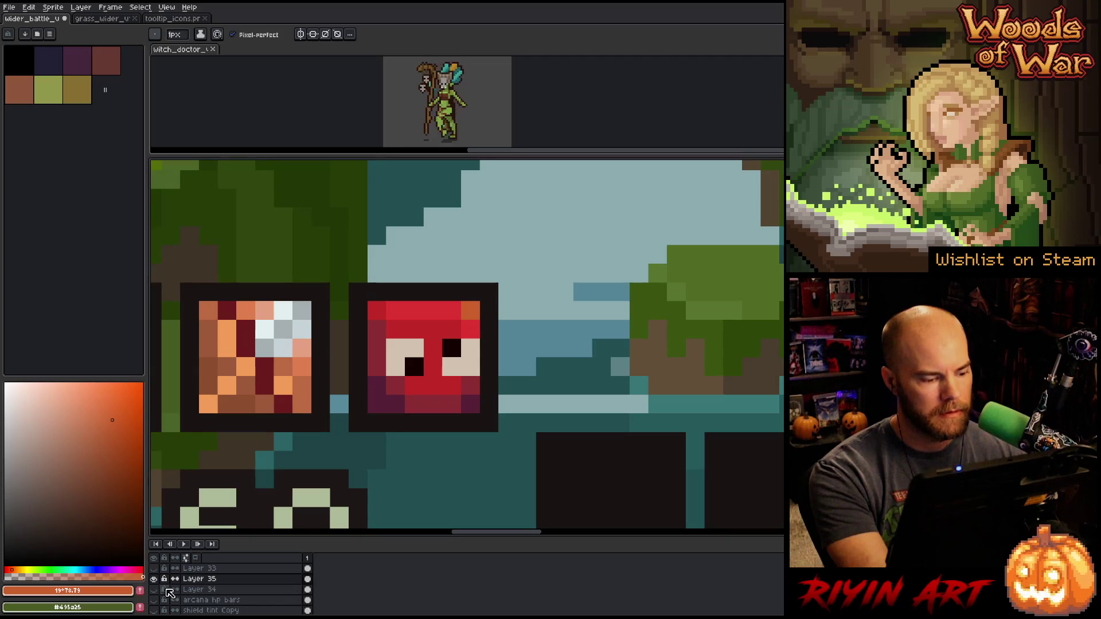
{"action": "left_click", "coordinate": [154, 568]}
{"action": "left_click", "coordinate": [153, 568]}
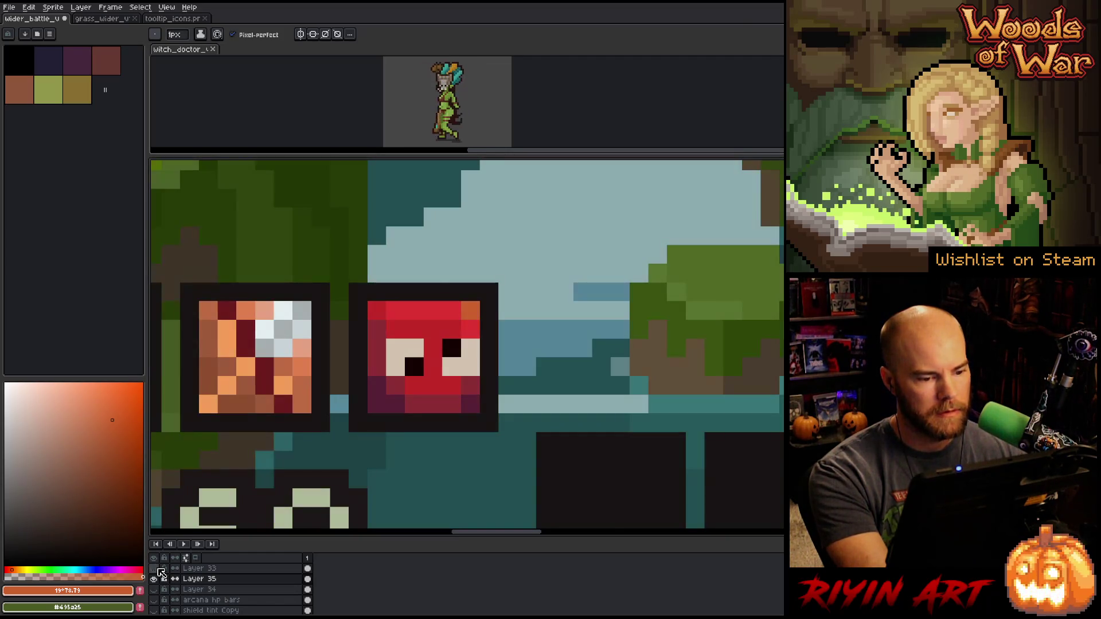
Darken the orange slightly and paint a test pixel of the new shade
{"action": "scroll", "coordinate": [493, 352], "scroll_direction": "down", "scroll_amount": 4}
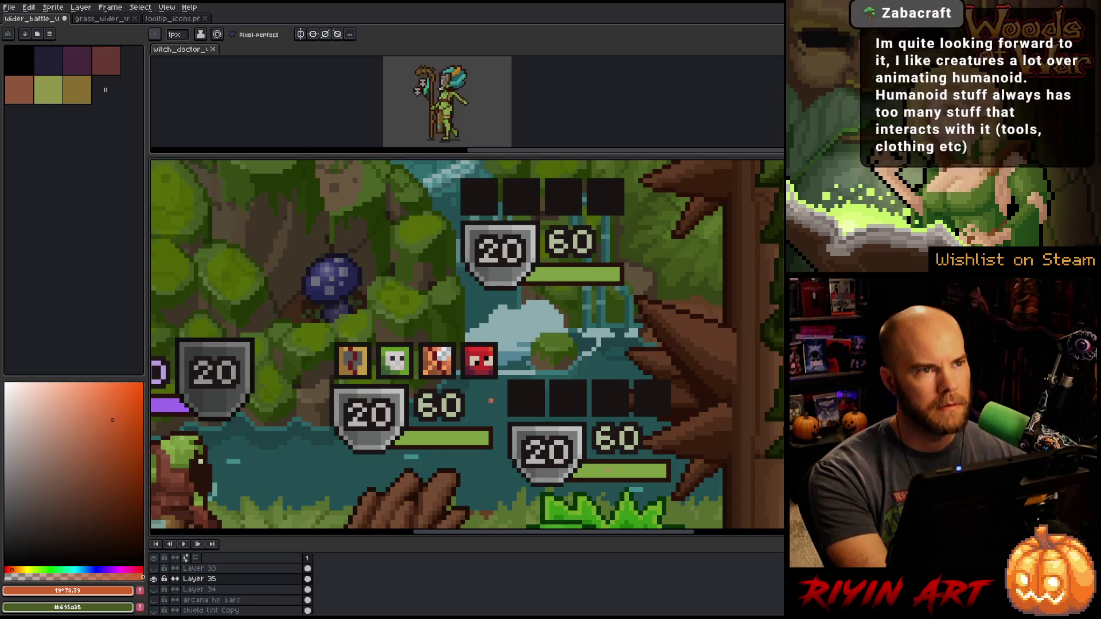
{"action": "scroll", "coordinate": [477, 410], "scroll_direction": "up", "scroll_amount": 2}
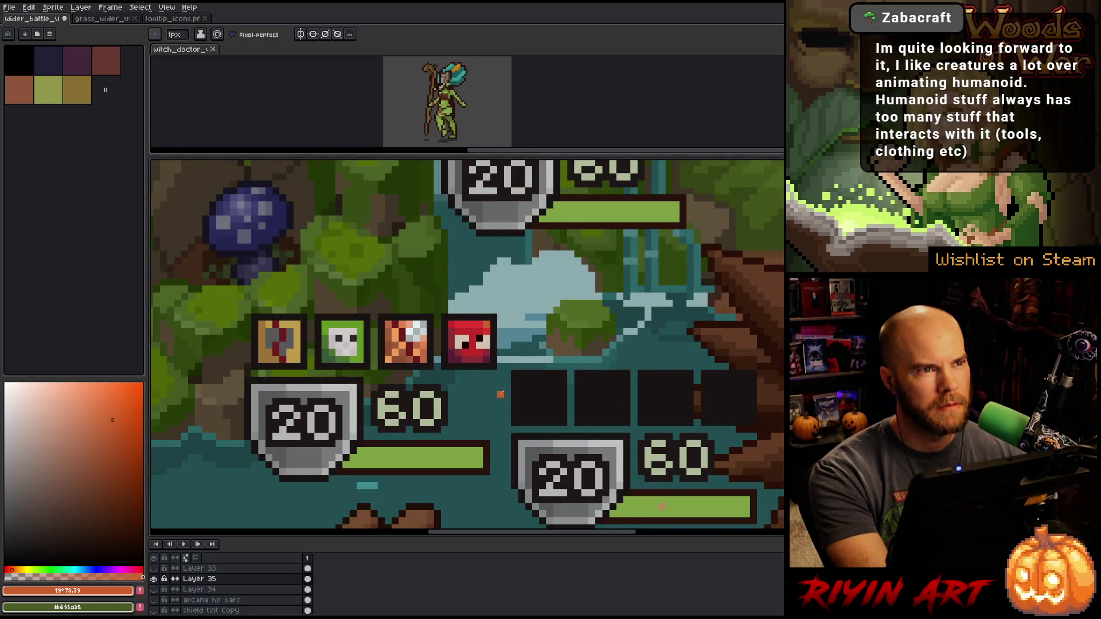
{"action": "scroll", "coordinate": [500, 402], "scroll_direction": "up", "scroll_amount": 2}
{"action": "left_click", "coordinate": [114, 408]}
{"action": "left_click", "coordinate": [108, 411]}
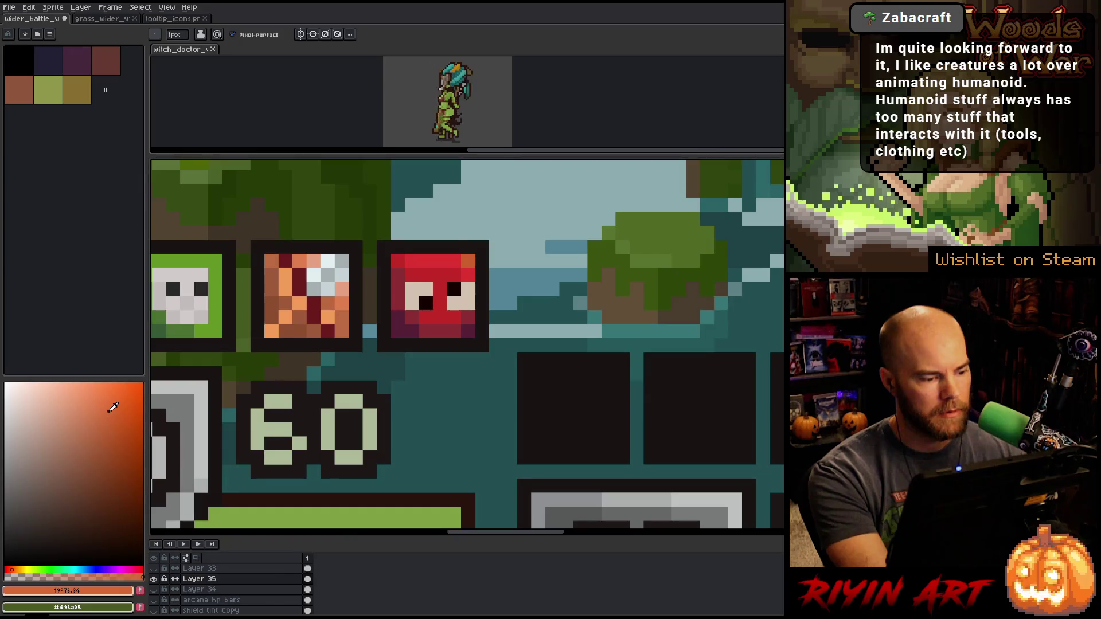
{"action": "left_click", "coordinate": [384, 486]}
Sample the red icon's dark magenta, adjust its shade, and paint a test pixel
{"action": "scroll", "coordinate": [424, 402], "scroll_direction": "down", "scroll_amount": 3}
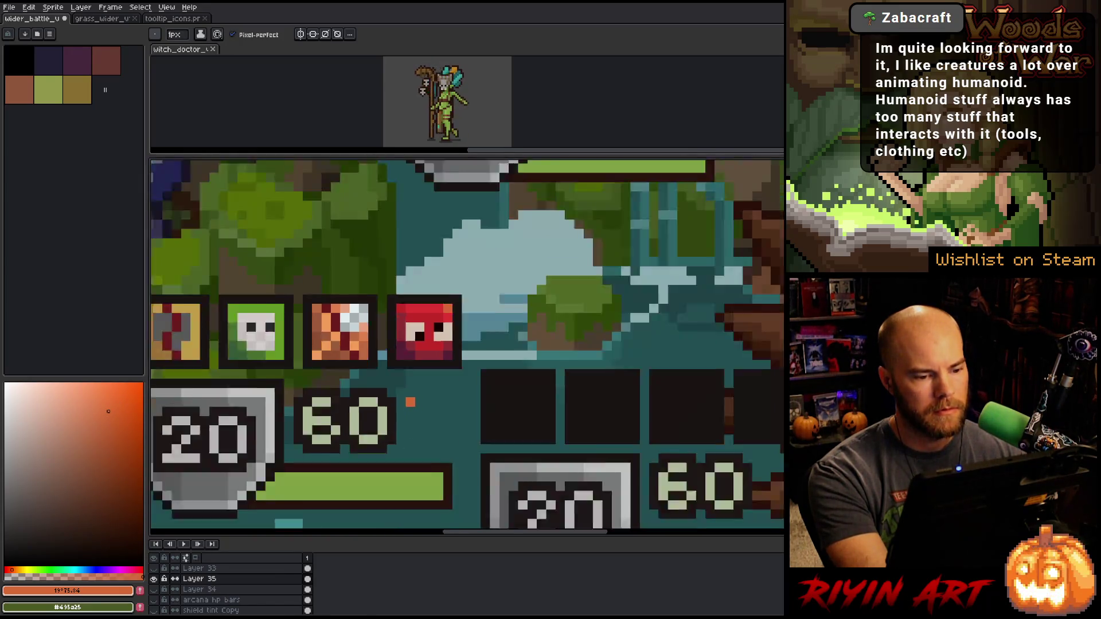
{"action": "key", "text": "space"}
{"action": "left_click_drag", "start_coordinate": [419, 419], "coordinate": [413, 383]}
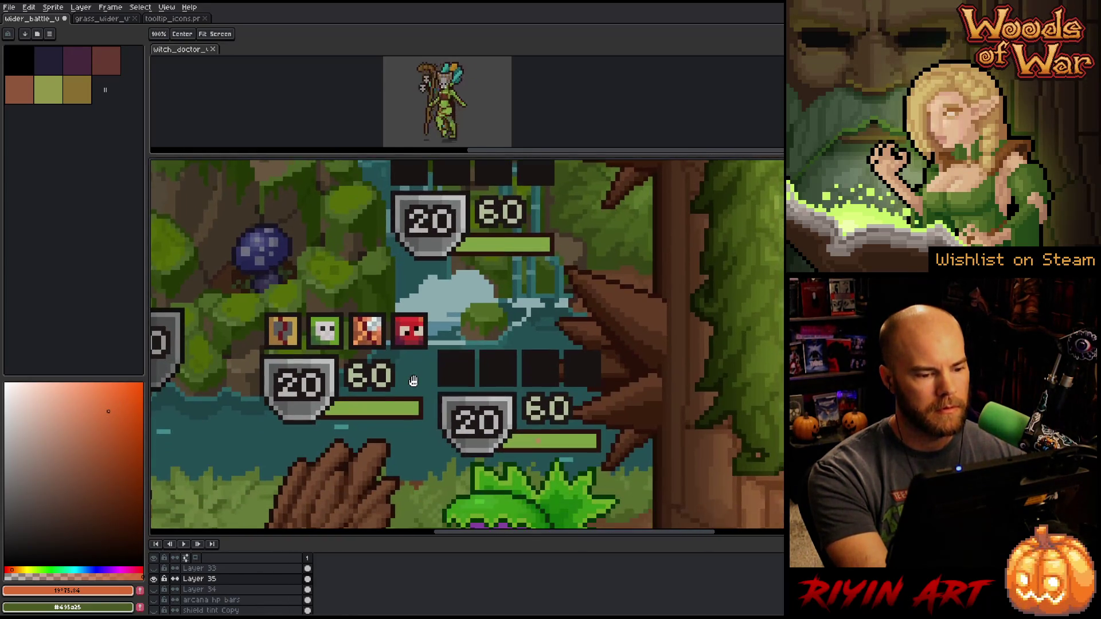
{"action": "scroll", "coordinate": [413, 367], "scroll_direction": "up", "scroll_amount": 3}
{"action": "key", "text": "alt"}
{"action": "left_click", "coordinate": [379, 300]}
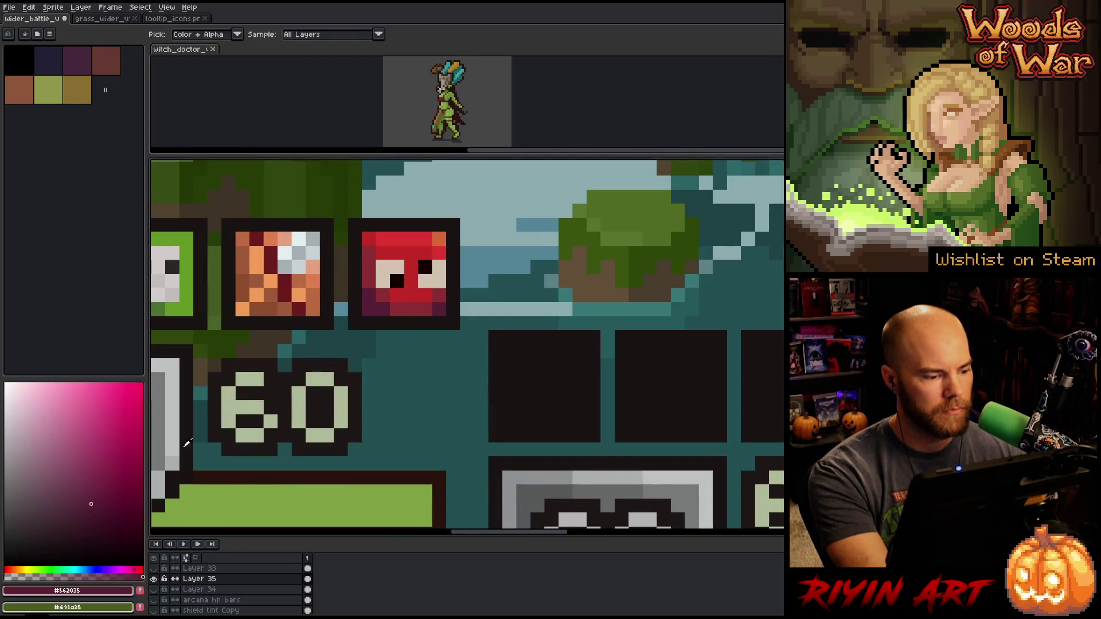
{"action": "mouse_move", "coordinate": [91, 494]}
{"action": "left_mouse_down"}
{"action": "mouse_move", "coordinate": [64, 499]}
{"action": "mouse_move", "coordinate": [80, 497]}
{"action": "left_mouse_up"}
{"action": "left_click", "coordinate": [172, 436]}
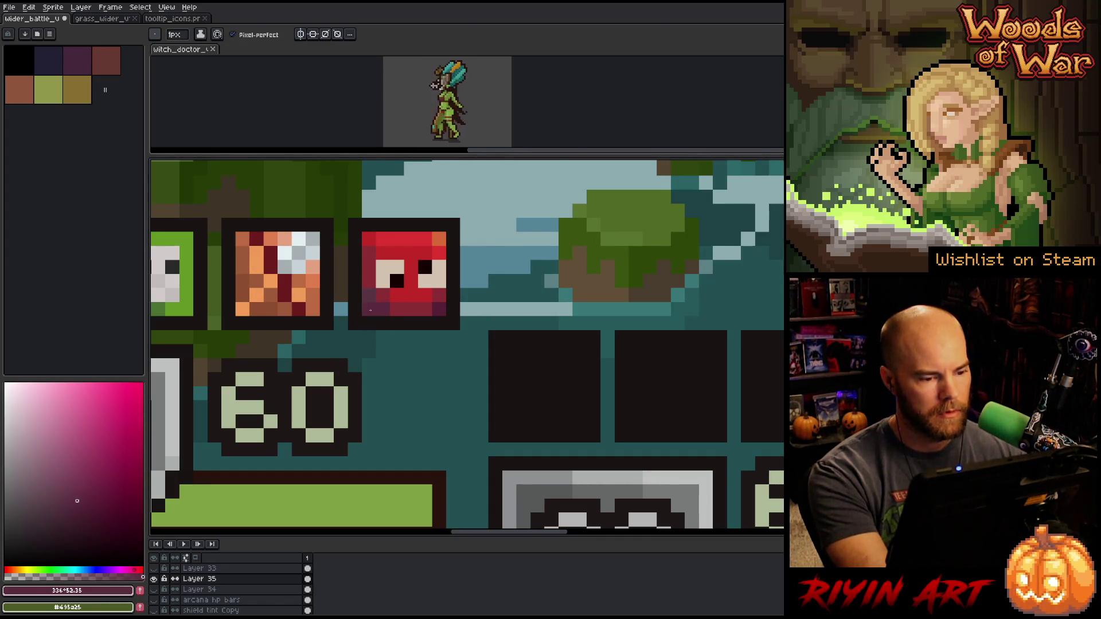
Toggle the greyscale overlay on and off twice to check the red icon's brightness
{"action": "left_click", "coordinate": [156, 570]}
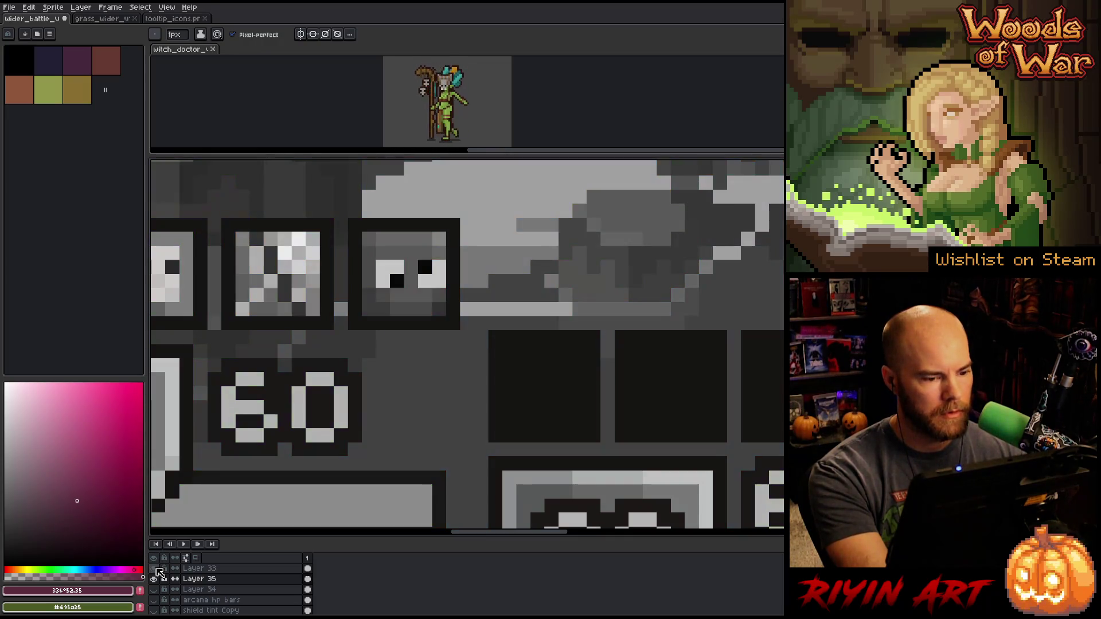
{"action": "left_click", "coordinate": [156, 569]}
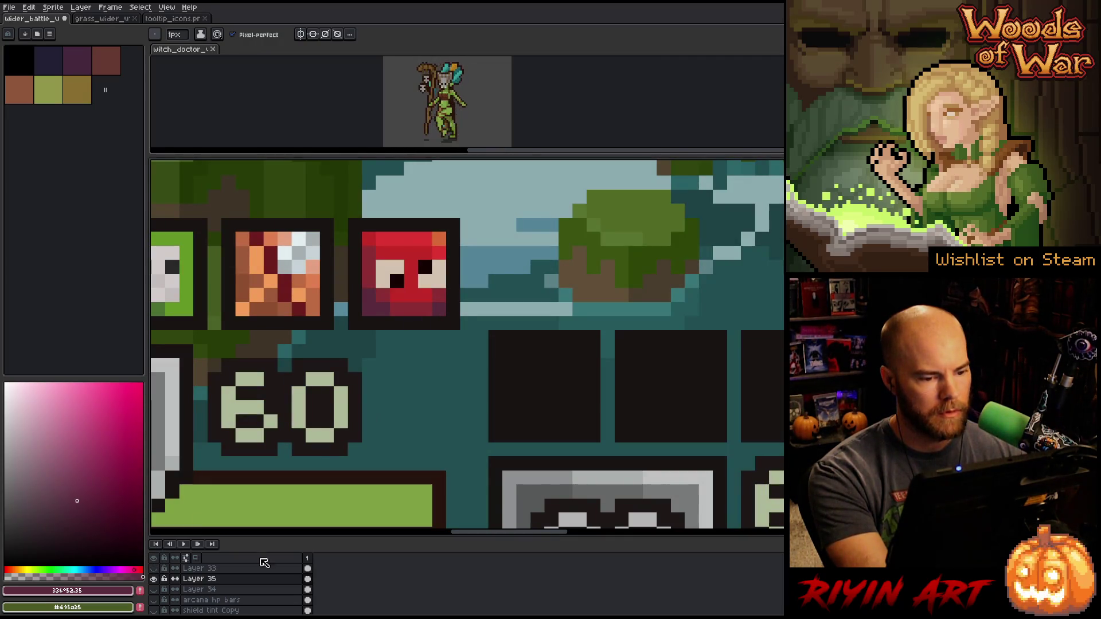
{"action": "left_click", "coordinate": [155, 569]}
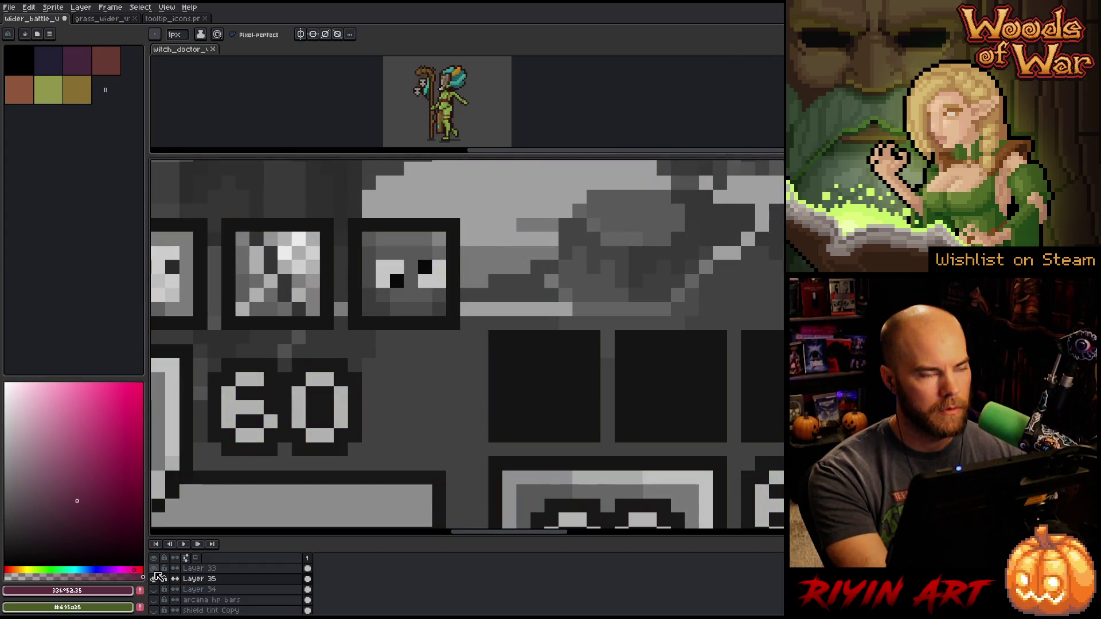
{"action": "left_click", "coordinate": [155, 569]}
Sample the red icon's red, then a brighter red from it
{"action": "key", "text": "i"}
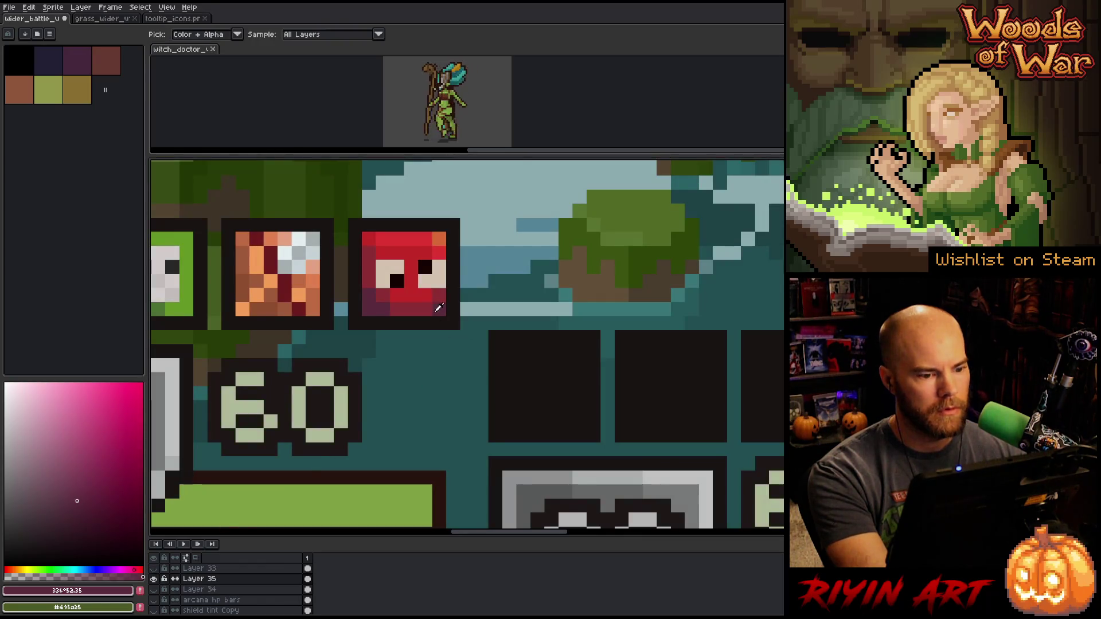
{"action": "left_click", "coordinate": [441, 301]}
{"action": "key", "text": "b"}
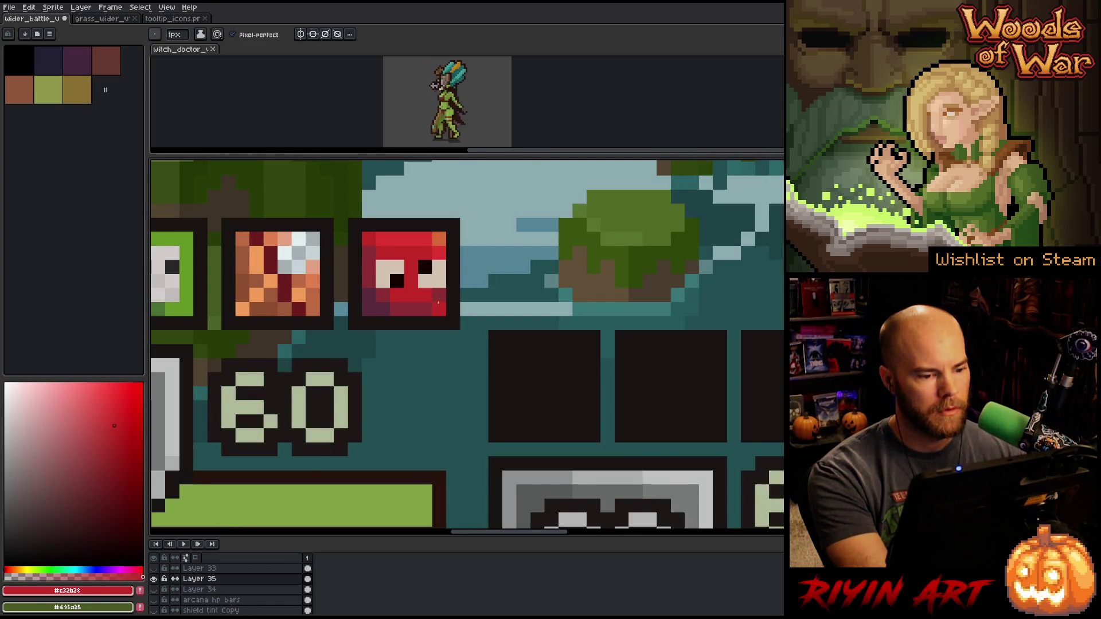
{"action": "left_click", "coordinate": [440, 281], "text": "alt"}
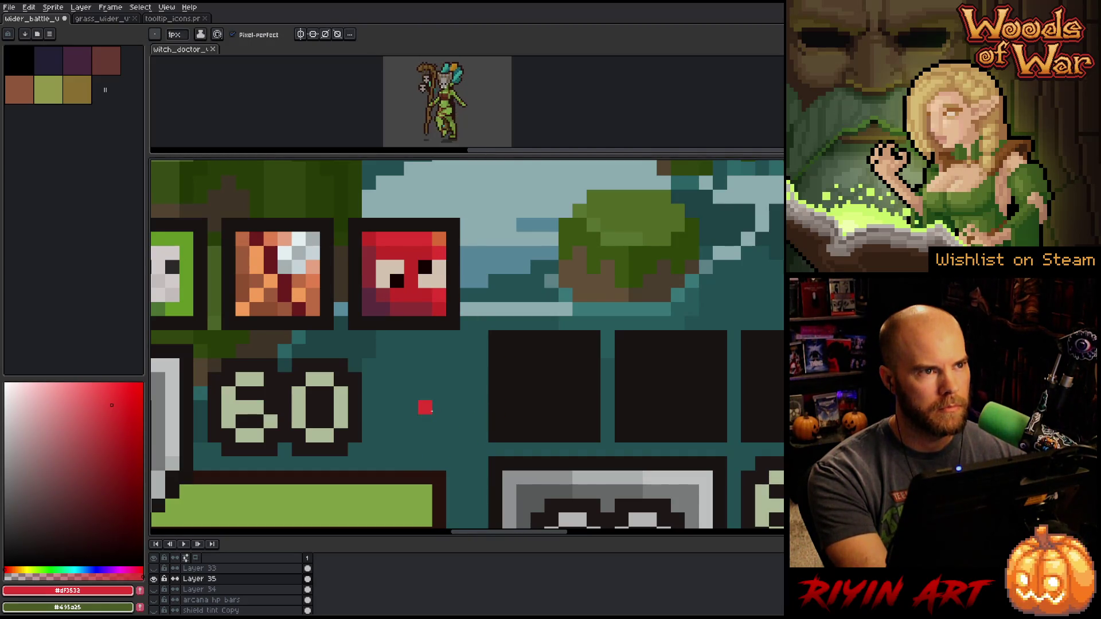
Sample the icon's darker red and dab a test red pixel below the red icon
{"action": "key", "text": "alt"}
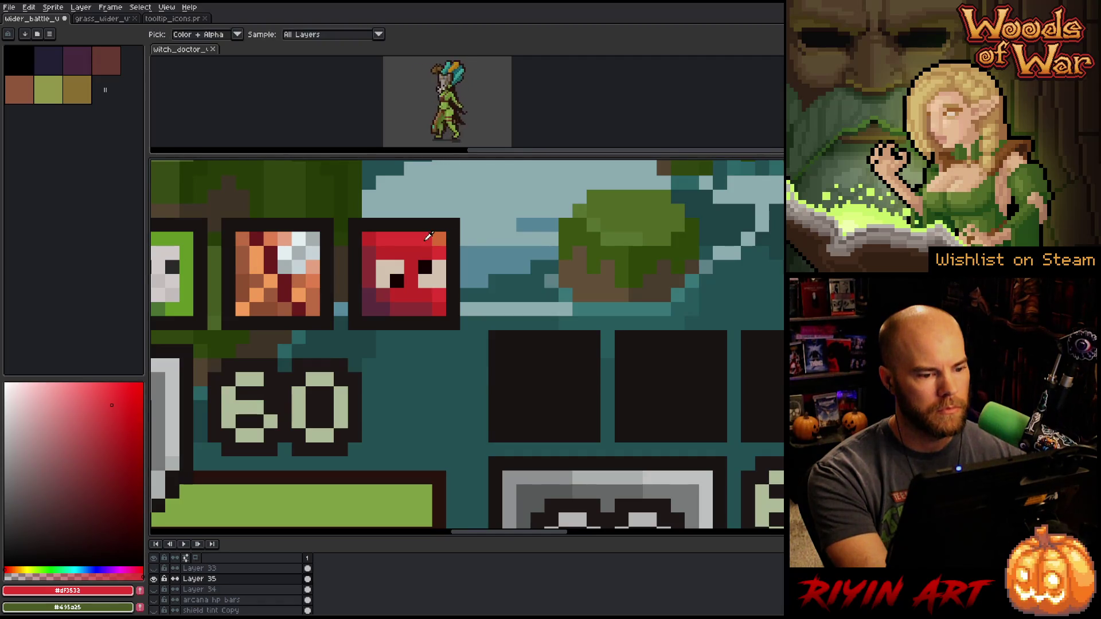
{"action": "scroll", "coordinate": [419, 367], "scroll_direction": "down", "scroll_amount": 3}
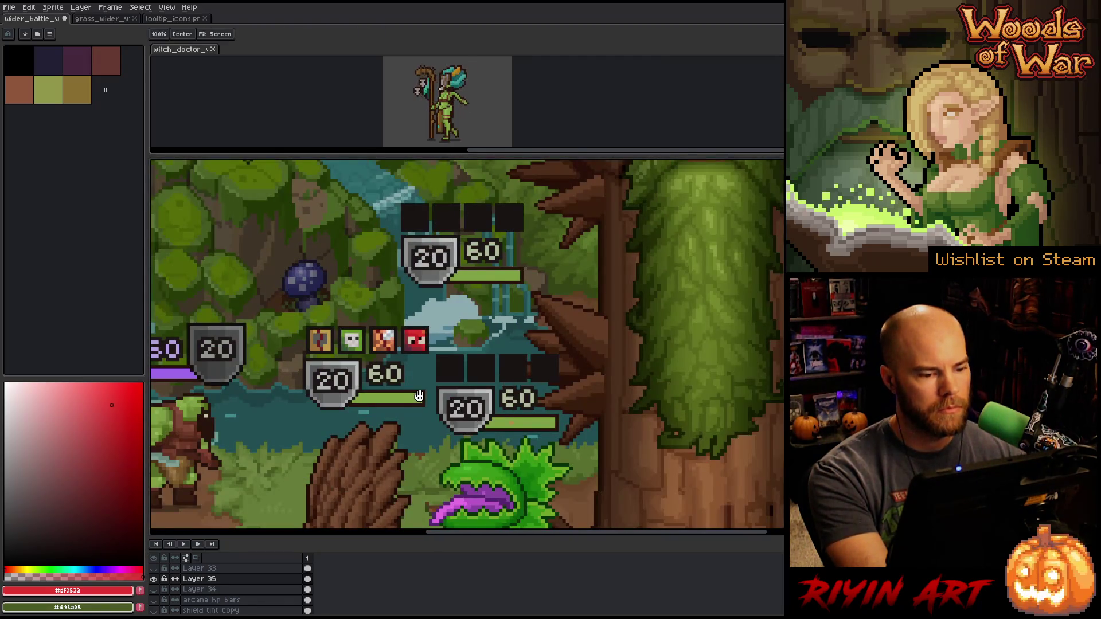
{"action": "left_click_drag", "start_coordinate": [419, 396], "coordinate": [445, 338]}
{"action": "scroll", "coordinate": [438, 306], "scroll_direction": "up", "scroll_amount": 1}
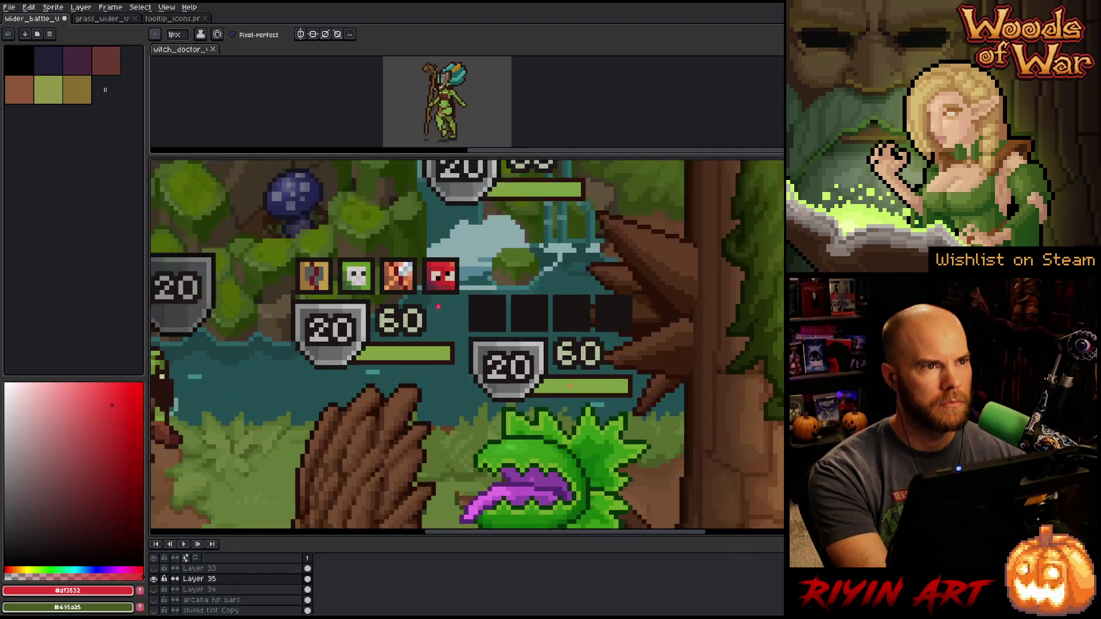
{"action": "scroll", "coordinate": [438, 307], "scroll_direction": "up", "scroll_amount": 1}
{"action": "scroll", "coordinate": [439, 327], "scroll_direction": "up", "scroll_amount": 2}
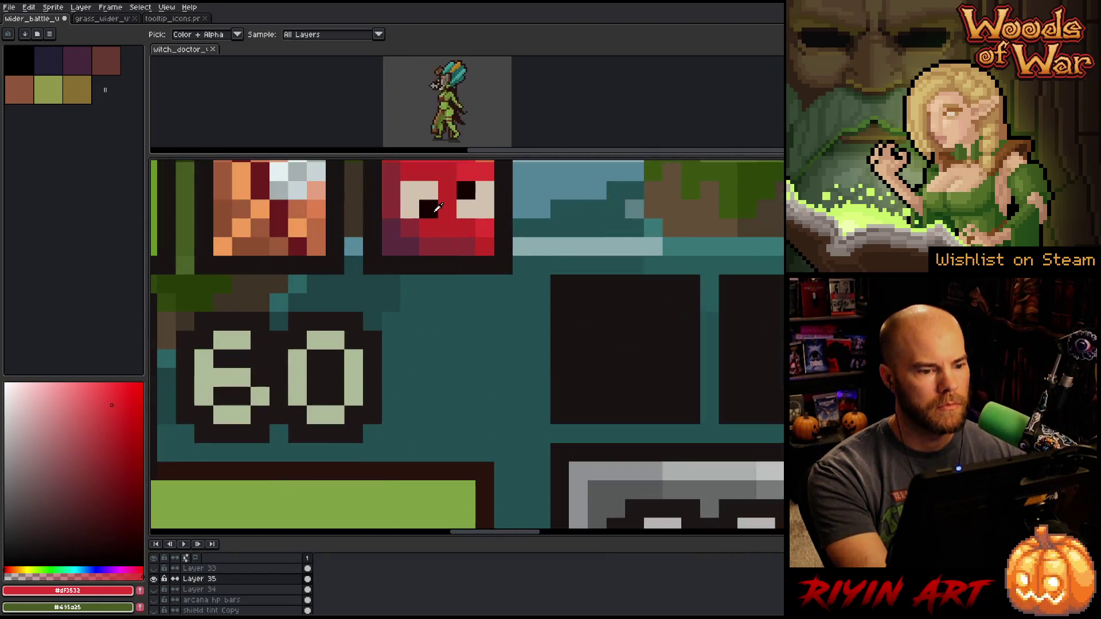
{"action": "left_click", "coordinate": [418, 229], "text": "alt"}
{"action": "left_click_drag", "start_coordinate": [418, 229], "coordinate": [403, 304]}
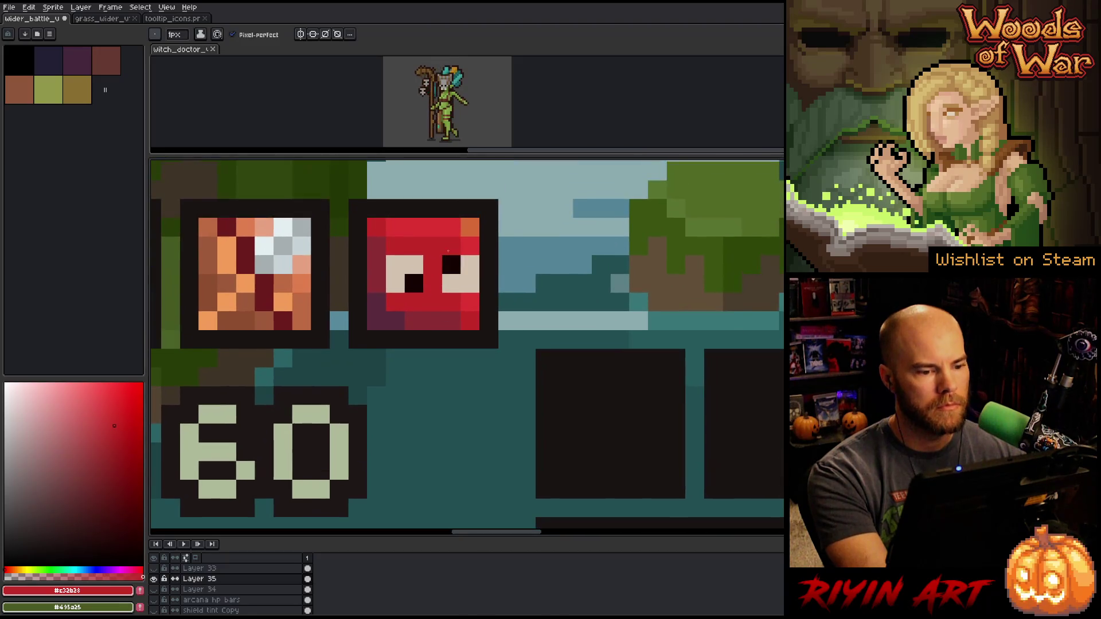
{"action": "left_click", "coordinate": [436, 360]}
{"action": "scroll", "coordinate": [439, 366], "scroll_direction": "down", "scroll_amount": 2}
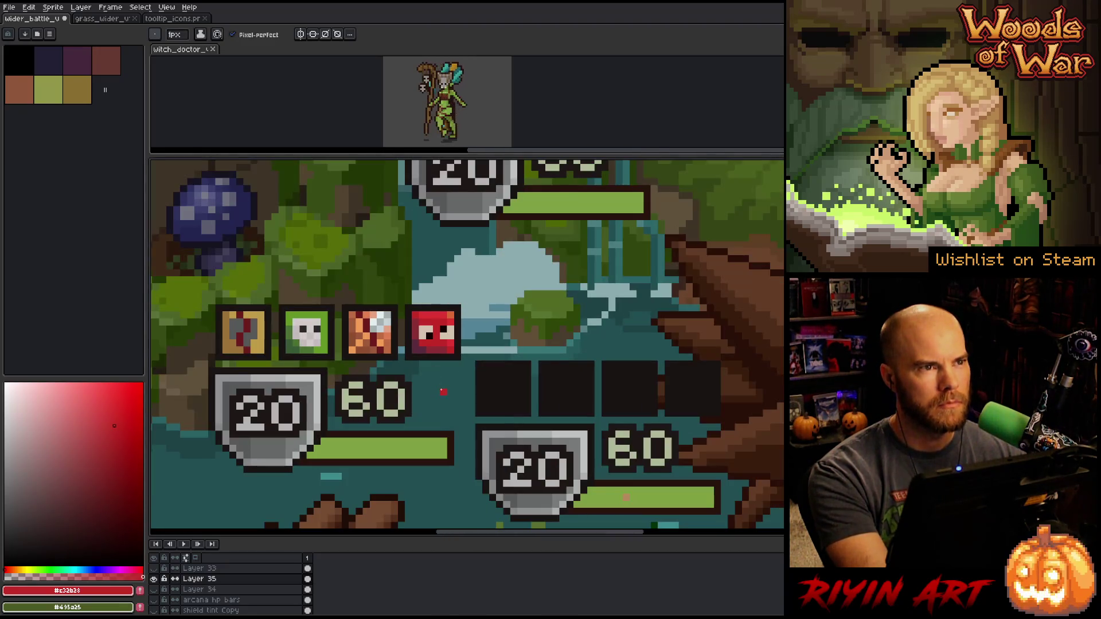
{"action": "scroll", "coordinate": [444, 379], "scroll_direction": "up", "scroll_amount": 3}
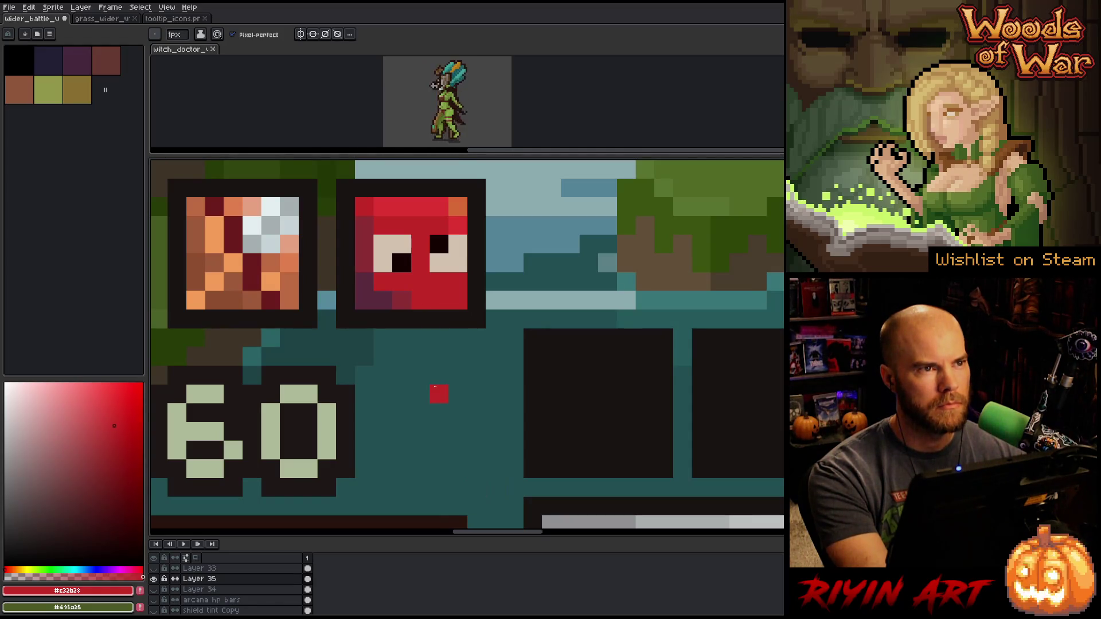
Paint the red icon's bottom row, including its purple corner pixel, in dark red #8b2e34
{"action": "left_click", "coordinate": [401, 296], "text": "alt"}
{"action": "left_click", "coordinate": [385, 300]}
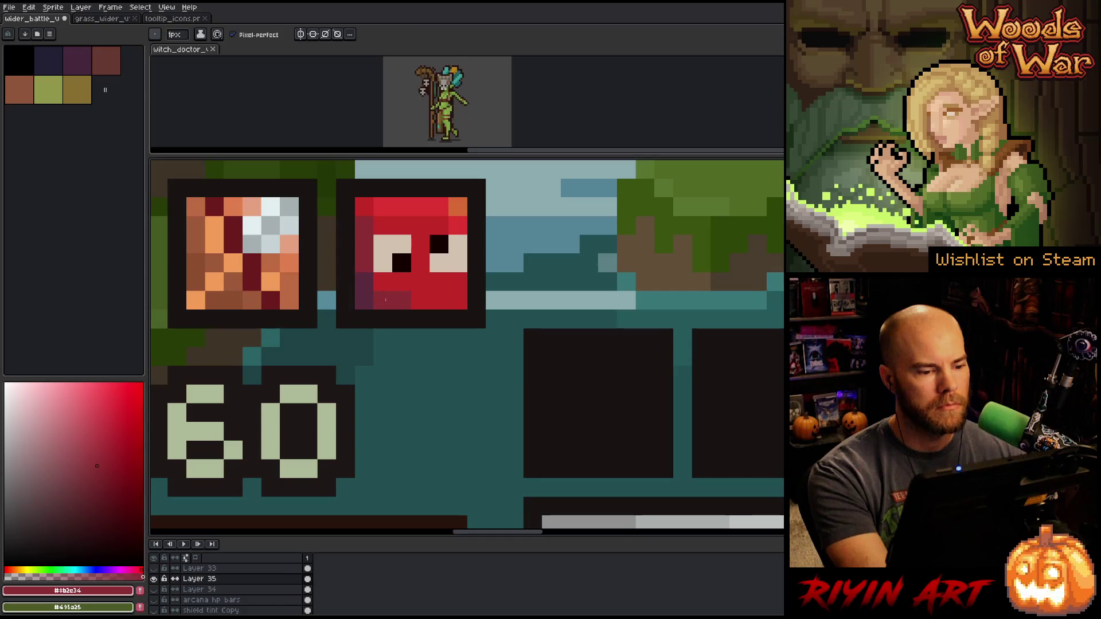
{"action": "left_click_drag", "start_coordinate": [386, 300], "coordinate": [441, 304]}
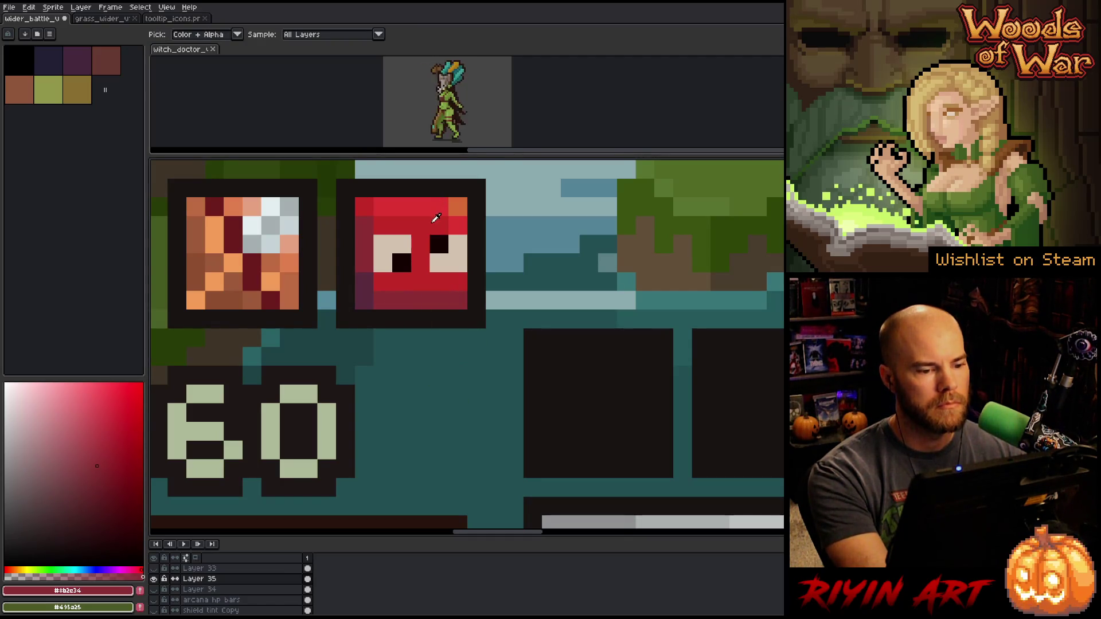
Dot a bright red pixel at the icon's lower-right, then resample the mid red
{"action": "left_click", "coordinate": [440, 219], "text": "alt"}
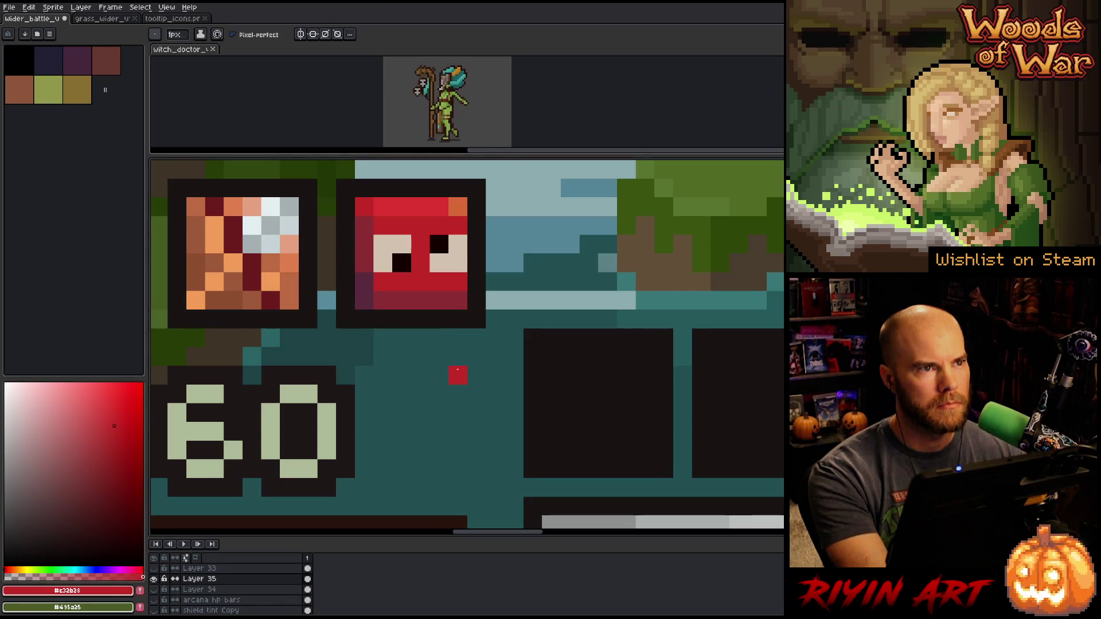
{"action": "scroll", "coordinate": [457, 370], "scroll_direction": "down", "scroll_amount": 2}
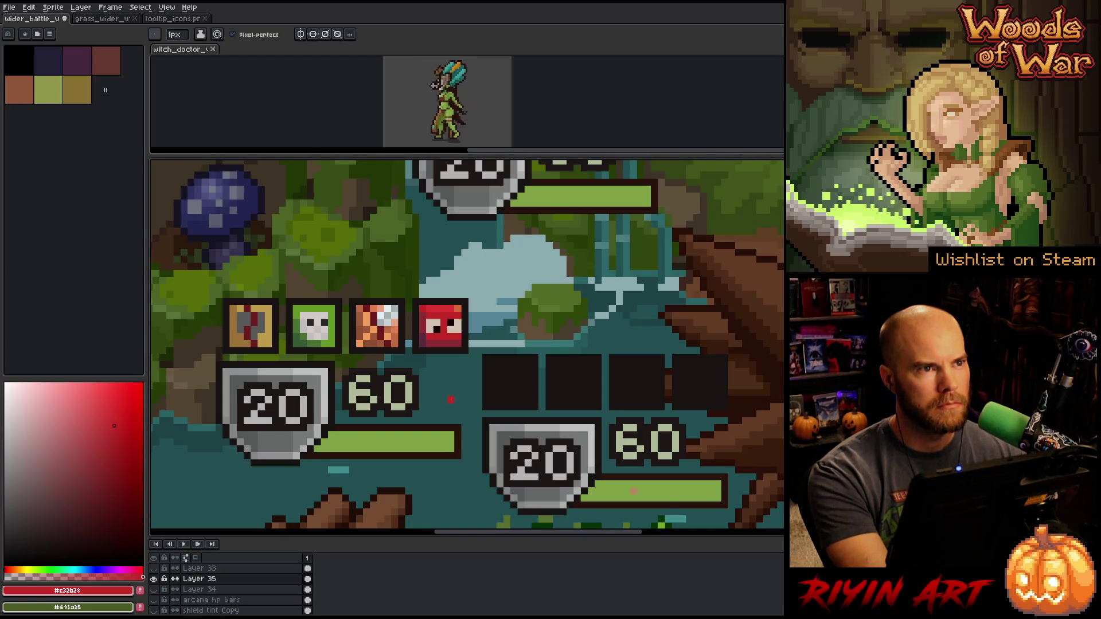
{"action": "scroll", "coordinate": [451, 400], "scroll_direction": "up", "scroll_amount": 2}
{"action": "left_click", "coordinate": [476, 241], "text": "alt"}
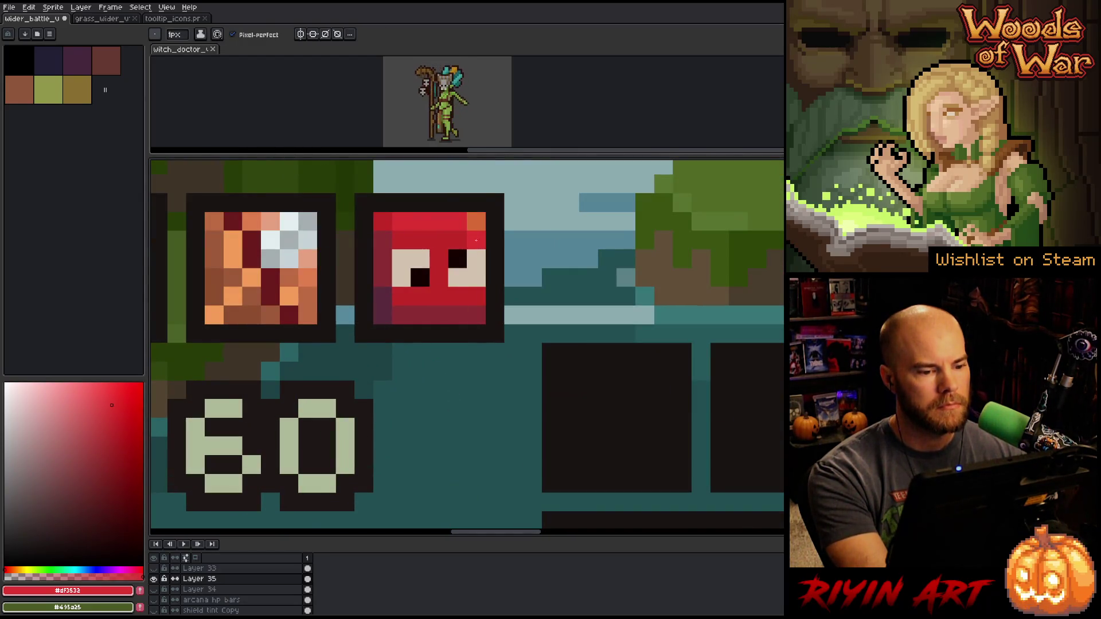
{"action": "left_click", "coordinate": [476, 296]}
{"action": "left_click", "coordinate": [473, 311], "text": "alt"}
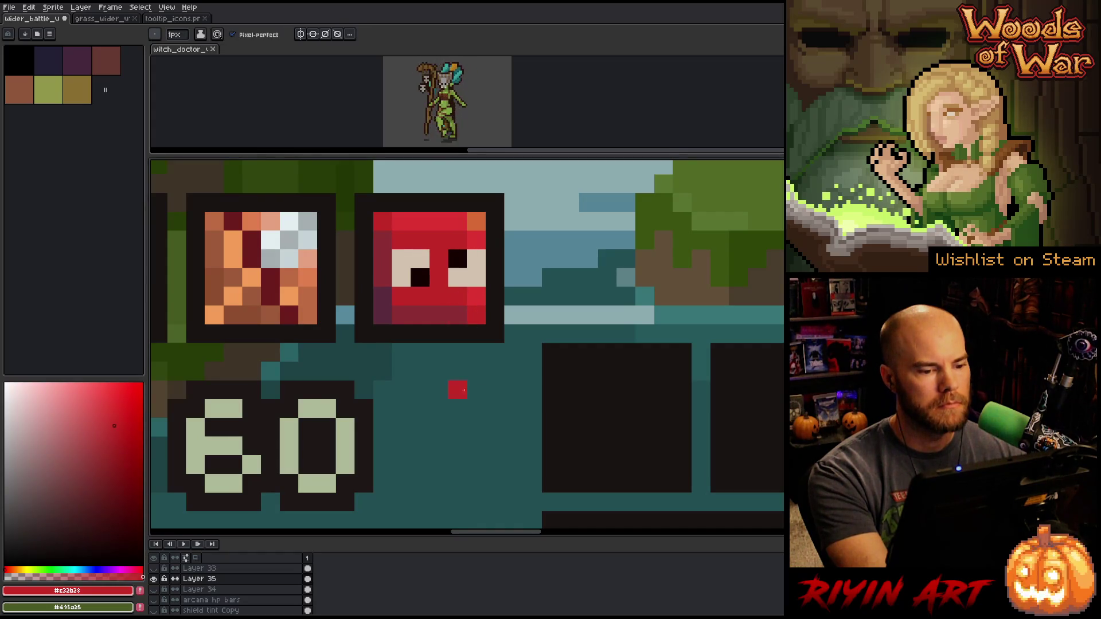
Save the battle UI mockup with Ctrl+S
{"action": "scroll", "coordinate": [464, 390], "scroll_direction": "down", "scroll_amount": 3}
{"action": "scroll", "coordinate": [462, 388], "scroll_direction": "up", "scroll_amount": 2}
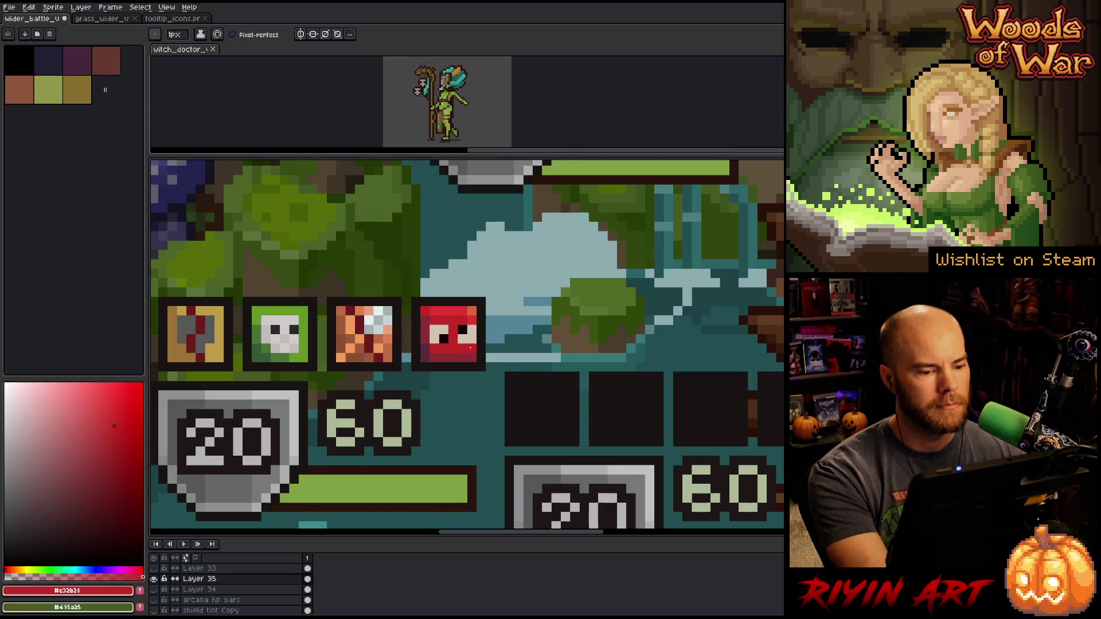
{"action": "scroll", "coordinate": [470, 348], "scroll_direction": "down", "scroll_amount": 3}
{"action": "scroll", "coordinate": [437, 356], "scroll_direction": "up", "scroll_amount": 1}
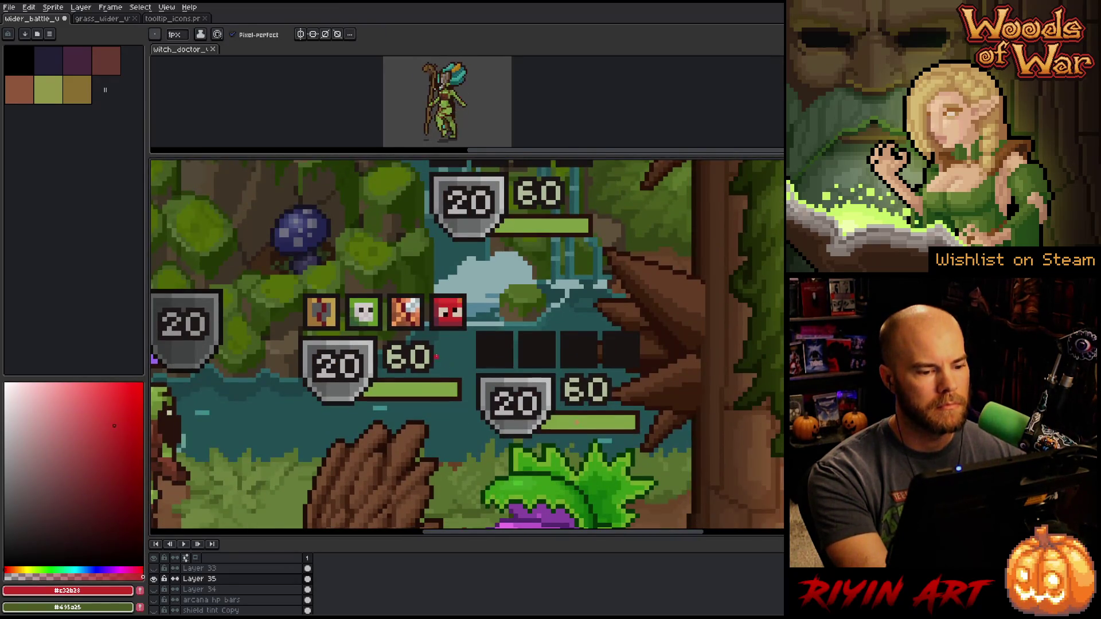
{"action": "scroll", "coordinate": [437, 356], "scroll_direction": "up", "scroll_amount": 1}
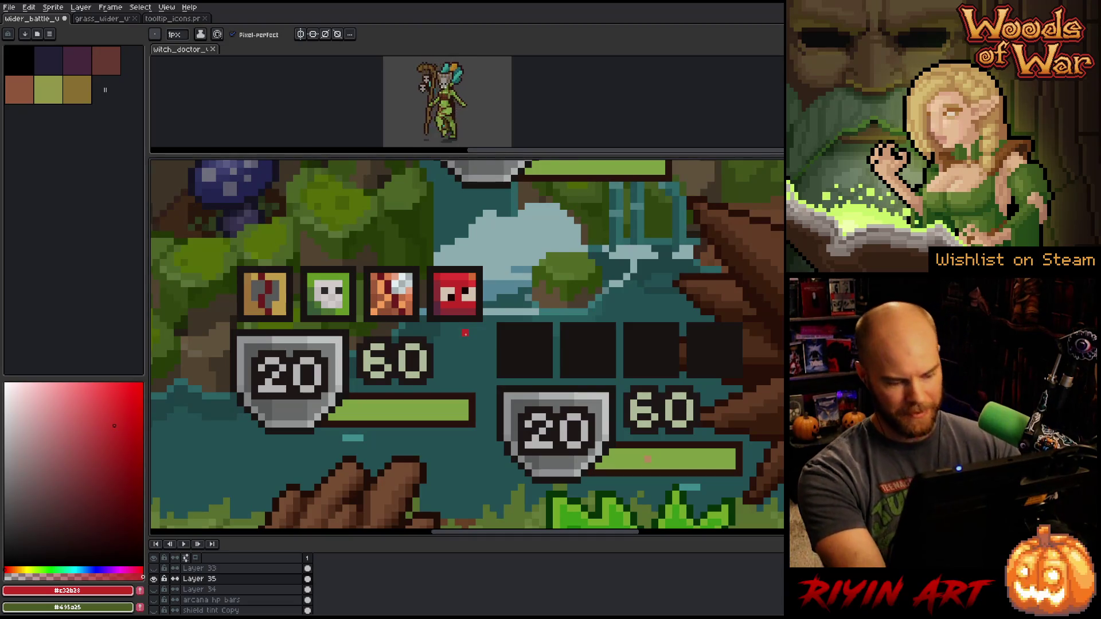
{"action": "key", "text": "ctrl+s"}
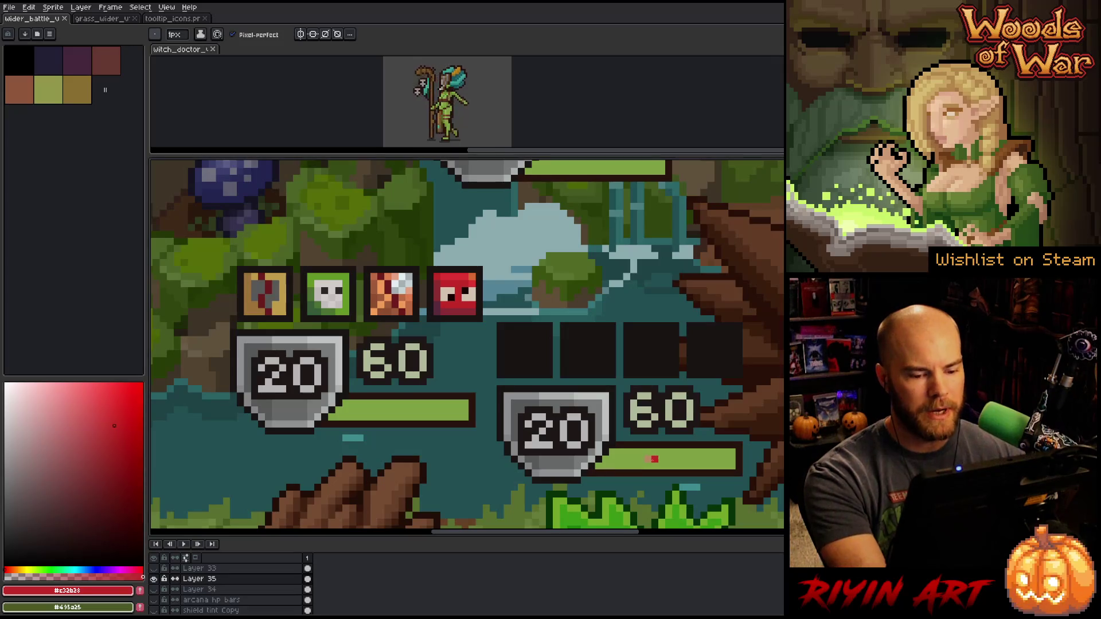
Undo the stray red marks on the health bar and sample the HP bar's yellow-green
{"action": "left_click", "coordinate": [647, 459]}
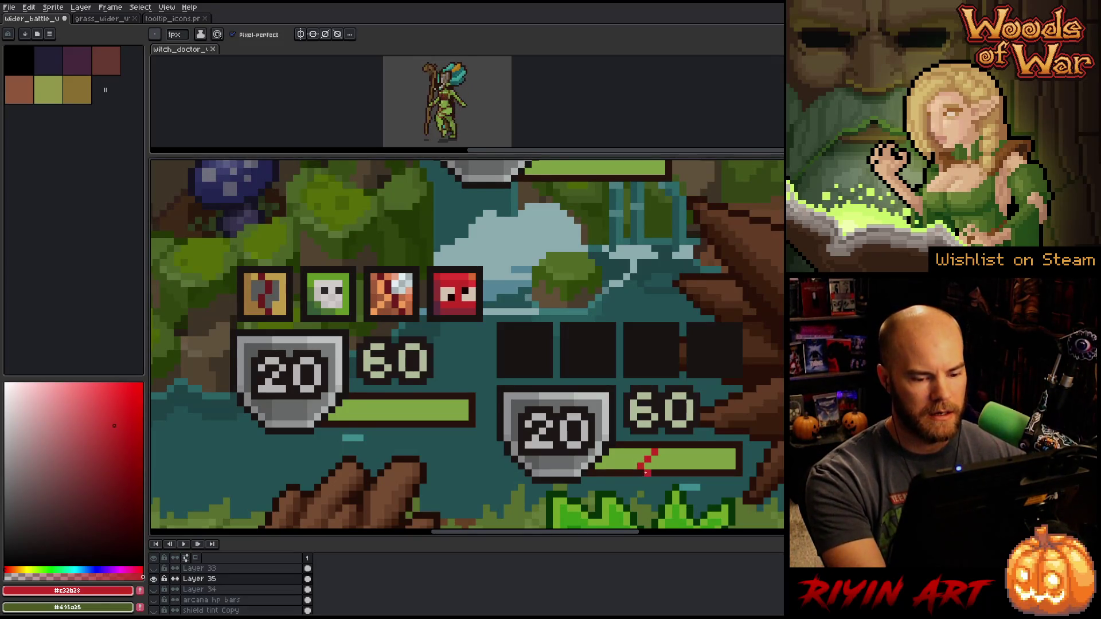
{"action": "key", "text": "ctrl+z"}
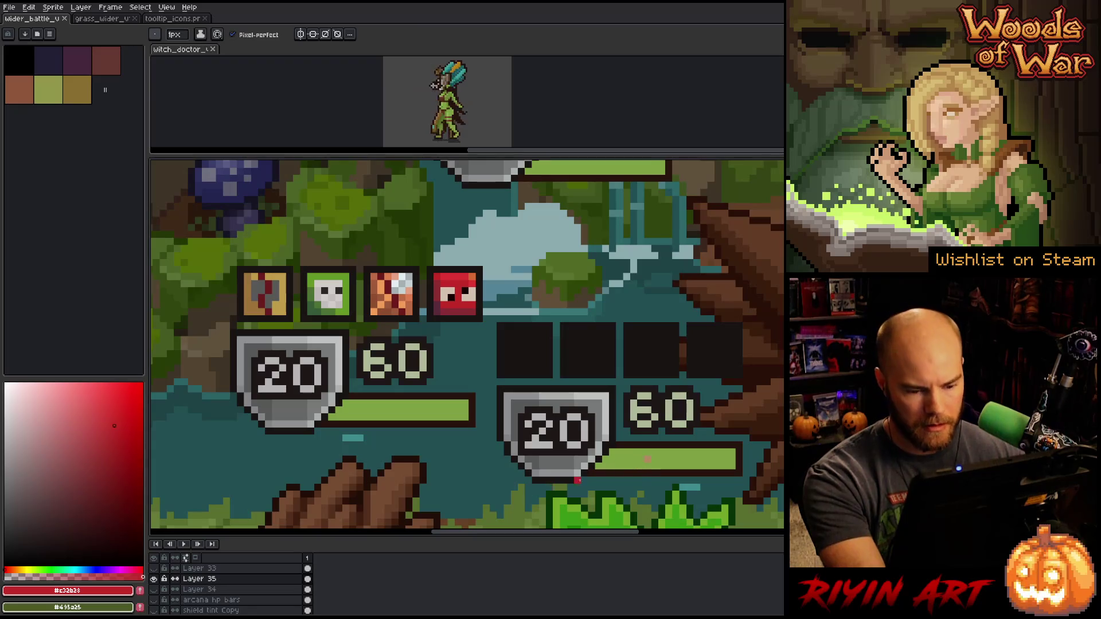
{"action": "left_click", "coordinate": [154, 580]}
{"action": "left_click", "coordinate": [154, 580]}
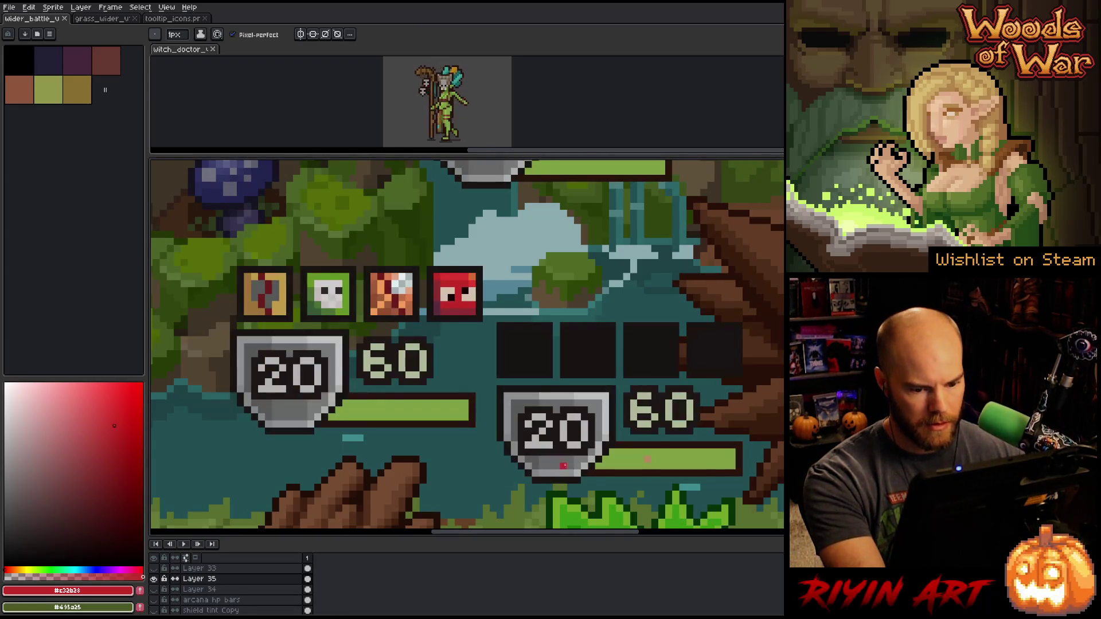
{"action": "left_click", "coordinate": [648, 459], "text": "alt"}
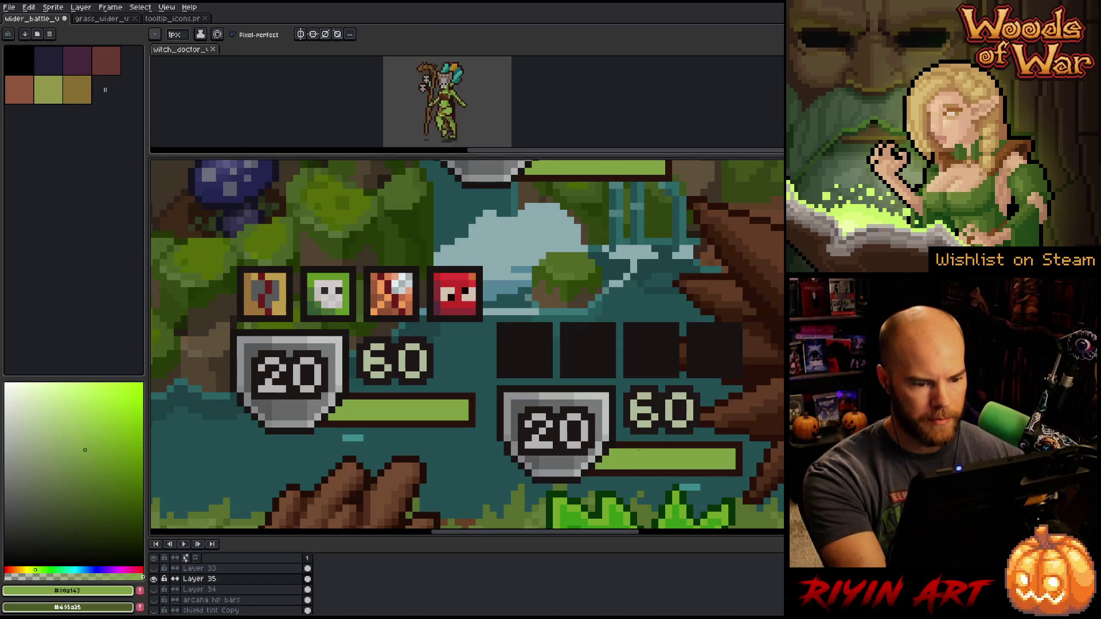
Select the four-icon status row and place a copy above the second shield
{"action": "scroll", "coordinate": [451, 396], "scroll_direction": "down", "scroll_amount": 3}
{"action": "left_click_drag", "start_coordinate": [452, 396], "coordinate": [378, 374]}
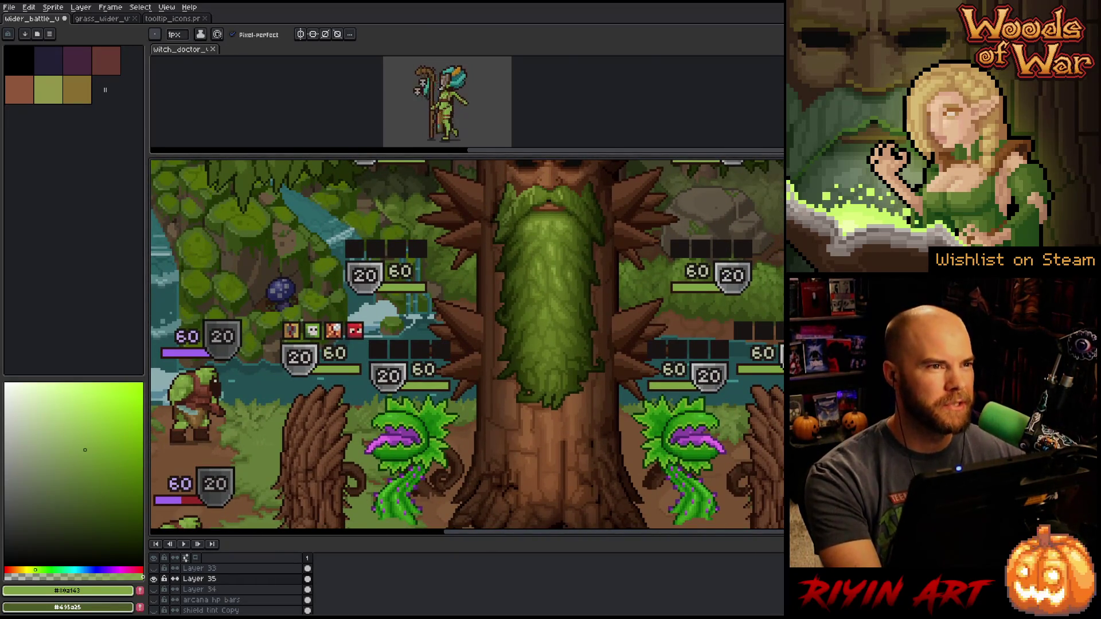
{"action": "scroll", "coordinate": [300, 317], "scroll_direction": "up", "scroll_amount": 2}
{"action": "key", "text": "m"}
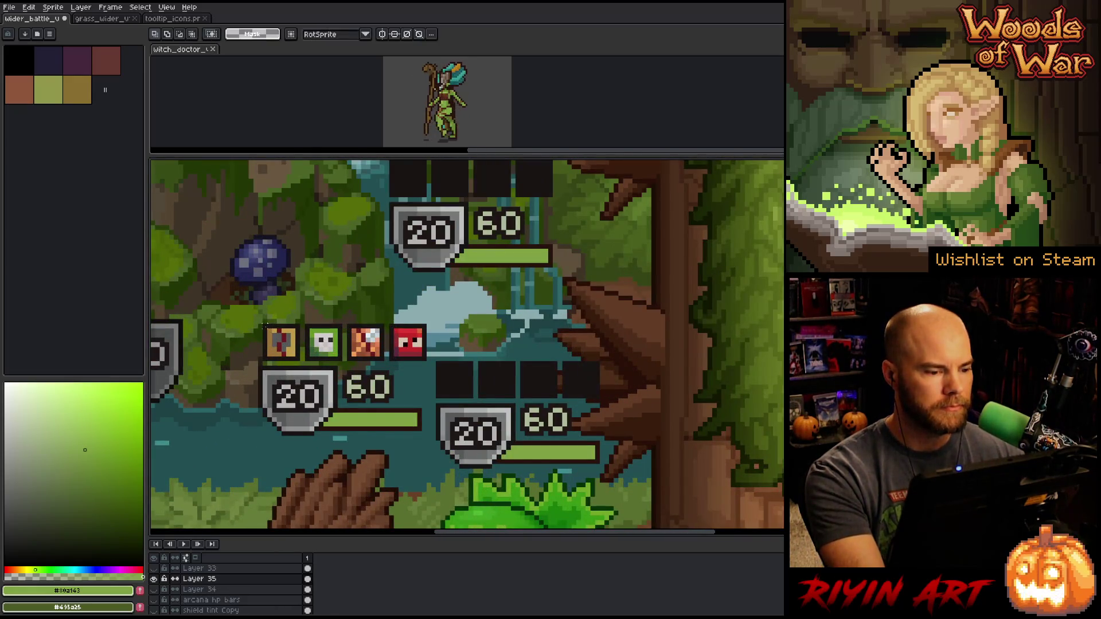
{"action": "mouse_move", "coordinate": [263, 325]}
{"action": "left_mouse_down"}
{"action": "mouse_move", "coordinate": [397, 349]}
{"action": "mouse_move", "coordinate": [430, 370]}
{"action": "mouse_move", "coordinate": [545, 380]}
{"action": "mouse_move", "coordinate": [531, 385]}
{"action": "left_mouse_up"}
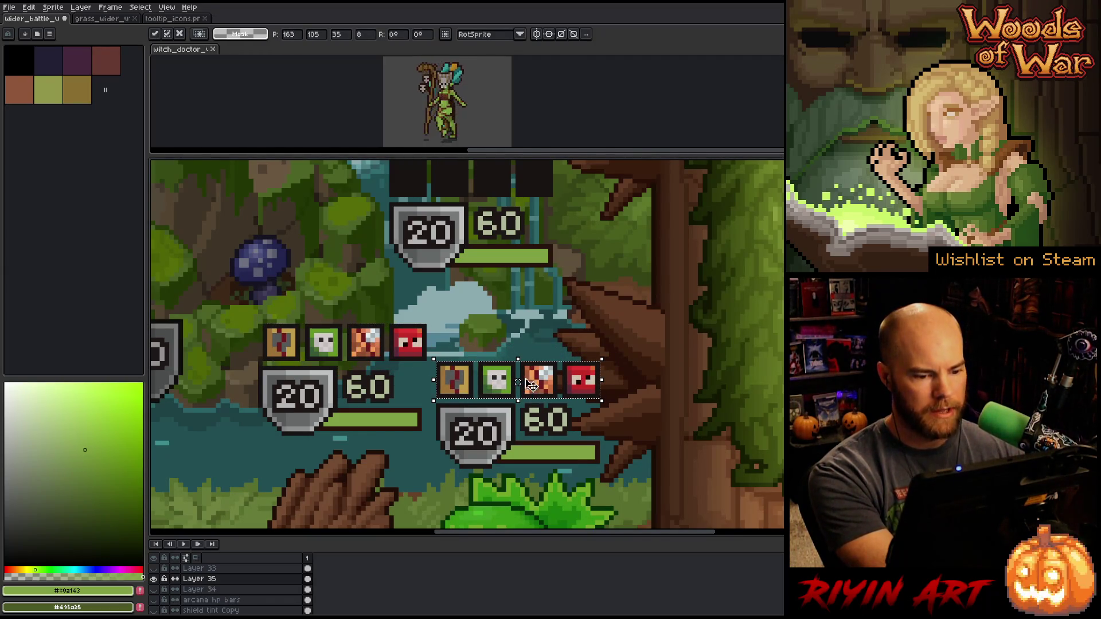
{"action": "left_click", "coordinate": [514, 328]}
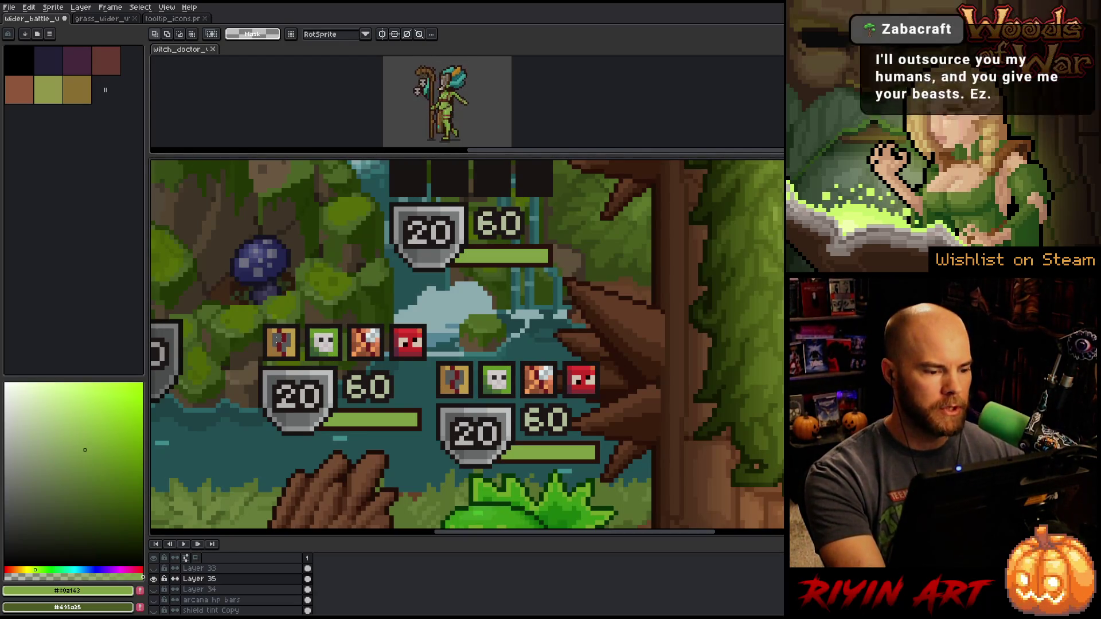
Sample the gold icon frame and select the first status icon above the left shield
{"action": "key", "text": "i"}
{"action": "left_click", "coordinate": [296, 329]}
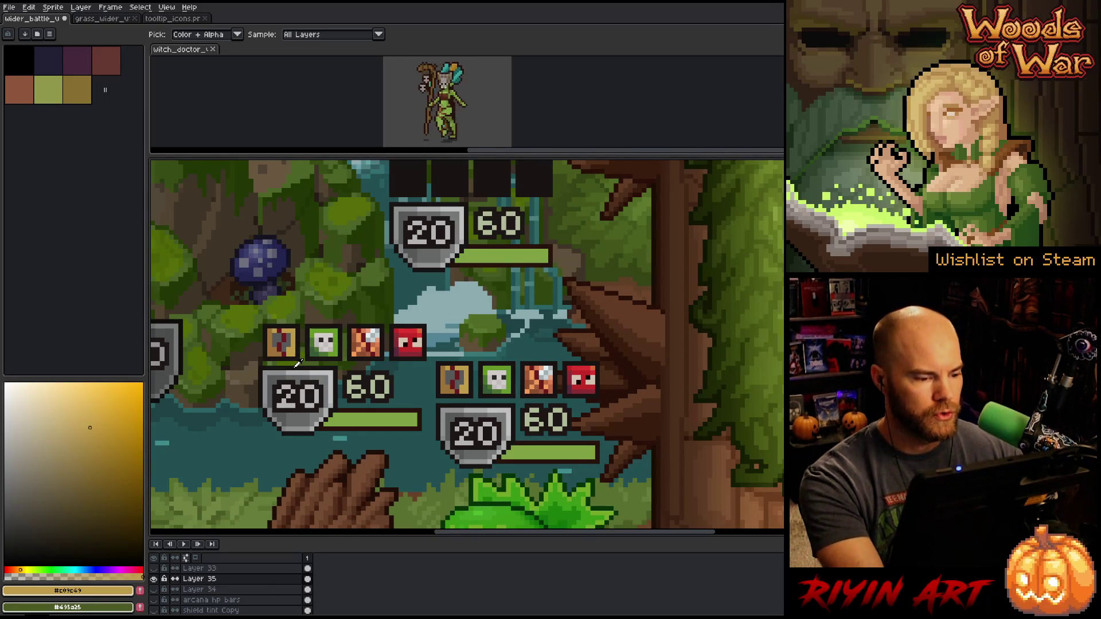
{"action": "key", "text": "b"}
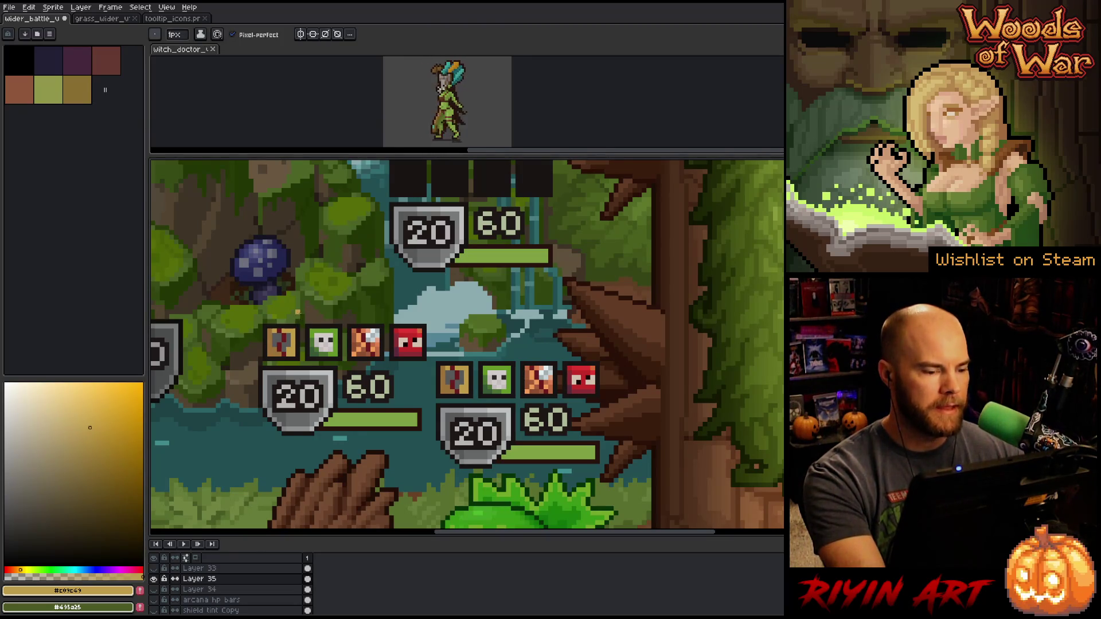
{"action": "key", "text": "m"}
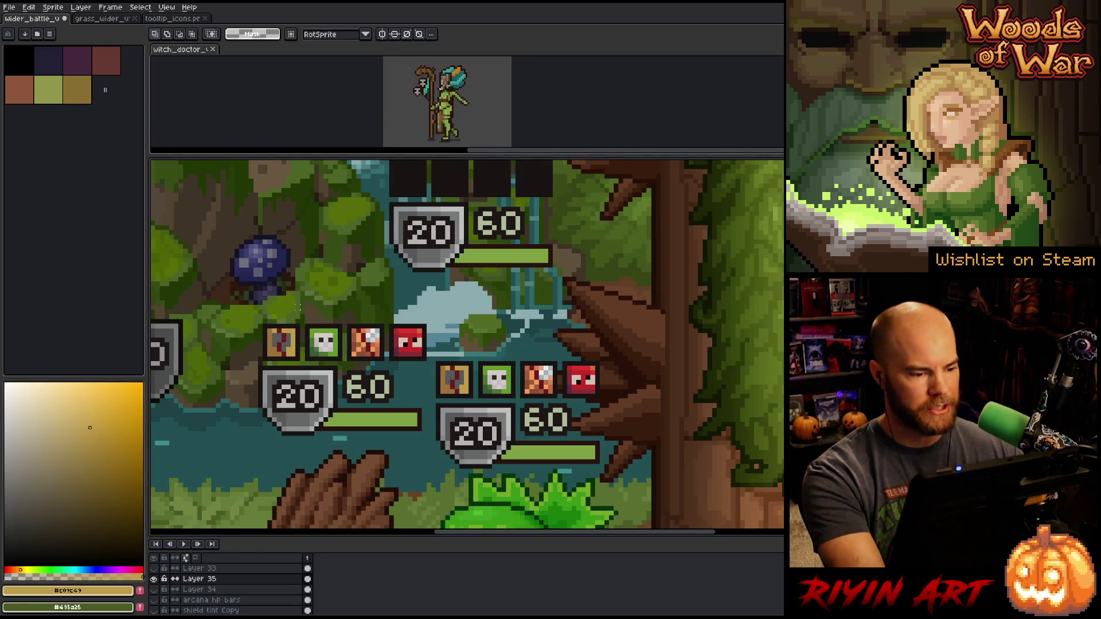
{"action": "left_click_drag", "start_coordinate": [306, 313], "coordinate": [242, 363]}
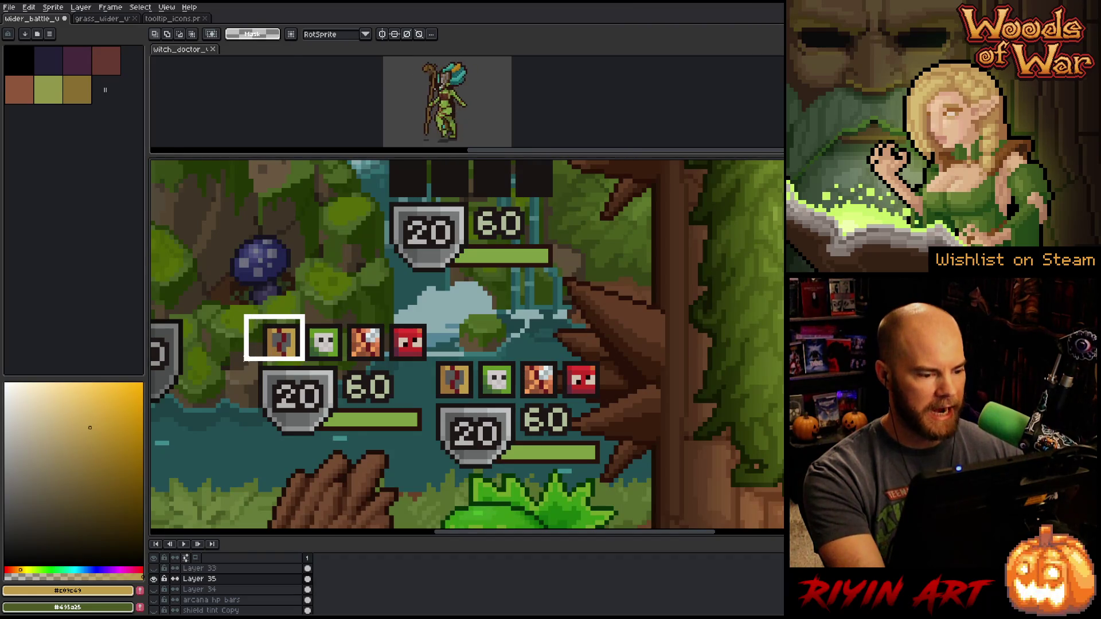
Nudge the first status icon up a few pixels and commit the move
{"action": "left_click", "coordinate": [275, 341]}
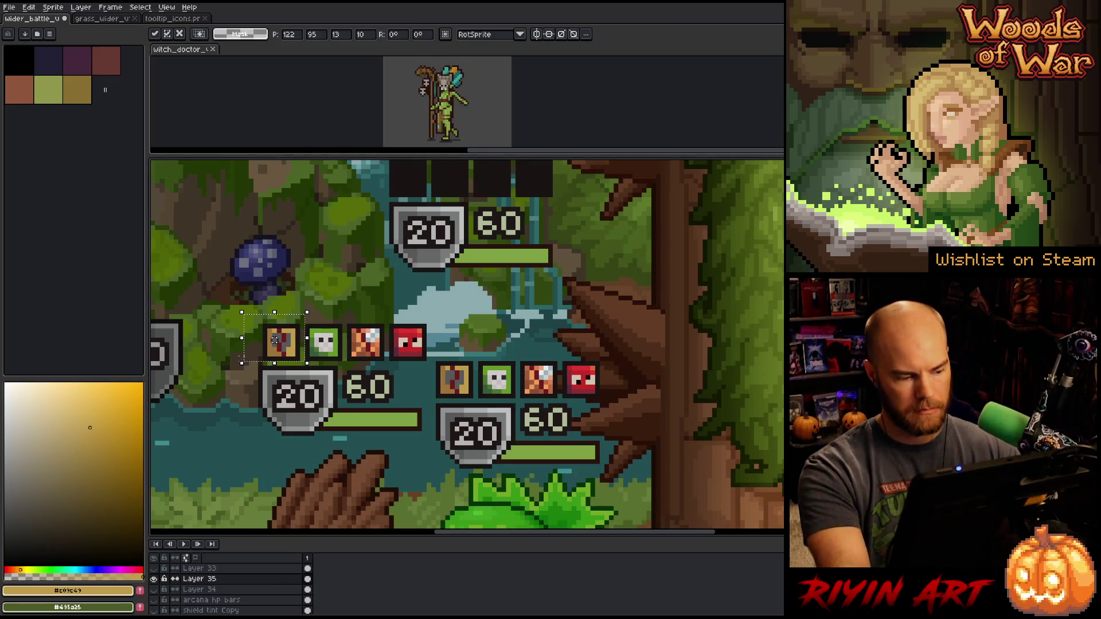
{"action": "key", "text": "Up"}
{"action": "key", "text": "Up"}
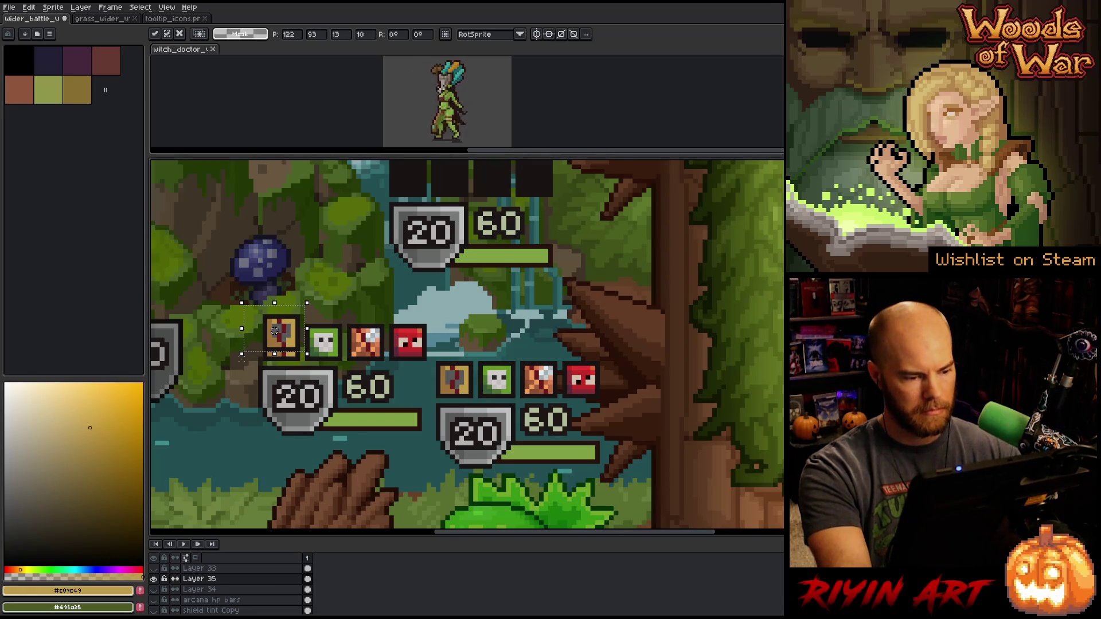
{"action": "key", "text": "Return"}
{"action": "key", "text": "Up"}
{"action": "key", "text": "Up"}
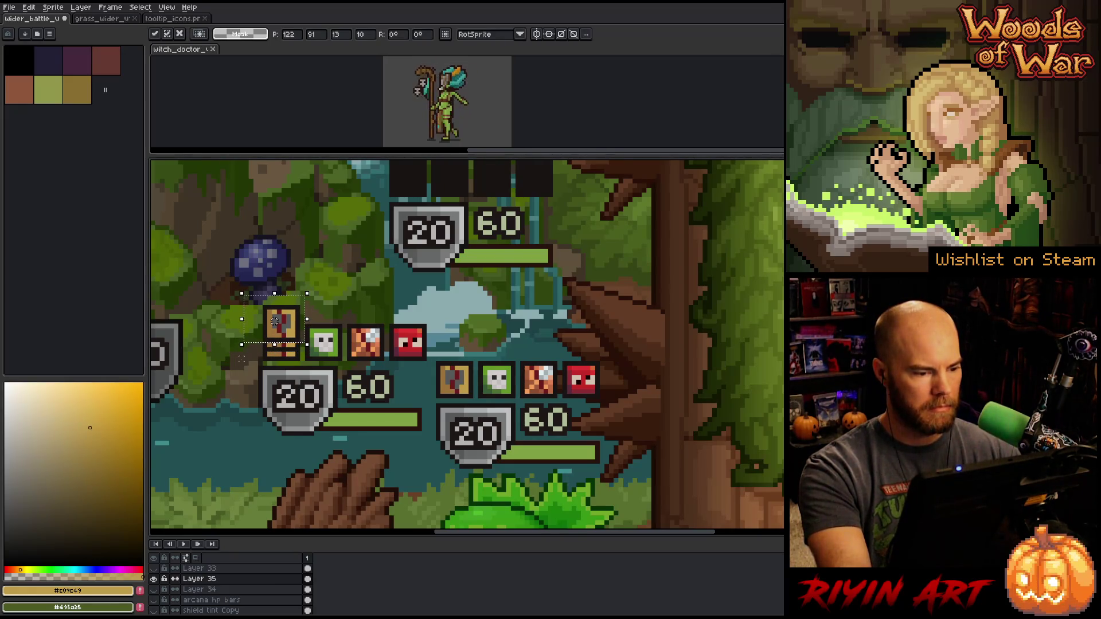
{"action": "key", "text": "Up"}
{"action": "key", "text": "Up"}
{"action": "left_click_drag", "start_coordinate": [274, 311], "coordinate": [275, 321]}
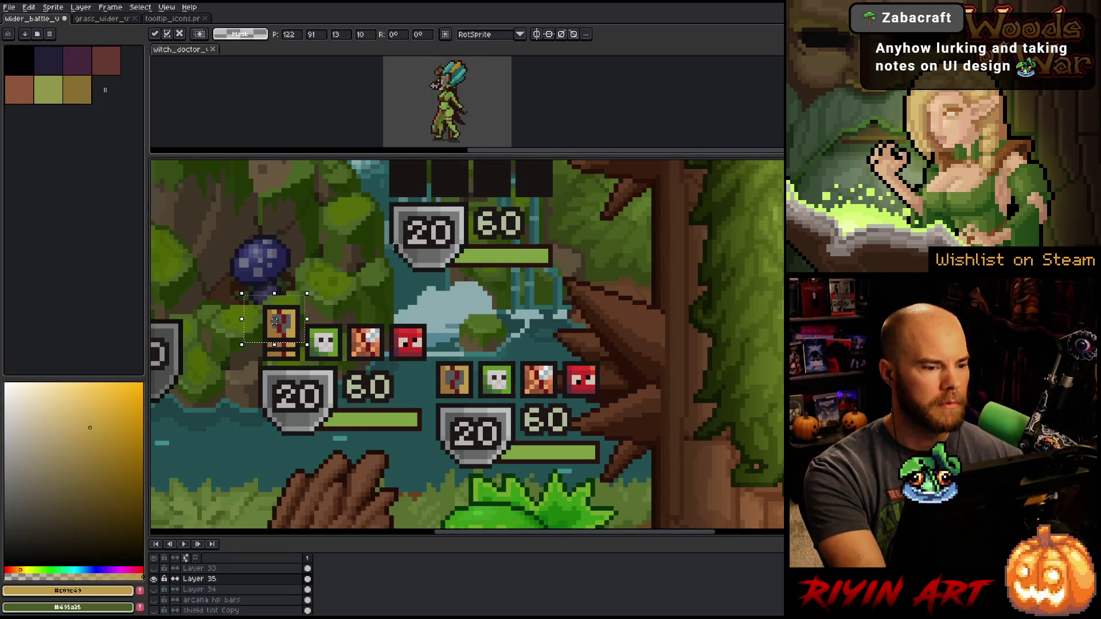
{"action": "left_click", "coordinate": [344, 321]}
Select the orange status icon, raise it slightly, commit, and deselect
{"action": "left_click_drag", "start_coordinate": [384, 324], "coordinate": [348, 356]}
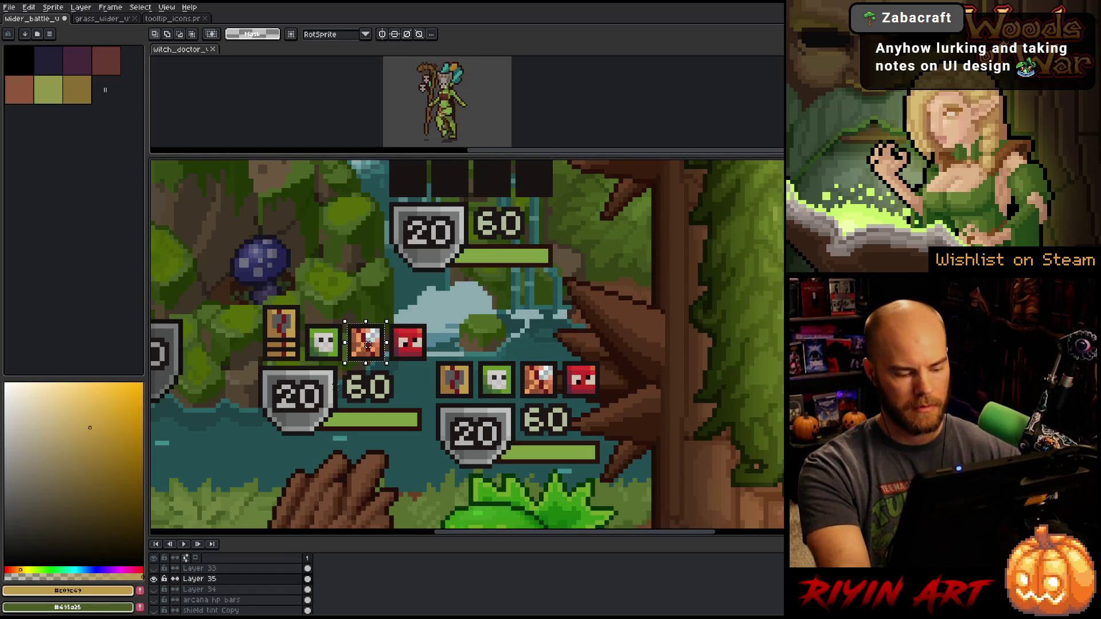
{"action": "left_click", "coordinate": [368, 344]}
{"action": "key", "text": "Up"}
{"action": "key", "text": "Up"}
{"action": "key", "text": "Return"}
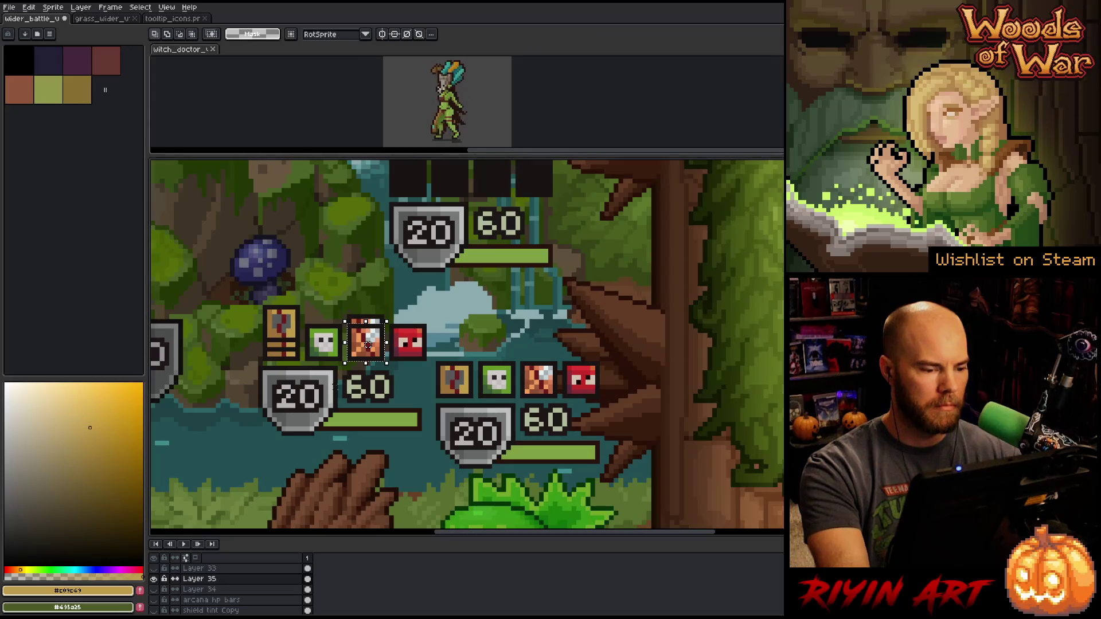
{"action": "left_click_drag", "start_coordinate": [368, 344], "coordinate": [368, 326]}
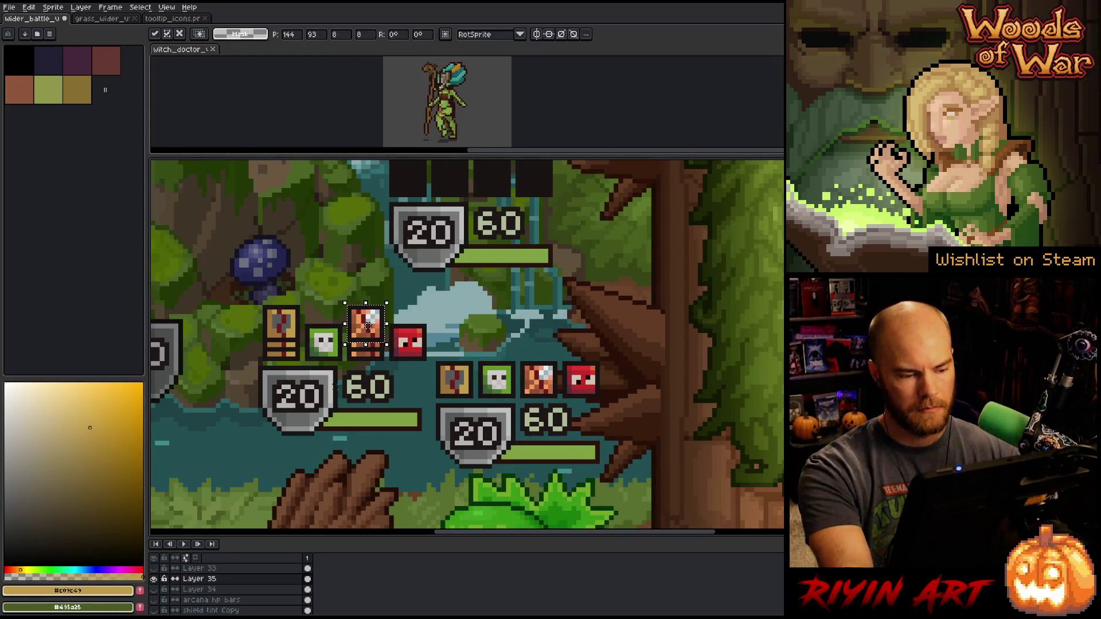
{"action": "left_click_drag", "start_coordinate": [368, 326], "coordinate": [367, 335]}
{"action": "key", "text": "Return"}
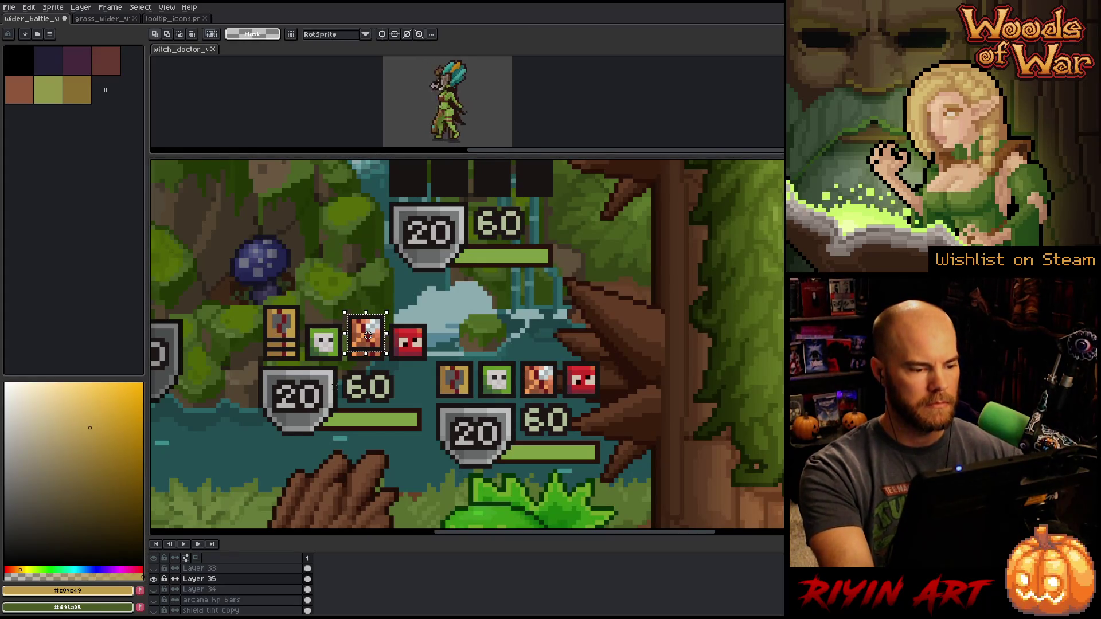
{"action": "key", "text": "ctrl+d"}
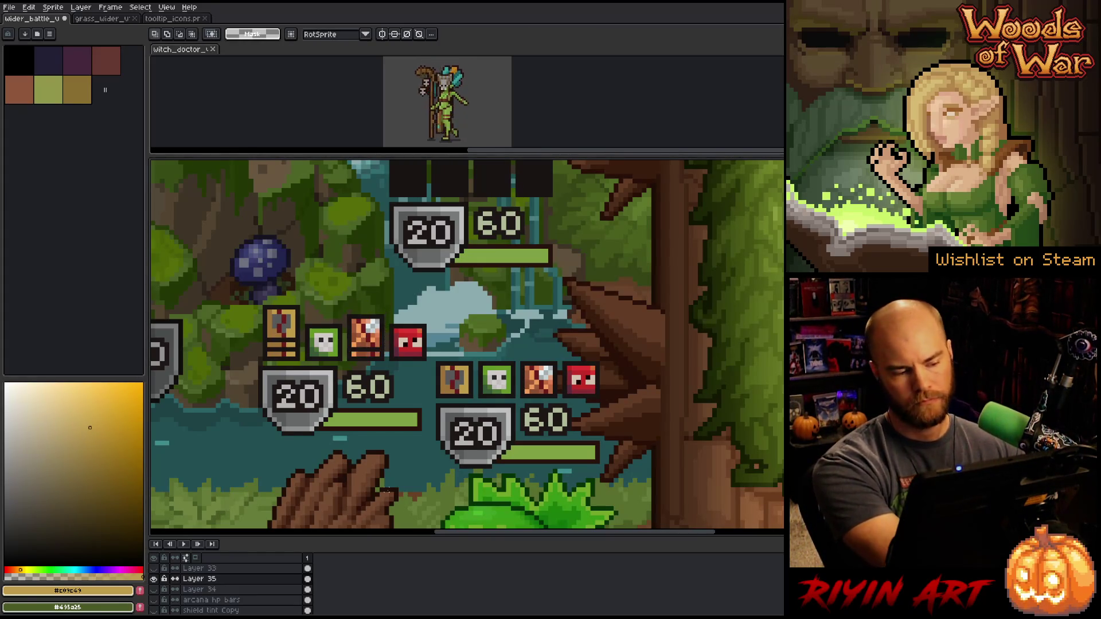
{"action": "scroll", "coordinate": [387, 335], "scroll_direction": "down", "scroll_amount": 3}
{"action": "scroll", "coordinate": [388, 335], "scroll_direction": "up", "scroll_amount": 2}
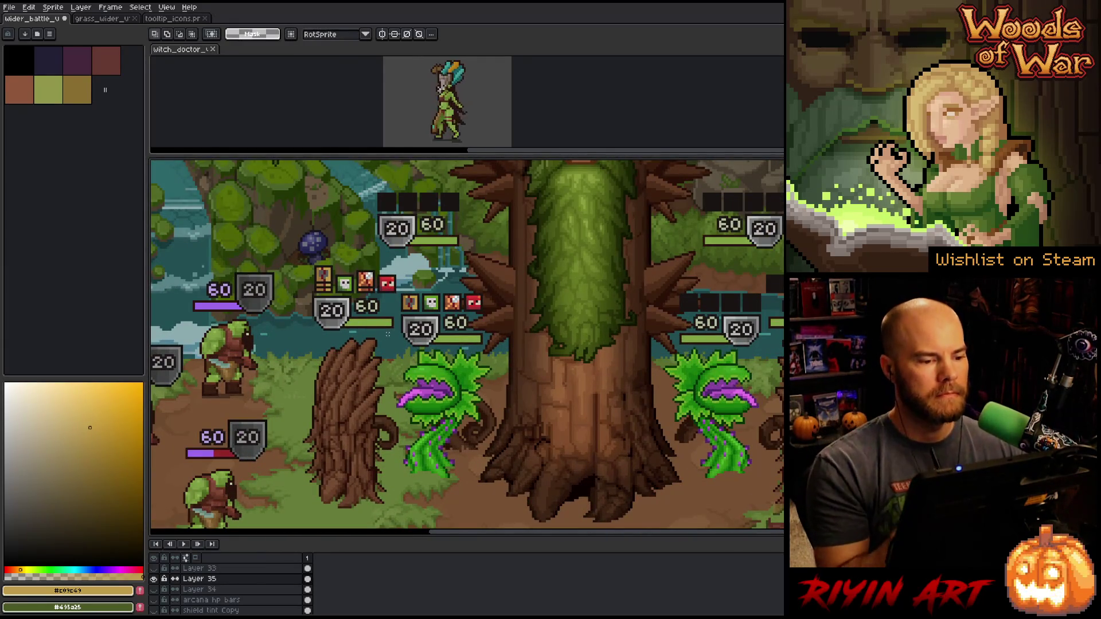
Zoom in, sample the shield's light grey, and create Layer 36 above Layer 35
{"action": "scroll", "coordinate": [388, 324], "scroll_direction": "up", "scroll_amount": 1}
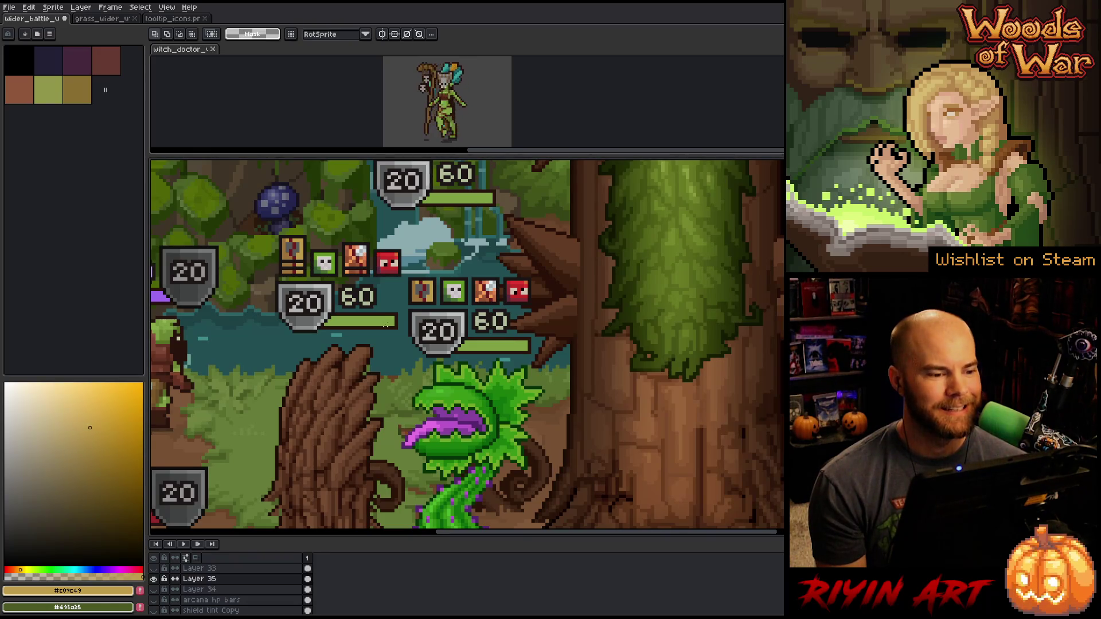
{"action": "scroll", "coordinate": [251, 212], "scroll_direction": "up", "scroll_amount": 2}
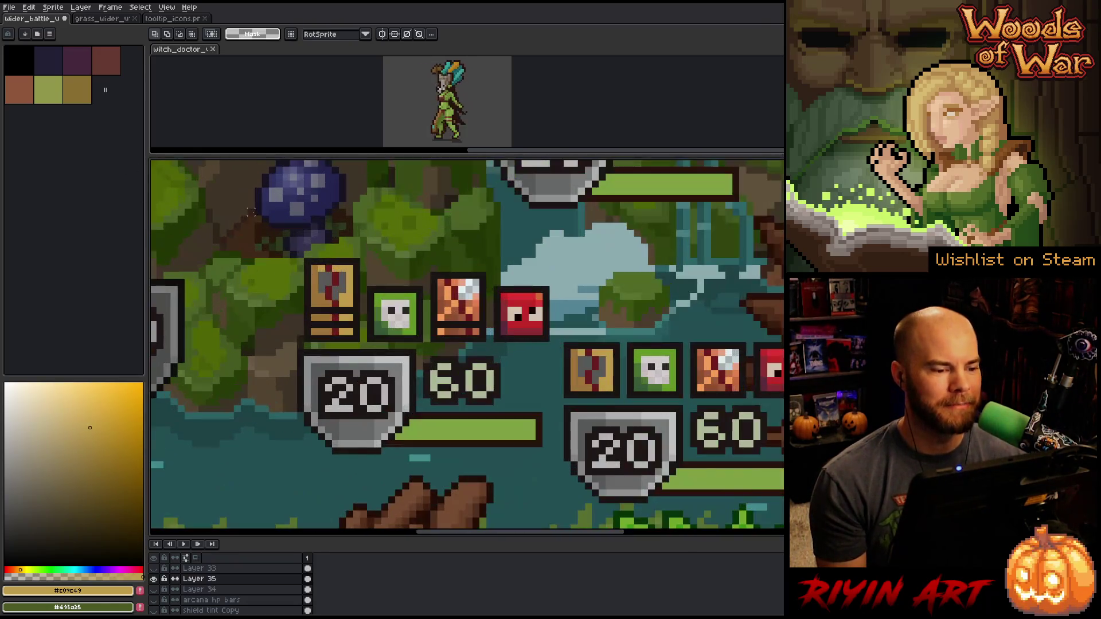
{"action": "left_click", "coordinate": [373, 424], "text": "alt"}
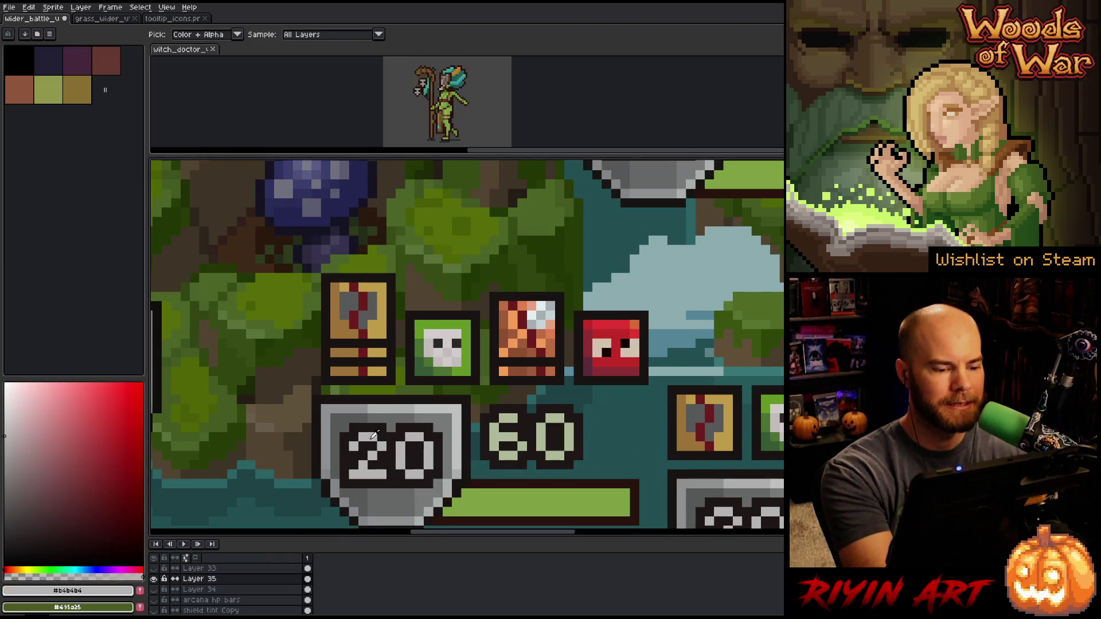
{"action": "key", "text": "shift+n"}
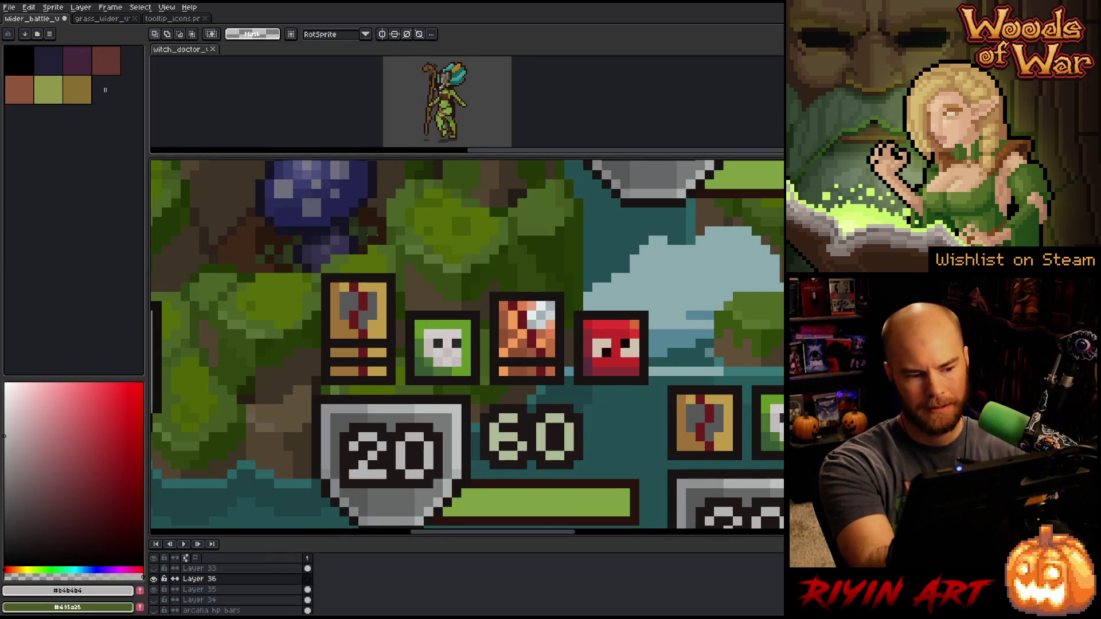
Pencil trial light-grey numerals III, IV and VII above the left unit's status icons
{"action": "key", "text": "b"}
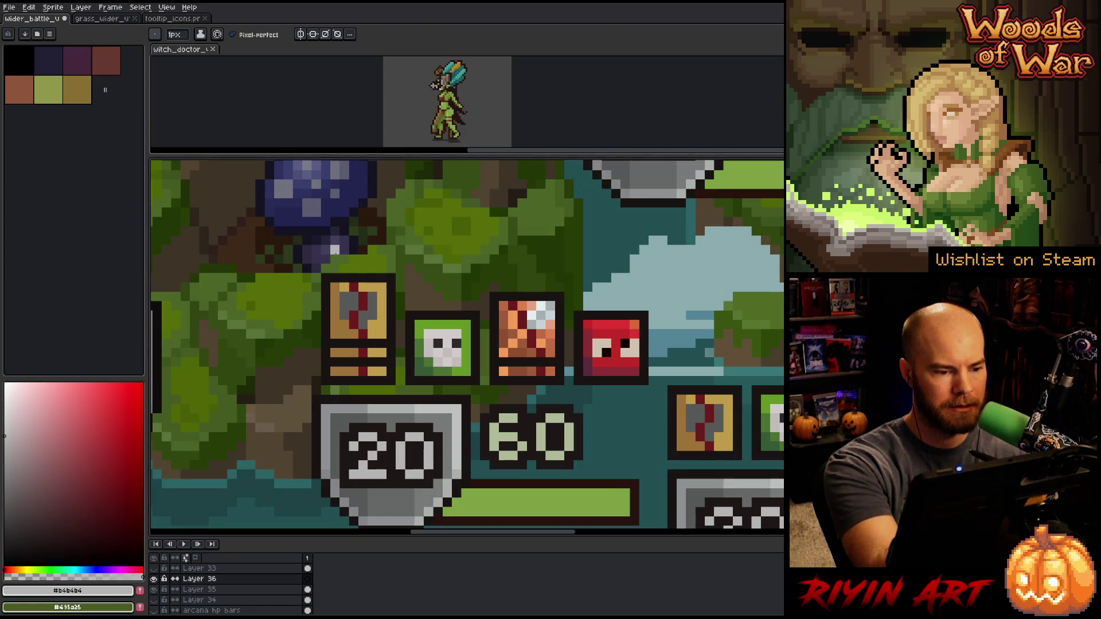
{"action": "left_click", "coordinate": [336, 258]}
{"action": "left_click_drag", "start_coordinate": [345, 250], "coordinate": [372, 261]}
{"action": "left_click", "coordinate": [371, 249]}
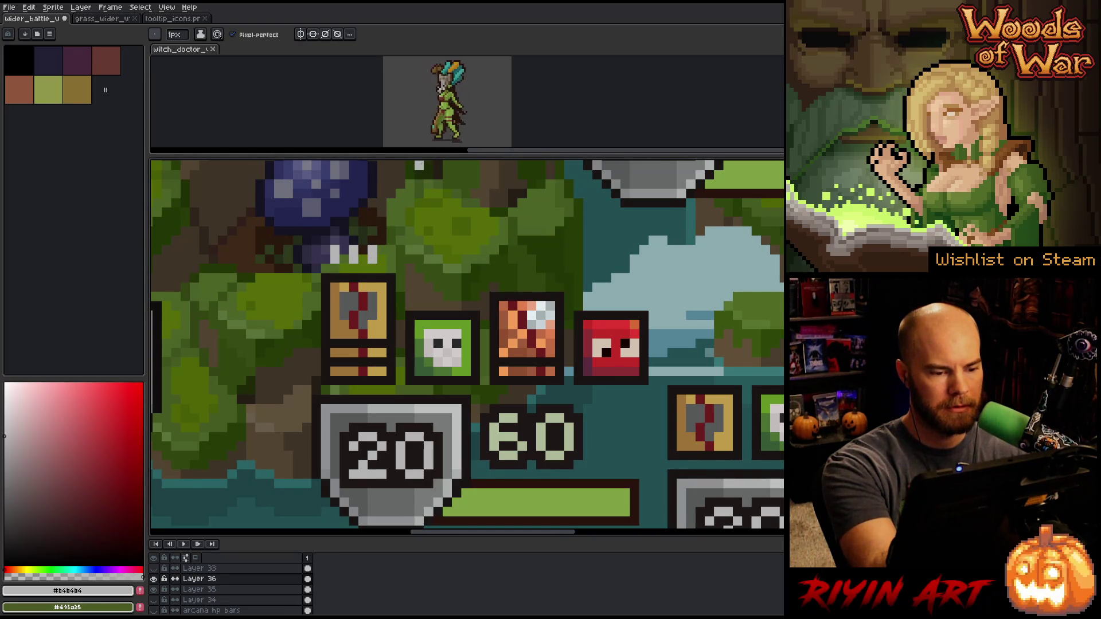
{"action": "left_click", "coordinate": [409, 250]}
{"action": "left_click", "coordinate": [409, 259]}
{"action": "left_click", "coordinate": [428, 250]}
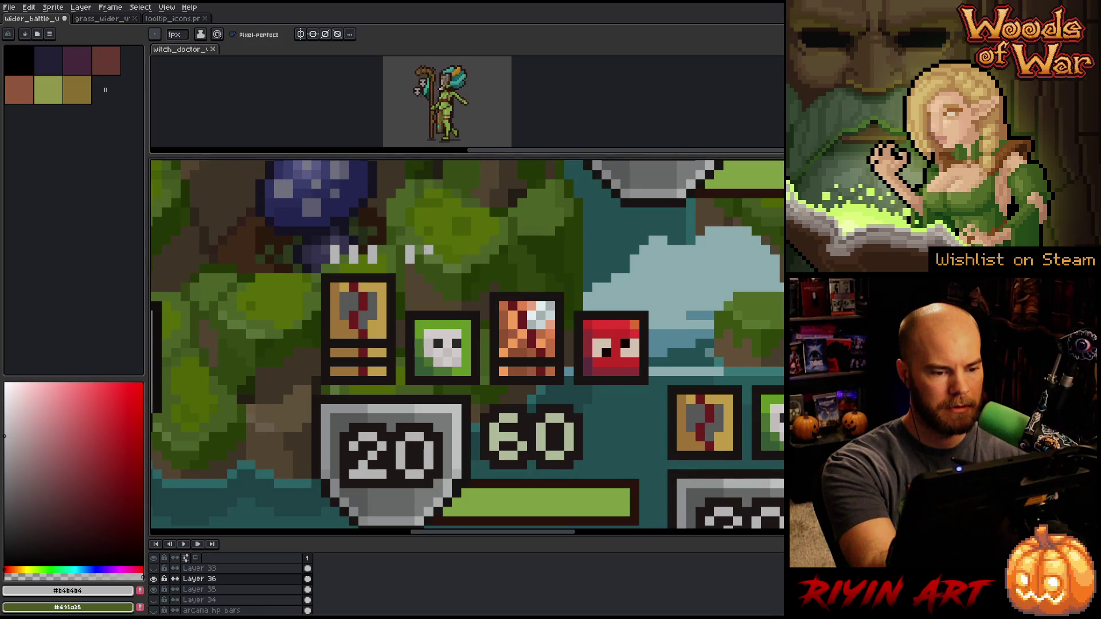
{"action": "left_click", "coordinate": [438, 259]}
{"action": "left_click", "coordinate": [448, 250]}
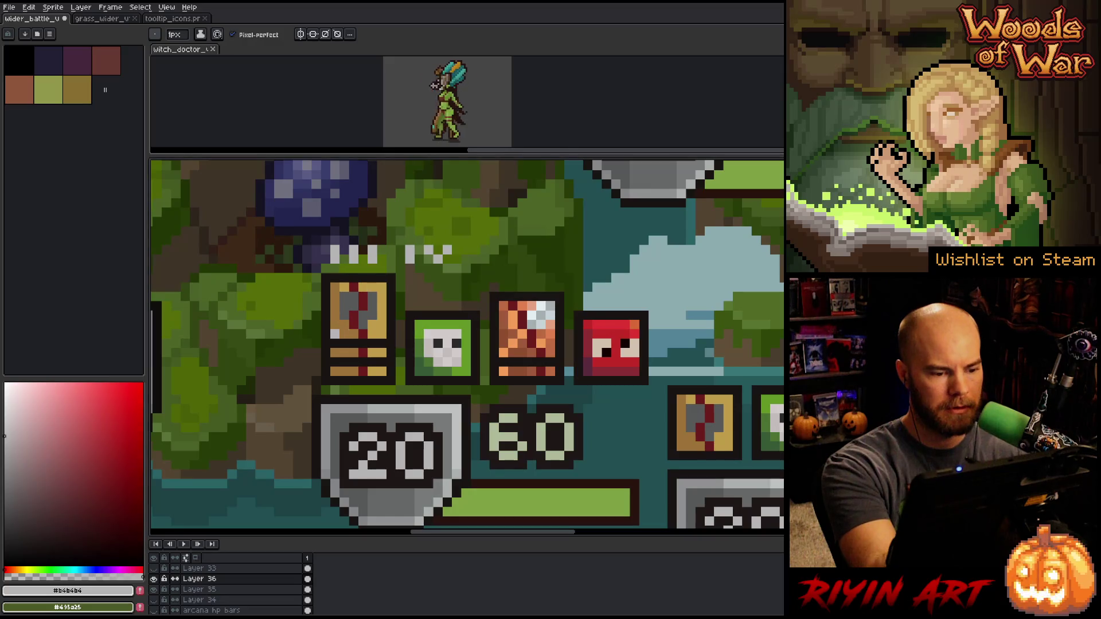
{"action": "left_click_drag", "start_coordinate": [335, 329], "coordinate": [362, 334]}
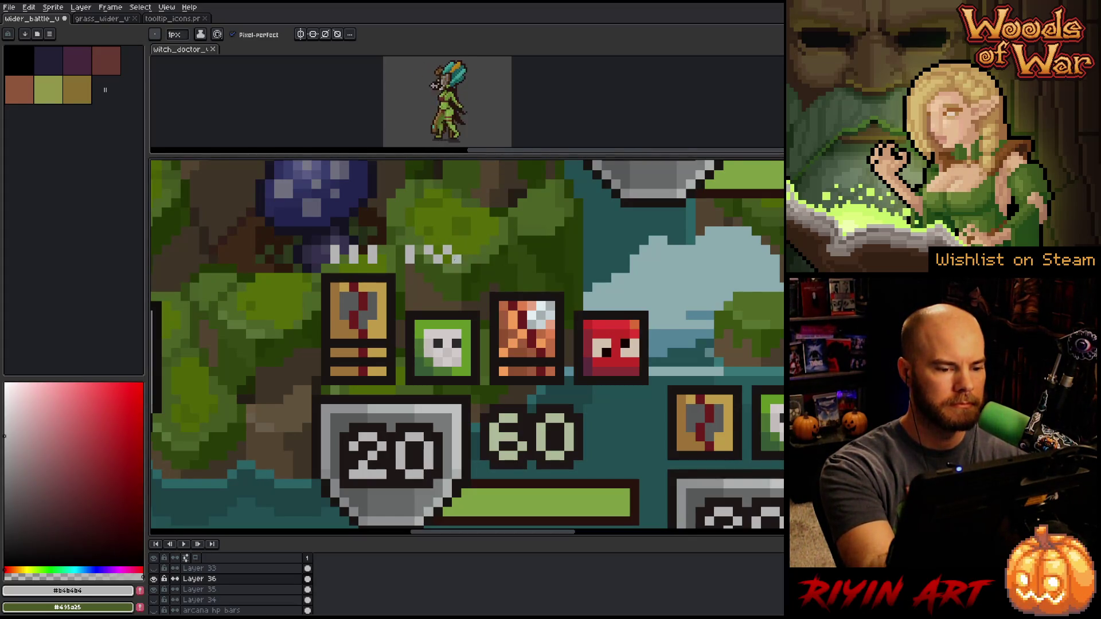
{"action": "mouse_move", "coordinate": [419, 297]}
{"action": "left_mouse_down"}
{"action": "mouse_move", "coordinate": [467, 293]}
{"action": "mouse_move", "coordinate": [419, 289]}
{"action": "mouse_move", "coordinate": [427, 304]}
{"action": "left_mouse_up"}
Erase the trial IV and VII numerals, add a light pixel by the first icon, and pan across both icon rows
{"action": "key", "text": "e"}
{"action": "left_click_drag", "start_coordinate": [447, 252], "coordinate": [336, 250]}
{"action": "key", "text": "b"}
{"action": "mouse_move", "coordinate": [568, 334]}
{"action": "left_mouse_down"}
{"action": "mouse_move", "coordinate": [523, 299]}
{"action": "mouse_move", "coordinate": [475, 306]}
{"action": "left_mouse_up"}
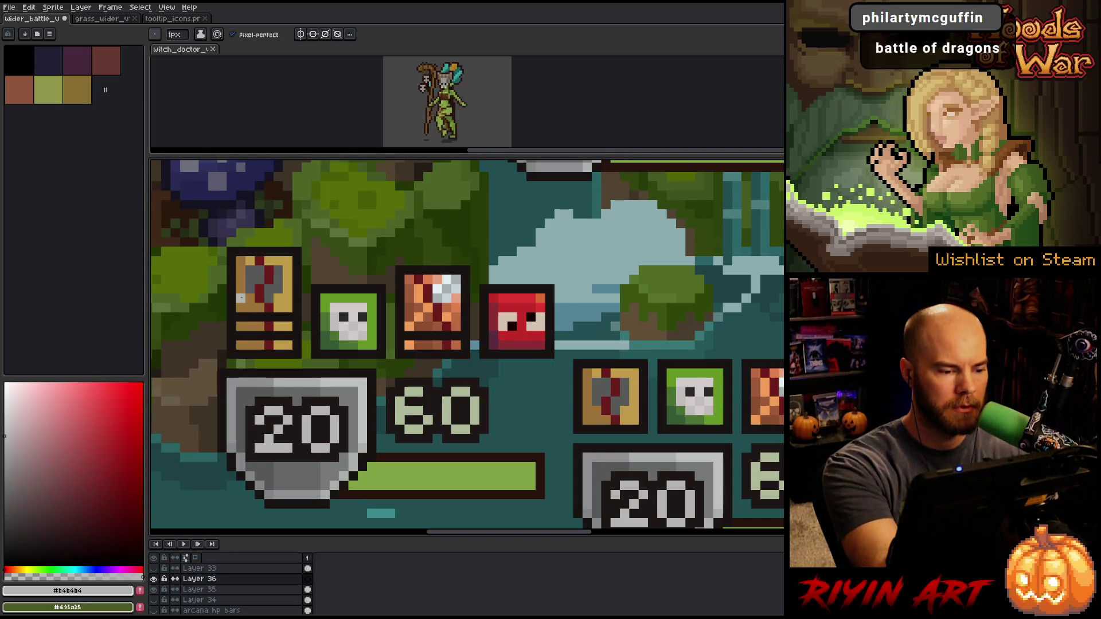
{"action": "left_click", "coordinate": [244, 301]}
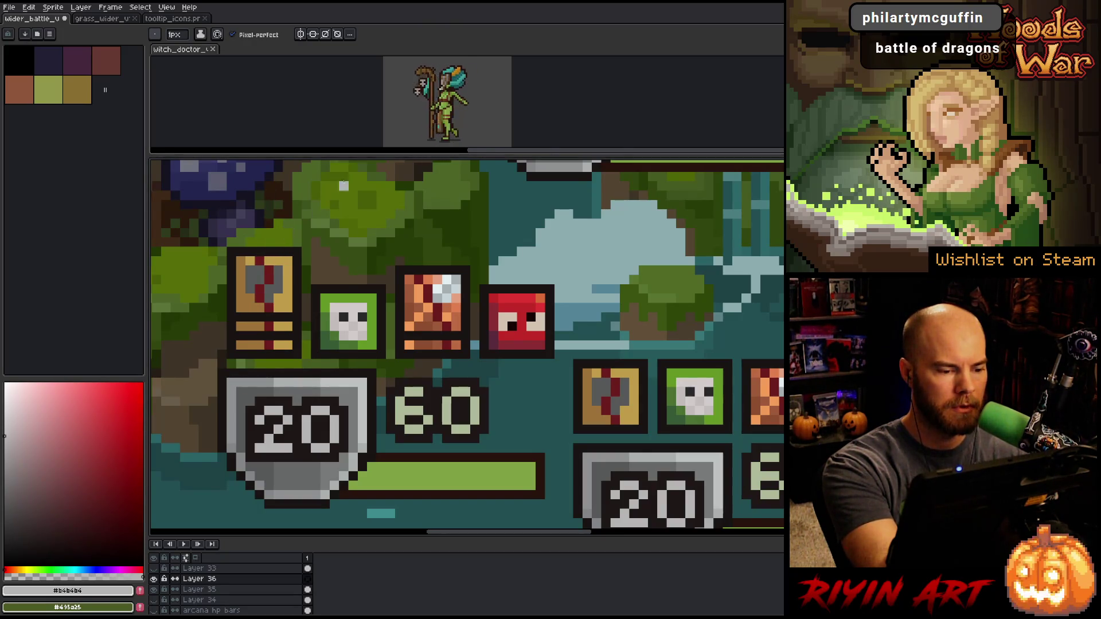
{"action": "left_click_drag", "start_coordinate": [720, 393], "coordinate": [506, 372]}
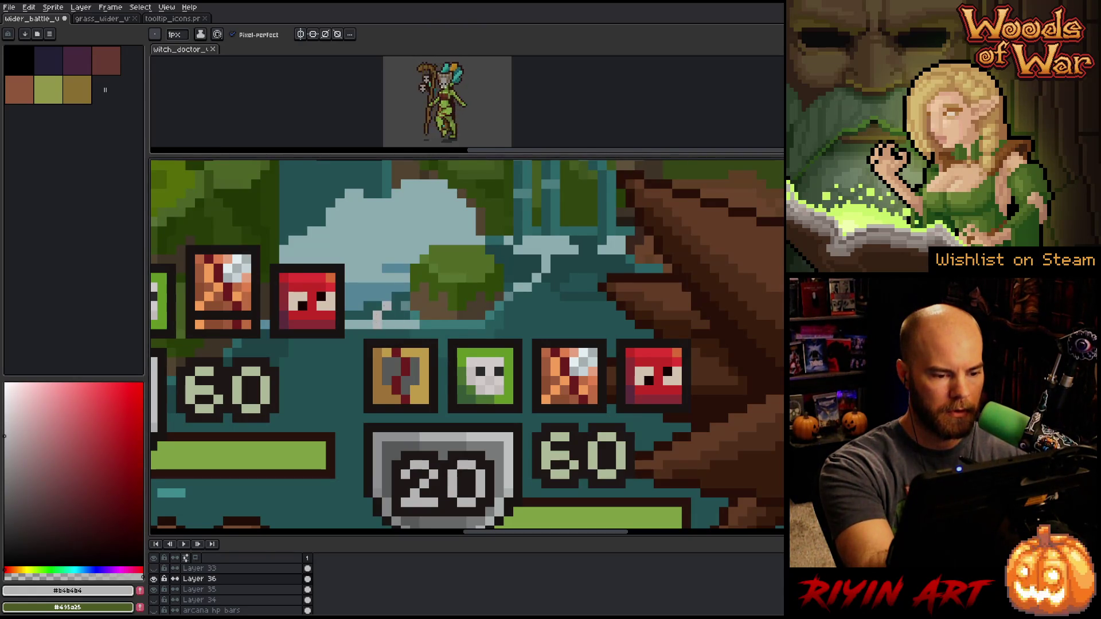
Draw the III numeral and an XI above the orange icon in light grey
{"action": "left_click", "coordinate": [396, 322]}
{"action": "left_click", "coordinate": [414, 322]}
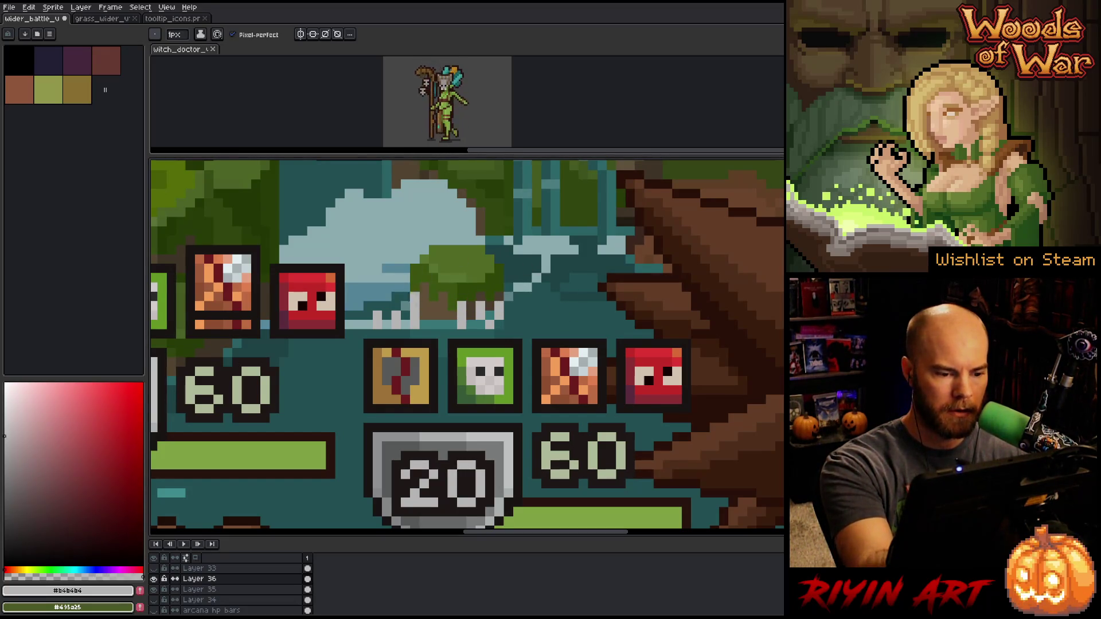
{"action": "left_click_drag", "start_coordinate": [546, 306], "coordinate": [566, 326]}
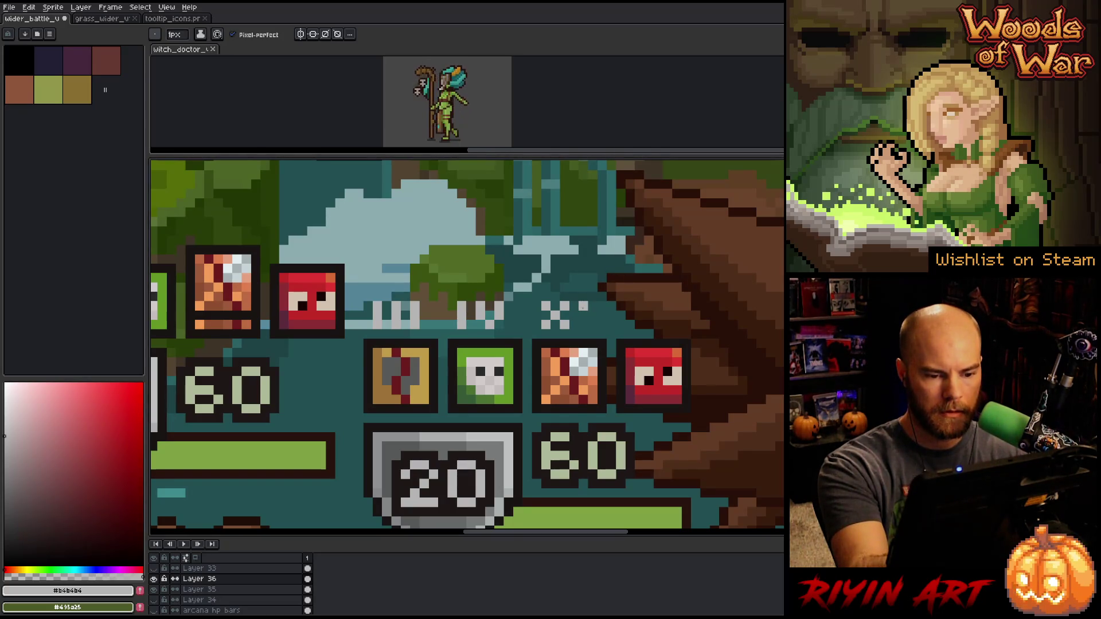
{"action": "left_click_drag", "start_coordinate": [583, 308], "coordinate": [583, 327]}
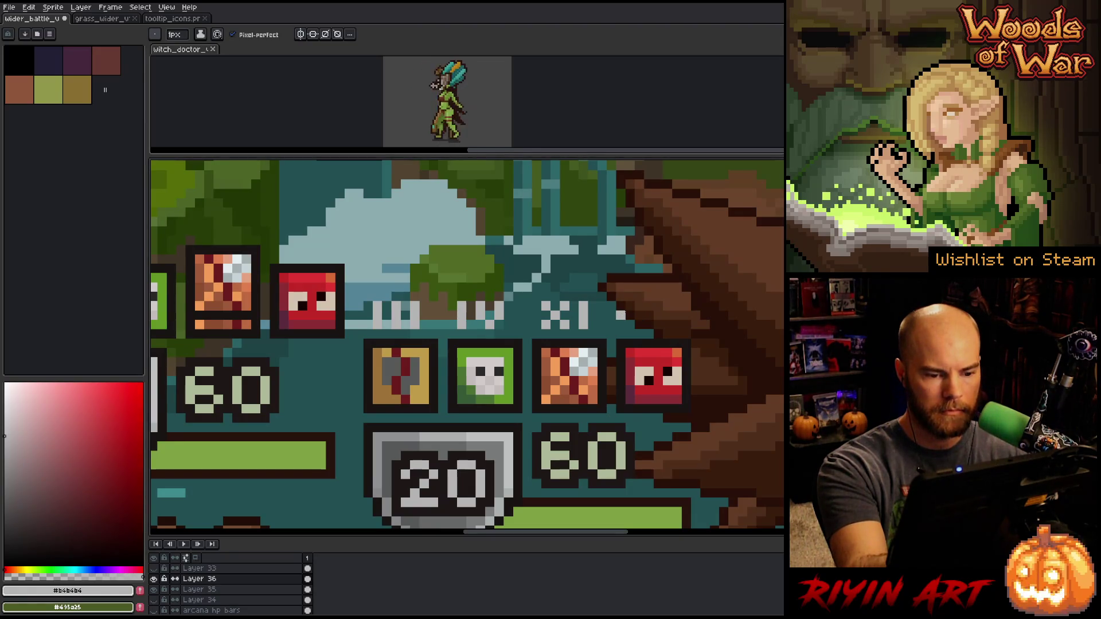
Revert the accidental XL back to XI and sample the dark outline colour #191412
{"action": "left_click_drag", "start_coordinate": [589, 325], "coordinate": [596, 325]}
{"action": "key", "text": "ctrl+z"}
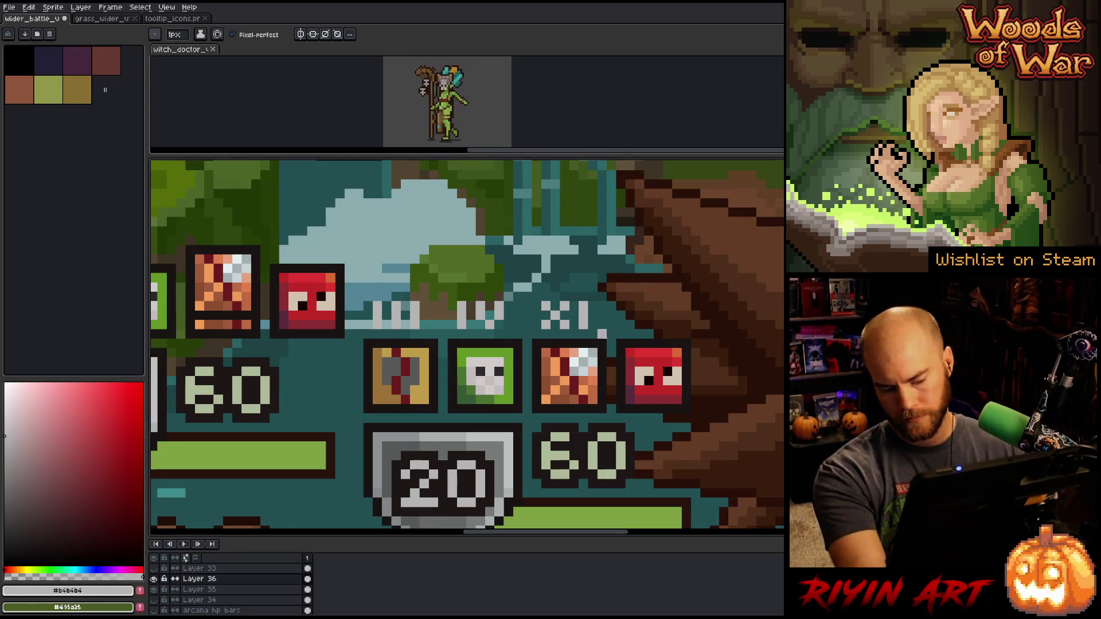
{"action": "key", "text": "alt"}
{"action": "left_click", "coordinate": [549, 339], "text": "alt"}
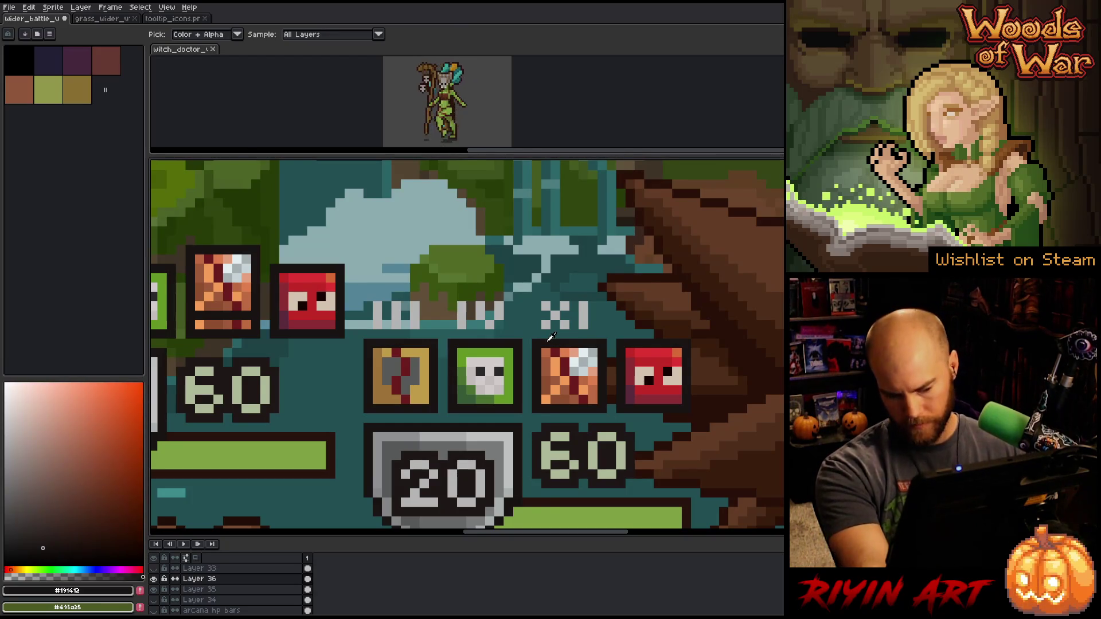
Apply a square-matrix dark outline to the III, IV and XI numerals, then pan back to the unit shields
{"action": "key", "text": "shift+o"}
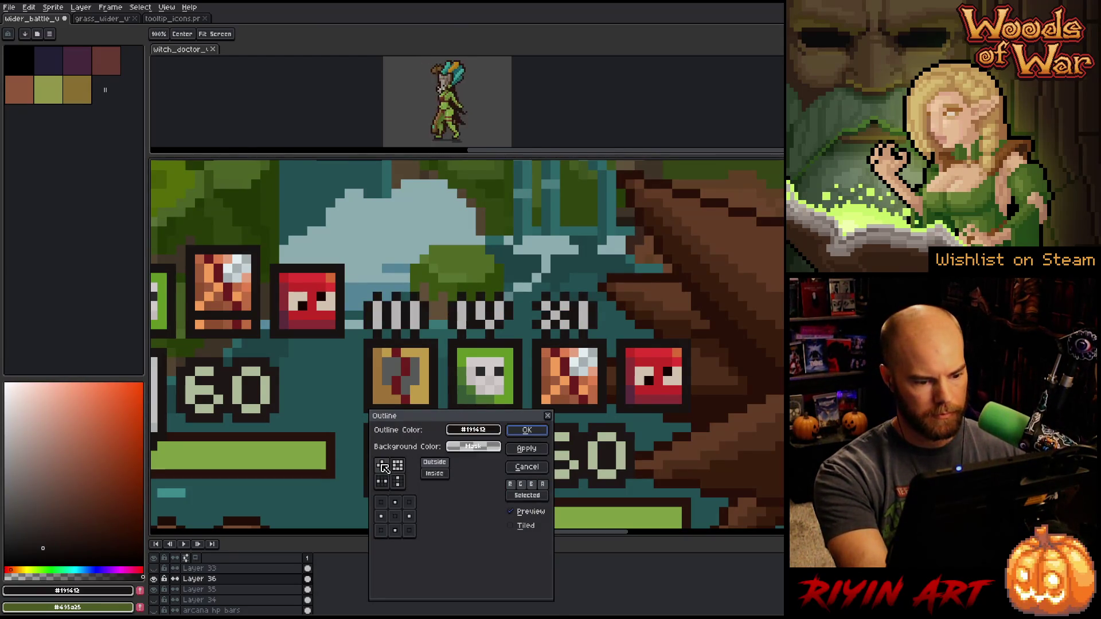
{"action": "left_click", "coordinate": [398, 465]}
{"action": "key", "text": "Return"}
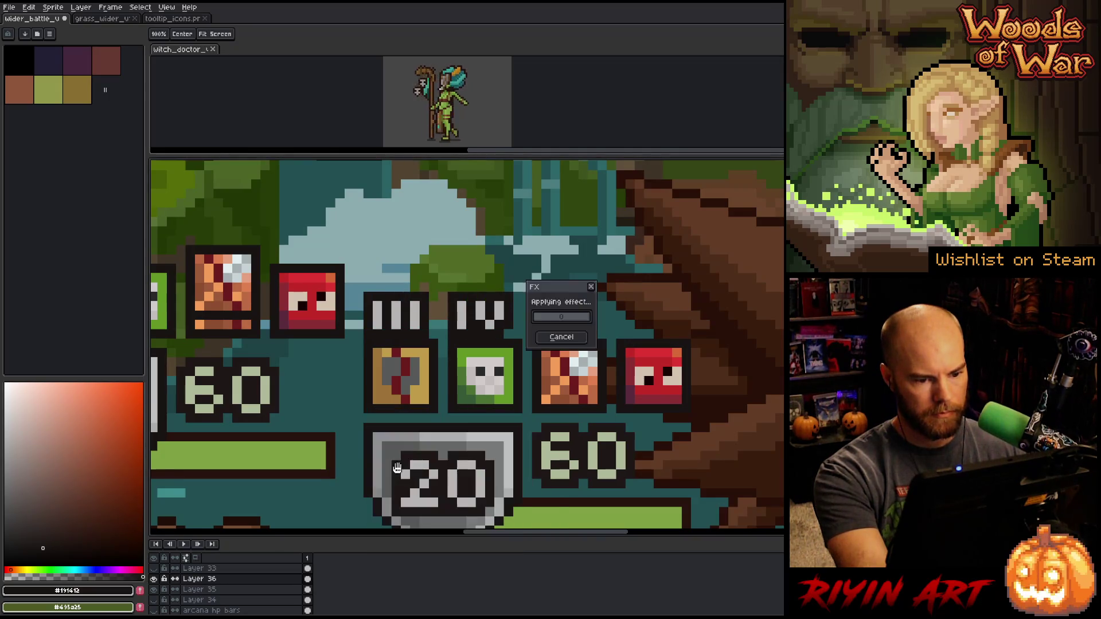
{"action": "scroll", "coordinate": [519, 353], "scroll_direction": "down", "scroll_amount": 2}
{"action": "left_click_drag", "start_coordinate": [505, 371], "coordinate": [567, 333]}
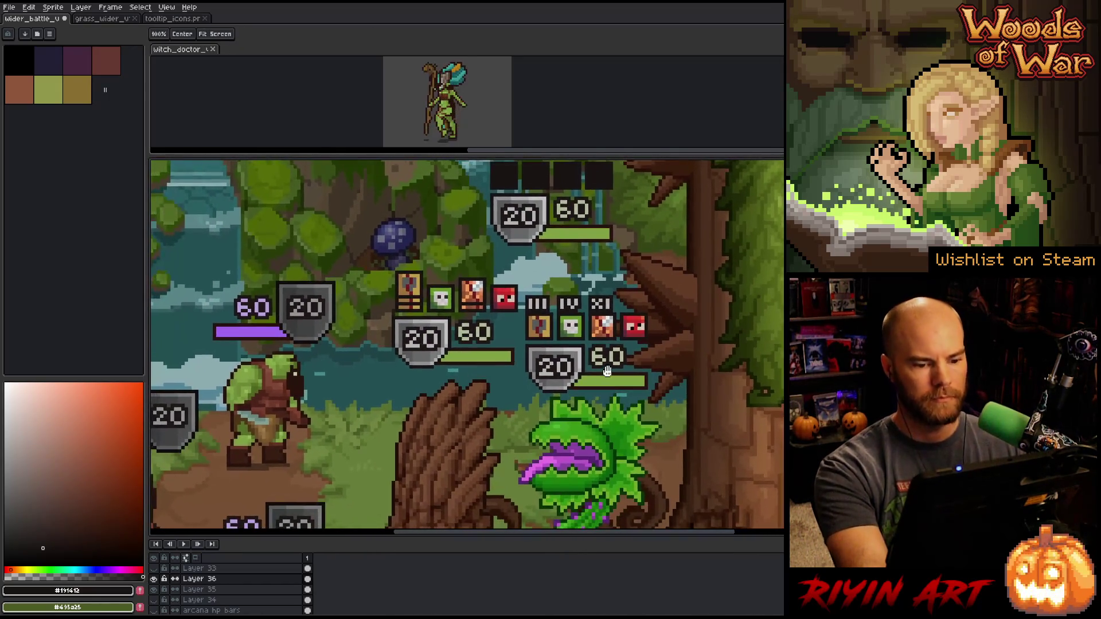
{"action": "left_click_drag", "start_coordinate": [657, 351], "coordinate": [615, 376]}
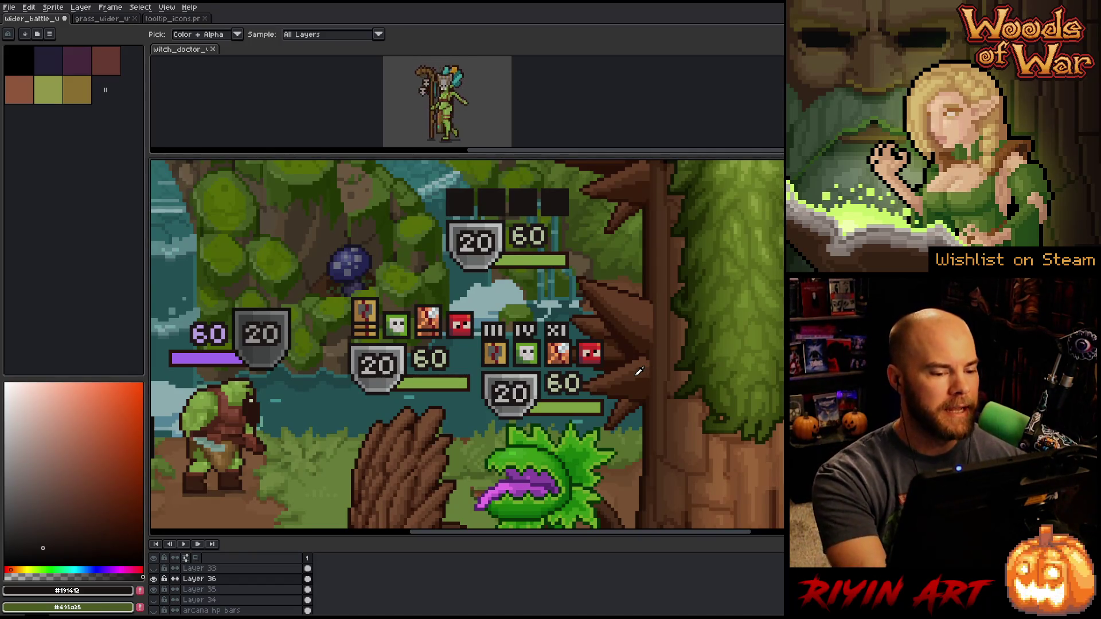
{"action": "scroll", "coordinate": [645, 343], "scroll_direction": "down", "scroll_amount": 2}
{"action": "scroll", "coordinate": [580, 333], "scroll_direction": "up", "scroll_amount": 3}
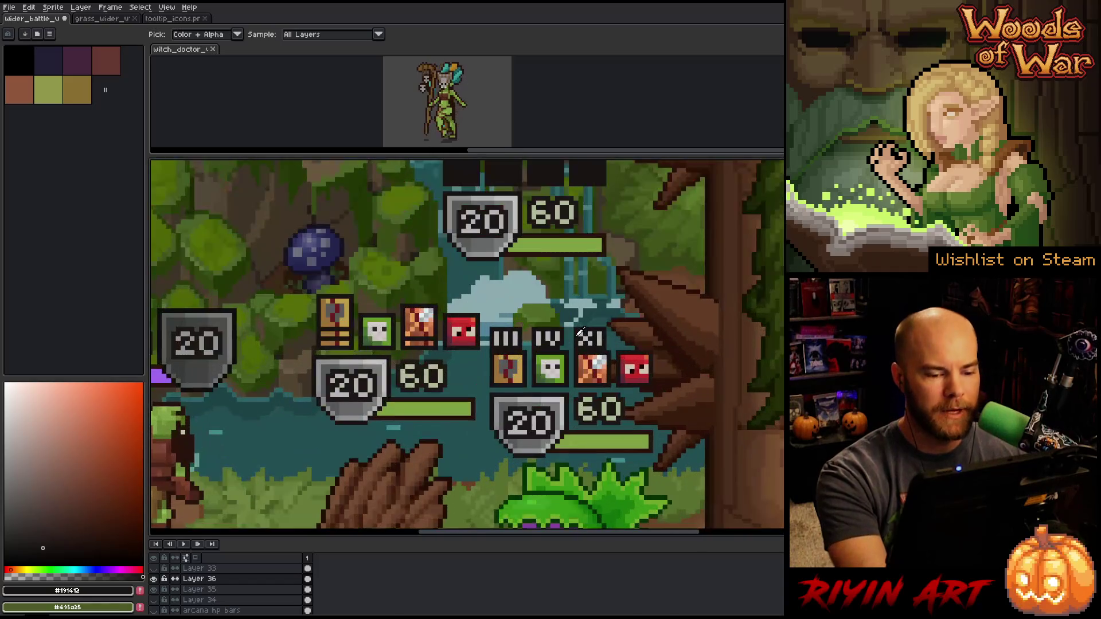
{"action": "scroll", "coordinate": [580, 333], "scroll_direction": "down", "scroll_amount": 1}
{"action": "left_click_drag", "start_coordinate": [612, 308], "coordinate": [502, 369]}
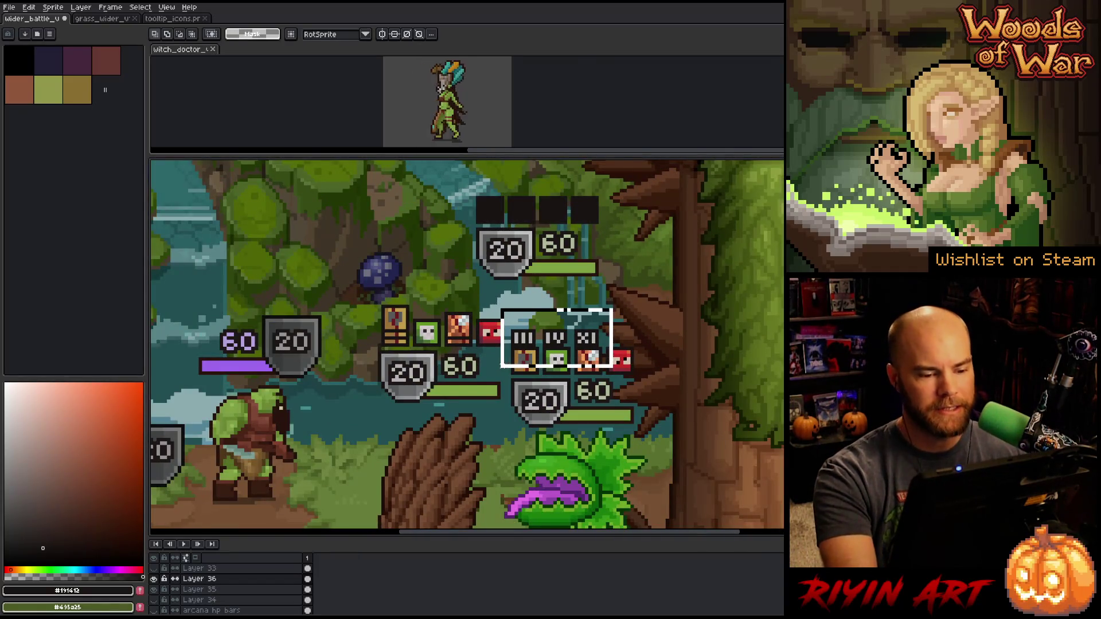
{"action": "key", "text": "ctrl+d"}
{"action": "scroll", "coordinate": [661, 338], "scroll_direction": "down", "scroll_amount": 1}
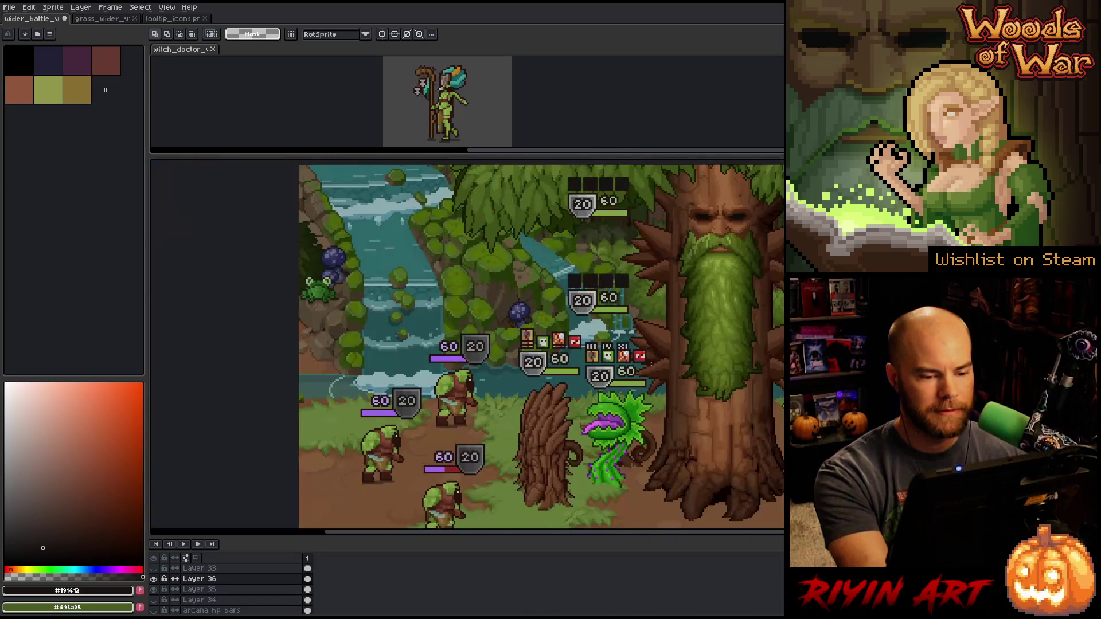
{"action": "scroll", "coordinate": [631, 337], "scroll_direction": "up", "scroll_amount": 2}
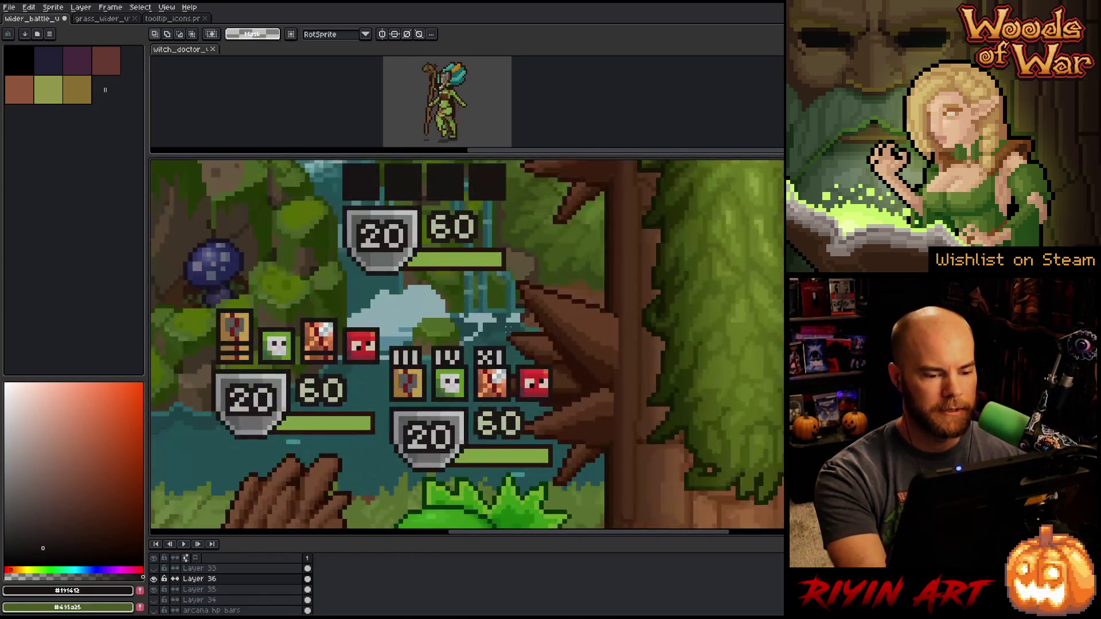
{"action": "mouse_move", "coordinate": [549, 335]}
{"action": "left_mouse_down"}
{"action": "mouse_move", "coordinate": [482, 373]}
{"action": "mouse_move", "coordinate": [387, 394]}
{"action": "left_mouse_up"}
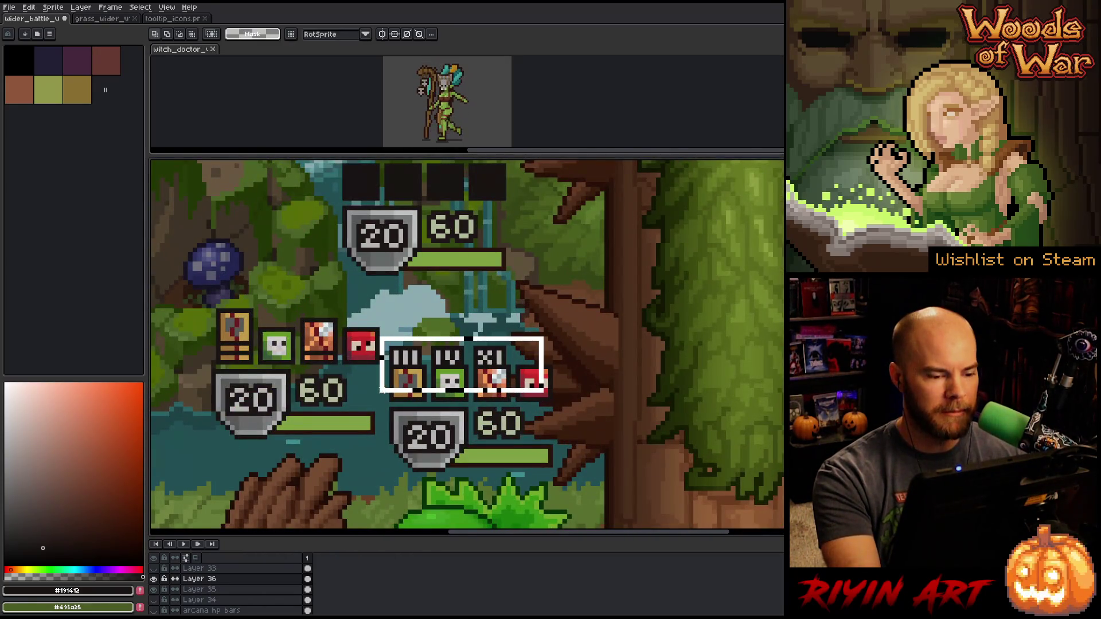
{"action": "left_click", "coordinate": [388, 395]}
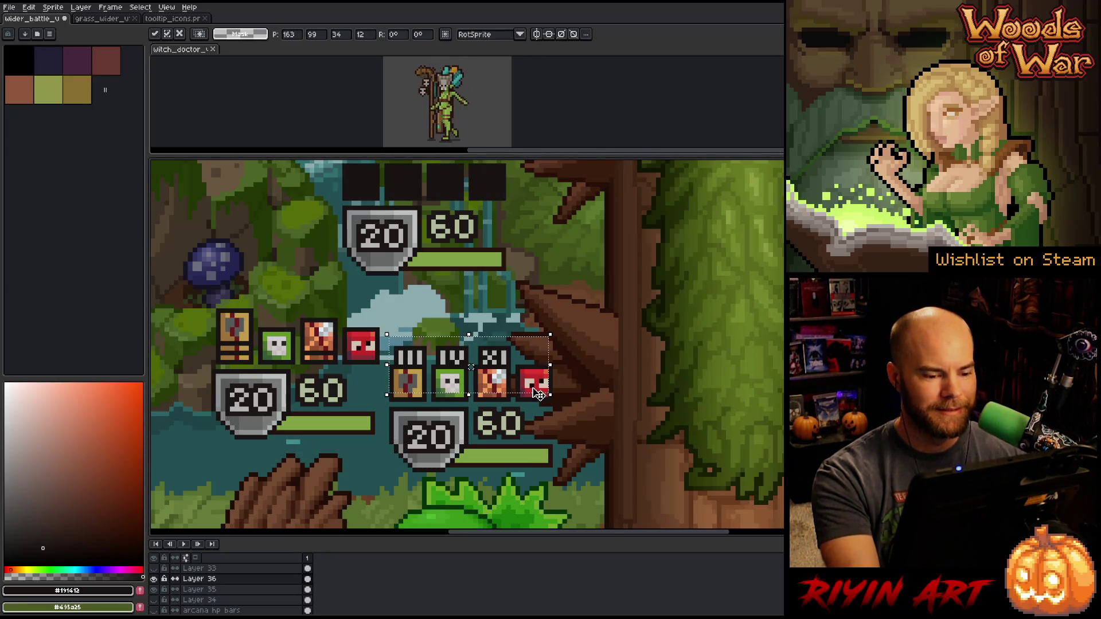
{"action": "key", "text": "Return"}
{"action": "scroll", "coordinate": [603, 396], "scroll_direction": "down", "scroll_amount": 3}
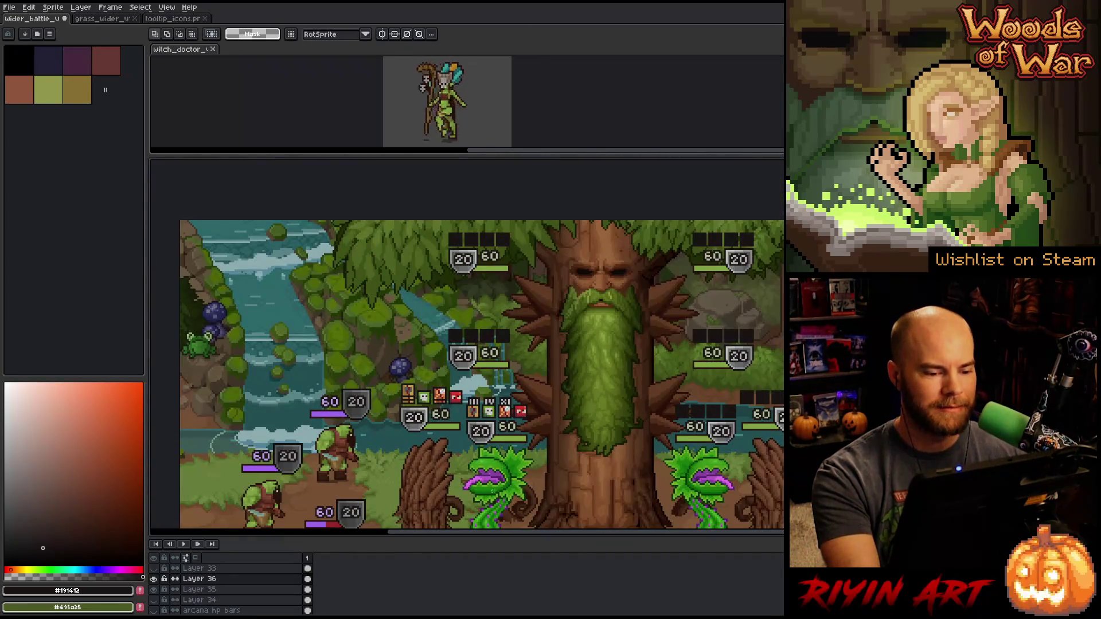
{"action": "scroll", "coordinate": [456, 464], "scroll_direction": "up", "scroll_amount": 2}
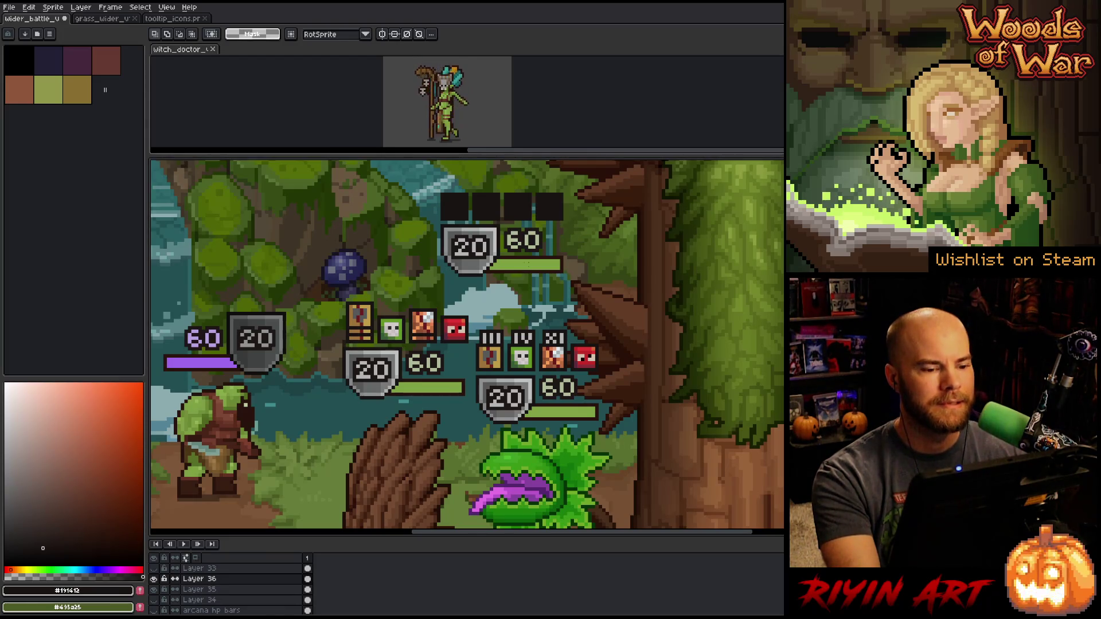
{"action": "scroll", "coordinate": [481, 396], "scroll_direction": "up", "scroll_amount": 2}
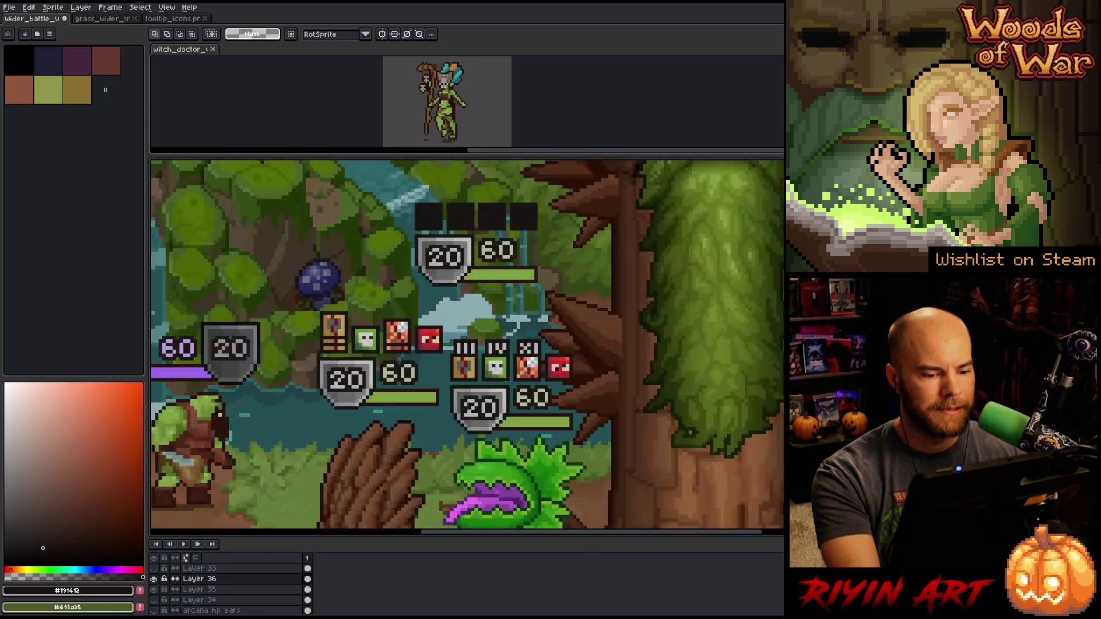
{"action": "mouse_move", "coordinate": [439, 399]}
{"action": "left_mouse_down"}
{"action": "mouse_move", "coordinate": [438, 352]}
{"action": "mouse_move", "coordinate": [426, 370]}
{"action": "left_mouse_up"}
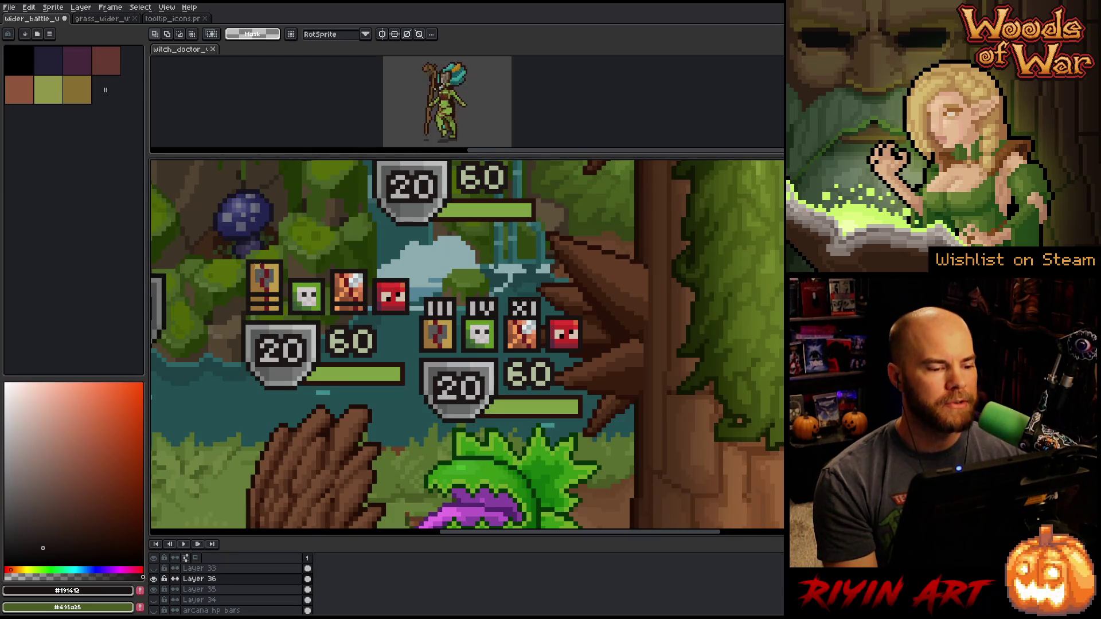
{"action": "mouse_move", "coordinate": [233, 256]}
{"action": "left_mouse_down"}
{"action": "mouse_move", "coordinate": [267, 297]}
{"action": "mouse_move", "coordinate": [407, 323]}
{"action": "left_mouse_up"}
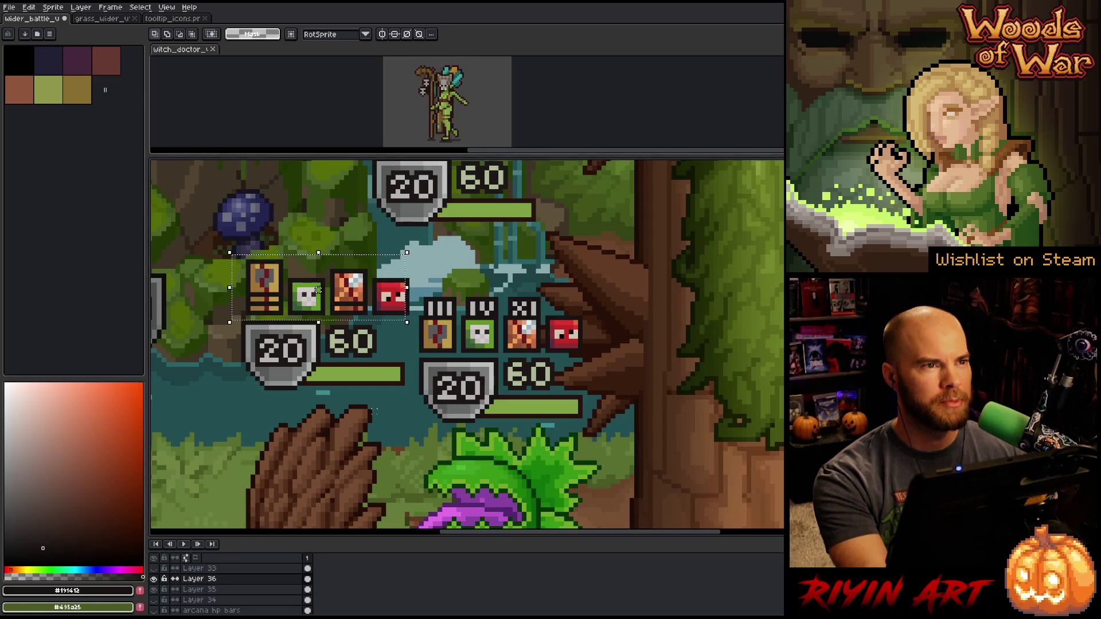
{"action": "left_click", "coordinate": [540, 317]}
{"action": "left_click_drag", "start_coordinate": [585, 304], "coordinate": [406, 348]}
{"action": "left_click", "coordinate": [594, 281]}
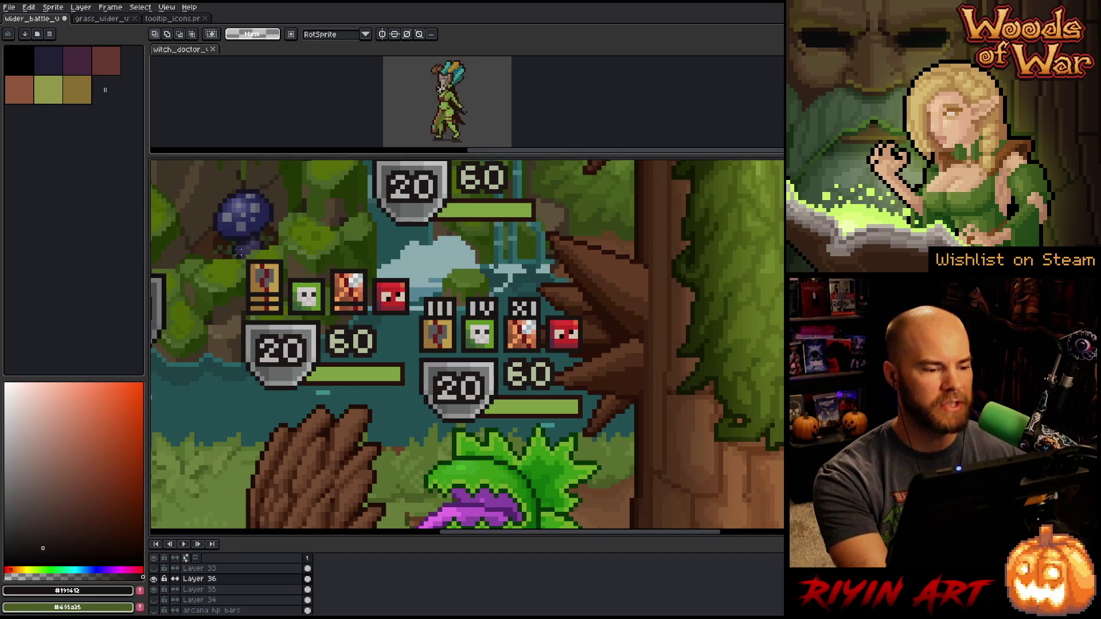
{"action": "left_click_drag", "start_coordinate": [240, 252], "coordinate": [295, 321]}
{"action": "left_click", "coordinate": [355, 243]}
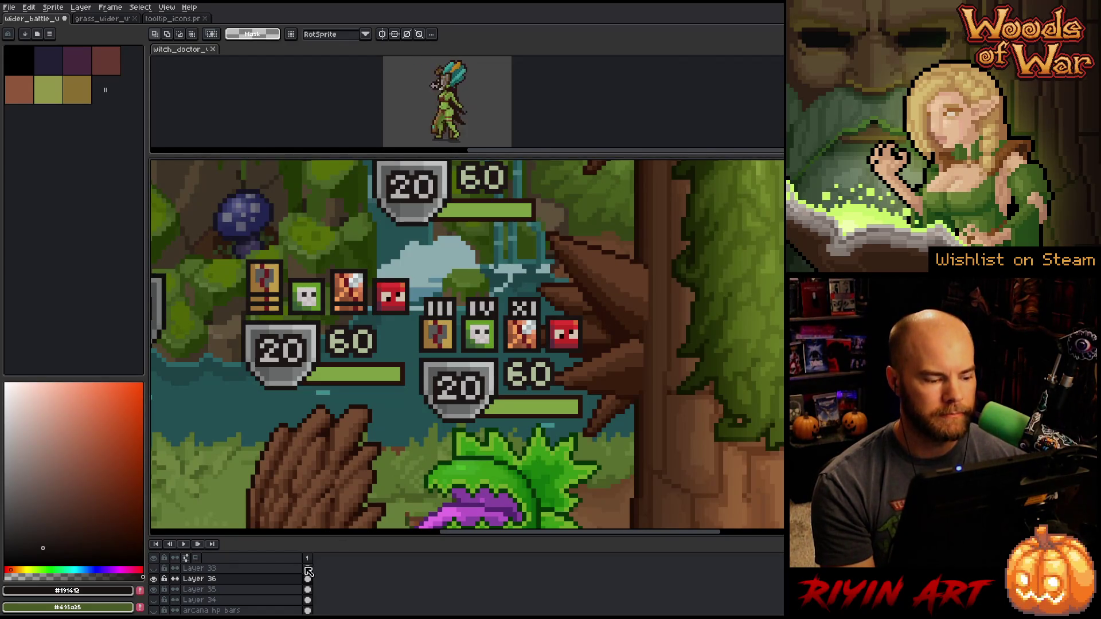
On Layer 35, try copying the icons-and-shield group upward, then undo the misplaced copy
{"action": "left_click", "coordinate": [178, 590]}
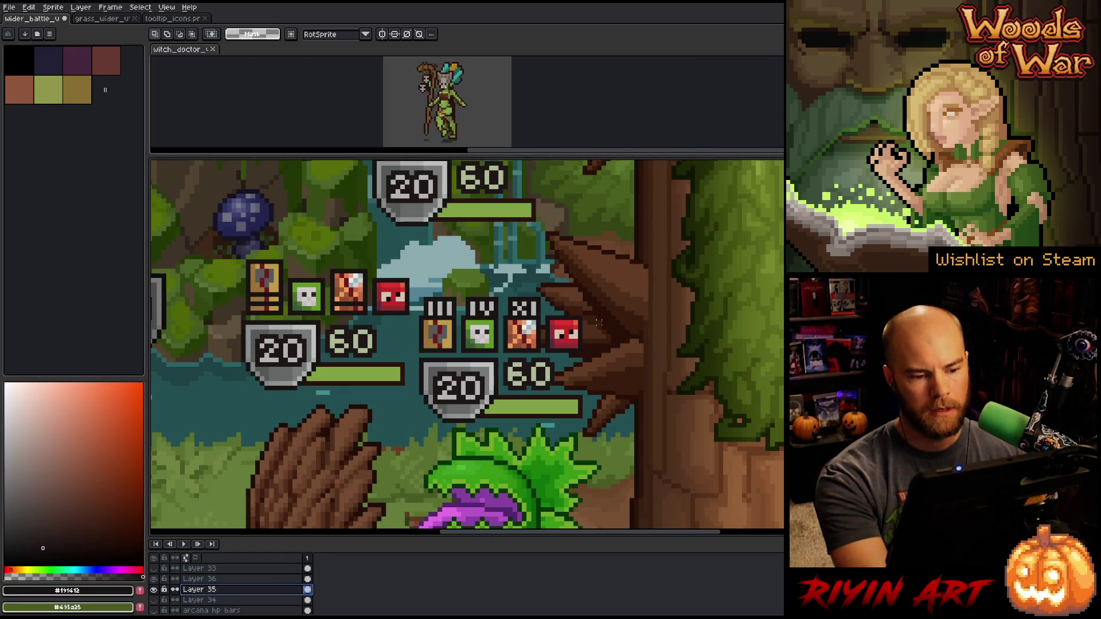
{"action": "left_click_drag", "start_coordinate": [636, 267], "coordinate": [407, 388]}
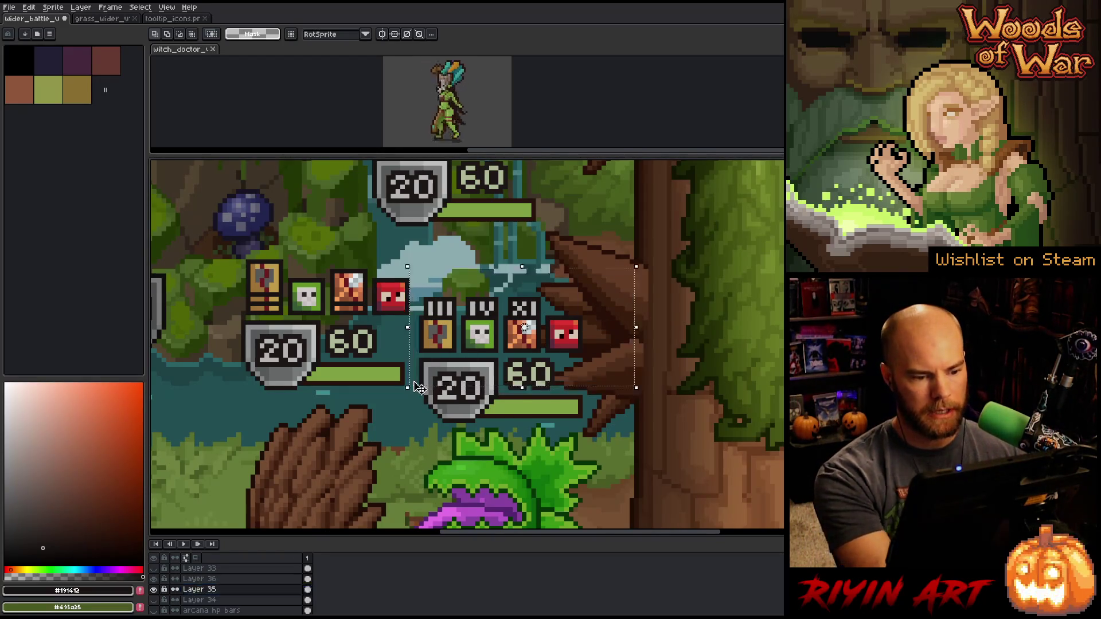
{"action": "scroll", "coordinate": [433, 307], "scroll_direction": "down", "scroll_amount": 3}
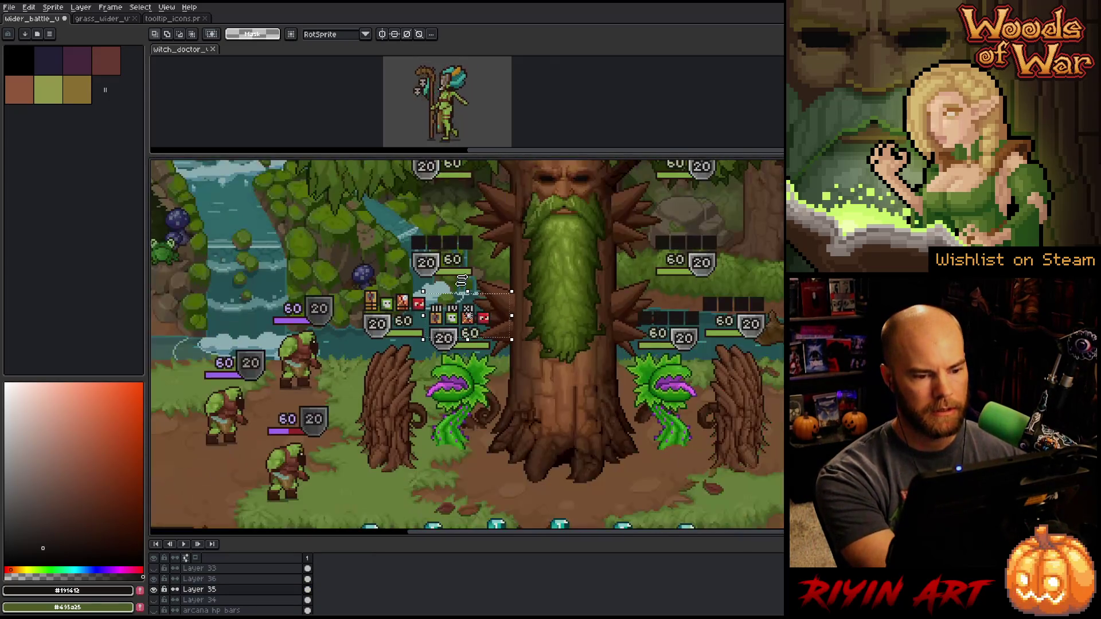
{"action": "mouse_move", "coordinate": [492, 326]}
{"action": "left_mouse_down"}
{"action": "mouse_move", "coordinate": [475, 246]}
{"action": "mouse_move", "coordinate": [466, 261]}
{"action": "left_mouse_up"}
{"action": "scroll", "coordinate": [475, 246], "scroll_direction": "up", "scroll_amount": 3}
{"action": "left_click", "coordinate": [605, 310]}
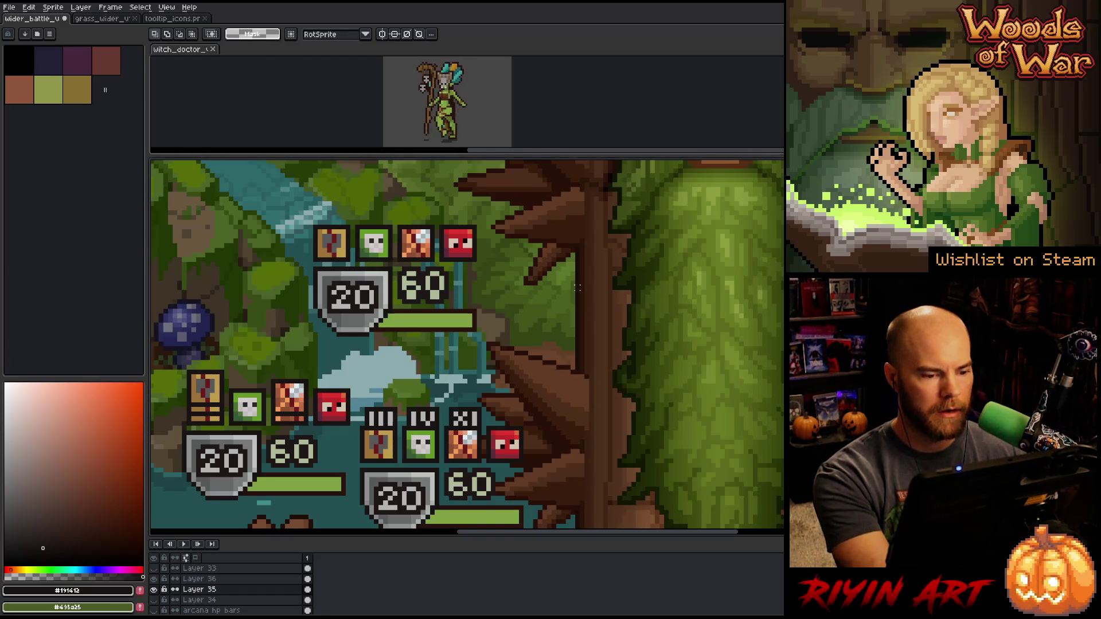
{"action": "key", "text": "ctrl+z"}
Copy the lower-right row of four icons up above the upper unit's 20/60 shield
{"action": "scroll", "coordinate": [535, 326], "scroll_direction": "down", "scroll_amount": 2}
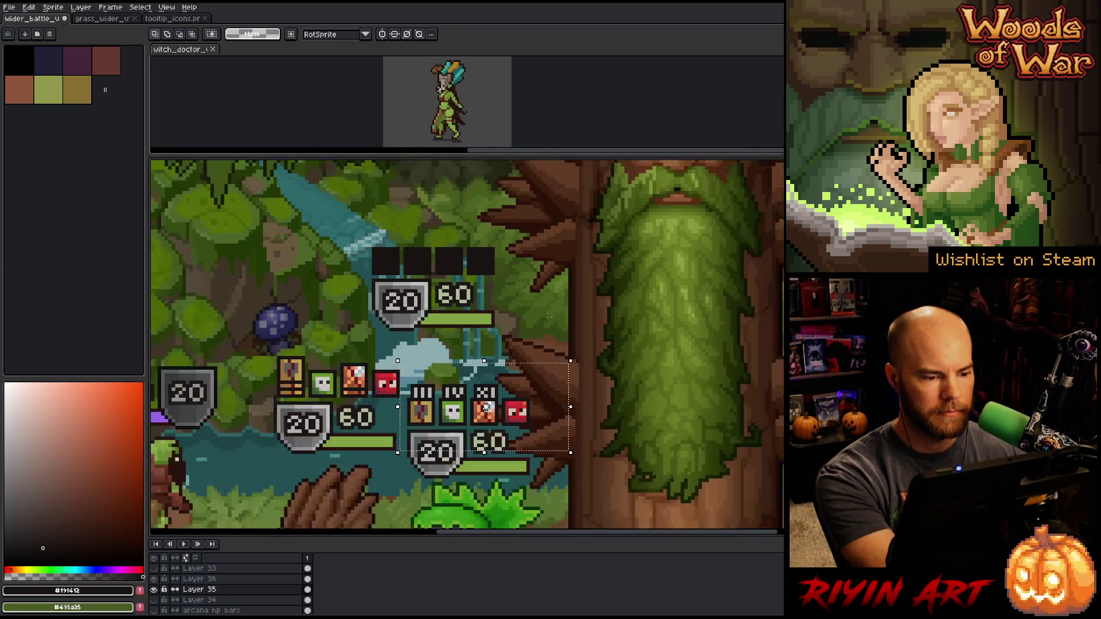
{"action": "scroll", "coordinate": [502, 404], "scroll_direction": "up", "scroll_amount": 2}
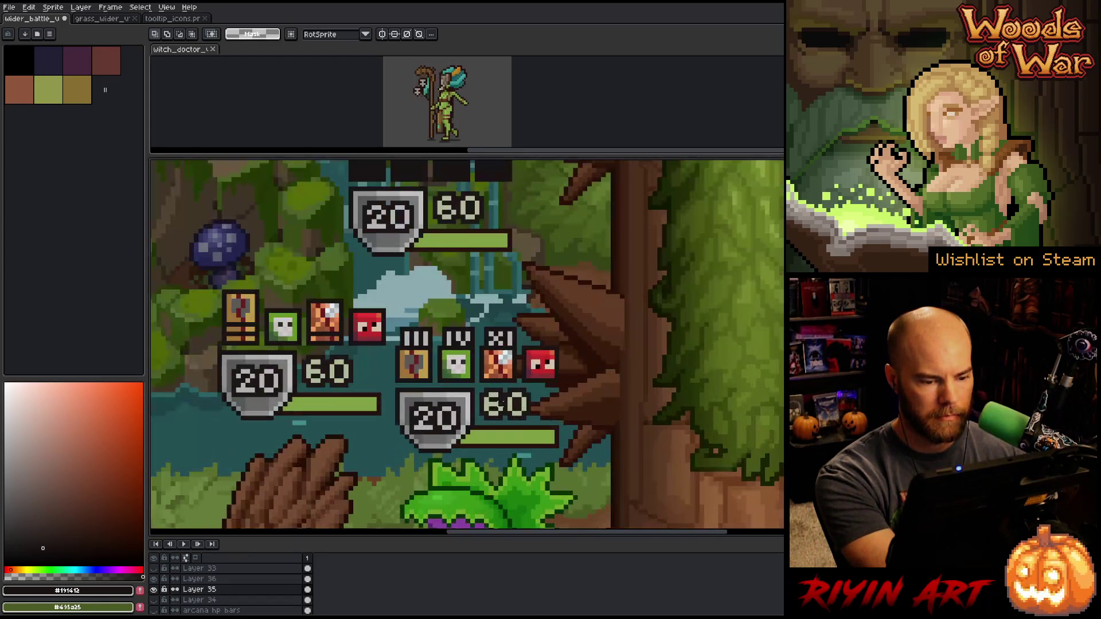
{"action": "left_click_drag", "start_coordinate": [395, 346], "coordinate": [575, 384]}
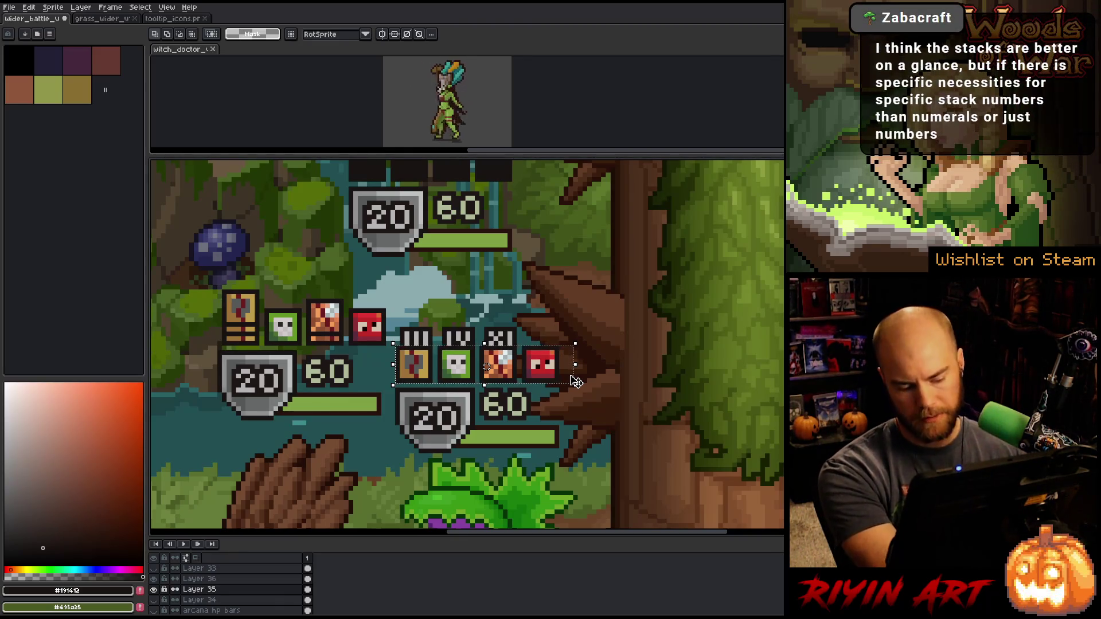
{"action": "scroll", "coordinate": [573, 380], "scroll_direction": "down", "scroll_amount": 2}
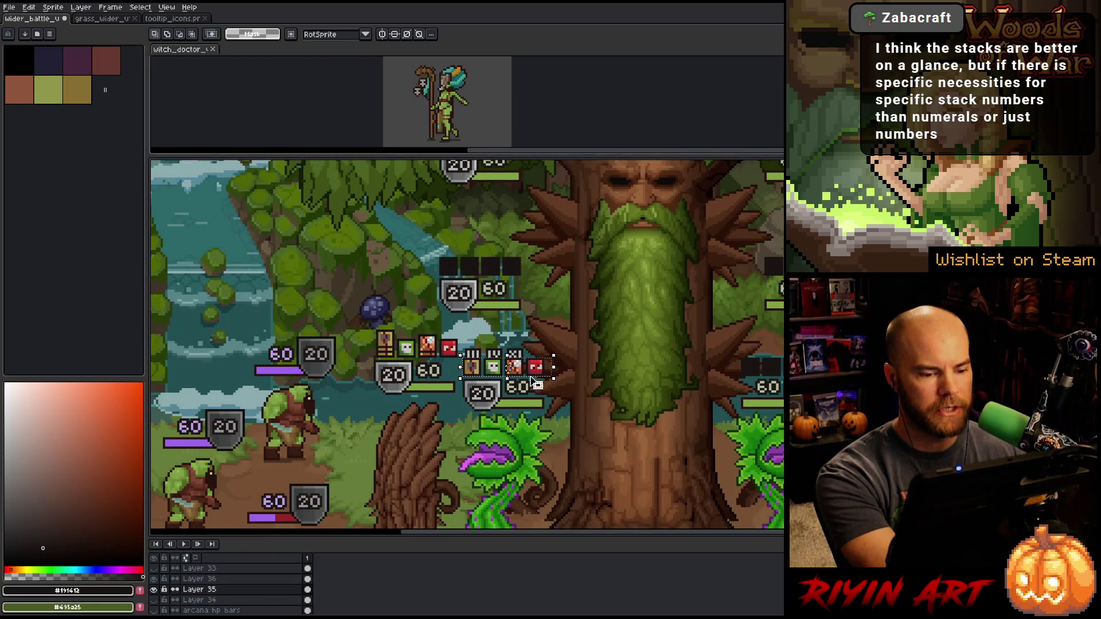
{"action": "left_click_drag", "start_coordinate": [532, 380], "coordinate": [517, 273]}
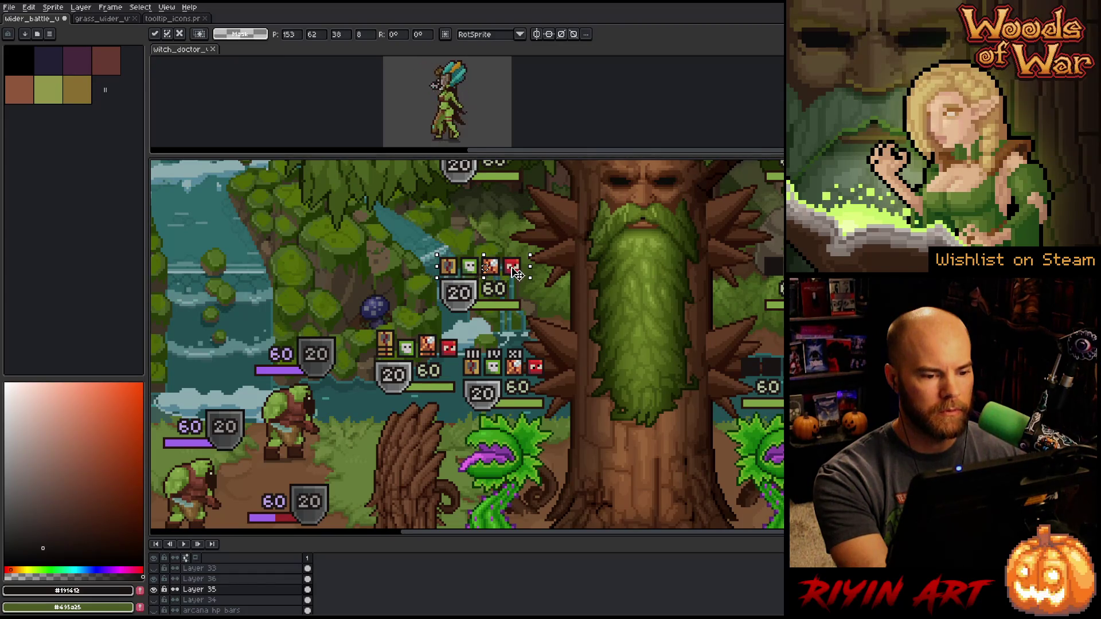
{"action": "key", "text": "ctrl+d"}
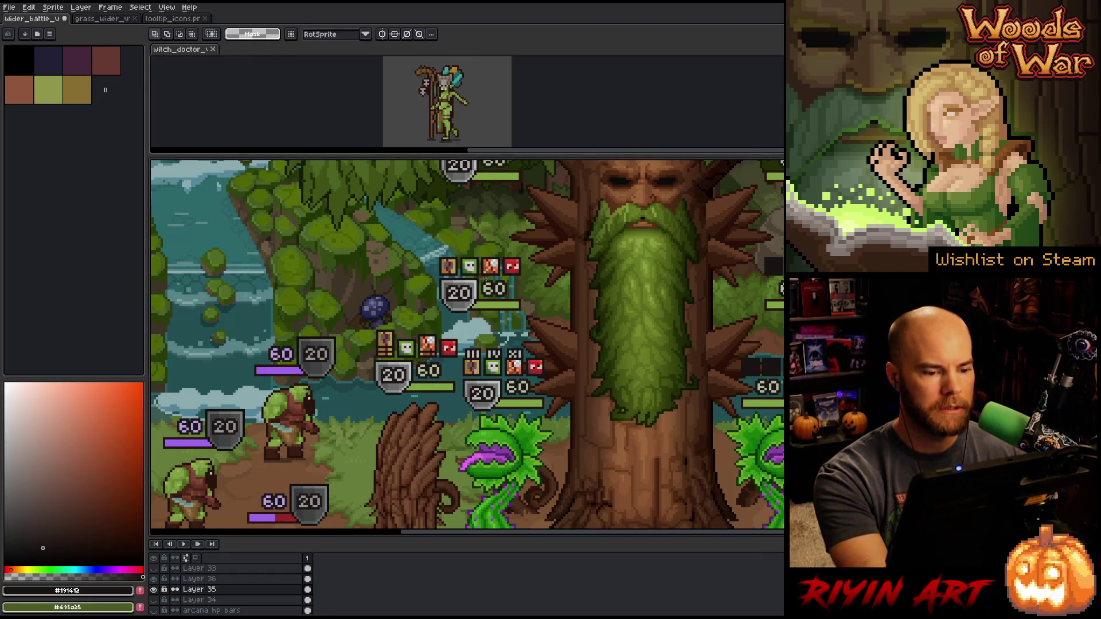
{"action": "scroll", "coordinate": [503, 290], "scroll_direction": "up", "scroll_amount": 2}
{"action": "scroll", "coordinate": [450, 287], "scroll_direction": "down", "scroll_amount": 2}
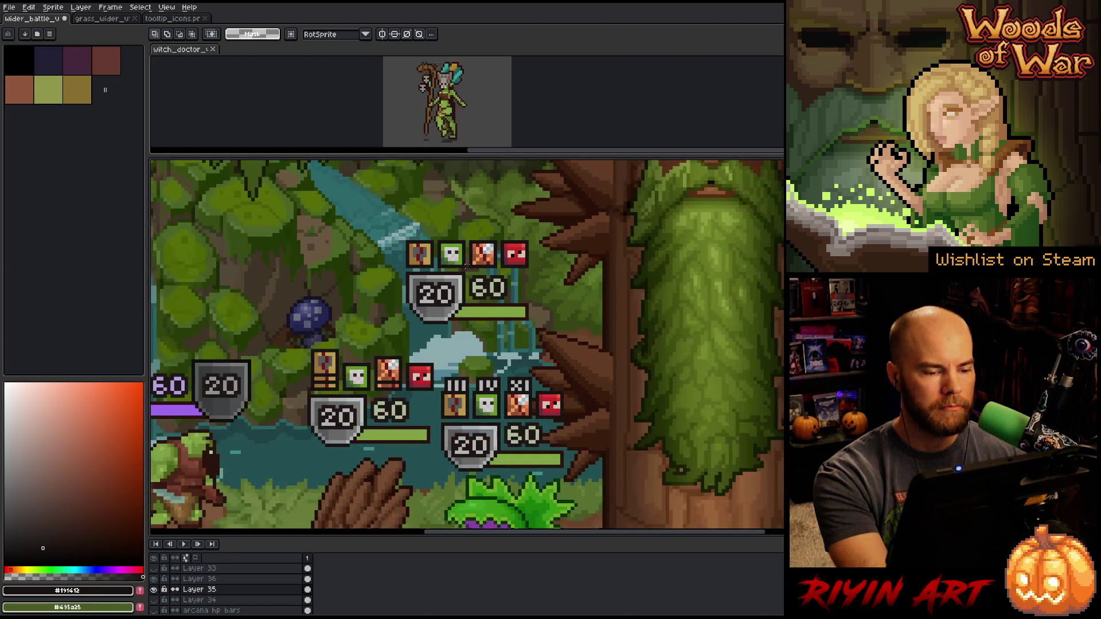
{"action": "key", "text": "i"}
{"action": "scroll", "coordinate": [436, 258], "scroll_direction": "up", "scroll_amount": 3}
{"action": "scroll", "coordinate": [436, 261], "scroll_direction": "down", "scroll_amount": 1}
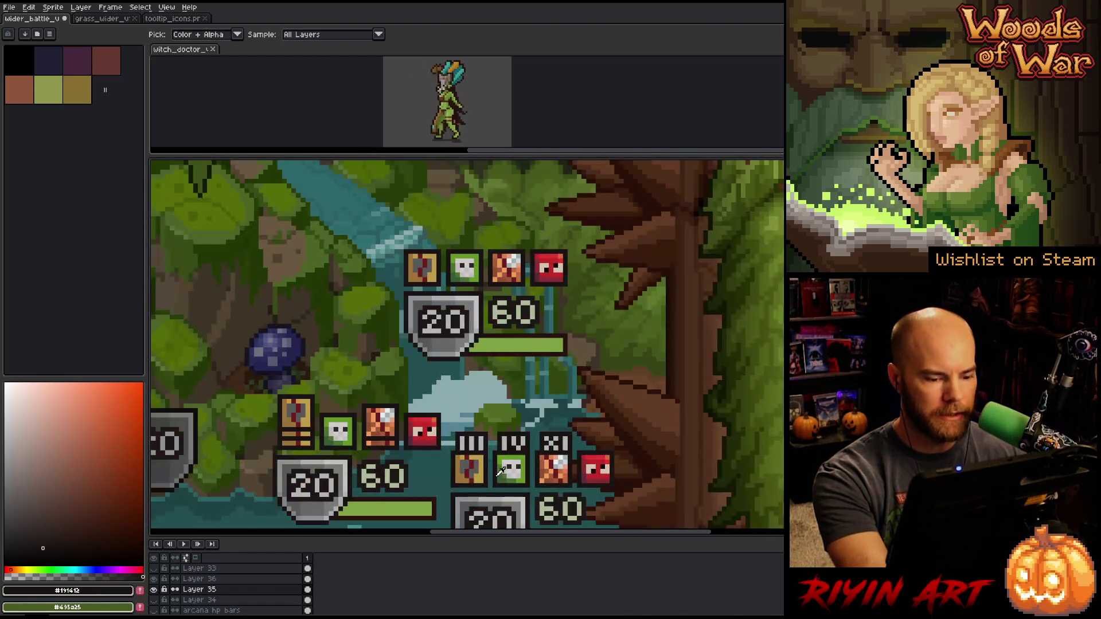
Sample the light grey from the III numeral and dot a row of five pixels above the top unit's icons
{"action": "left_click", "coordinate": [482, 442]}
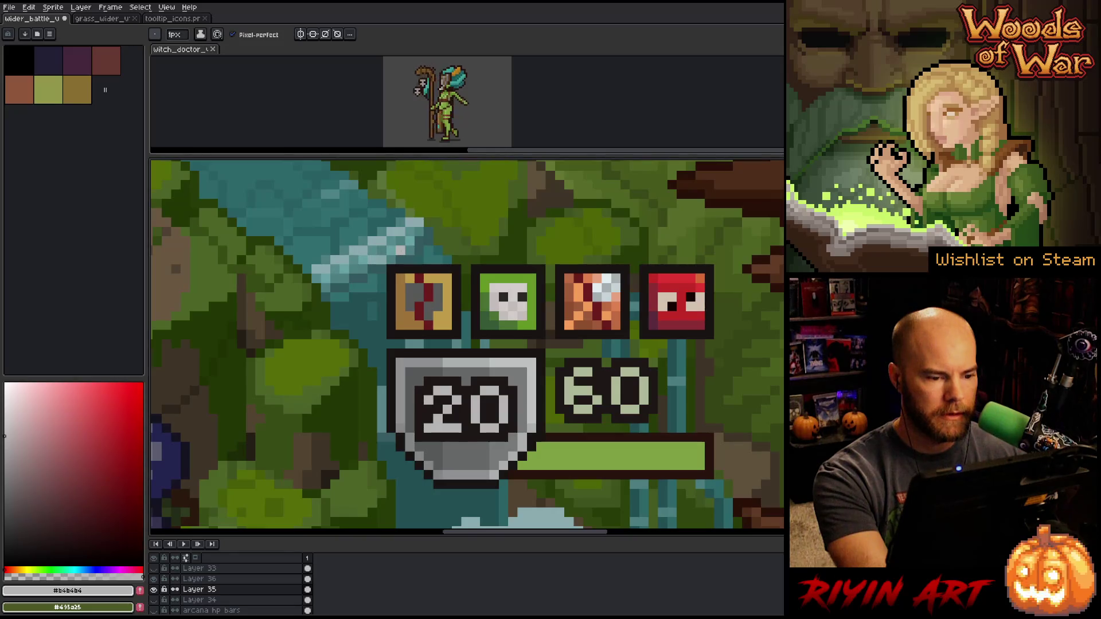
{"action": "left_click", "coordinate": [396, 250]}
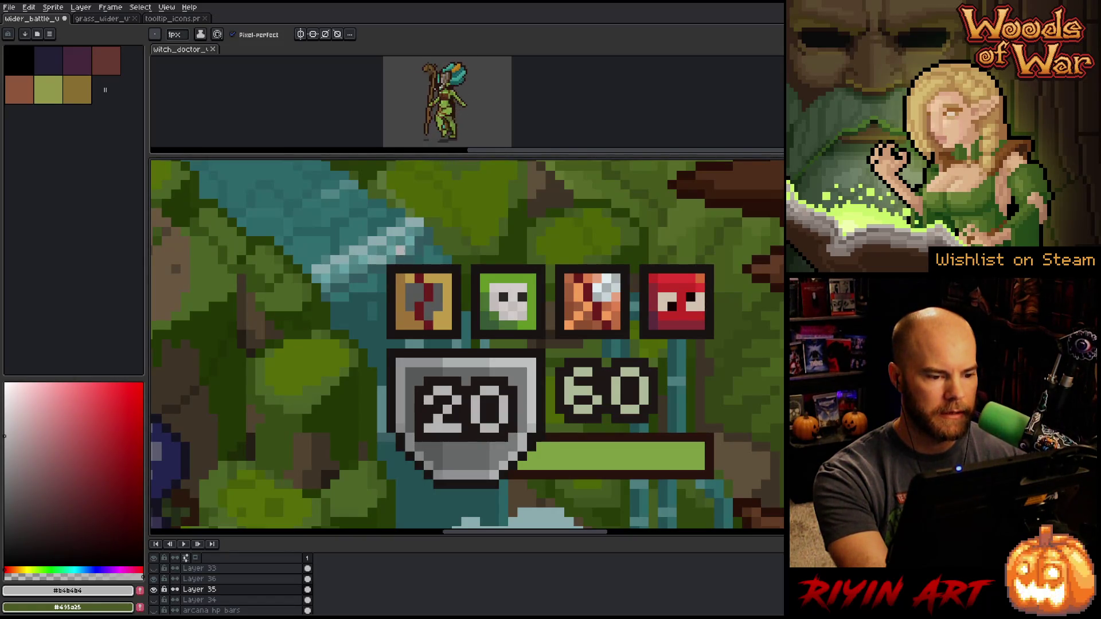
{"action": "left_click", "coordinate": [410, 250]}
{"action": "left_click", "coordinate": [420, 250]}
{"action": "left_click", "coordinate": [437, 250]}
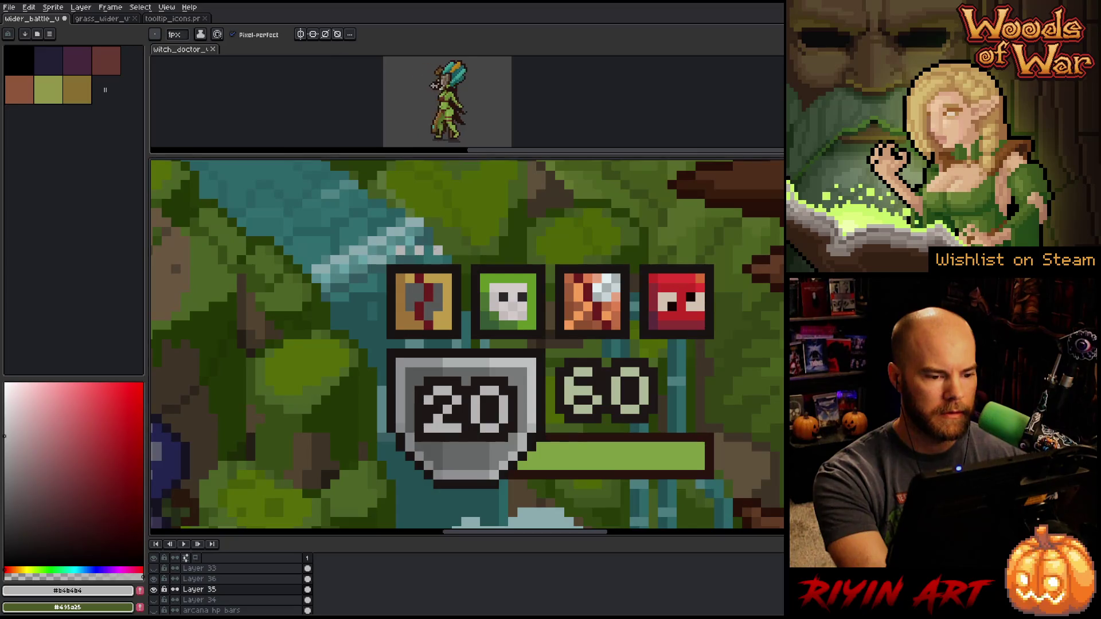
{"action": "left_click", "coordinate": [447, 251]}
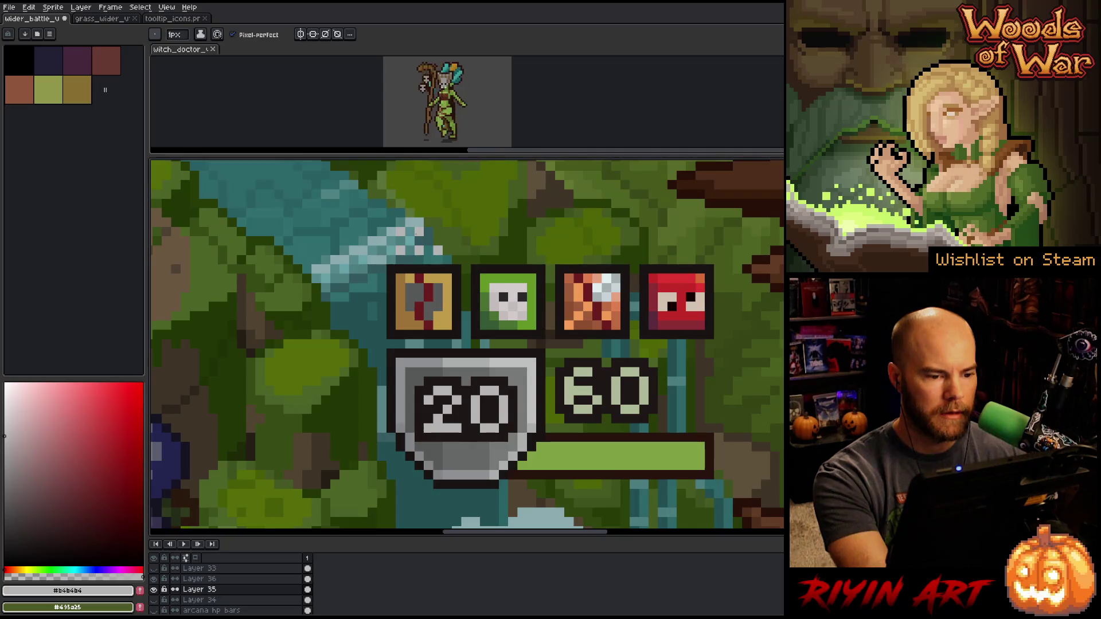
Extend the dots into dot-grid counters above the first two status icons
{"action": "key", "text": "v"}
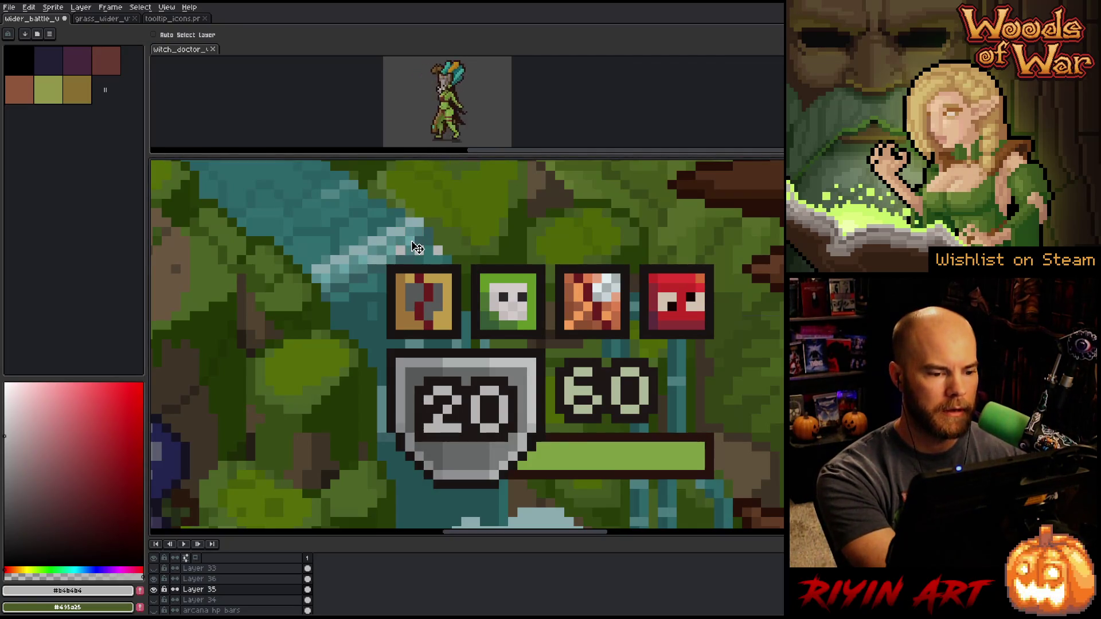
{"action": "key", "text": "b"}
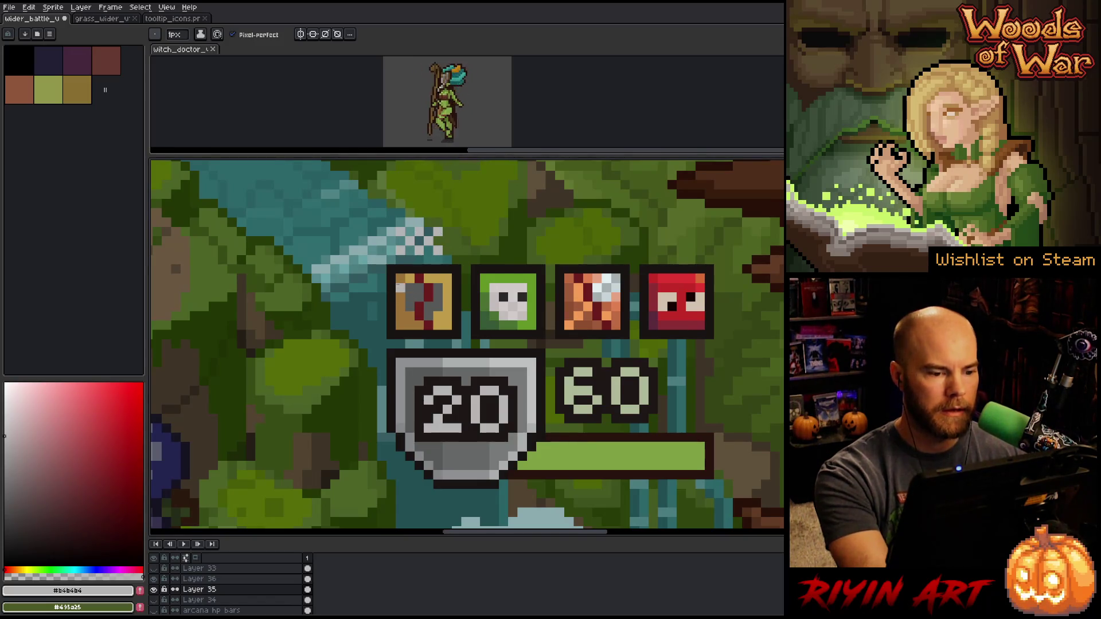
{"action": "key", "text": "v"}
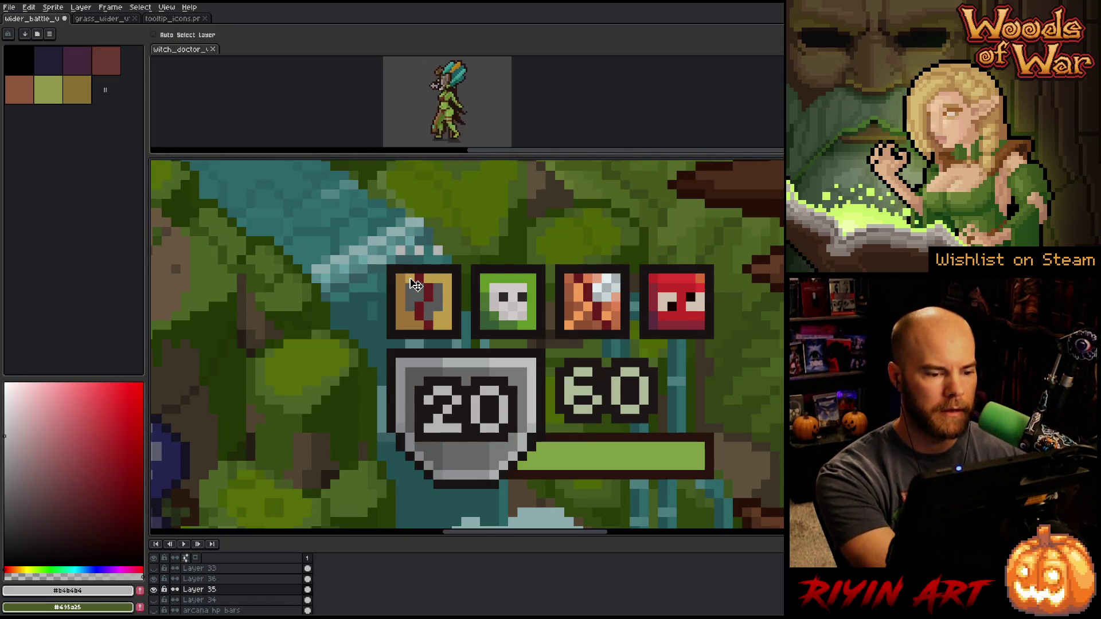
{"action": "key", "text": "b"}
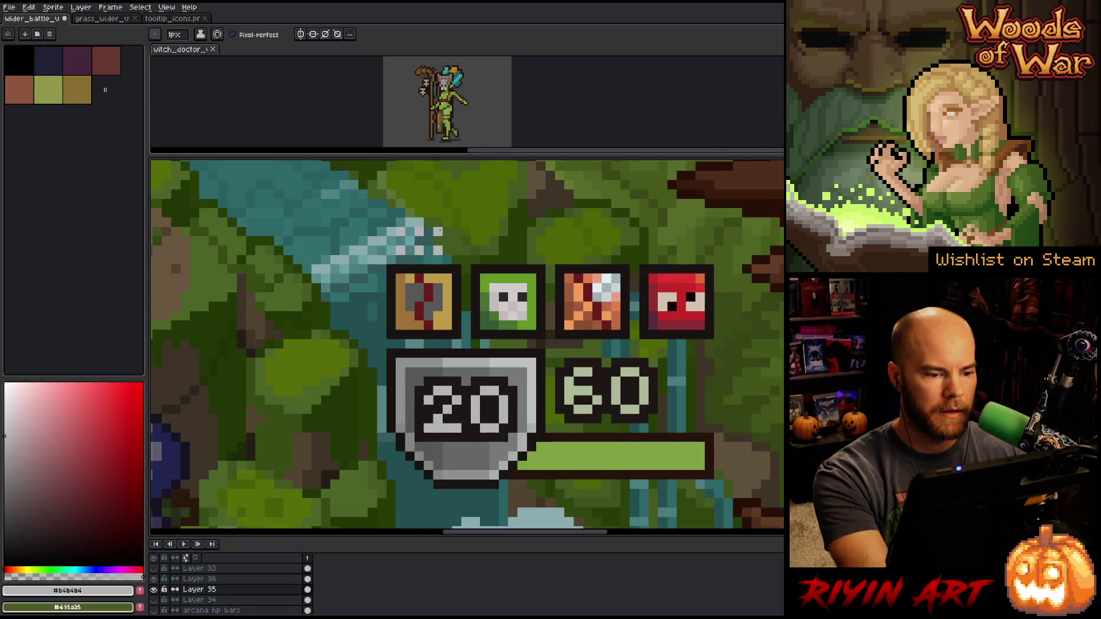
{"action": "left_click", "coordinate": [401, 222]}
{"action": "left_click", "coordinate": [401, 213]}
{"action": "left_click", "coordinate": [419, 214]}
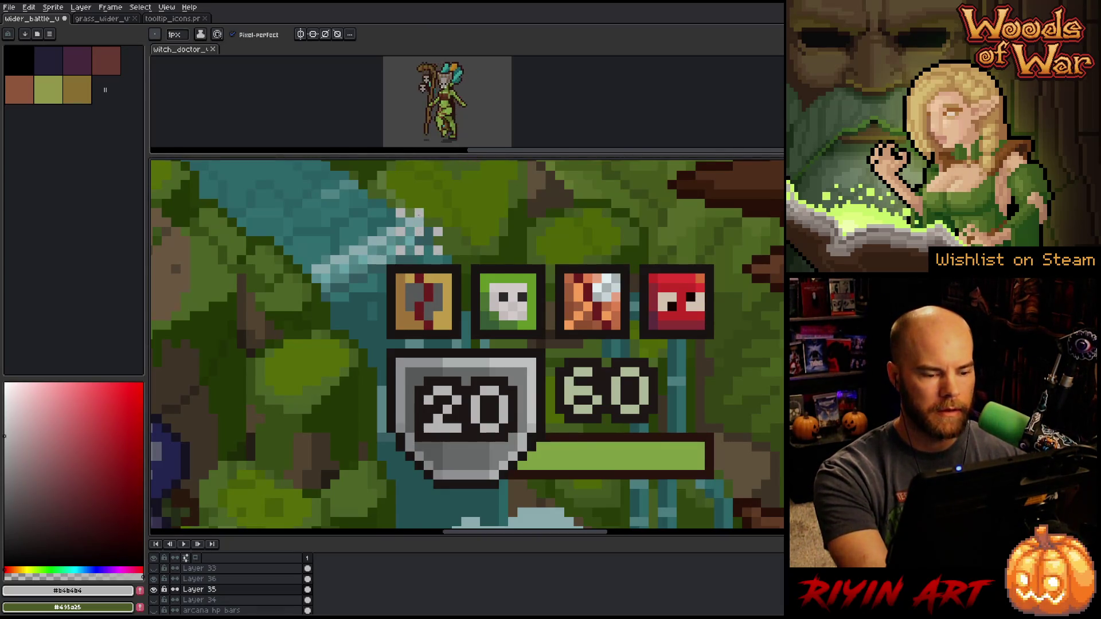
{"action": "left_click", "coordinate": [475, 250]}
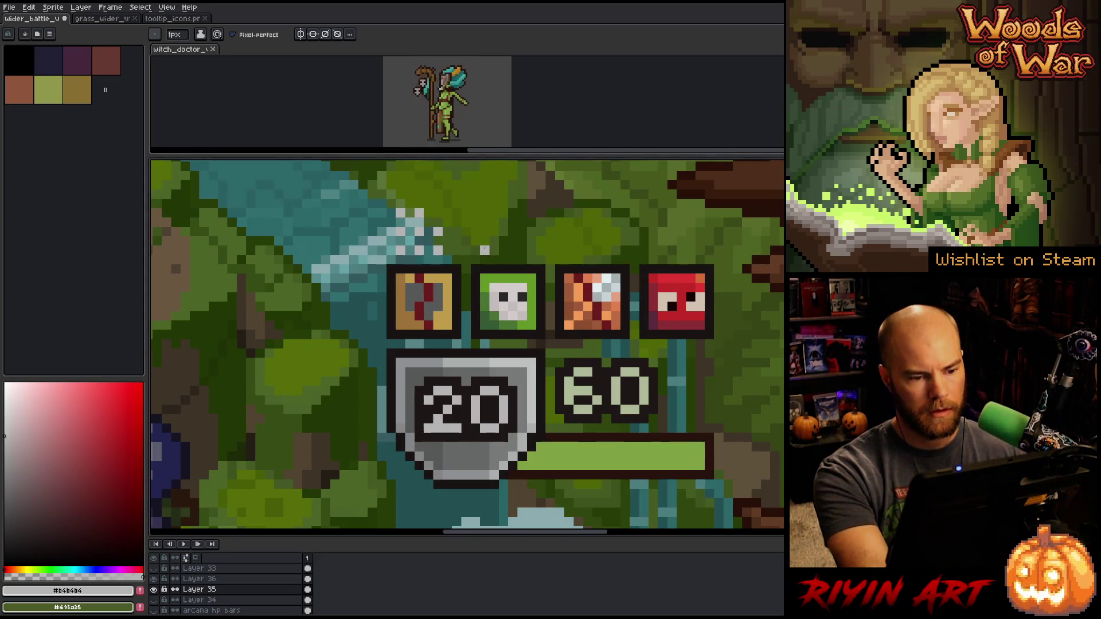
Outline the selected dot counters in near-black, after discarding a light-grey outline preview
{"action": "key", "text": "shift+o"}
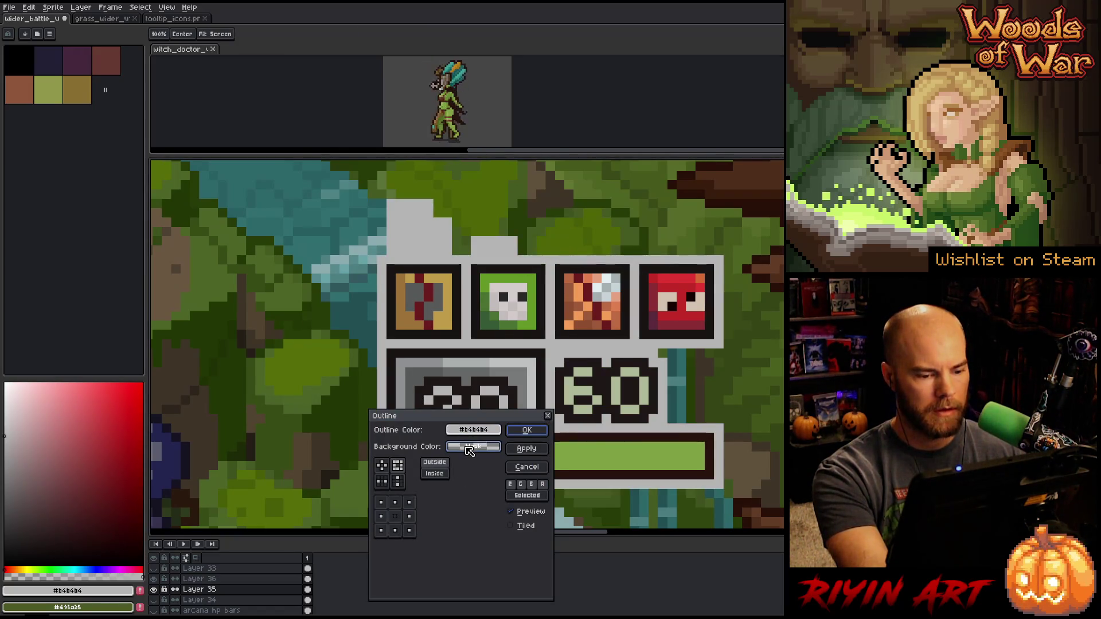
{"action": "mouse_move", "coordinate": [473, 429]}
{"action": "left_mouse_down"}
{"action": "mouse_move", "coordinate": [459, 367]}
{"action": "mouse_move", "coordinate": [425, 396]}
{"action": "left_mouse_up"}
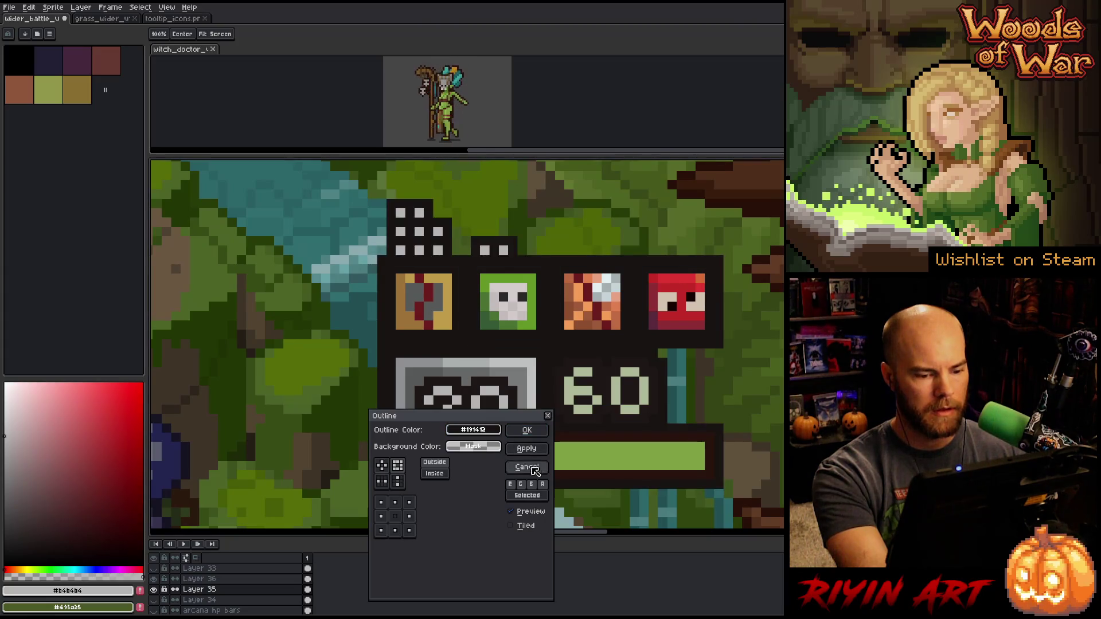
{"action": "key", "text": "ctrl+z"}
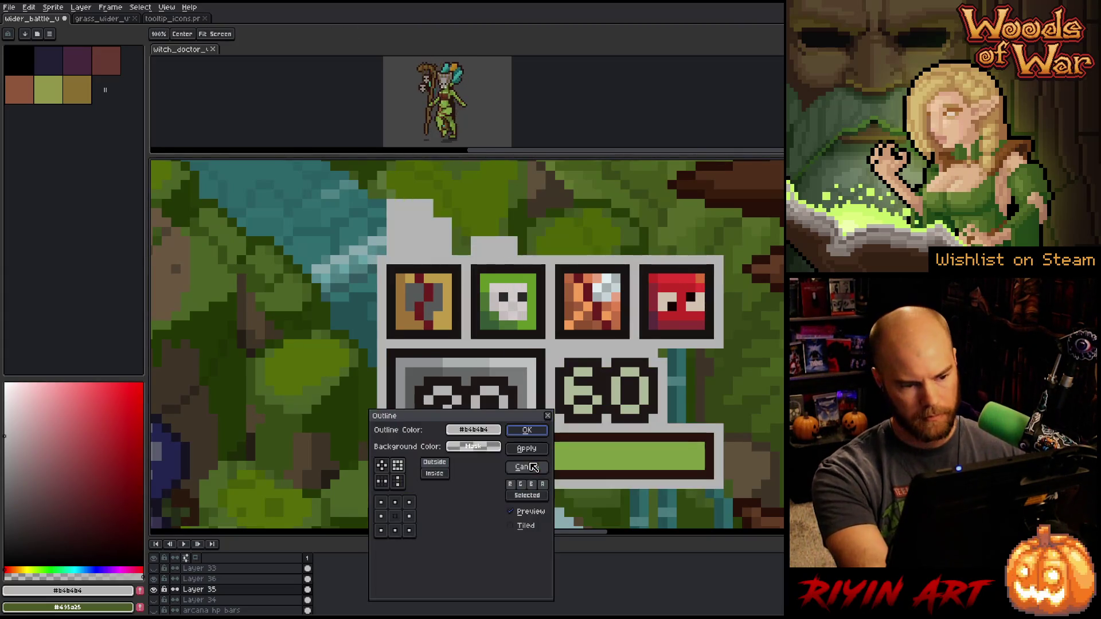
{"action": "left_click", "coordinate": [527, 468]}
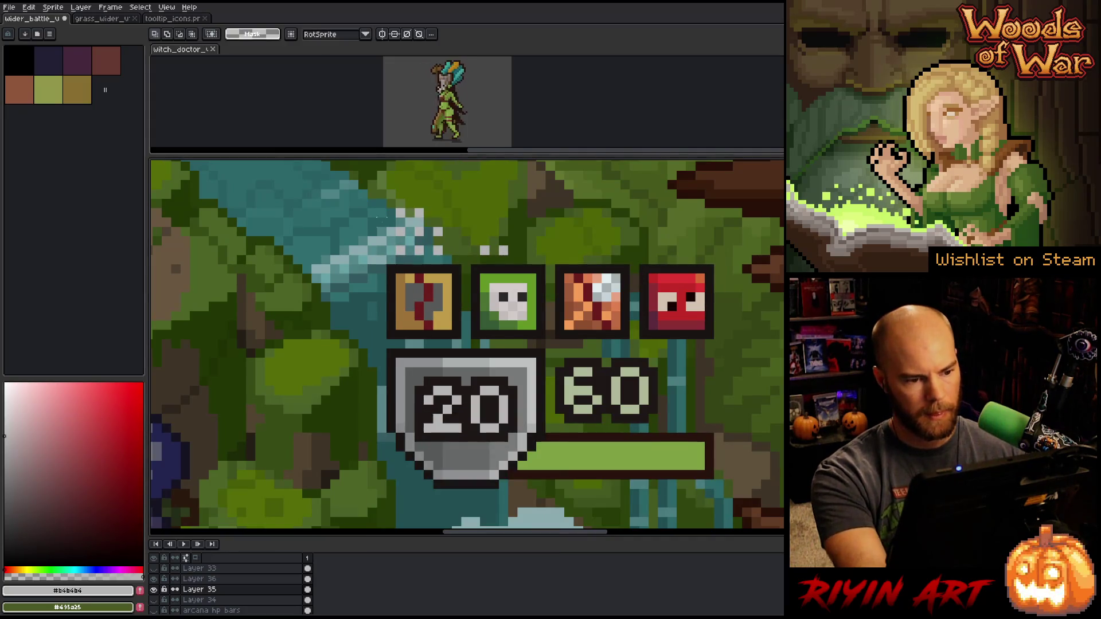
{"action": "mouse_move", "coordinate": [375, 196]}
{"action": "left_mouse_down"}
{"action": "mouse_move", "coordinate": [479, 253]}
{"action": "mouse_move", "coordinate": [538, 266]}
{"action": "left_mouse_up"}
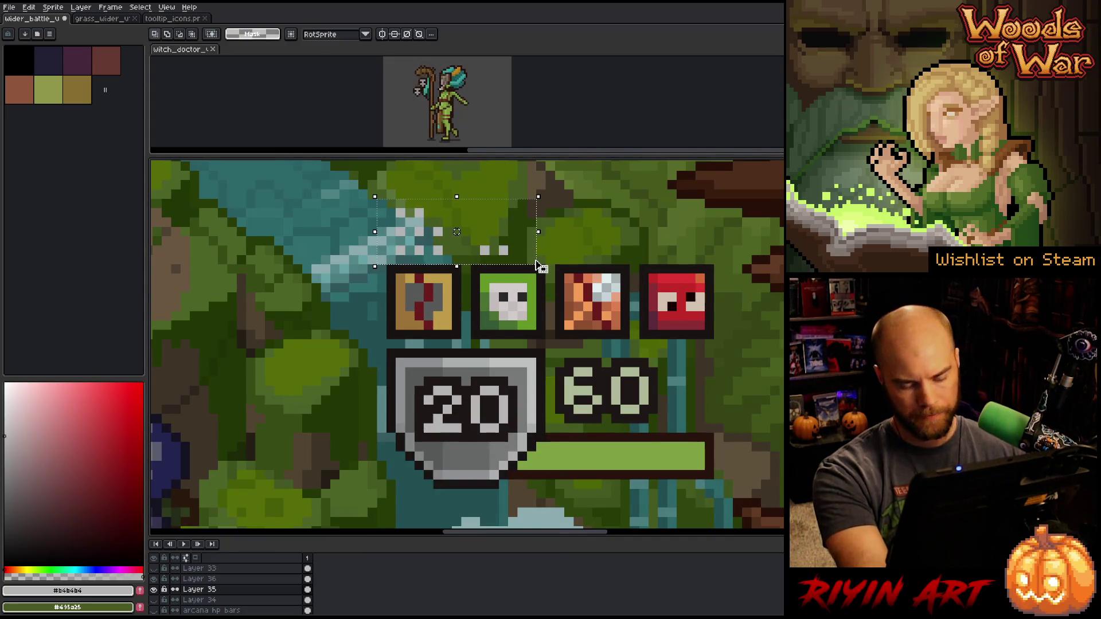
{"action": "key", "text": "i"}
{"action": "left_click", "coordinate": [478, 282]}
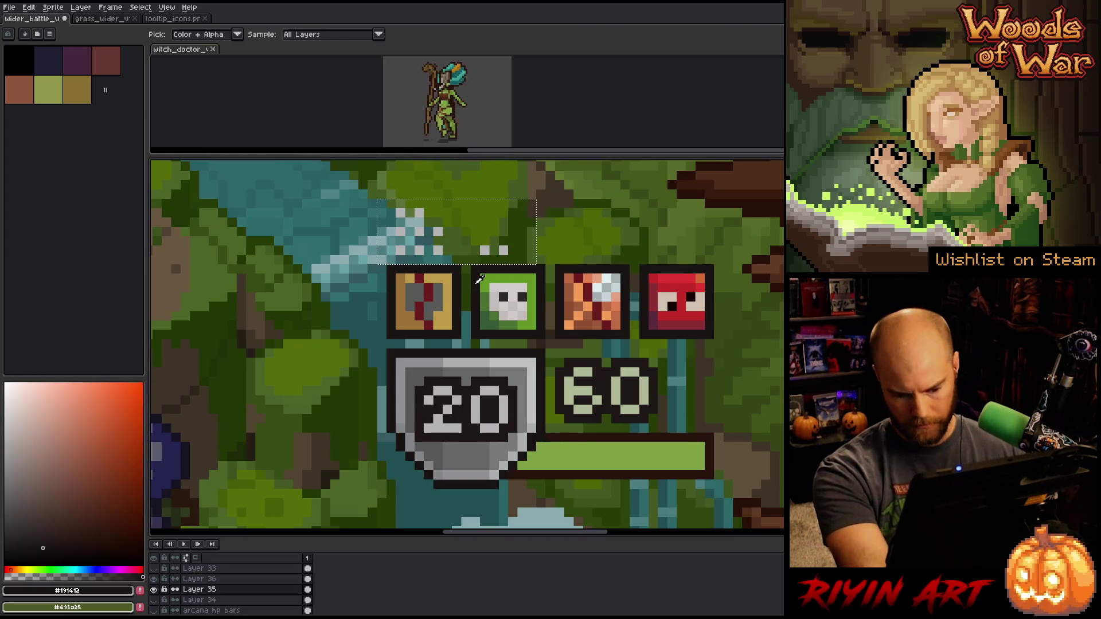
{"action": "key", "text": "shift+o"}
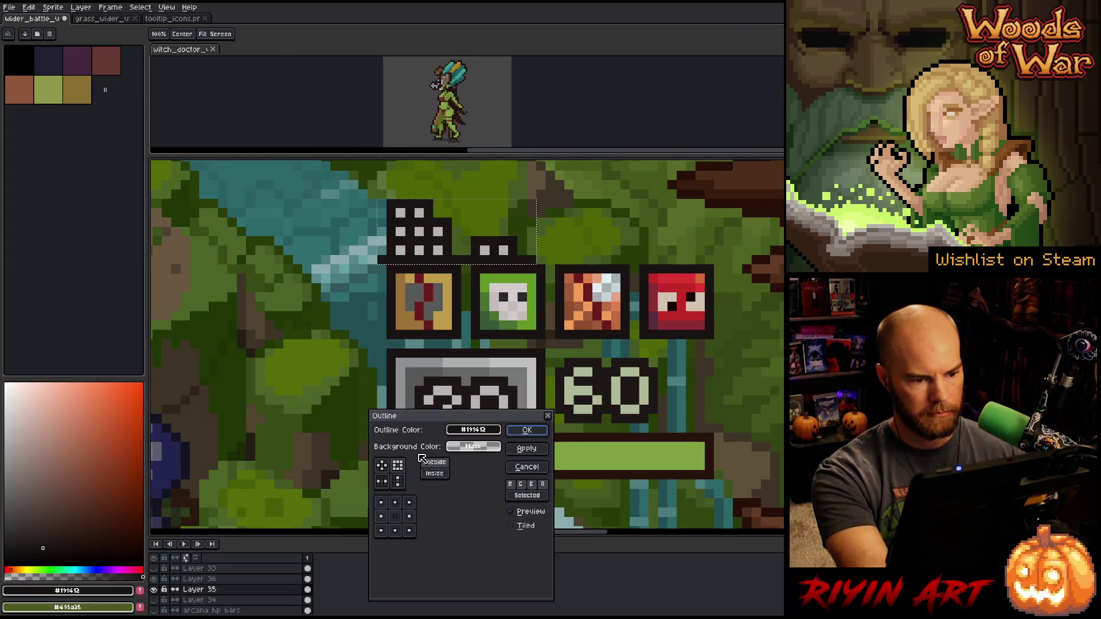
{"action": "left_click", "coordinate": [527, 430]}
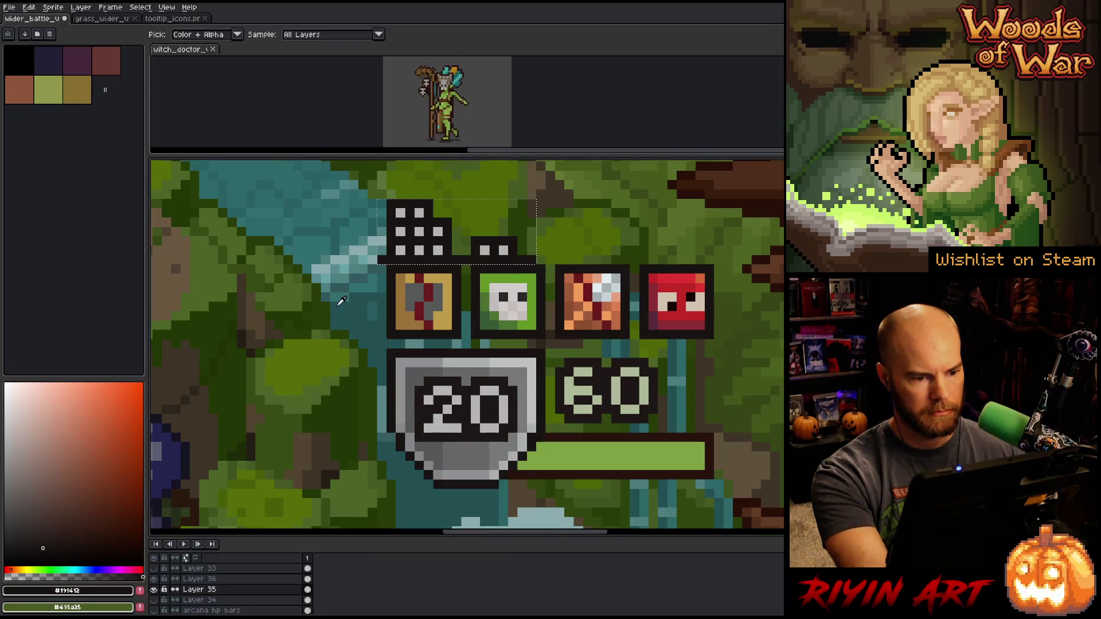
{"action": "key", "text": "ctrl+d"}
{"action": "key", "text": "b"}
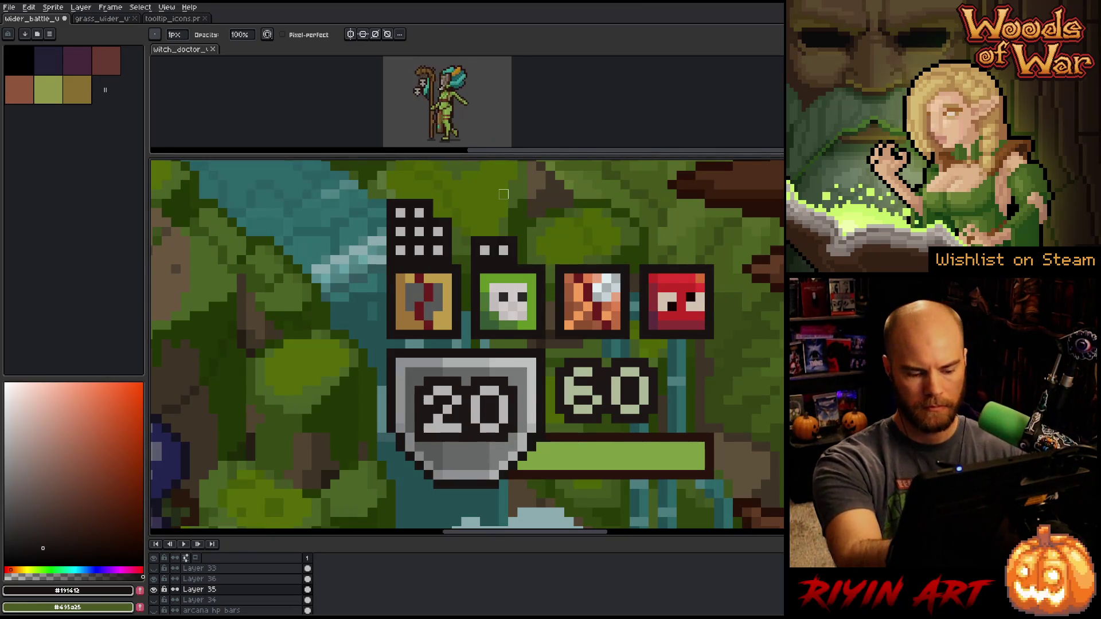
Marquee-select the outlined dot counters, clear the selection, and zoom to review
{"action": "key", "text": "m"}
{"action": "mouse_move", "coordinate": [347, 188]}
{"action": "left_mouse_down"}
{"action": "mouse_move", "coordinate": [556, 251]}
{"action": "mouse_move", "coordinate": [557, 266]}
{"action": "left_mouse_up"}
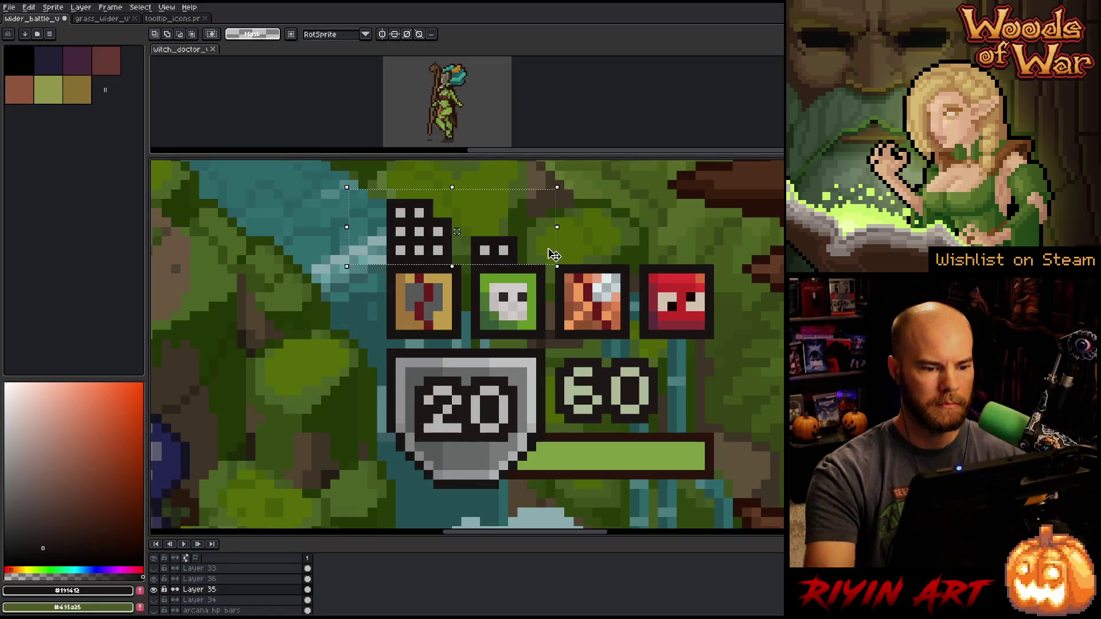
{"action": "key", "text": "ctrl+d"}
{"action": "scroll", "coordinate": [448, 303], "scroll_direction": "down", "scroll_amount": 3}
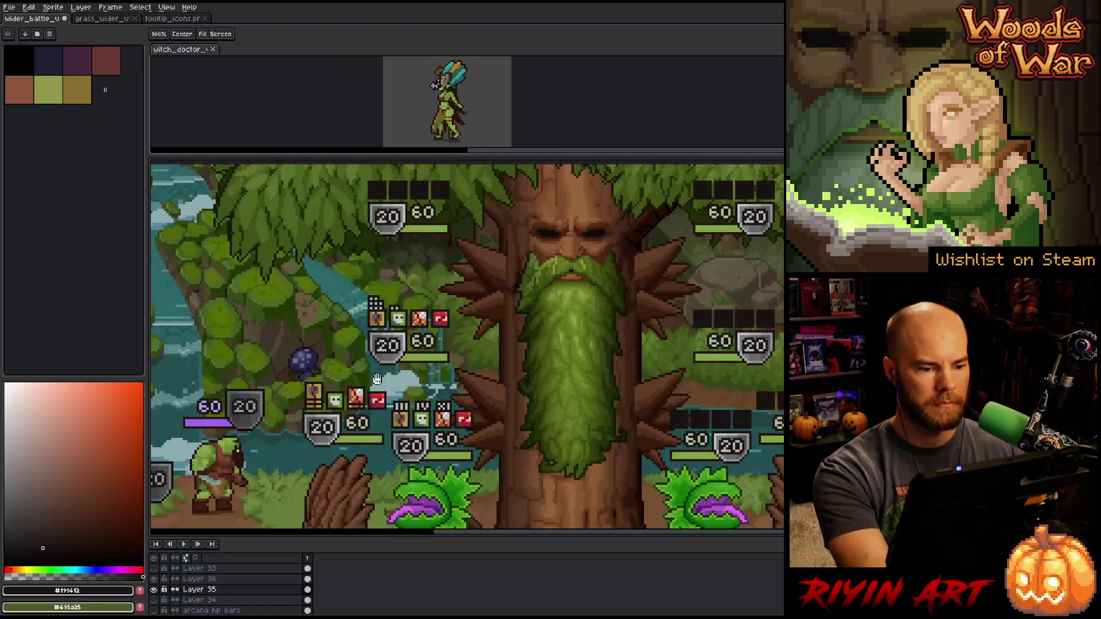
{"action": "scroll", "coordinate": [449, 302], "scroll_direction": "up", "scroll_amount": 2}
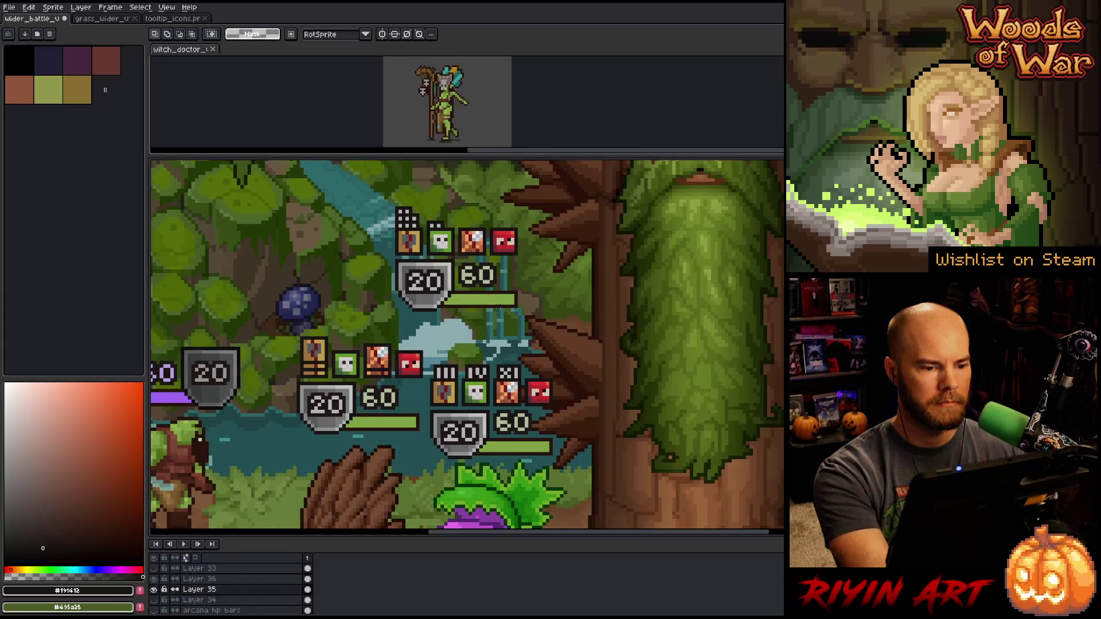
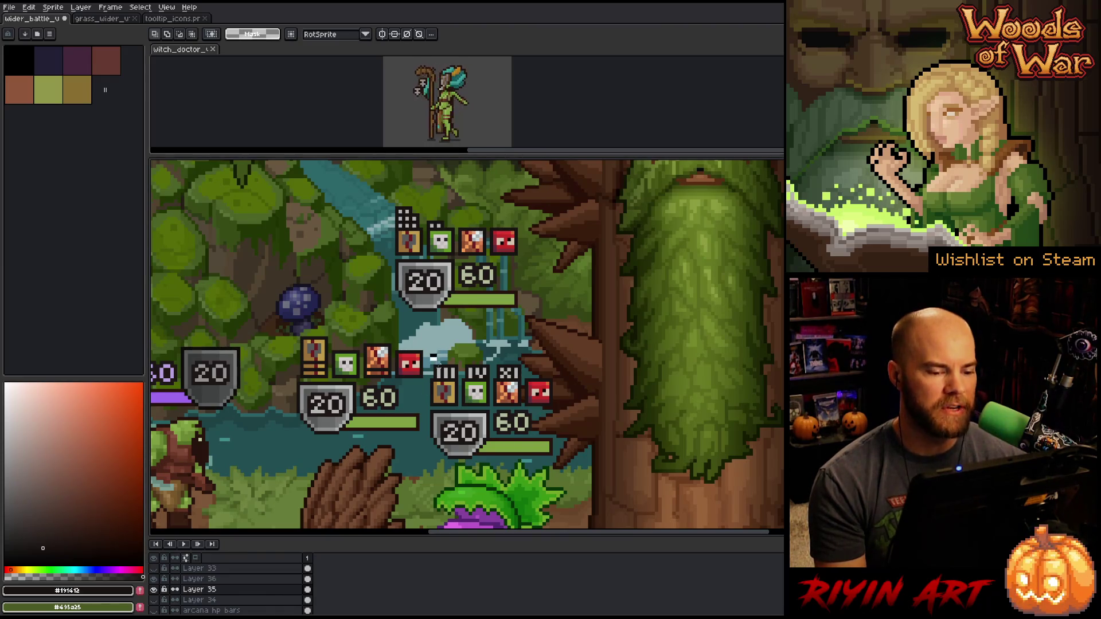
Select, then deselect, the lower HP-bar group, the upper-left icon row and the 20 shield to check them
{"action": "mouse_move", "coordinate": [433, 357]}
{"action": "left_mouse_down"}
{"action": "mouse_move", "coordinate": [602, 465]}
{"action": "mouse_move", "coordinate": [597, 478]}
{"action": "left_mouse_up"}
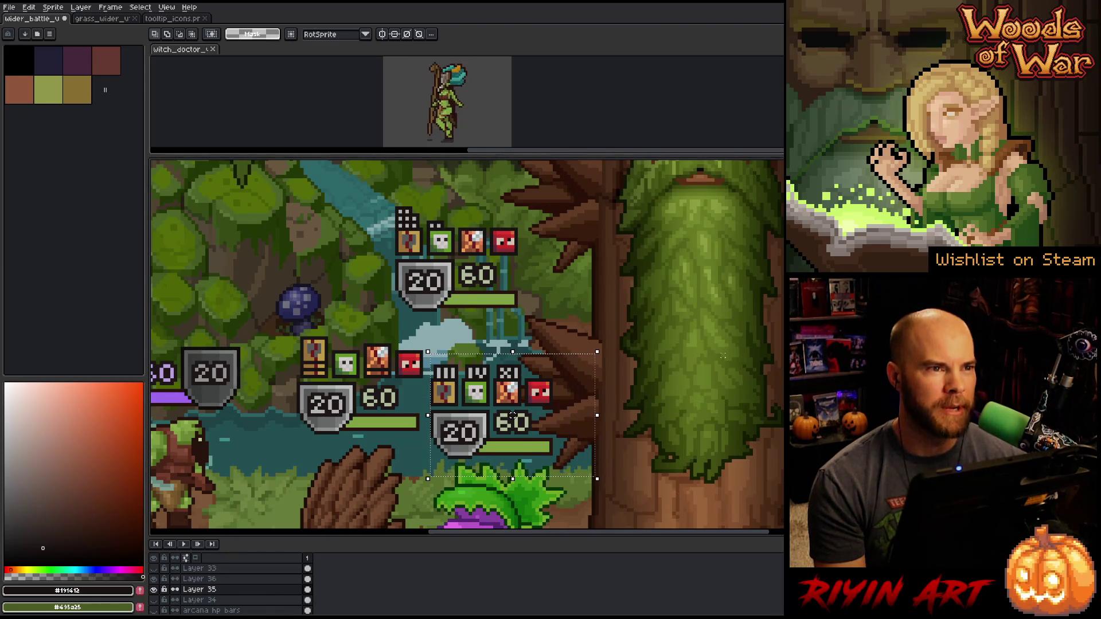
{"action": "key", "text": "ctrl+d"}
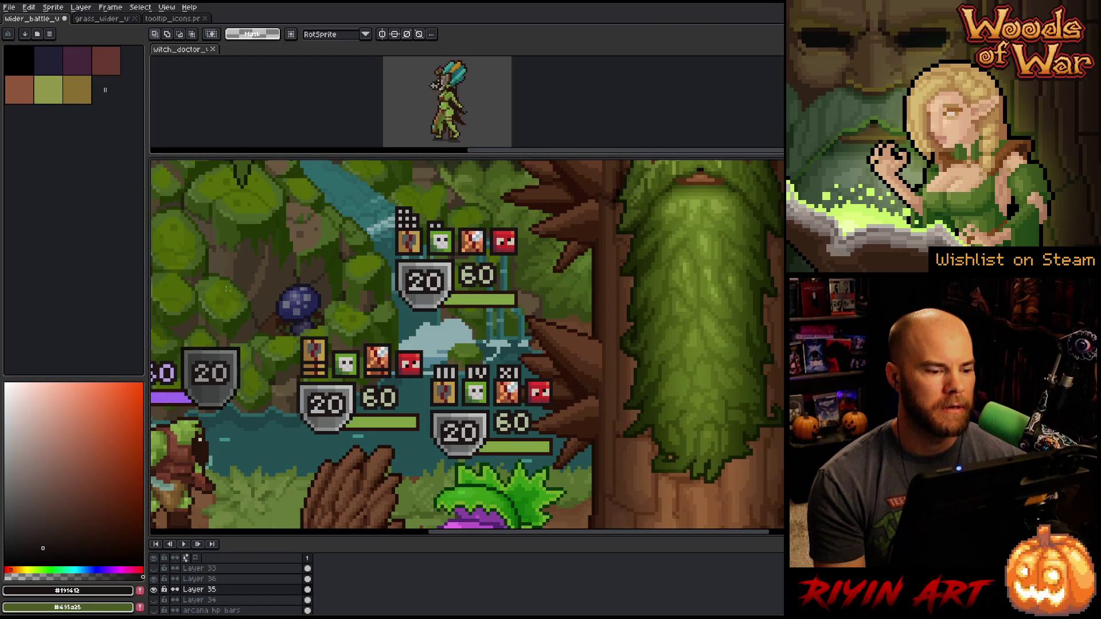
{"action": "left_click_drag", "start_coordinate": [287, 328], "coordinate": [425, 381]}
{"action": "key", "text": "ctrl+d"}
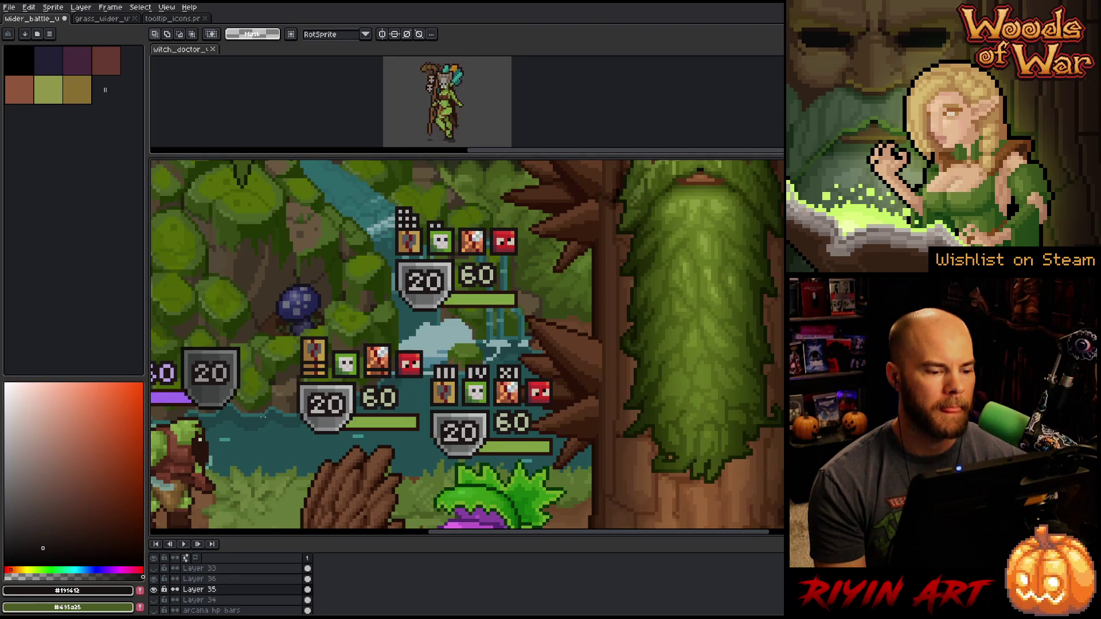
{"action": "scroll", "coordinate": [252, 401], "scroll_direction": "up", "scroll_amount": 2}
{"action": "scroll", "coordinate": [350, 315], "scroll_direction": "down", "scroll_amount": 3}
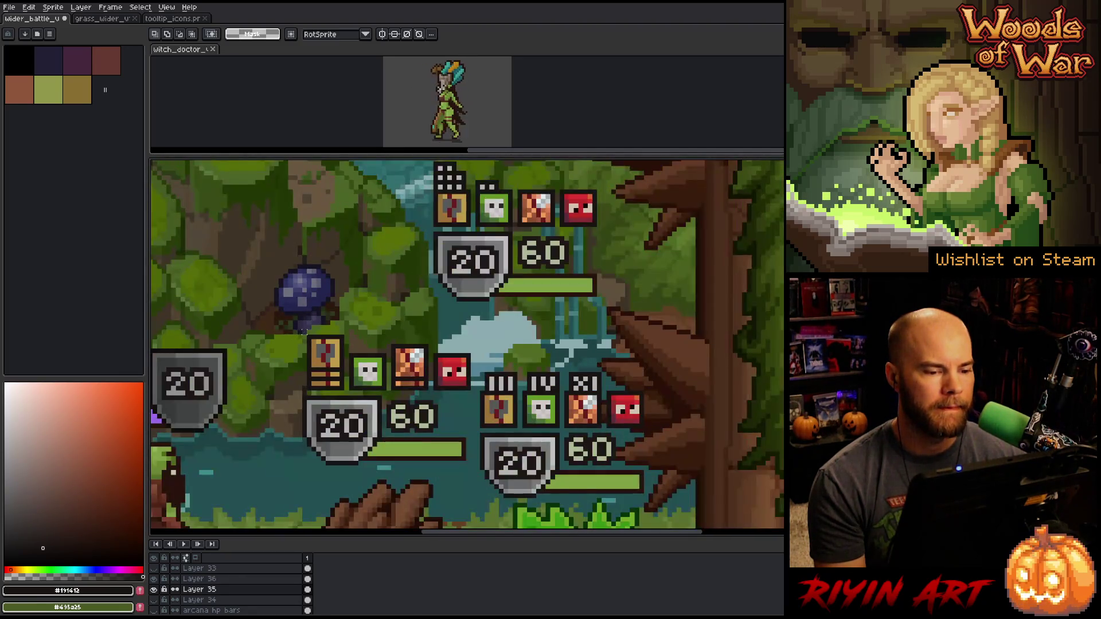
{"action": "scroll", "coordinate": [349, 314], "scroll_direction": "up", "scroll_amount": 1}
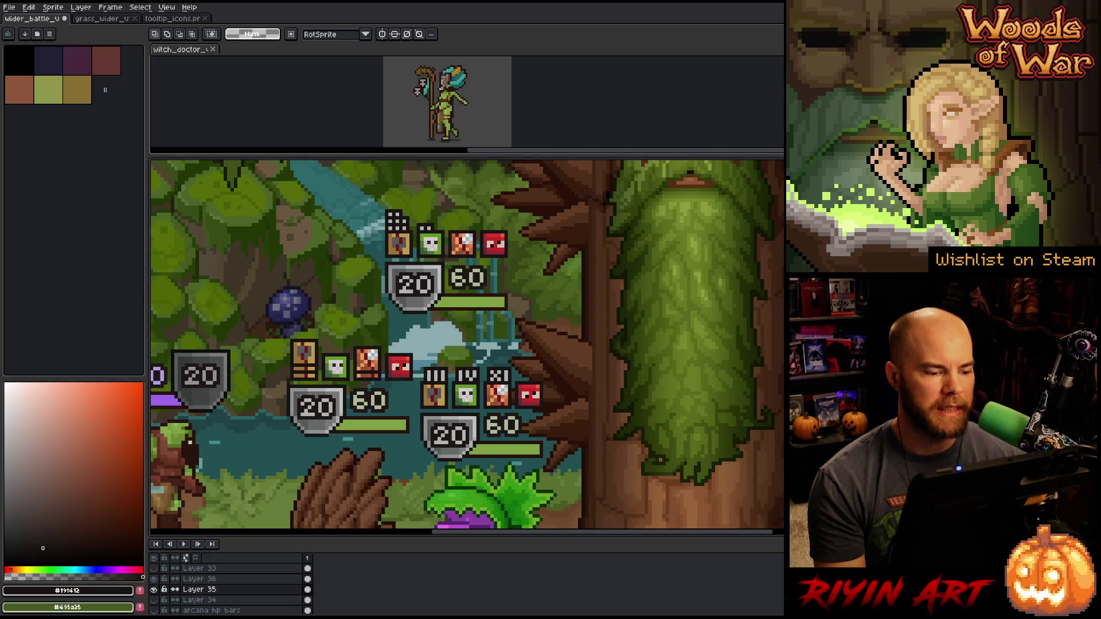
{"action": "mouse_move", "coordinate": [295, 391]}
{"action": "left_mouse_down"}
{"action": "mouse_move", "coordinate": [331, 437]}
{"action": "mouse_move", "coordinate": [322, 425]}
{"action": "left_mouse_up"}
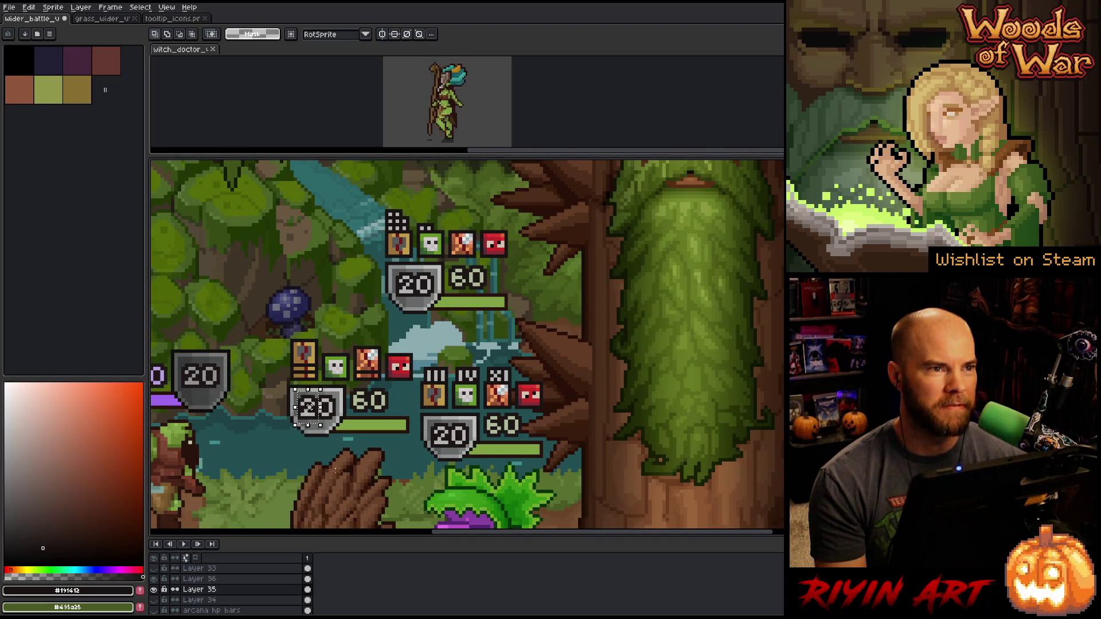
{"action": "left_click", "coordinate": [309, 408]}
Hide Layer 36's numeral marks, comparing with it on and off and flicking Layer 35
{"action": "scroll", "coordinate": [305, 414], "scroll_direction": "up", "scroll_amount": 1}
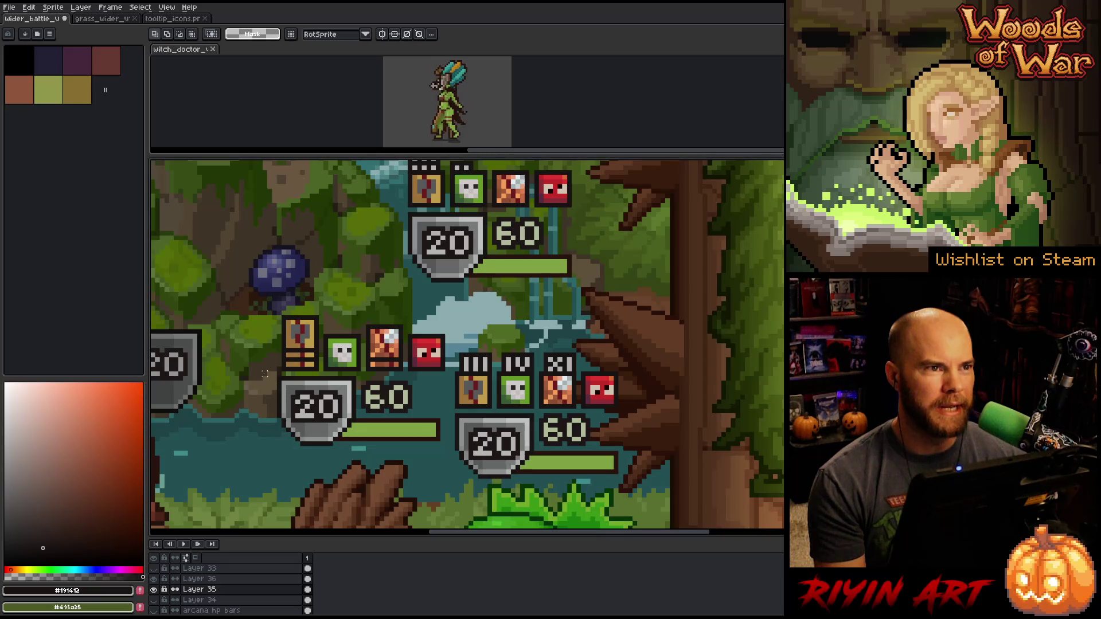
{"action": "scroll", "coordinate": [331, 377], "scroll_direction": "down", "scroll_amount": 2}
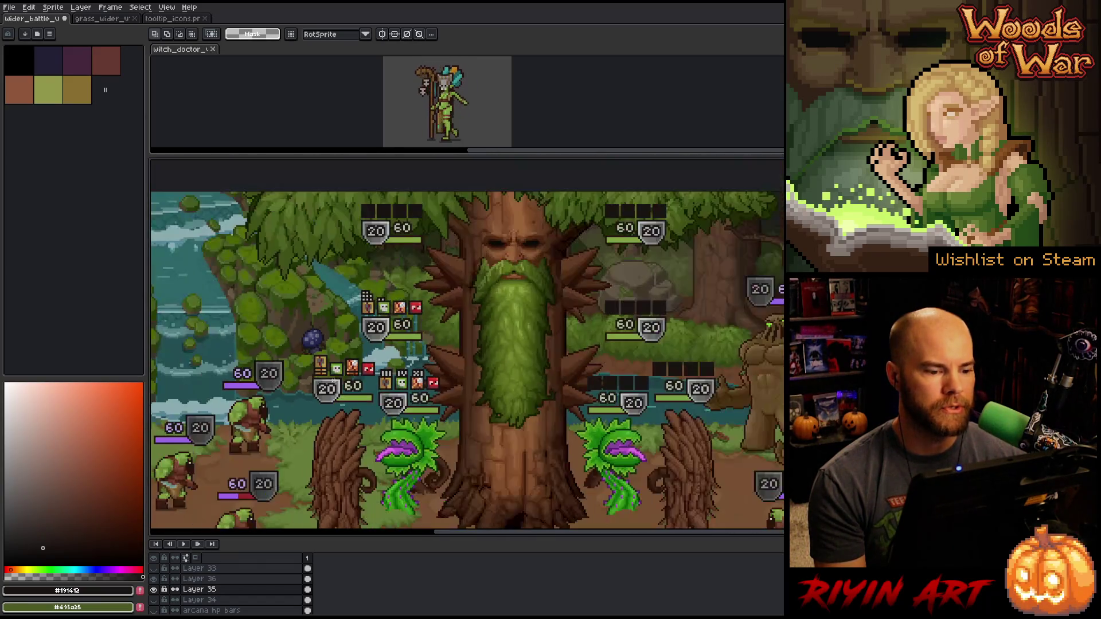
{"action": "scroll", "coordinate": [546, 217], "scroll_direction": "down", "scroll_amount": 1}
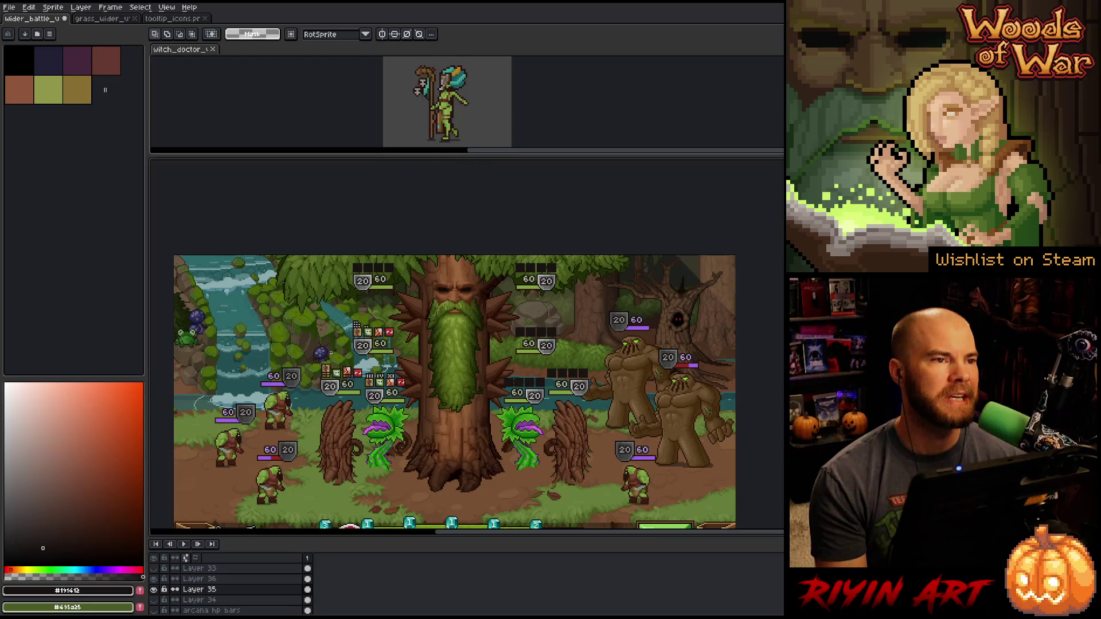
{"action": "scroll", "coordinate": [332, 353], "scroll_direction": "up", "scroll_amount": 2}
{"action": "scroll", "coordinate": [334, 407], "scroll_direction": "up", "scroll_amount": 2}
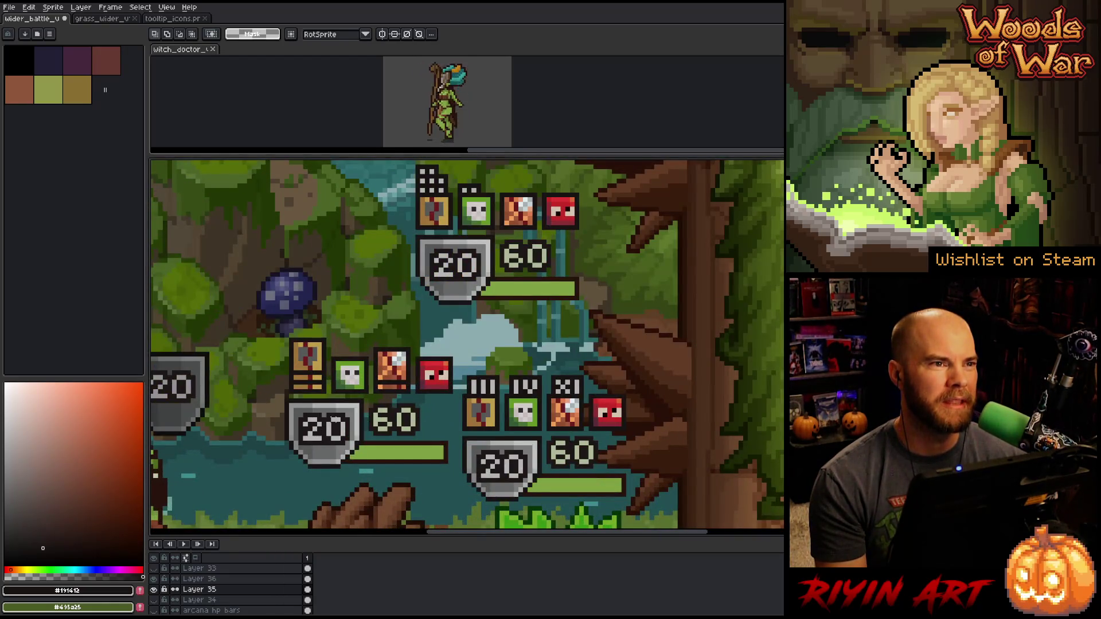
{"action": "scroll", "coordinate": [334, 411], "scroll_direction": "down", "scroll_amount": 3}
{"action": "scroll", "coordinate": [334, 412], "scroll_direction": "up", "scroll_amount": 2}
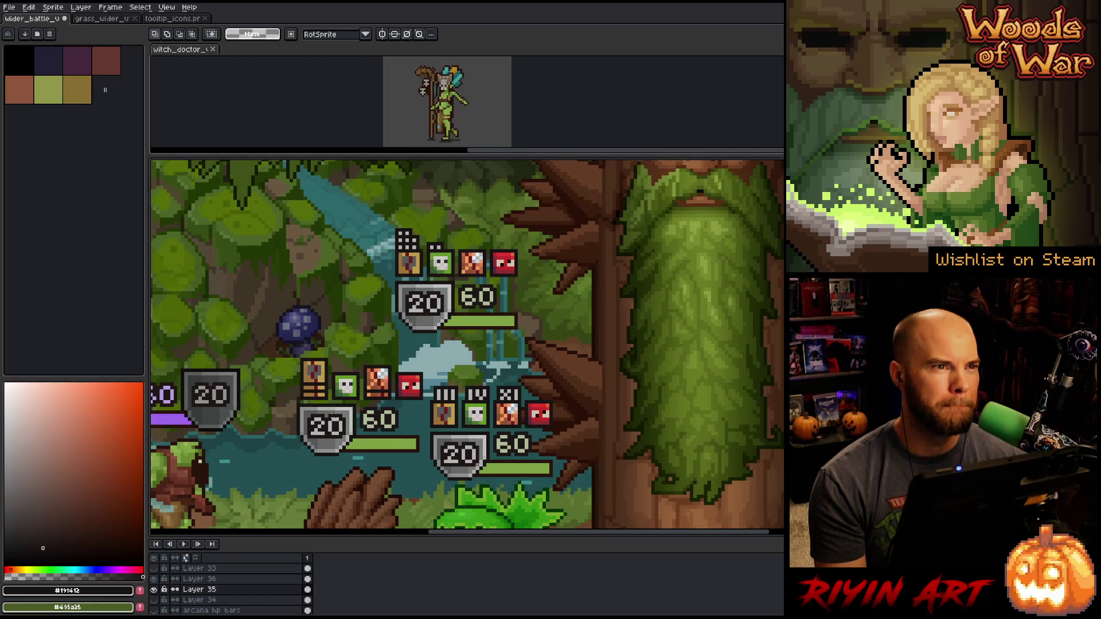
{"action": "scroll", "coordinate": [333, 413], "scroll_direction": "down", "scroll_amount": 1}
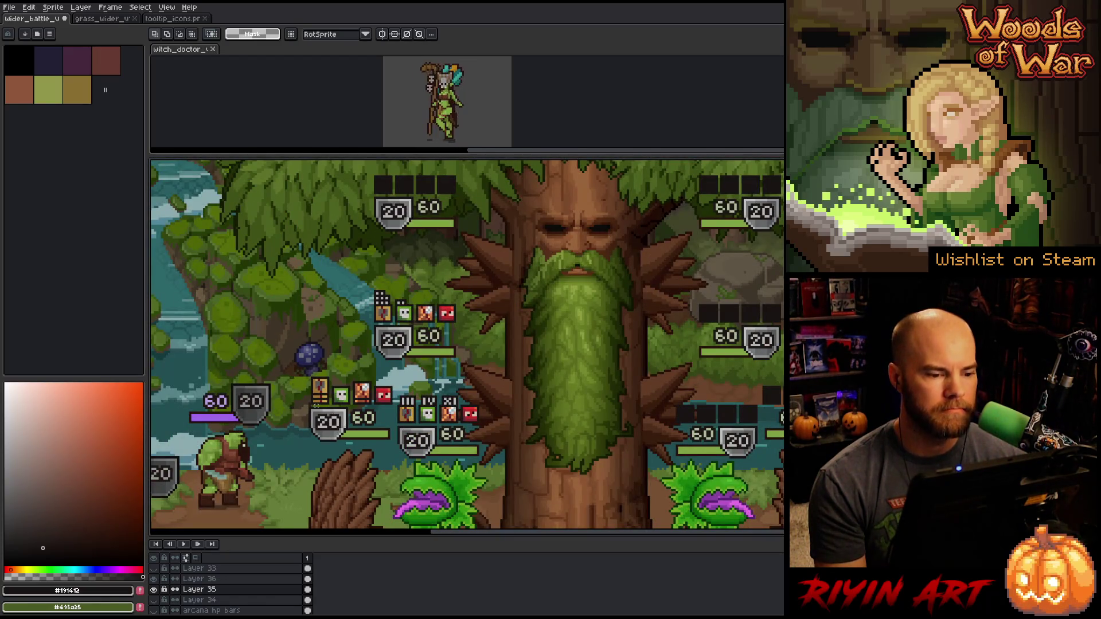
{"action": "left_click", "coordinate": [155, 580]}
{"action": "left_click", "coordinate": [156, 579]}
{"action": "left_click", "coordinate": [155, 579]}
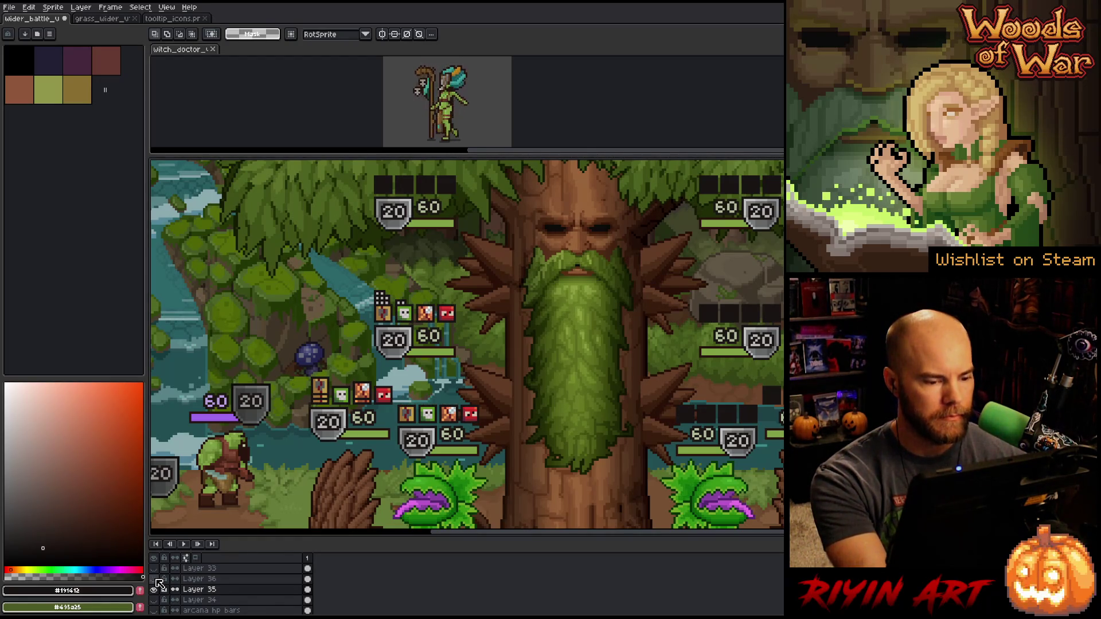
{"action": "left_click", "coordinate": [154, 589]}
{"action": "left_click", "coordinate": [154, 589]}
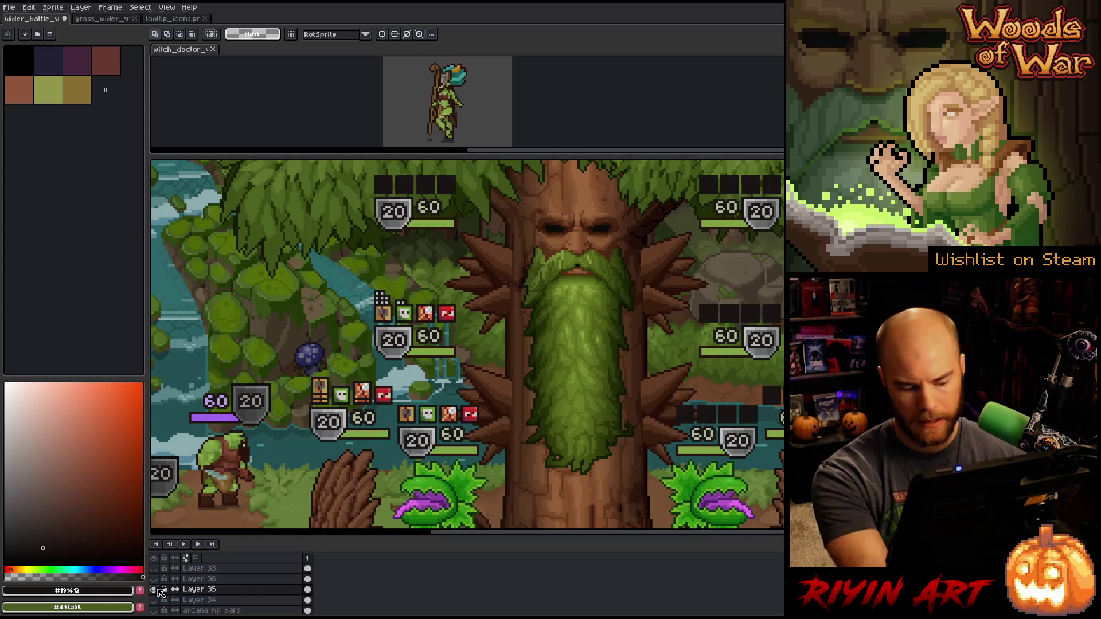
{"action": "scroll", "coordinate": [379, 275], "scroll_direction": "up", "scroll_amount": 2}
{"action": "left_click_drag", "start_coordinate": [334, 285], "coordinate": [468, 361]}
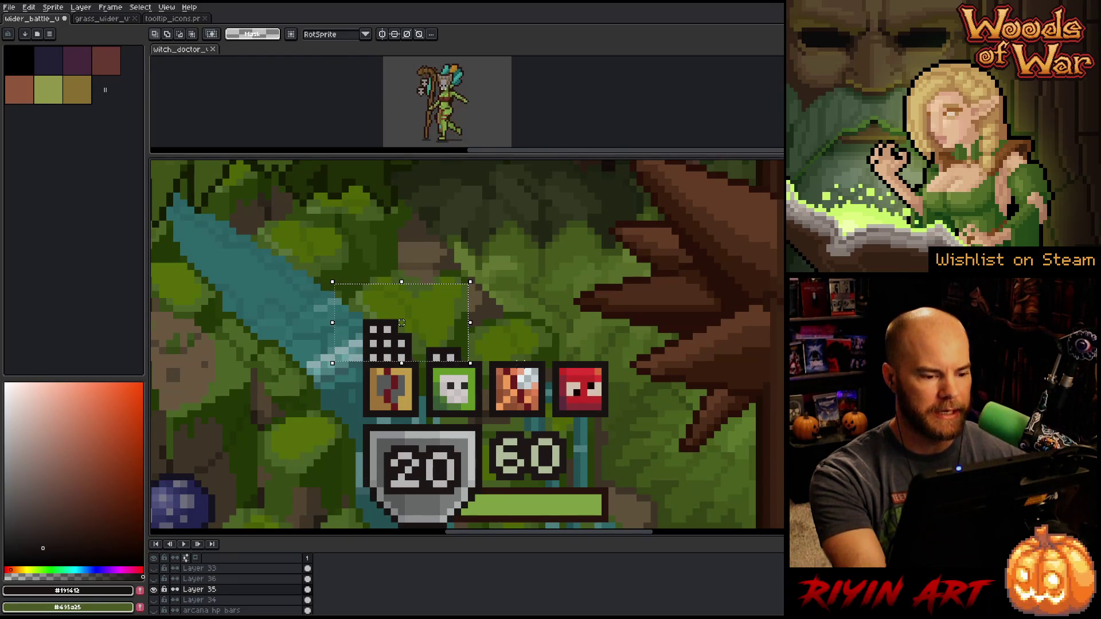
Move the 20 shield, 60 HP and status-icon block down-right above the left flytrap and commit
{"action": "scroll", "coordinate": [484, 354], "scroll_direction": "down", "scroll_amount": 2}
{"action": "scroll", "coordinate": [484, 355], "scroll_direction": "up", "scroll_amount": 3}
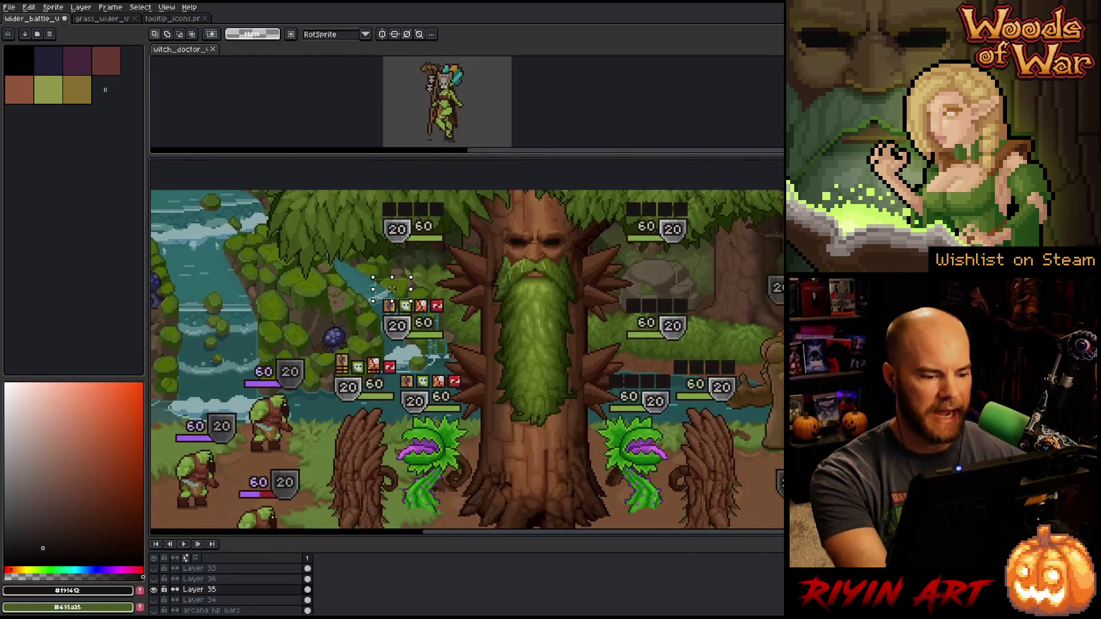
{"action": "scroll", "coordinate": [353, 322], "scroll_direction": "down", "scroll_amount": 1}
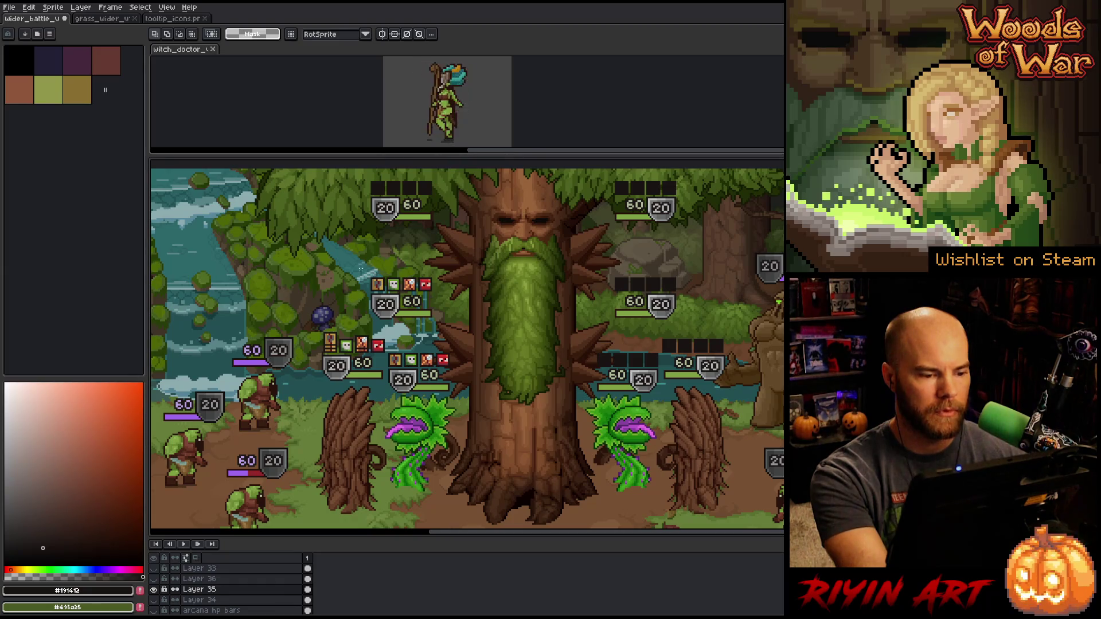
{"action": "mouse_move", "coordinate": [361, 269]}
{"action": "left_mouse_down"}
{"action": "mouse_move", "coordinate": [443, 295]}
{"action": "mouse_move", "coordinate": [453, 323]}
{"action": "left_mouse_up"}
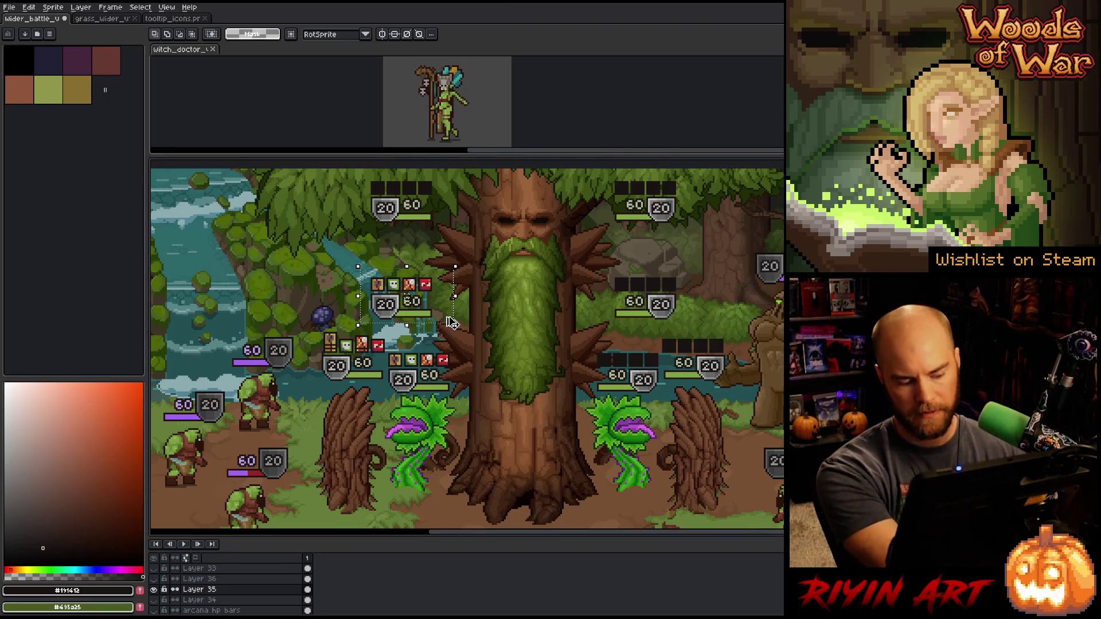
{"action": "left_click_drag", "start_coordinate": [387, 307], "coordinate": [406, 381]}
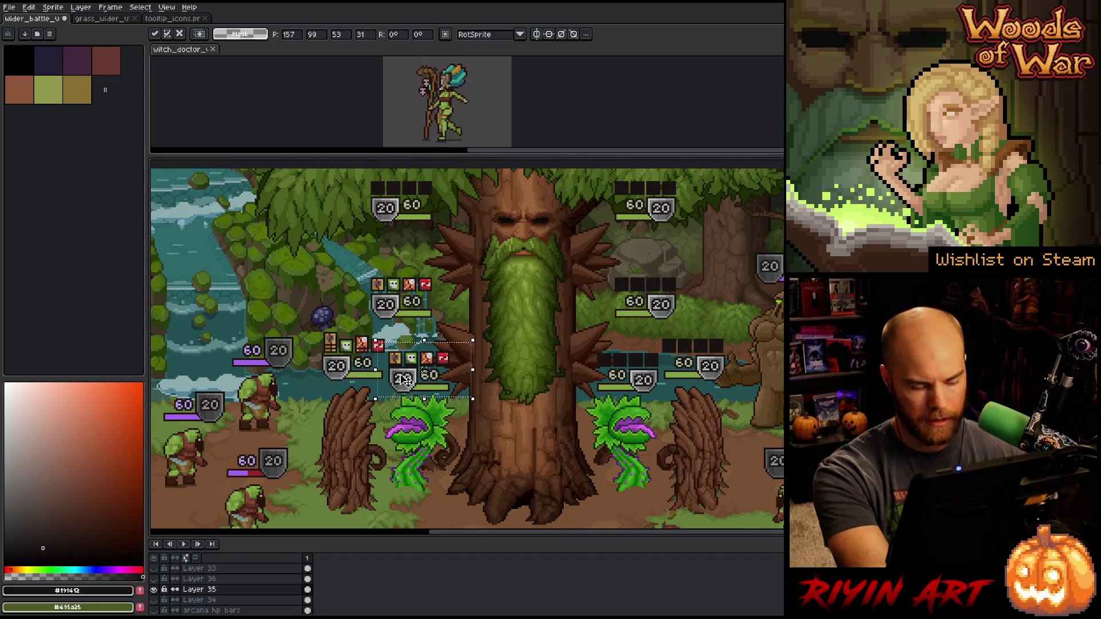
{"action": "key", "text": "Return"}
{"action": "scroll", "coordinate": [410, 361], "scroll_direction": "up", "scroll_amount": 2}
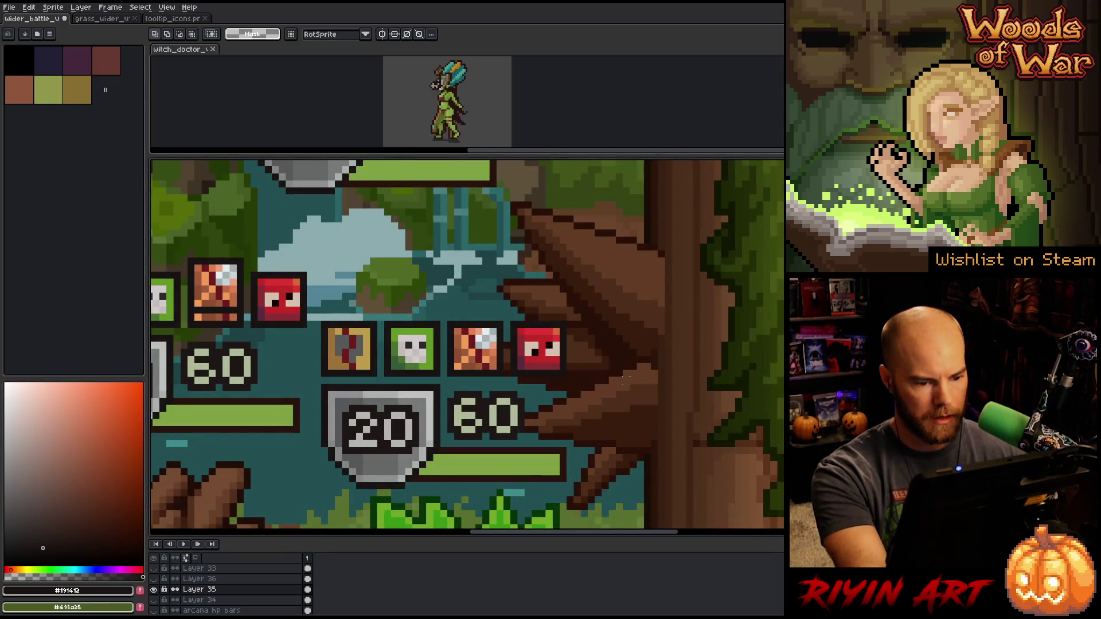
{"action": "scroll", "coordinate": [638, 380], "scroll_direction": "down", "scroll_amount": 2}
{"action": "scroll", "coordinate": [638, 380], "scroll_direction": "down", "scroll_amount": 1}
{"action": "left_click_drag", "start_coordinate": [557, 401], "coordinate": [471, 408]}
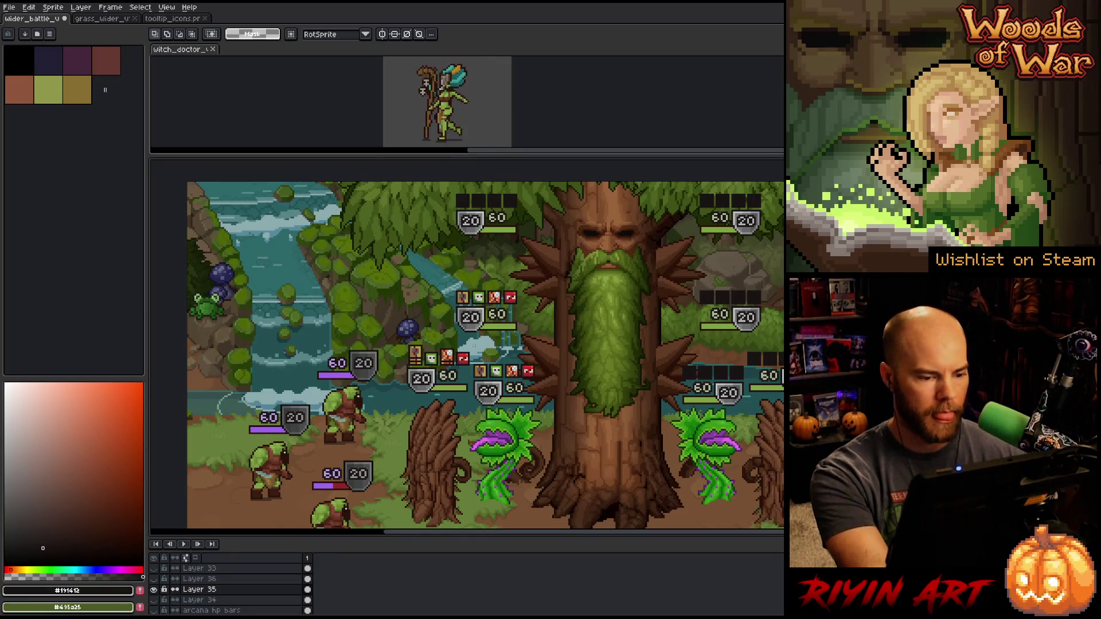
Raise the left unit's status icon row two pixels and commit it
{"action": "left_click_drag", "start_coordinate": [476, 343], "coordinate": [394, 367]}
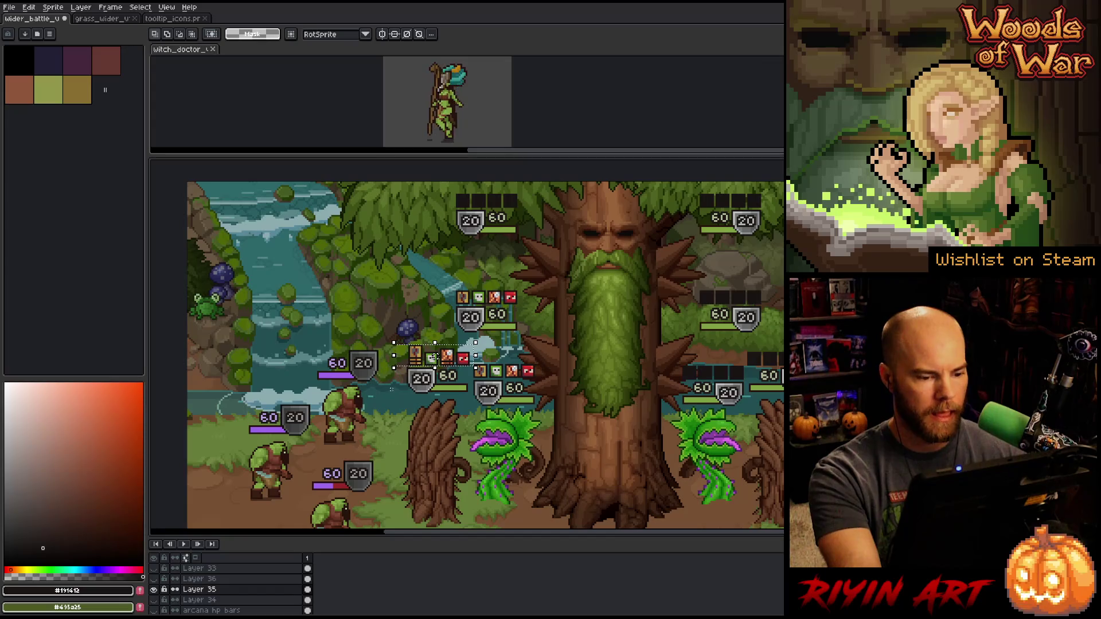
{"action": "scroll", "coordinate": [432, 355], "scroll_direction": "up", "scroll_amount": 3}
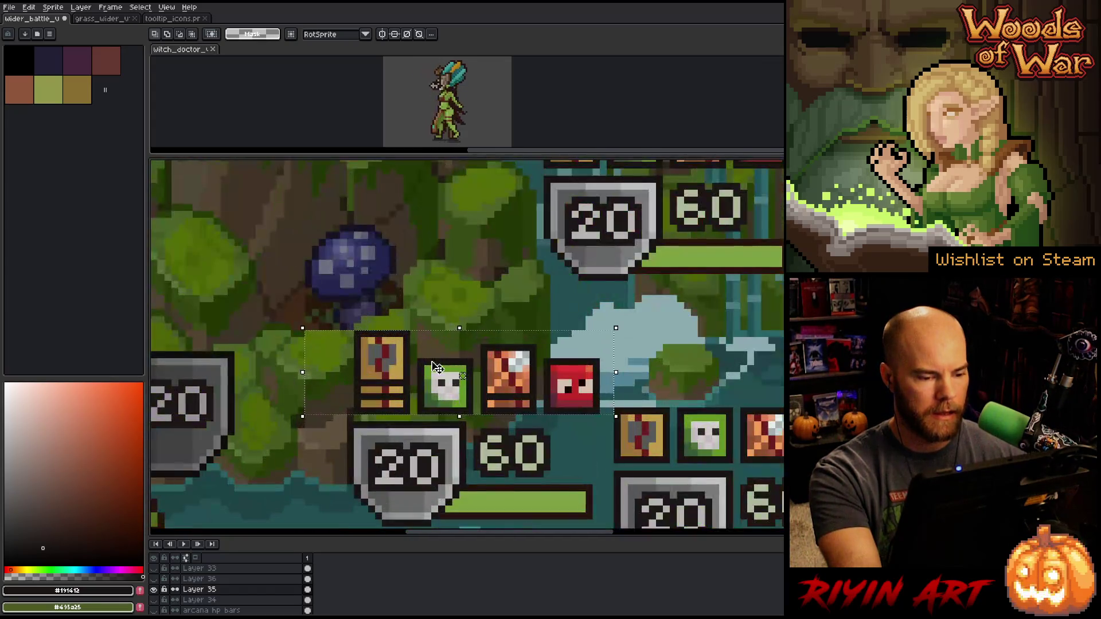
{"action": "key", "text": "Up"}
{"action": "key", "text": "Up"}
{"action": "key", "text": "Up"}
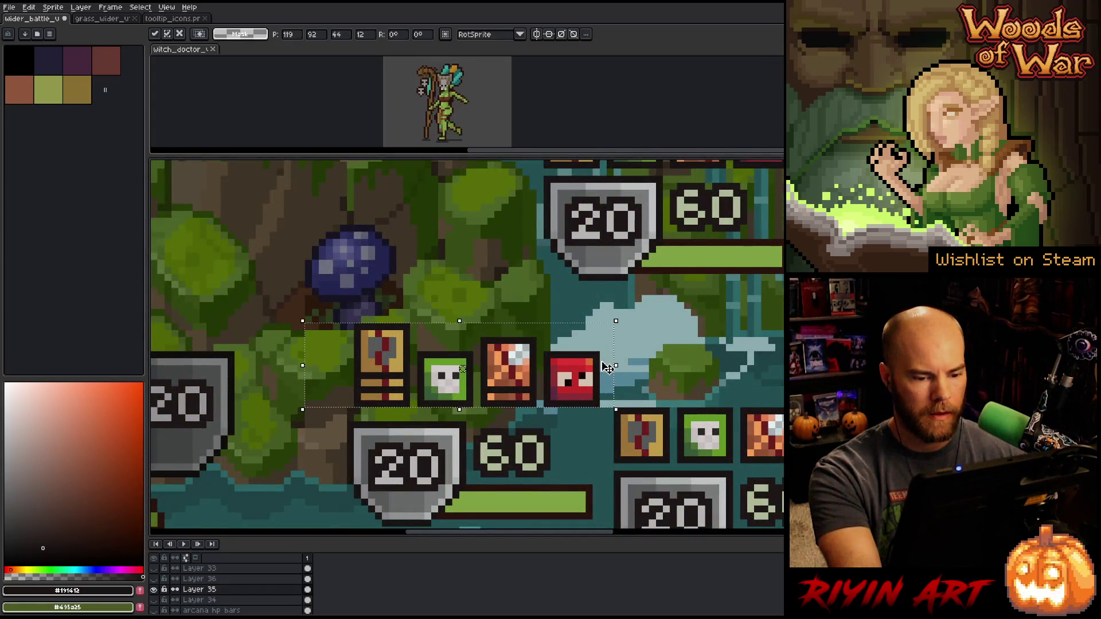
{"action": "key", "text": "Up"}
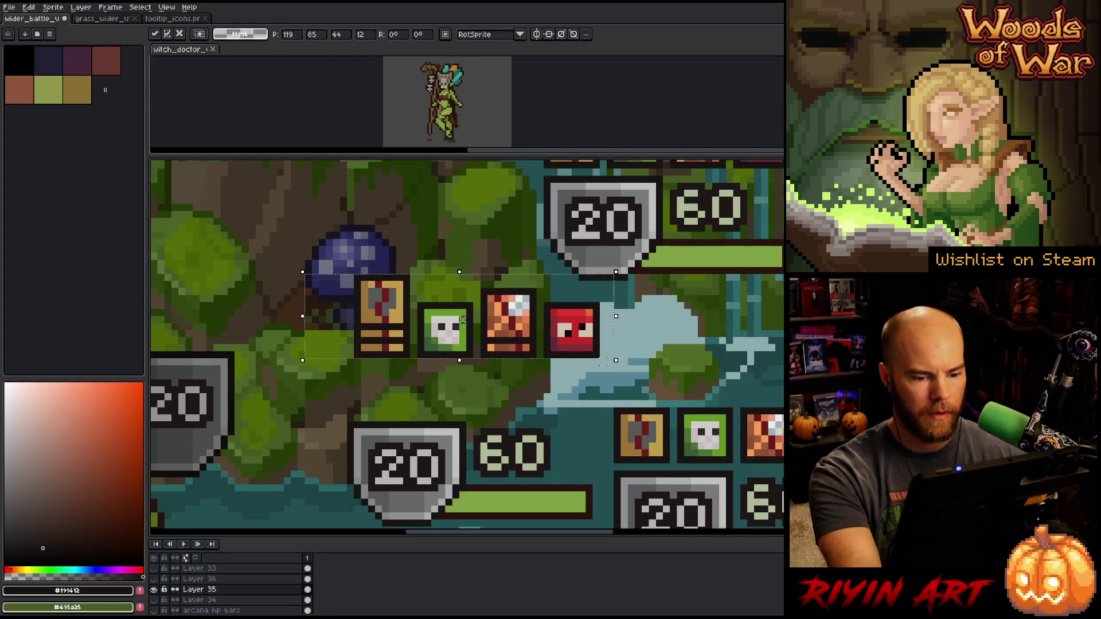
{"action": "key", "text": "Return"}
Select the second row of four status icons for recolouring
{"action": "mouse_move", "coordinate": [598, 405]}
{"action": "left_mouse_down"}
{"action": "mouse_move", "coordinate": [783, 459]}
{"action": "mouse_move", "coordinate": [748, 465]}
{"action": "mouse_move", "coordinate": [643, 421]}
{"action": "mouse_move", "coordinate": [459, 404]}
{"action": "left_mouse_up"}
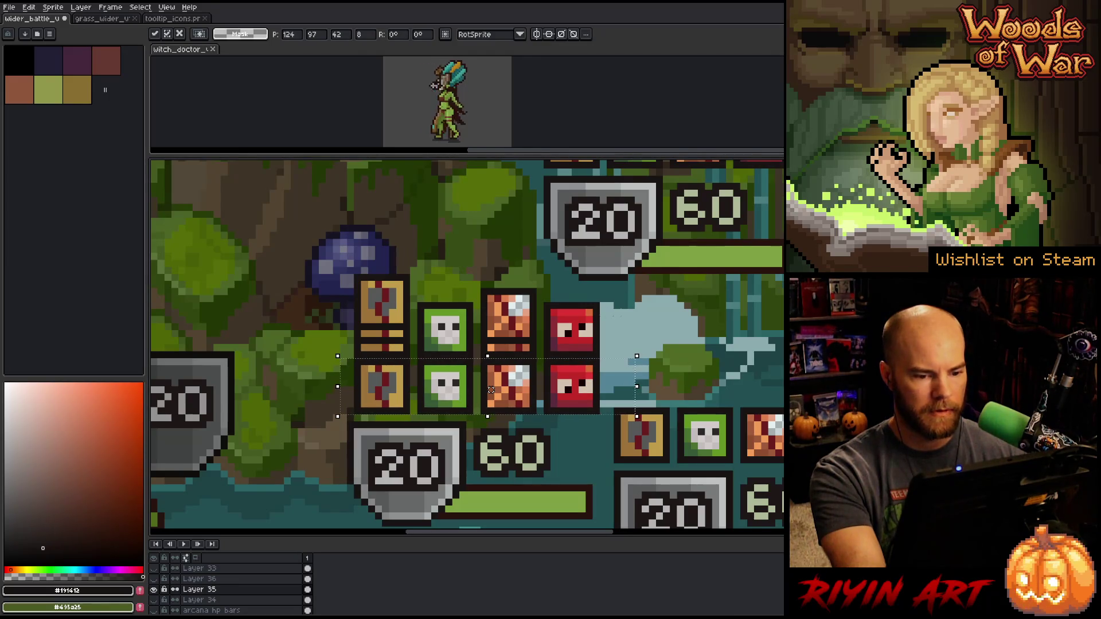
{"action": "left_click_drag", "start_coordinate": [636, 288], "coordinate": [317, 361]}
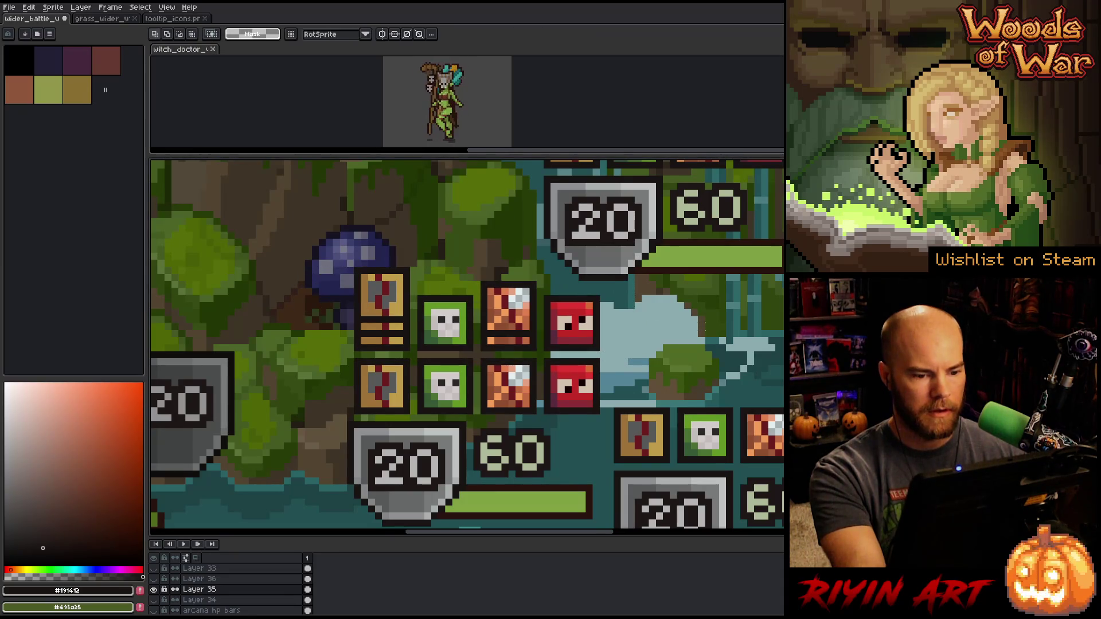
{"action": "scroll", "coordinate": [656, 378], "scroll_direction": "down", "scroll_amount": 3}
{"action": "scroll", "coordinate": [467, 344], "scroll_direction": "right", "scroll_amount": 5}
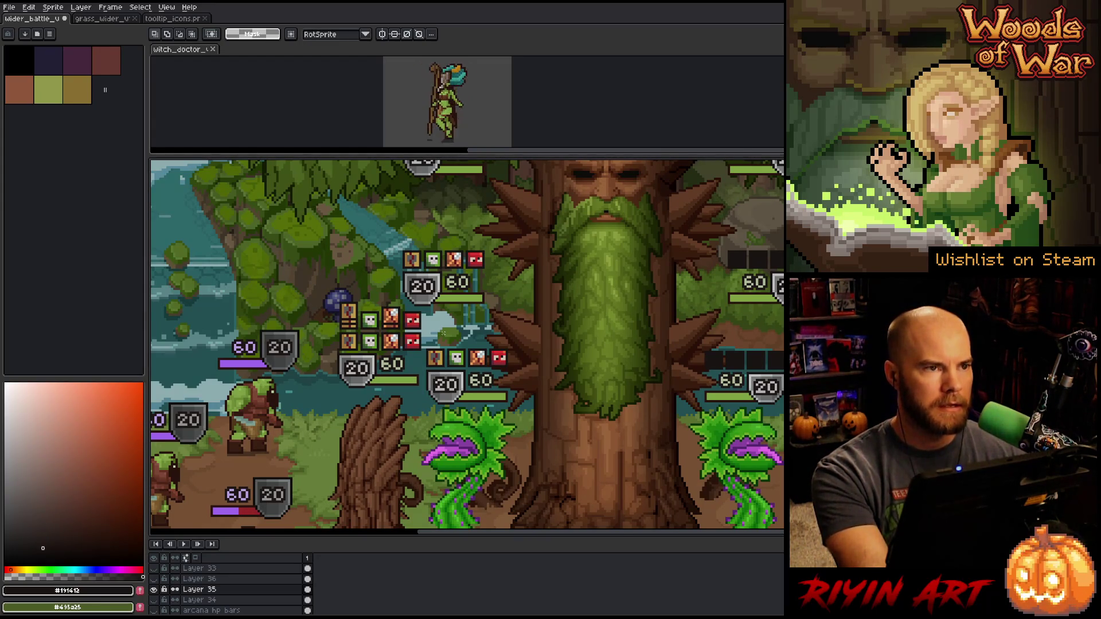
{"action": "scroll", "coordinate": [351, 318], "scroll_direction": "up", "scroll_amount": 3}
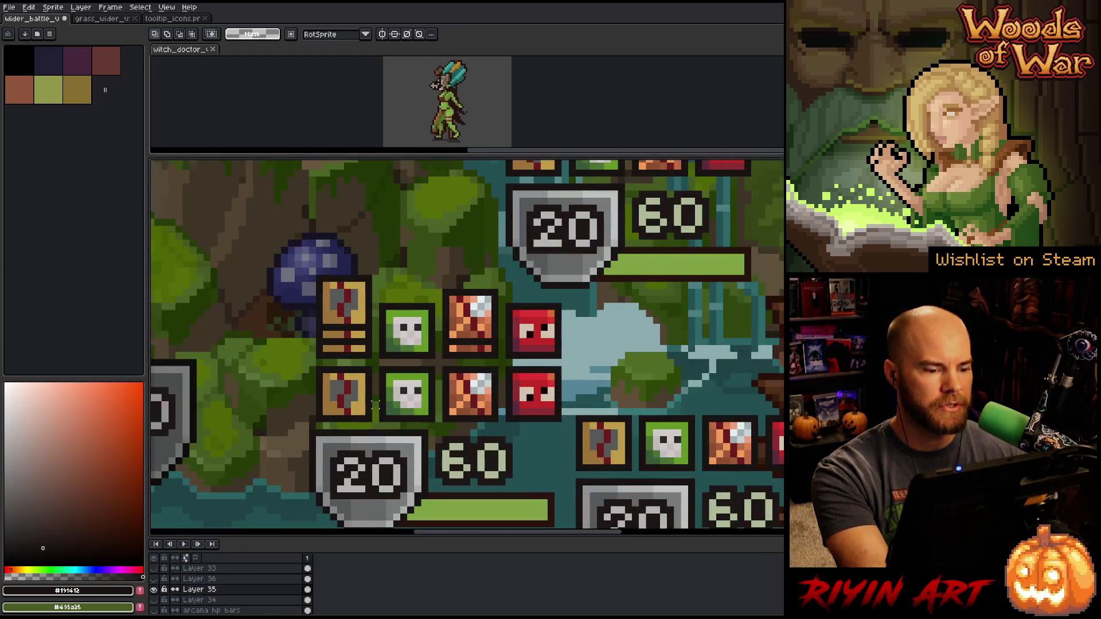
{"action": "left_click_drag", "start_coordinate": [310, 369], "coordinate": [534, 422]}
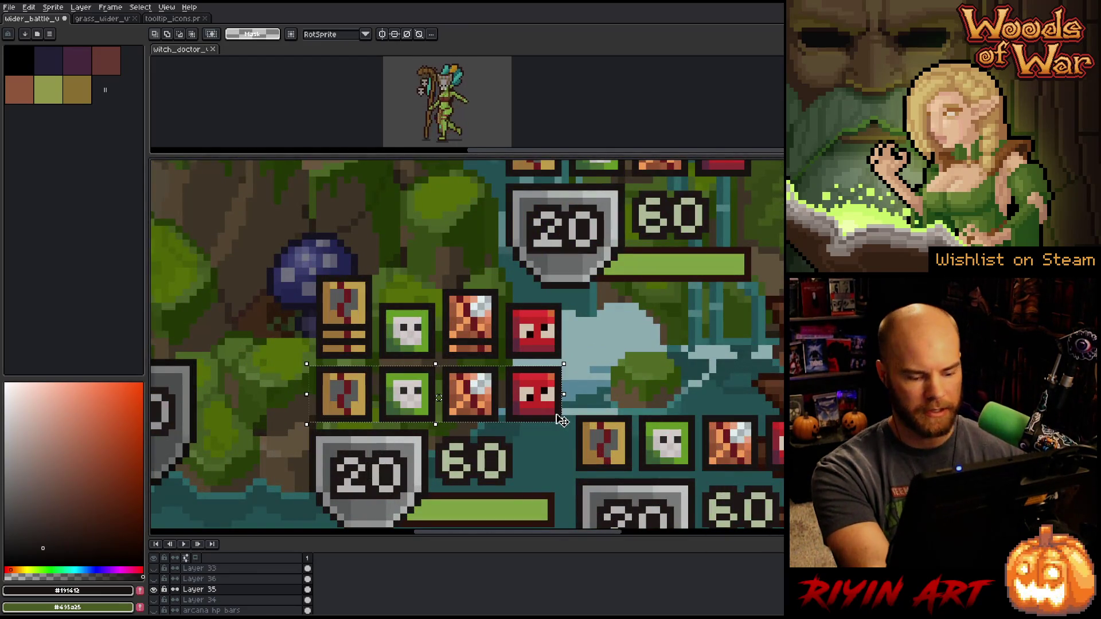
{"action": "key", "text": "ctrl+u"}
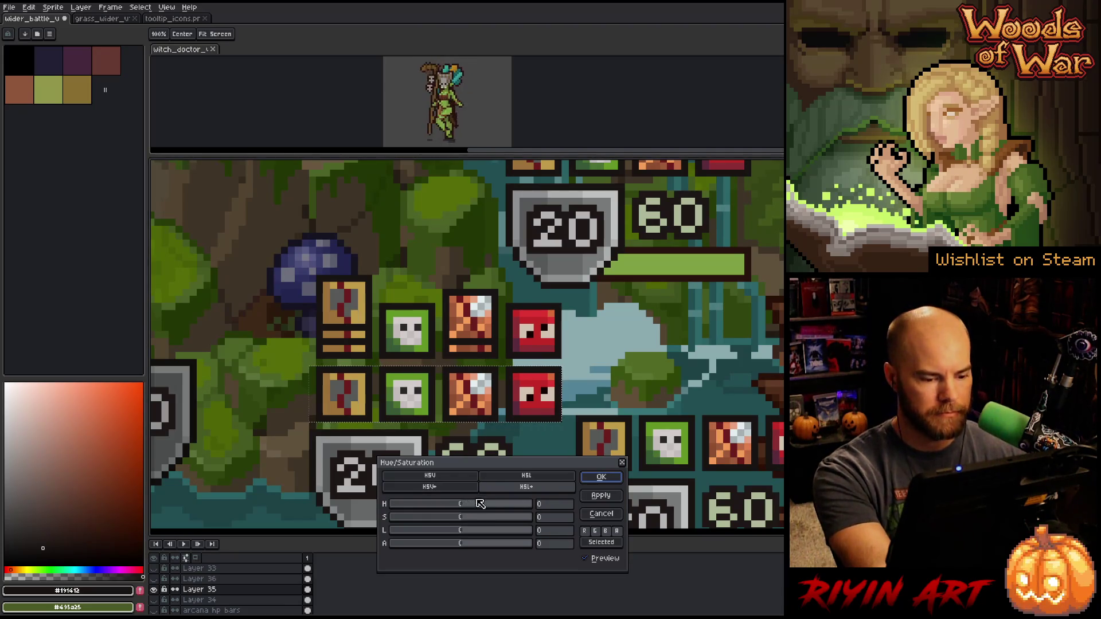
Recolour the second icon row with hue 130 and saturation -34
{"action": "mouse_move", "coordinate": [476, 504]}
{"action": "left_mouse_down"}
{"action": "mouse_move", "coordinate": [484, 509]}
{"action": "mouse_move", "coordinate": [432, 517]}
{"action": "mouse_move", "coordinate": [515, 510]}
{"action": "left_mouse_up"}
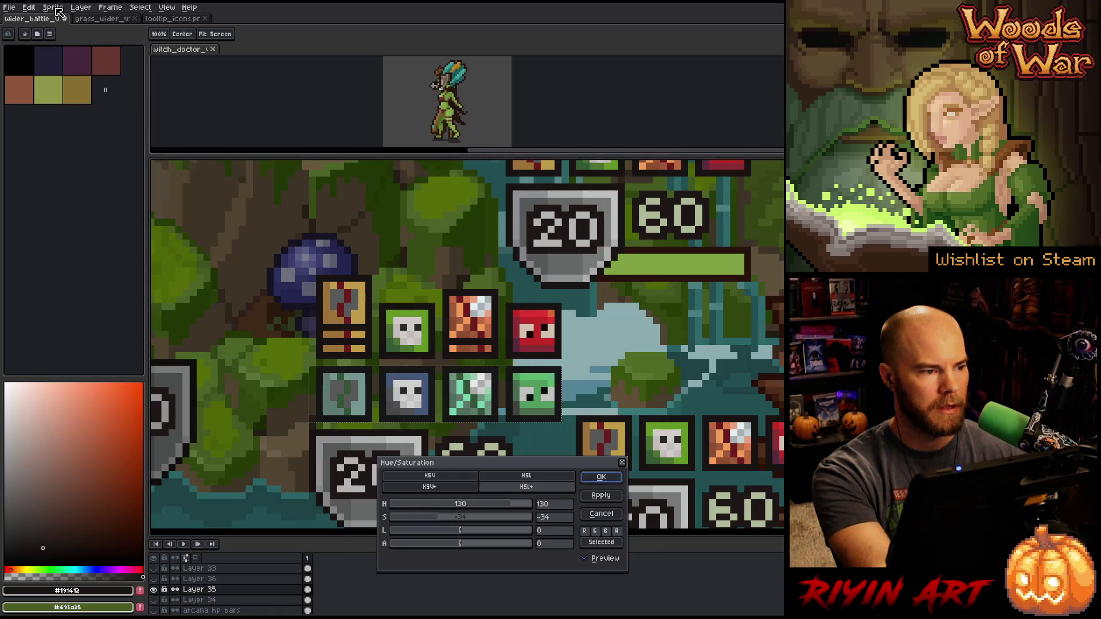
{"action": "left_click", "coordinate": [598, 479]}
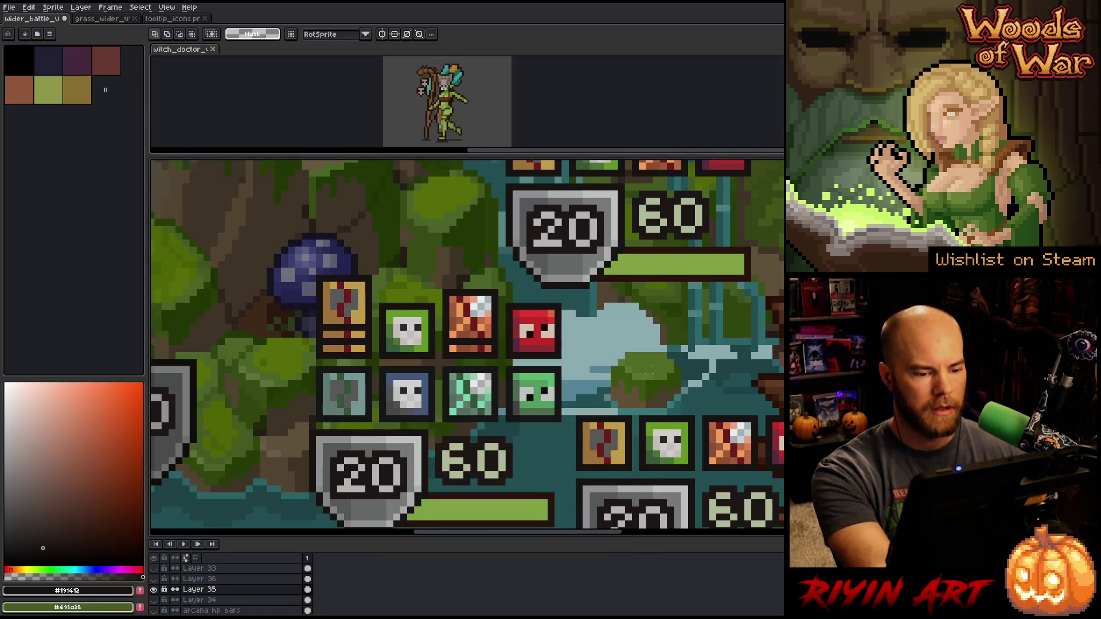
{"action": "scroll", "coordinate": [476, 311], "scroll_direction": "down", "scroll_amount": 3}
{"action": "scroll", "coordinate": [315, 287], "scroll_direction": "up", "scroll_amount": 2}
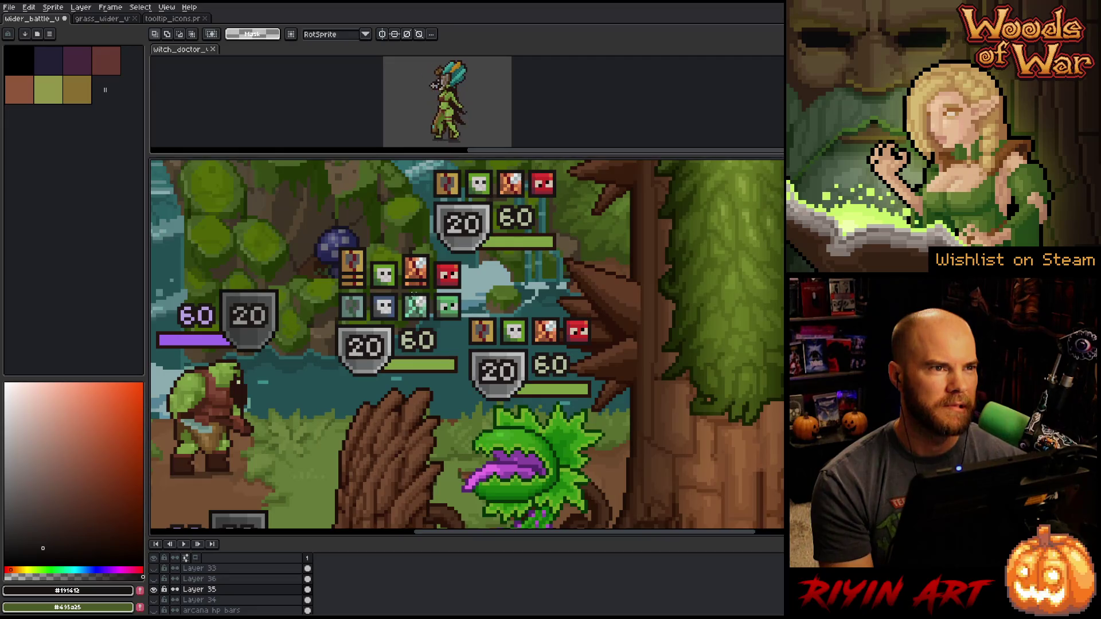
{"action": "scroll", "coordinate": [412, 293], "scroll_direction": "up", "scroll_amount": 2}
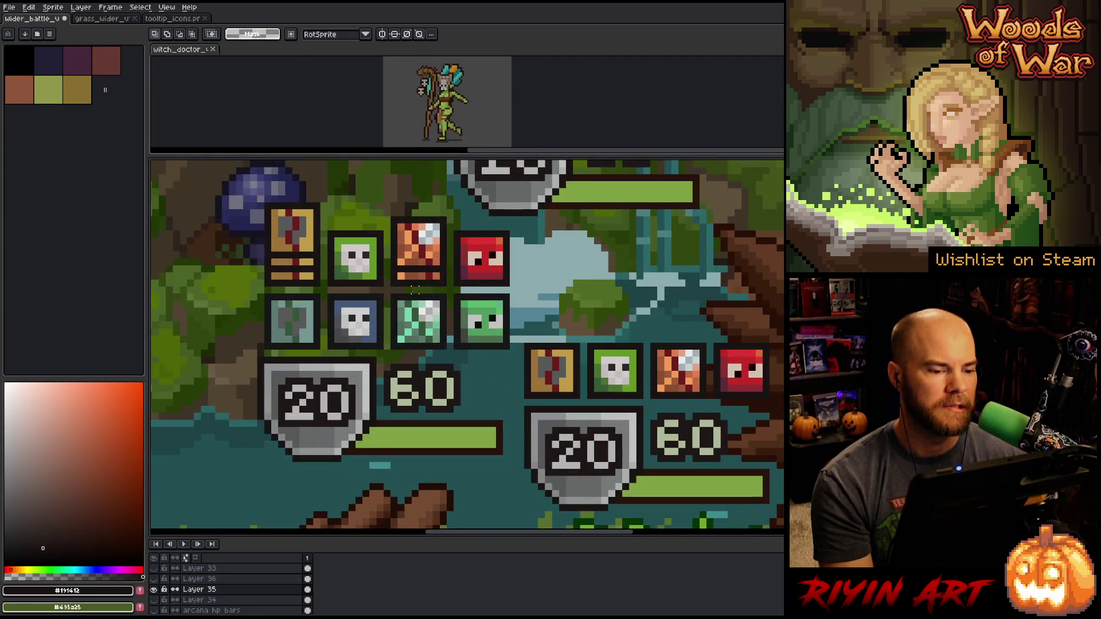
{"action": "scroll", "coordinate": [415, 289], "scroll_direction": "down", "scroll_amount": 1}
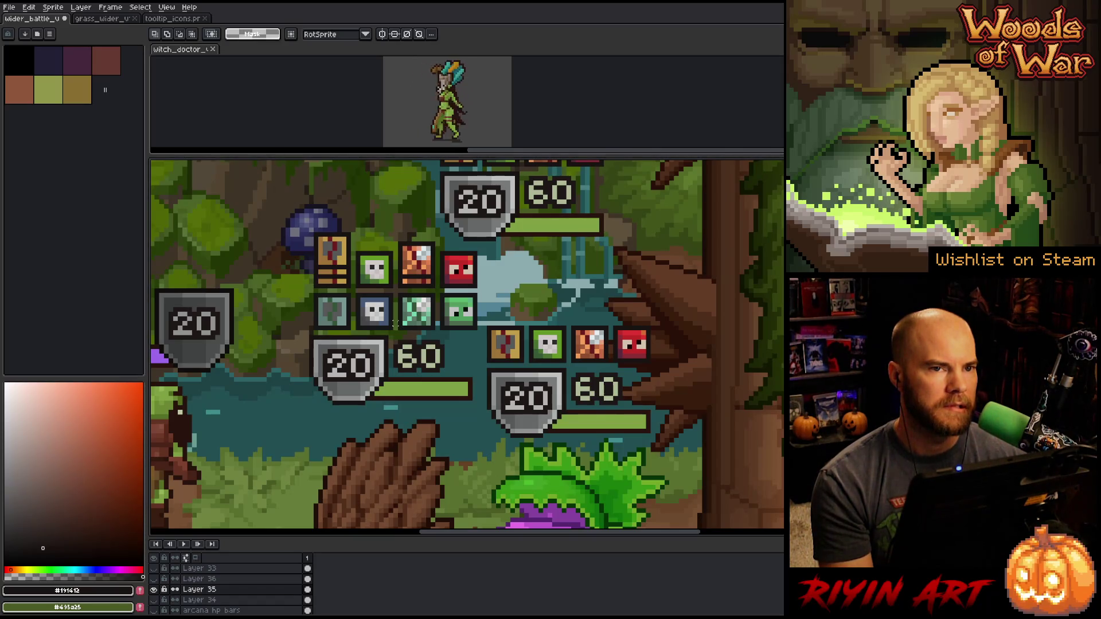
{"action": "scroll", "coordinate": [394, 323], "scroll_direction": "down", "scroll_amount": 2}
{"action": "scroll", "coordinate": [395, 323], "scroll_direction": "up", "scroll_amount": 1}
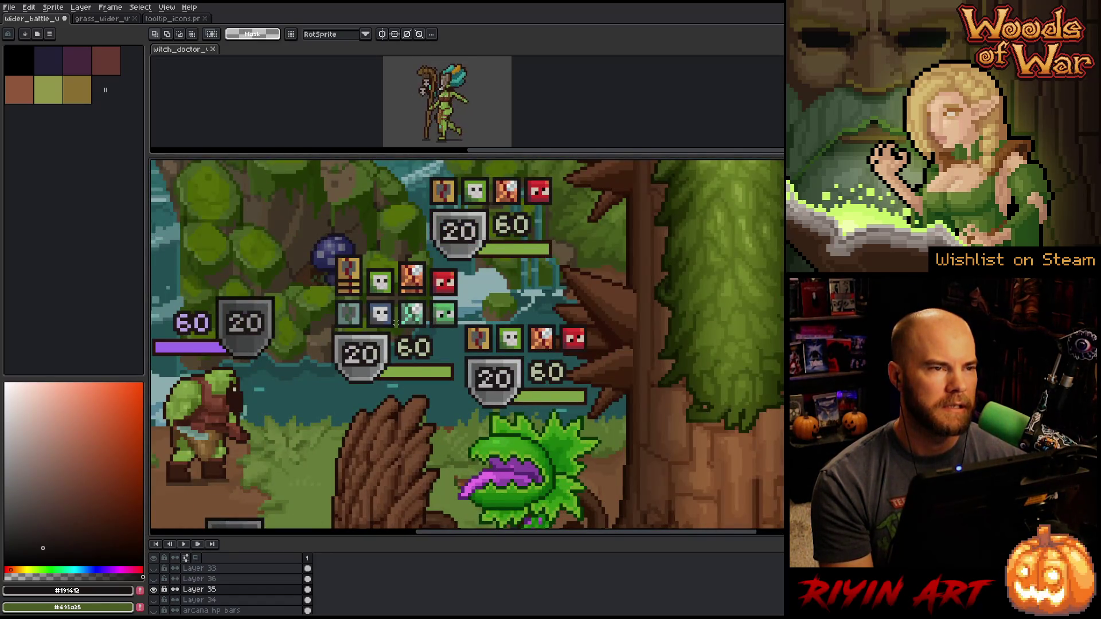
{"action": "scroll", "coordinate": [396, 323], "scroll_direction": "down", "scroll_amount": 2}
Select both rows of status icons as one grid
{"action": "scroll", "coordinate": [396, 322], "scroll_direction": "up", "scroll_amount": 2}
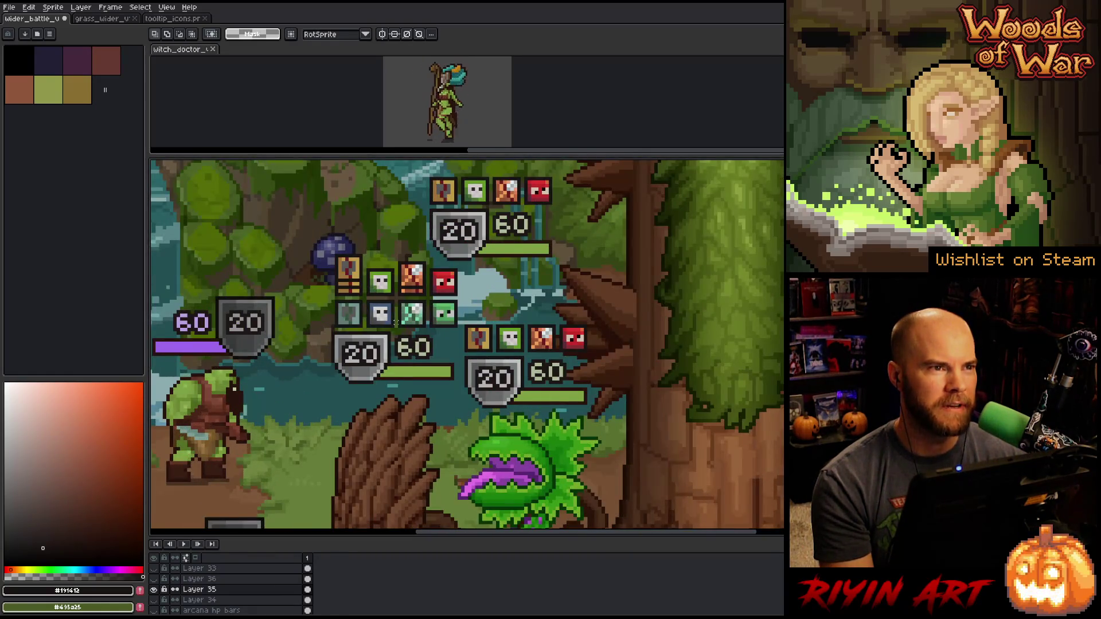
{"action": "scroll", "coordinate": [394, 322], "scroll_direction": "down", "scroll_amount": 2}
{"action": "scroll", "coordinate": [394, 321], "scroll_direction": "up", "scroll_amount": 2}
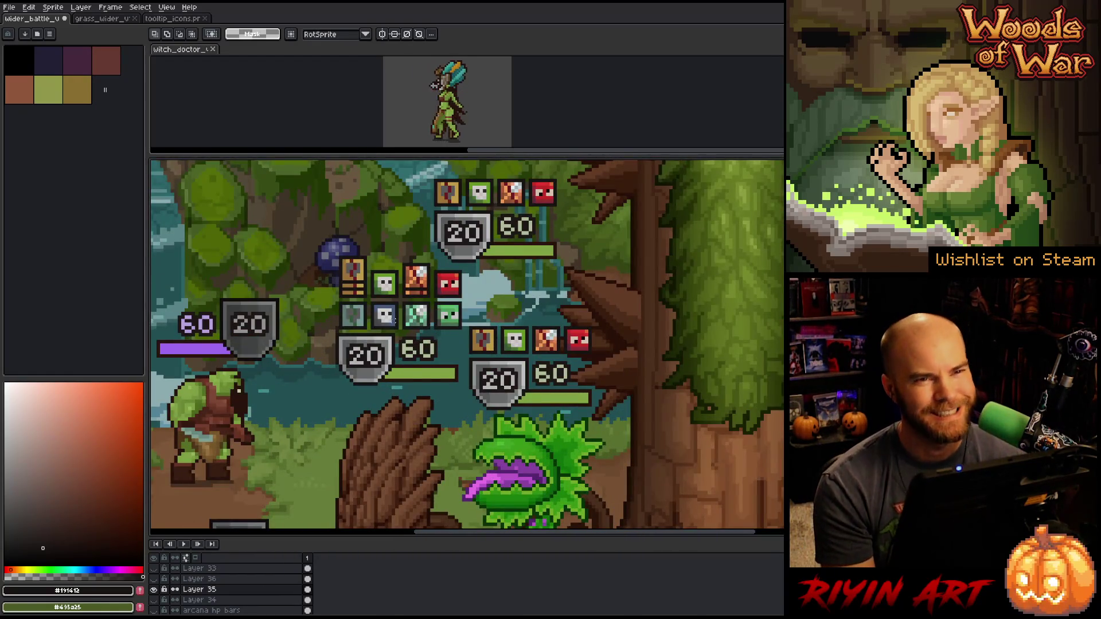
{"action": "scroll", "coordinate": [394, 322], "scroll_direction": "down", "scroll_amount": 1}
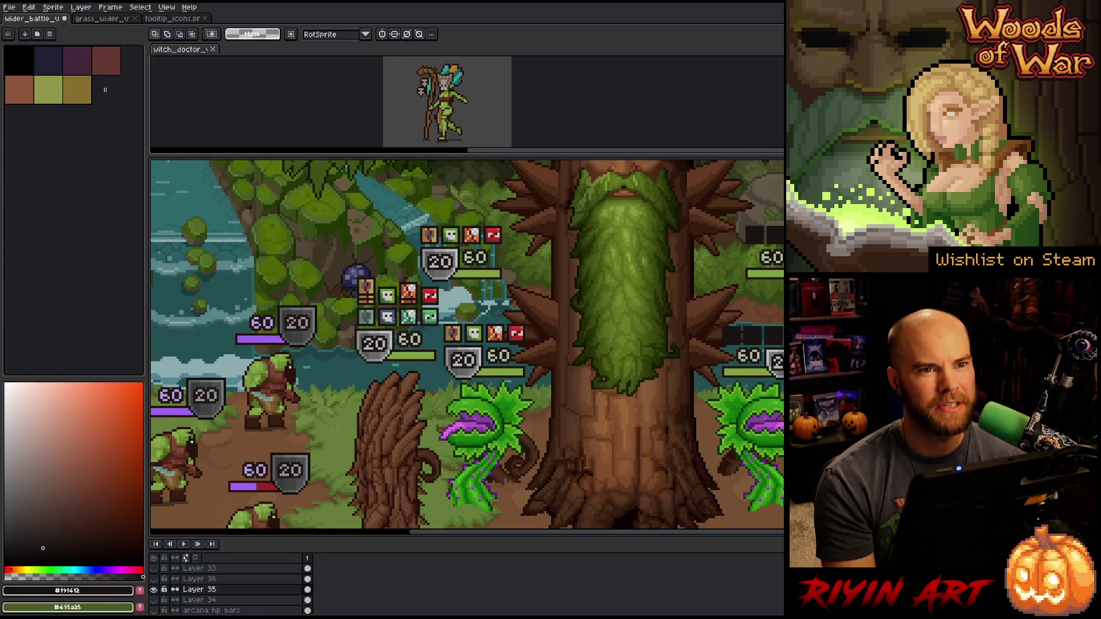
{"action": "scroll", "coordinate": [376, 280], "scroll_direction": "up", "scroll_amount": 2}
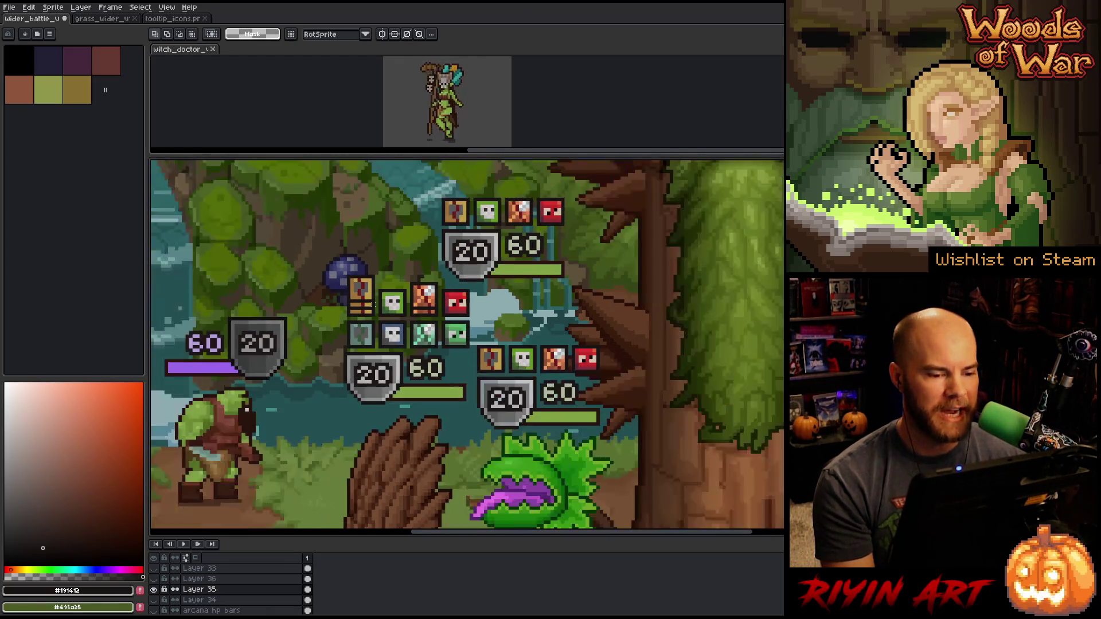
{"action": "scroll", "coordinate": [380, 314], "scroll_direction": "up", "scroll_amount": 2}
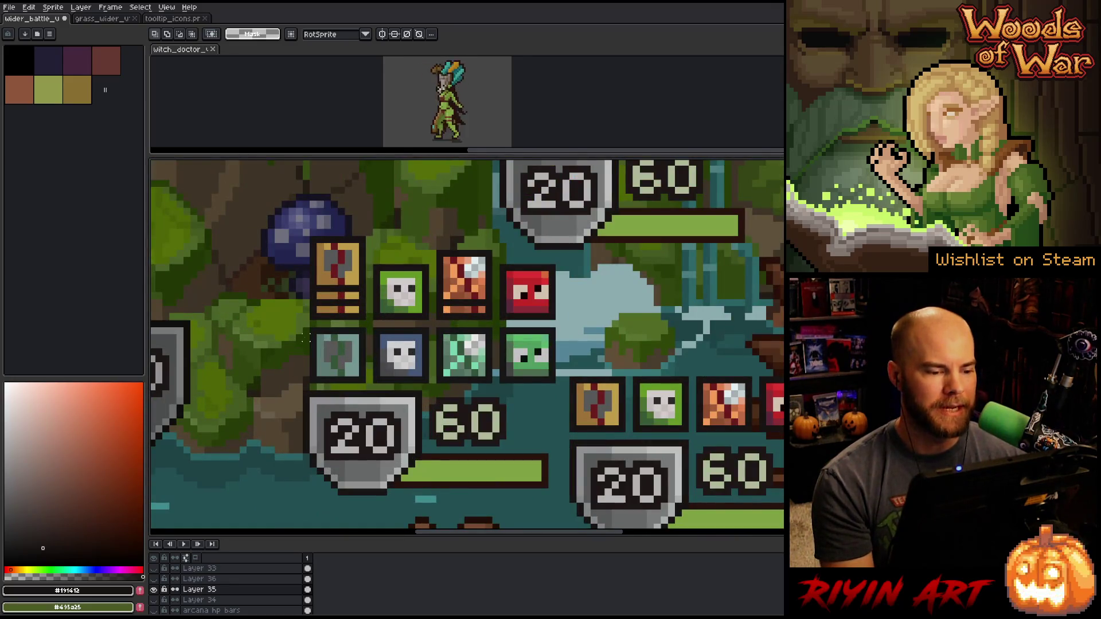
{"action": "scroll", "coordinate": [305, 338], "scroll_direction": "down", "scroll_amount": 1}
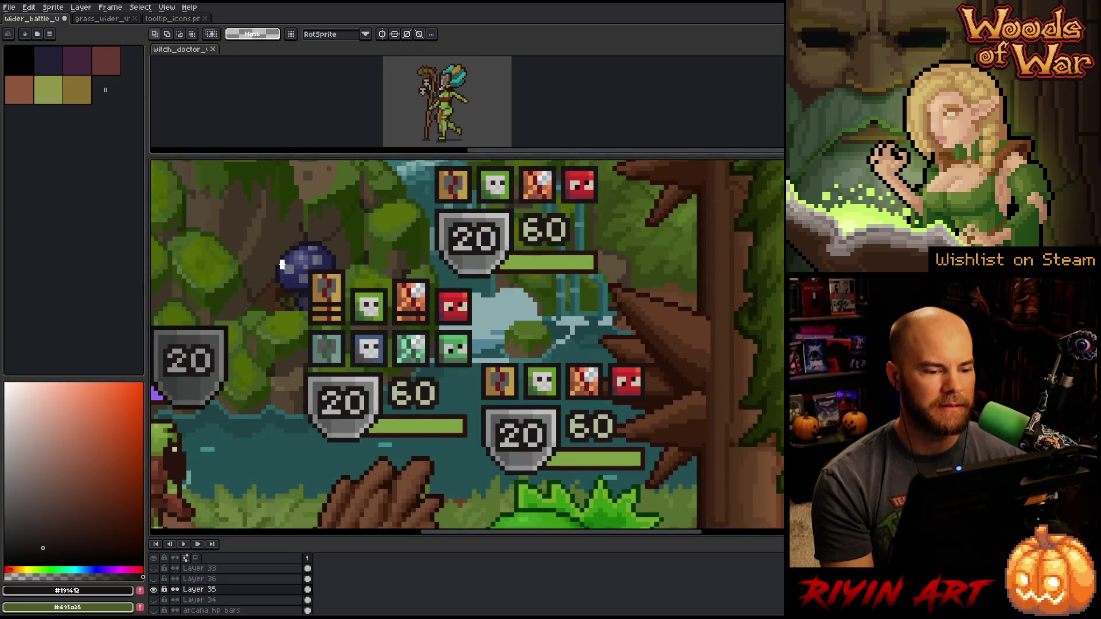
{"action": "mouse_move", "coordinate": [282, 264]}
{"action": "left_mouse_down"}
{"action": "mouse_move", "coordinate": [510, 380]}
{"action": "mouse_move", "coordinate": [482, 370]}
{"action": "left_mouse_up"}
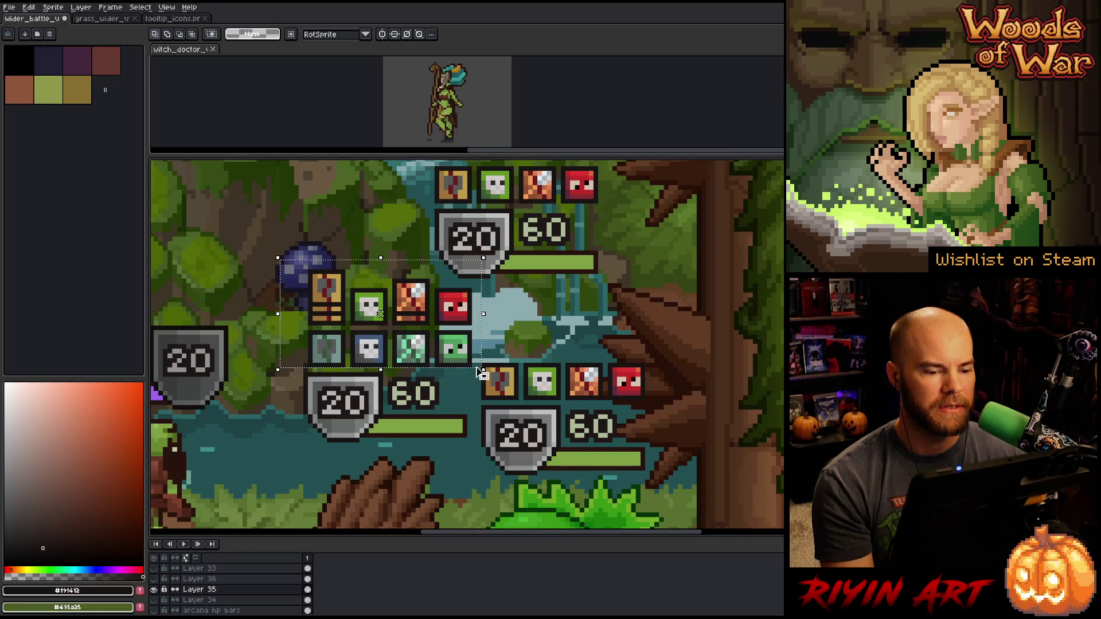
Move the two-row icon grid down below the 20 shield and 60 HP bar and commit it
{"action": "scroll", "coordinate": [477, 371], "scroll_direction": "down", "scroll_amount": 1}
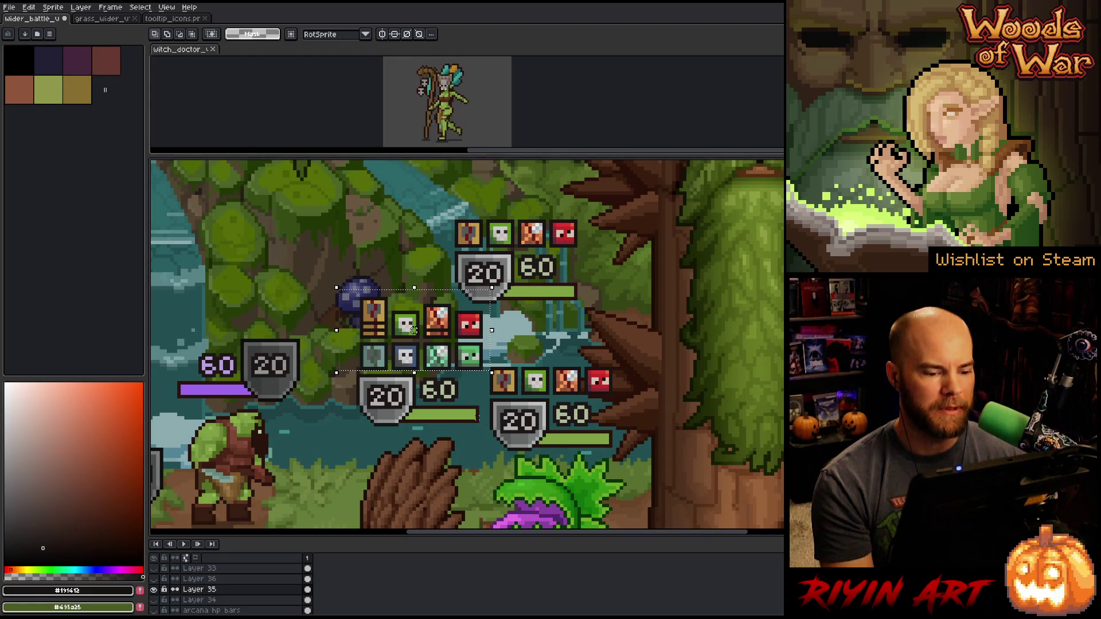
{"action": "mouse_move", "coordinate": [481, 421]}
{"action": "left_mouse_down"}
{"action": "mouse_move", "coordinate": [348, 288]}
{"action": "mouse_move", "coordinate": [354, 281]}
{"action": "left_mouse_up"}
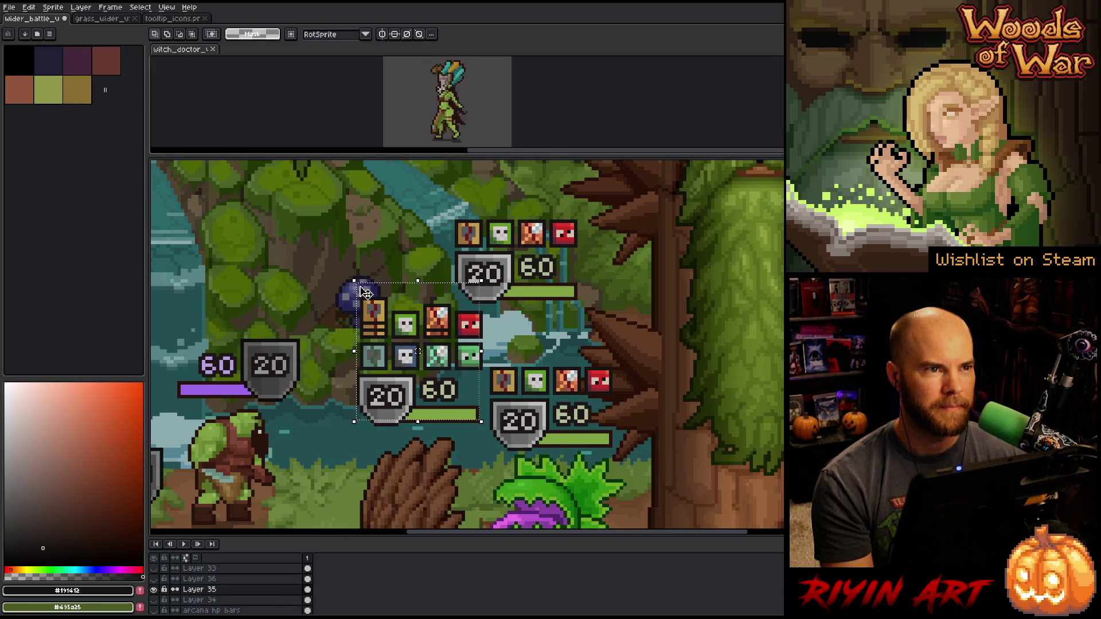
{"action": "key", "text": "ctrl+d"}
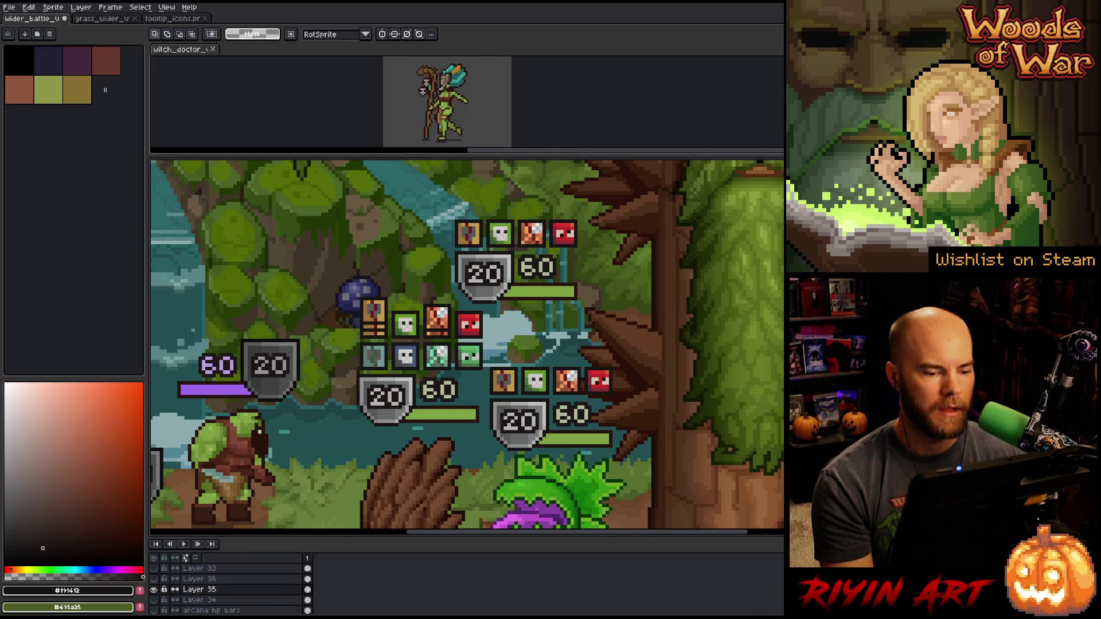
{"action": "mouse_move", "coordinate": [498, 295]}
{"action": "left_mouse_down"}
{"action": "mouse_move", "coordinate": [356, 344]}
{"action": "mouse_move", "coordinate": [323, 373]}
{"action": "left_mouse_up"}
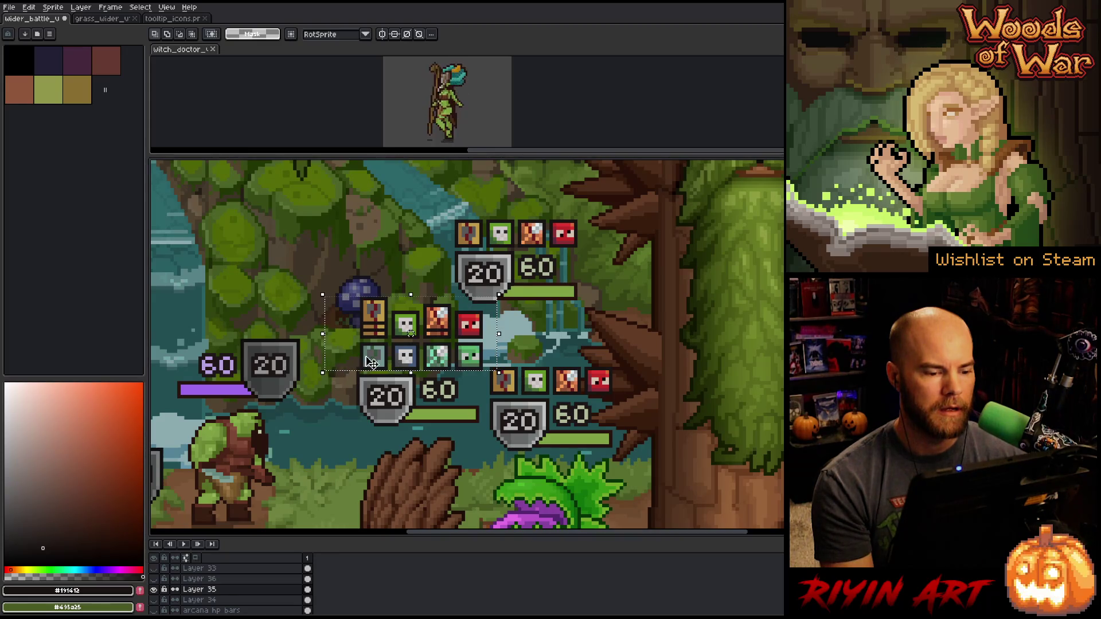
{"action": "left_click_drag", "start_coordinate": [406, 330], "coordinate": [406, 447]}
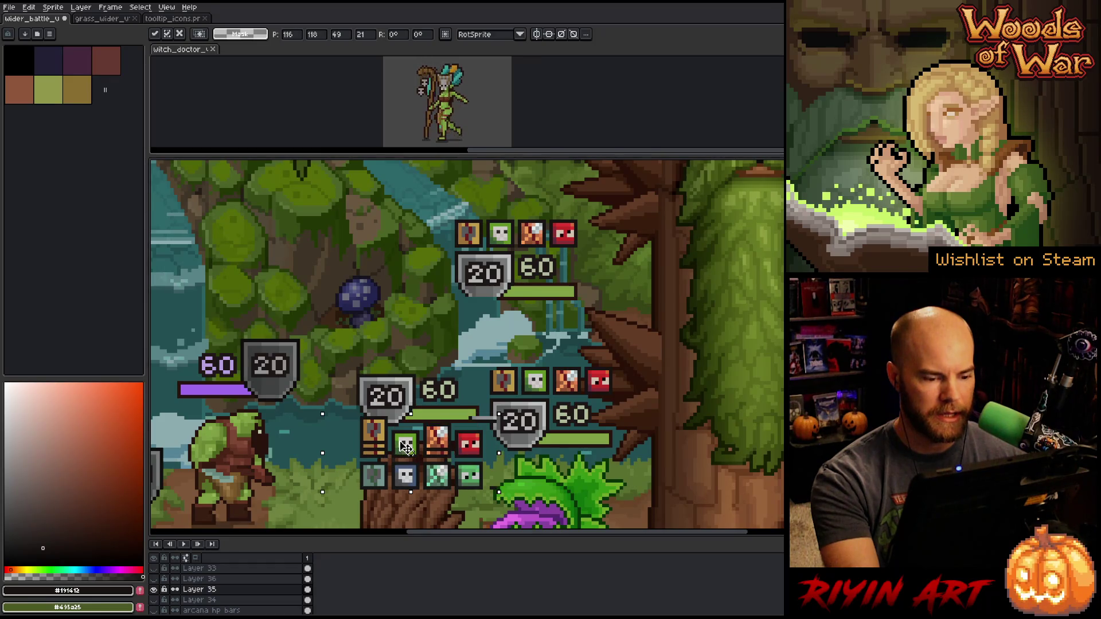
{"action": "mouse_move", "coordinate": [406, 447]}
{"action": "left_mouse_down"}
{"action": "mouse_move", "coordinate": [409, 465]}
{"action": "mouse_move", "coordinate": [360, 345]}
{"action": "left_mouse_up"}
{"action": "scroll", "coordinate": [406, 457], "scroll_direction": "down", "scroll_amount": 3}
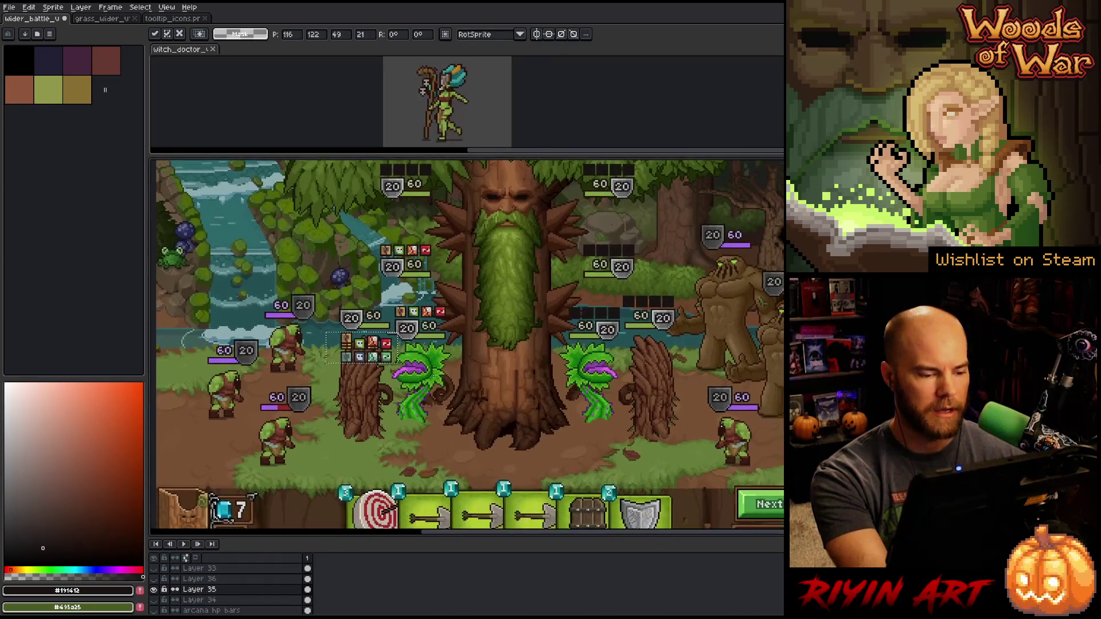
{"action": "key", "text": "ctrl+d"}
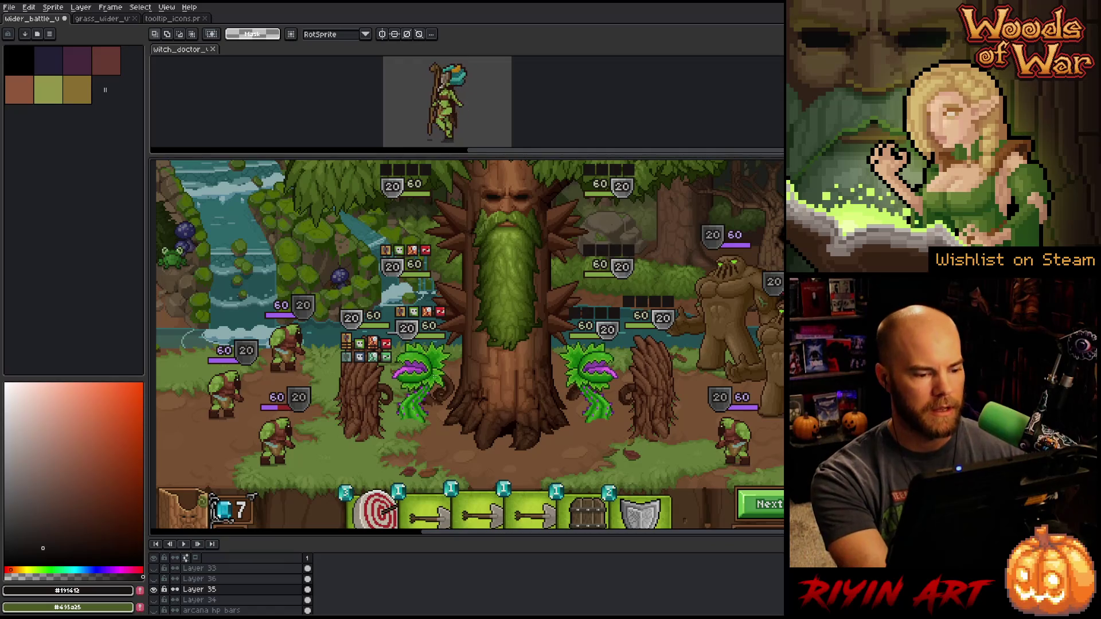
{"action": "scroll", "coordinate": [360, 345], "scroll_direction": "up", "scroll_amount": 5}
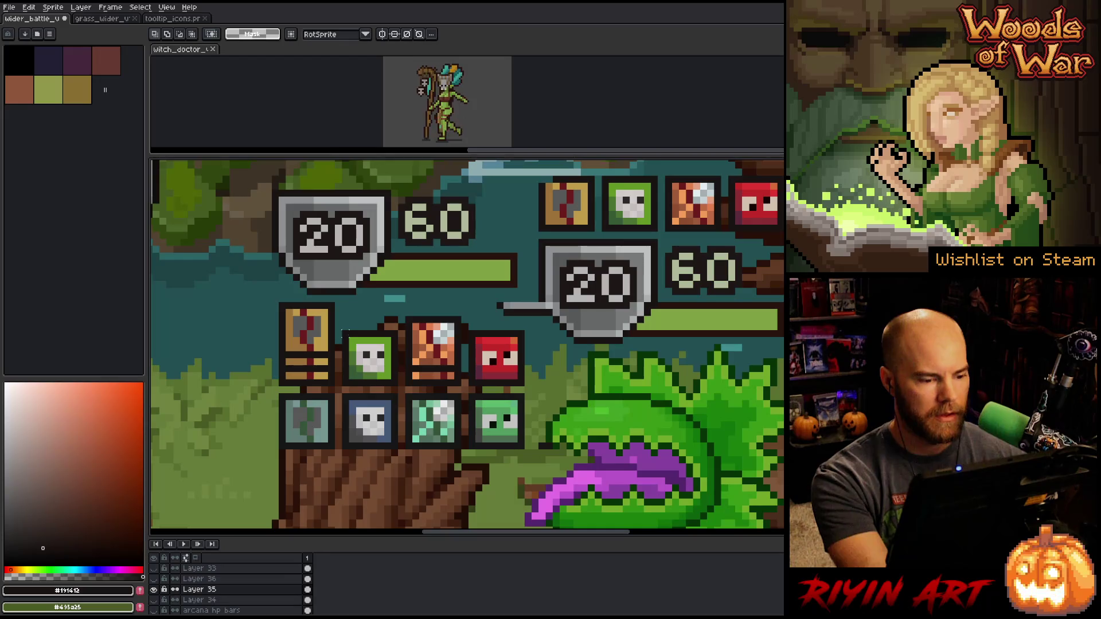
Raise the green/blue and orange/teal icon columns by a pixel each
{"action": "mouse_move", "coordinate": [343, 331]}
{"action": "left_mouse_down"}
{"action": "mouse_move", "coordinate": [385, 387]}
{"action": "mouse_move", "coordinate": [397, 456]}
{"action": "left_mouse_up"}
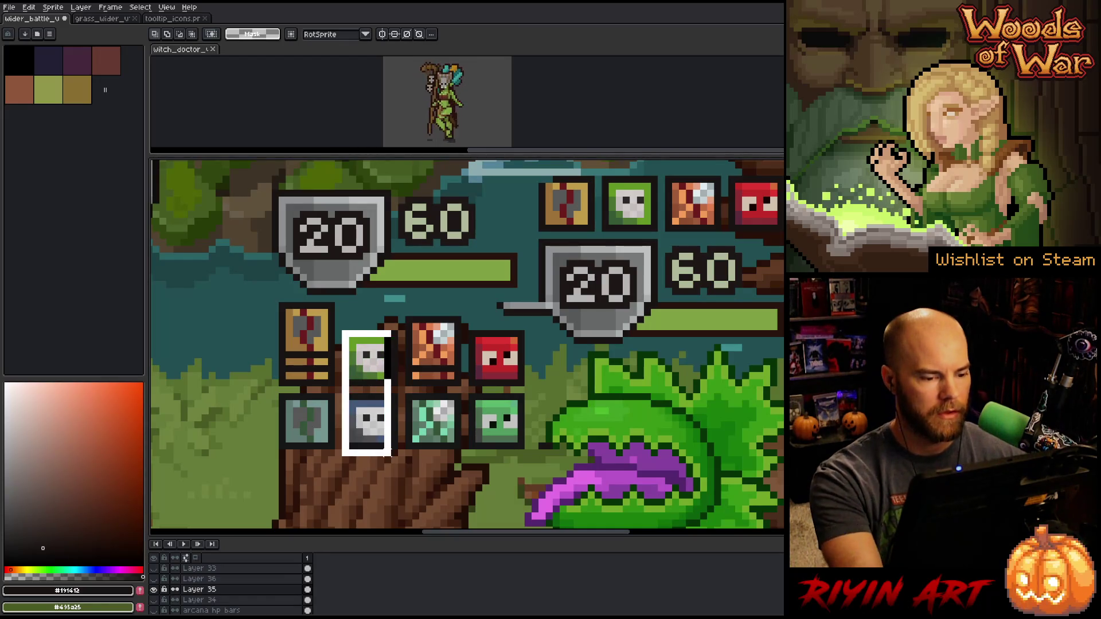
{"action": "key", "text": "Up"}
{"action": "key", "text": "Up"}
{"action": "key", "text": "Up"}
{"action": "key", "text": "Up"}
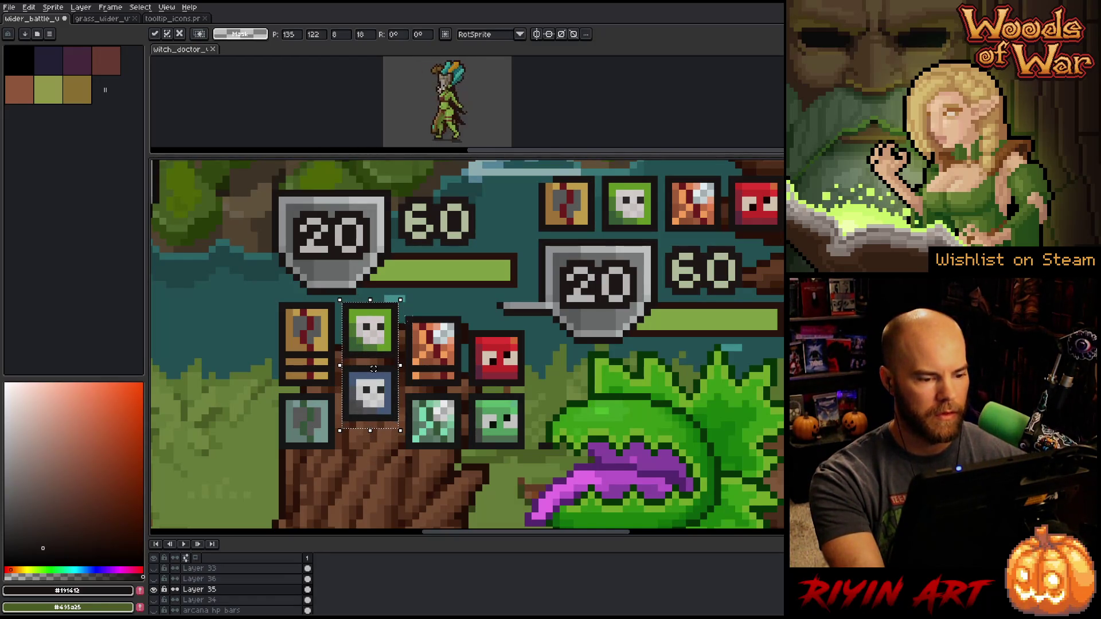
{"action": "left_click_drag", "start_coordinate": [405, 315], "coordinate": [463, 450]}
{"action": "key", "text": "Up"}
{"action": "key", "text": "Up"}
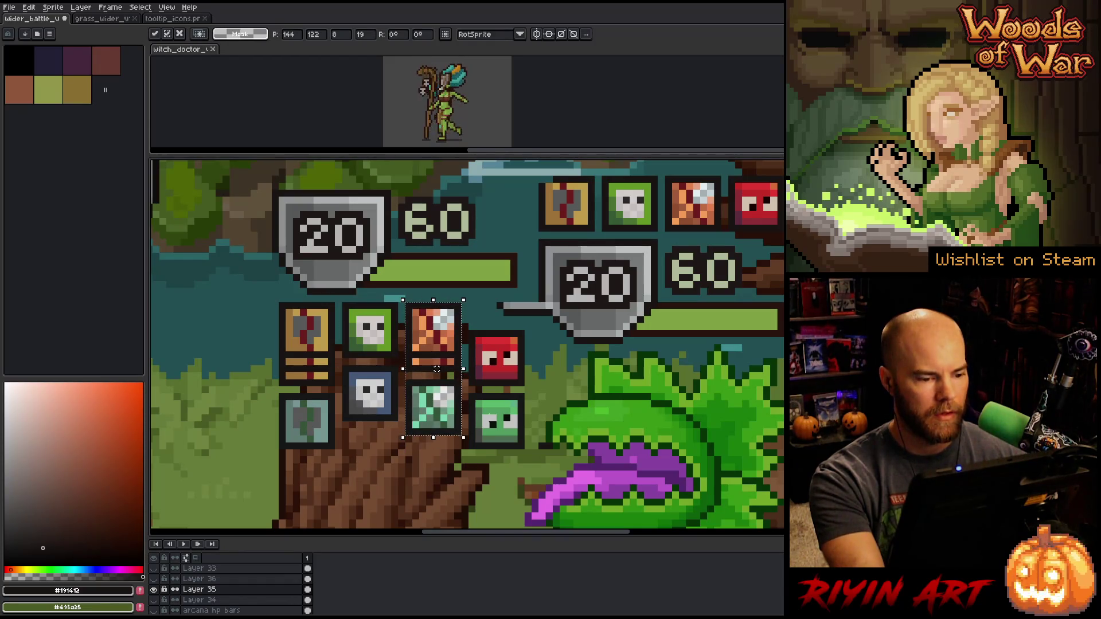
Move the red icon up into the top row and the blue skull and teal icons down into line
{"action": "left_click_drag", "start_coordinate": [540, 322], "coordinate": [466, 395]}
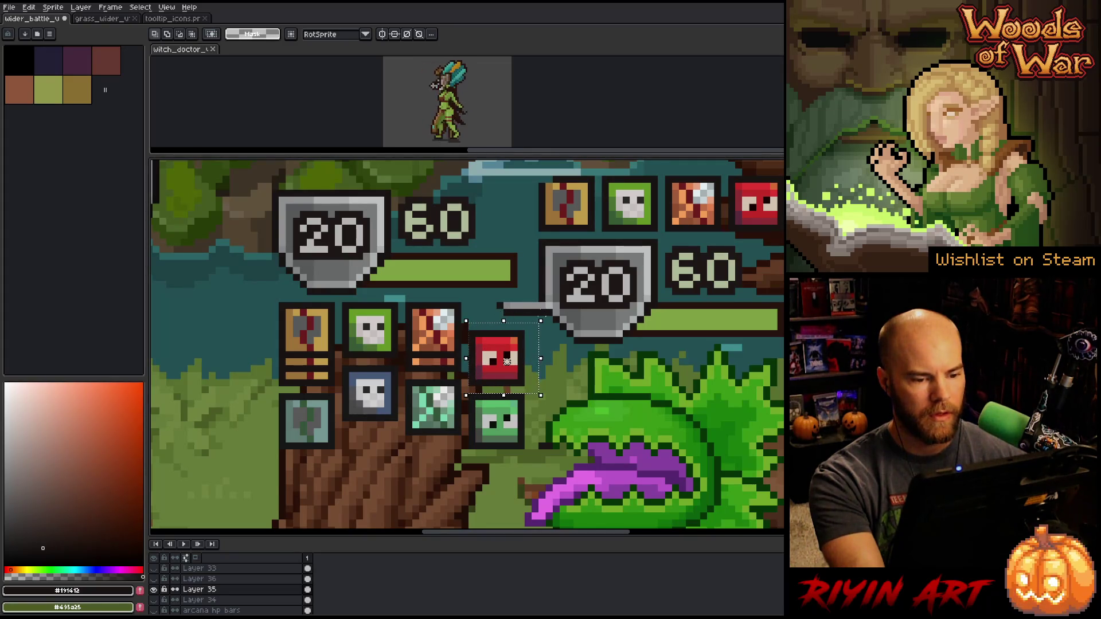
{"action": "left_click_drag", "start_coordinate": [547, 301], "coordinate": [474, 319]}
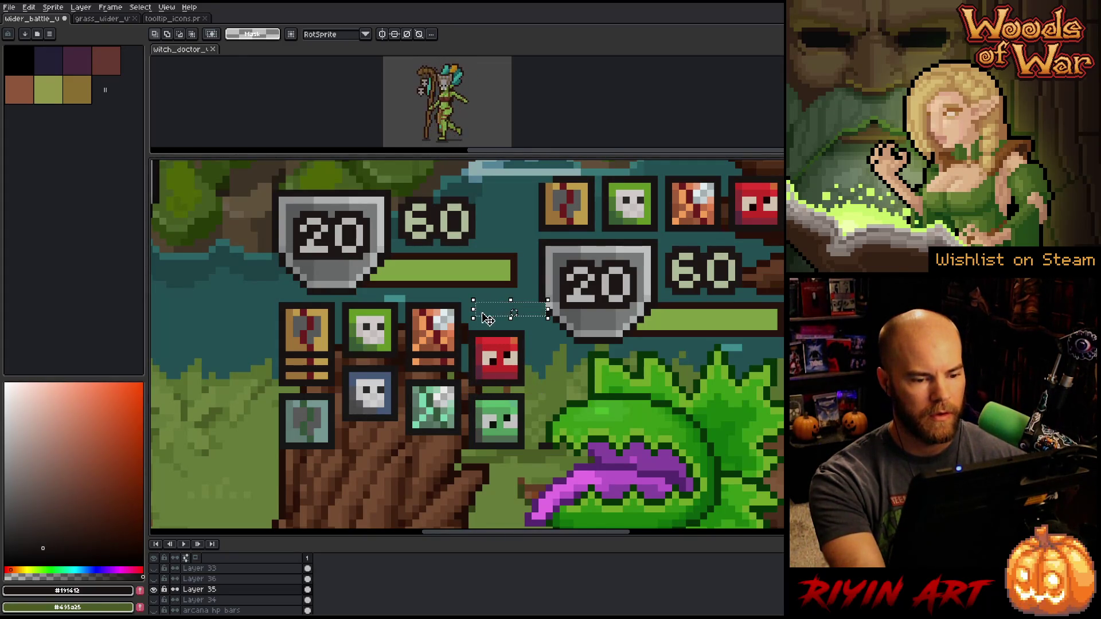
{"action": "left_click", "coordinate": [562, 337]}
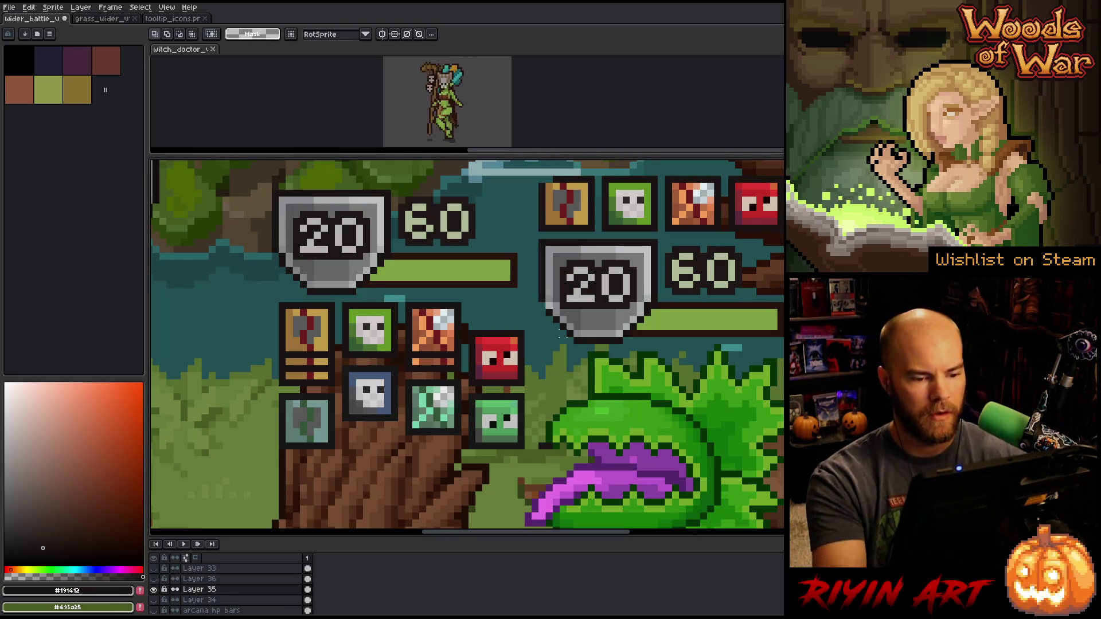
{"action": "key", "text": "b"}
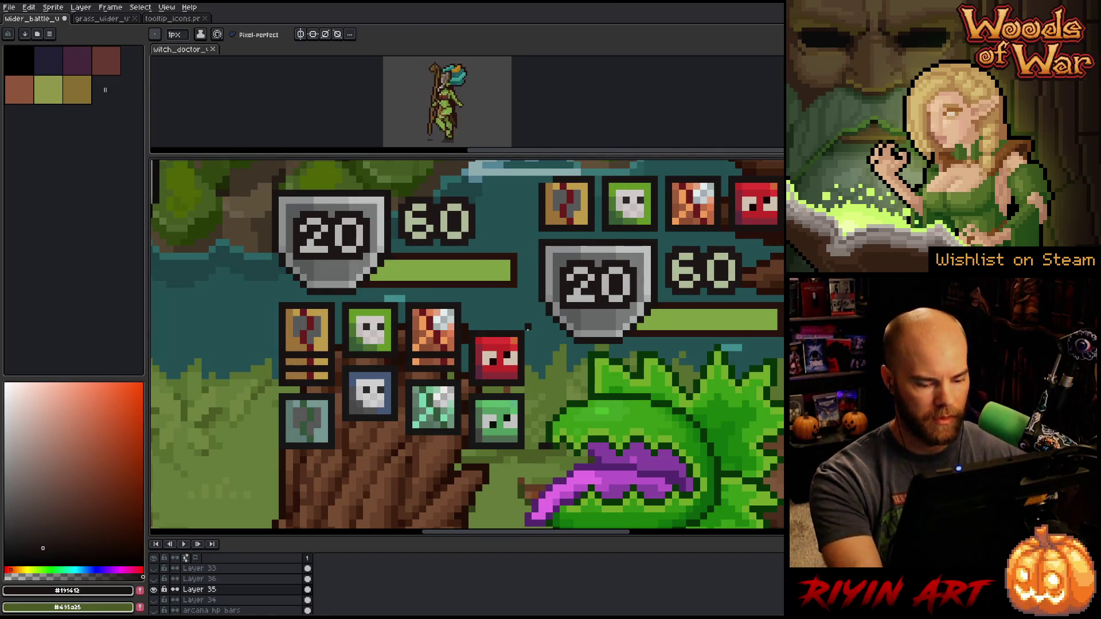
{"action": "key", "text": "m"}
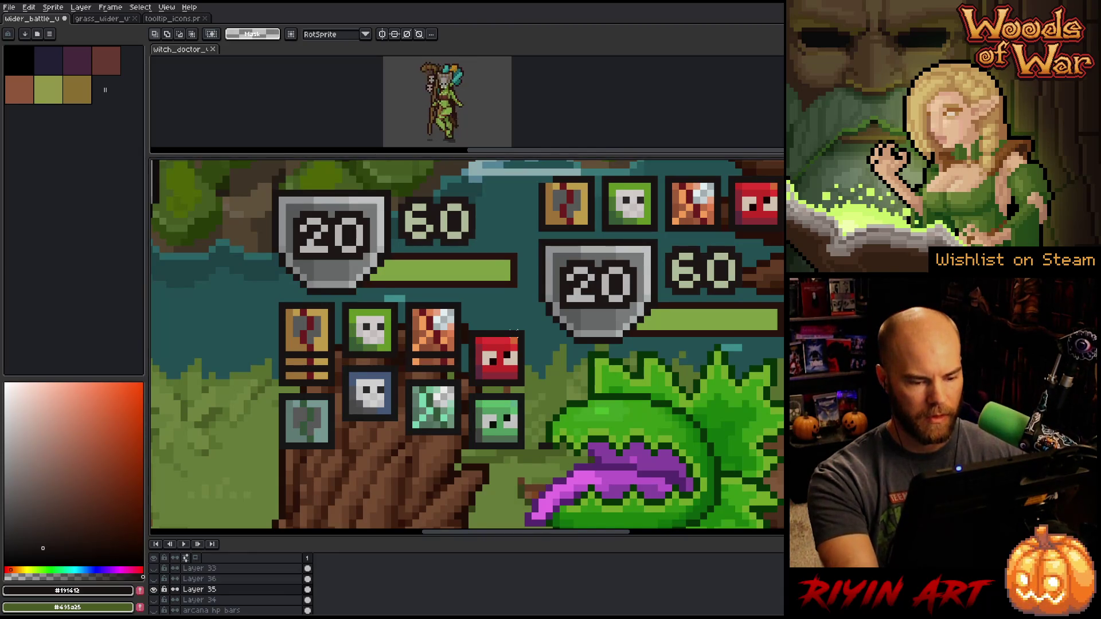
{"action": "mouse_move", "coordinate": [526, 332]}
{"action": "left_mouse_down"}
{"action": "mouse_move", "coordinate": [465, 391]}
{"action": "mouse_move", "coordinate": [500, 333]}
{"action": "left_mouse_up"}
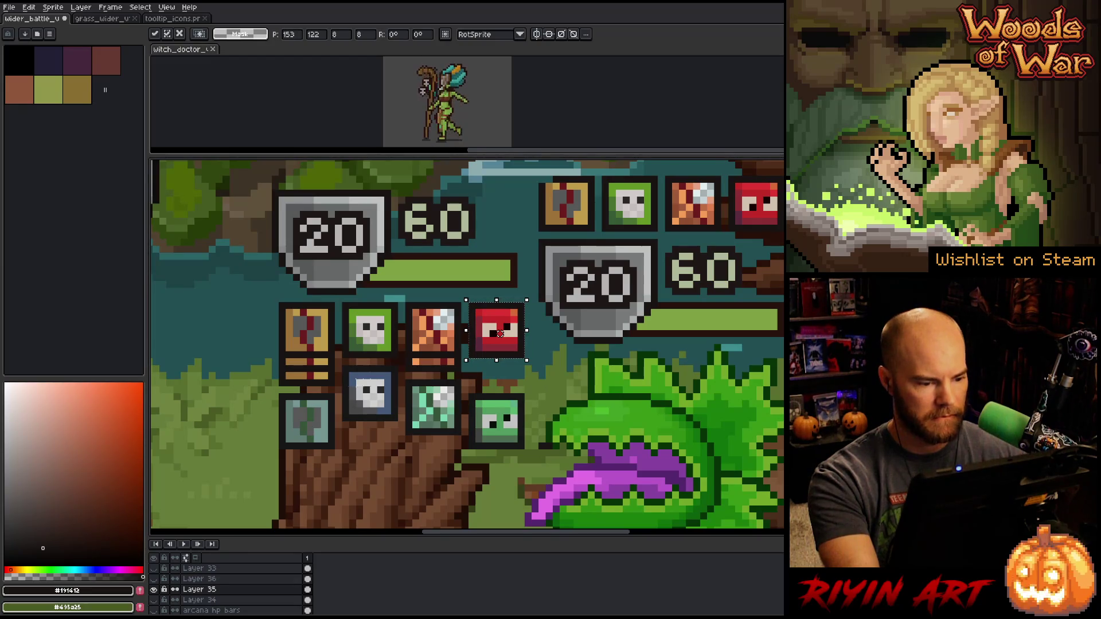
{"action": "mouse_move", "coordinate": [341, 365]}
{"action": "left_mouse_down"}
{"action": "mouse_move", "coordinate": [399, 416]}
{"action": "mouse_move", "coordinate": [403, 442]}
{"action": "left_mouse_up"}
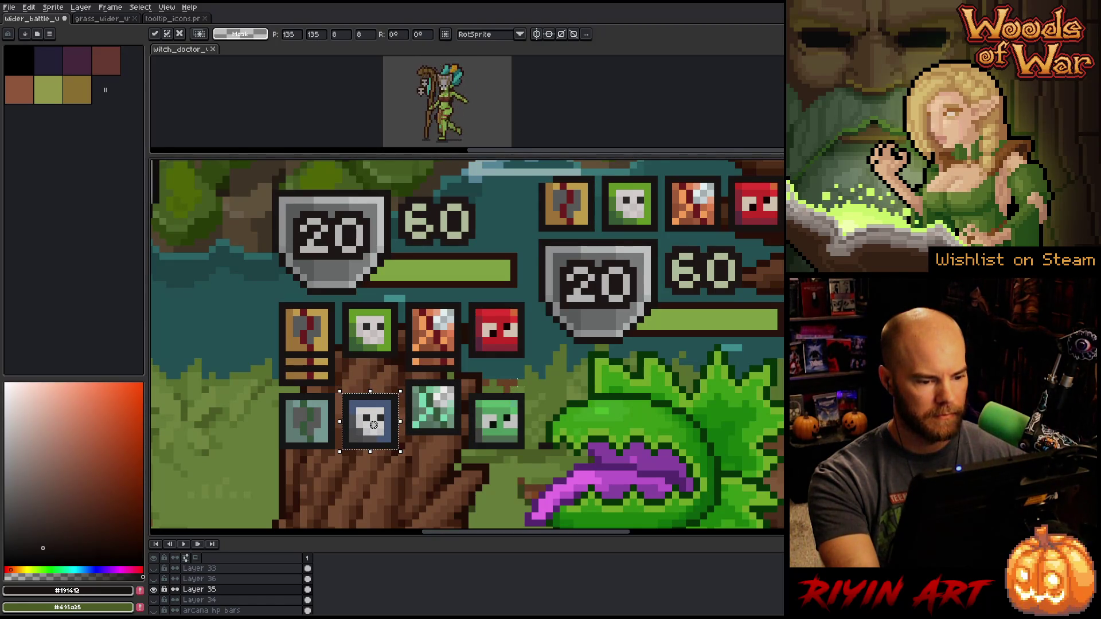
{"action": "mouse_move", "coordinate": [404, 379]}
{"action": "left_mouse_down"}
{"action": "mouse_move", "coordinate": [464, 431]}
{"action": "mouse_move", "coordinate": [437, 426]}
{"action": "left_mouse_up"}
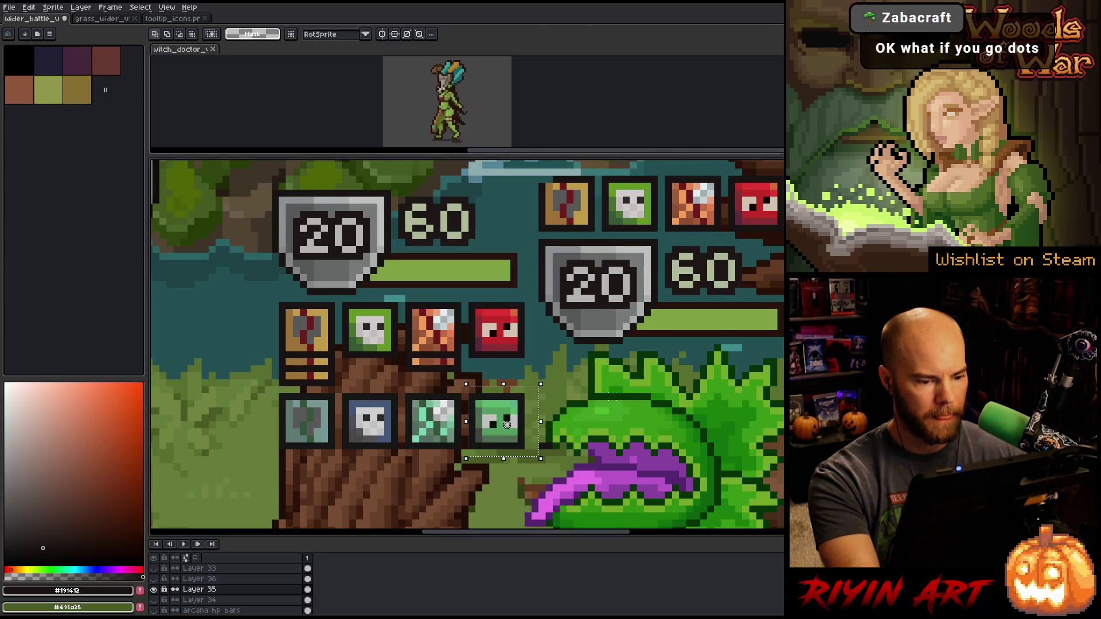
{"action": "scroll", "coordinate": [613, 391], "scroll_direction": "down", "scroll_amount": 2}
{"action": "scroll", "coordinate": [337, 344], "scroll_direction": "down", "scroll_amount": 4}
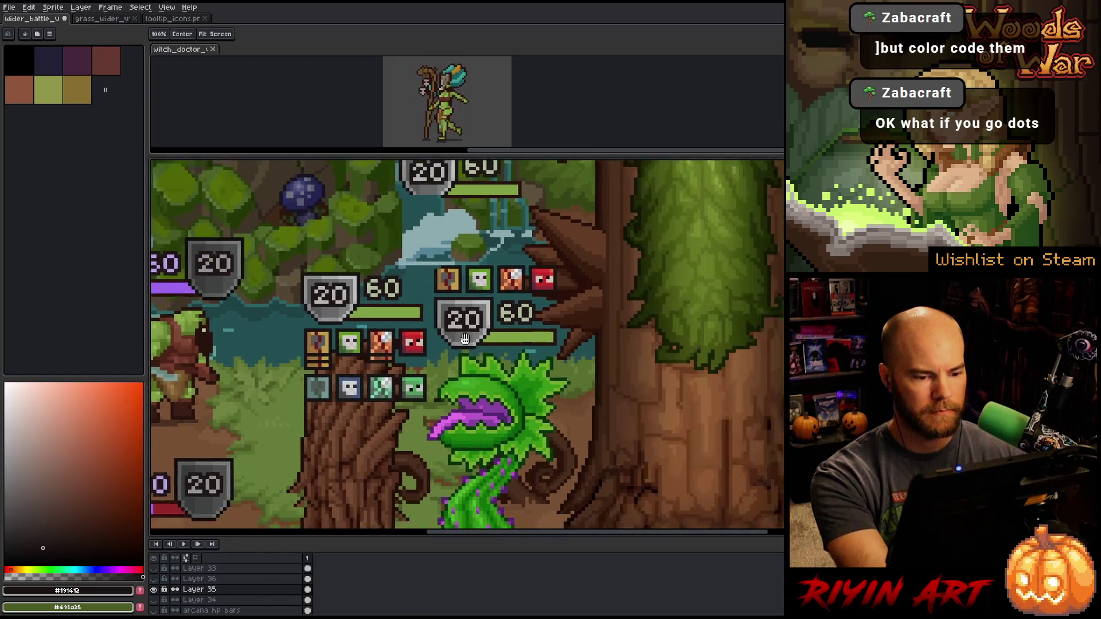
Move the stump's lower row of four status icons up above the shield badge and commit
{"action": "scroll", "coordinate": [421, 379], "scroll_direction": "up", "scroll_amount": 1}
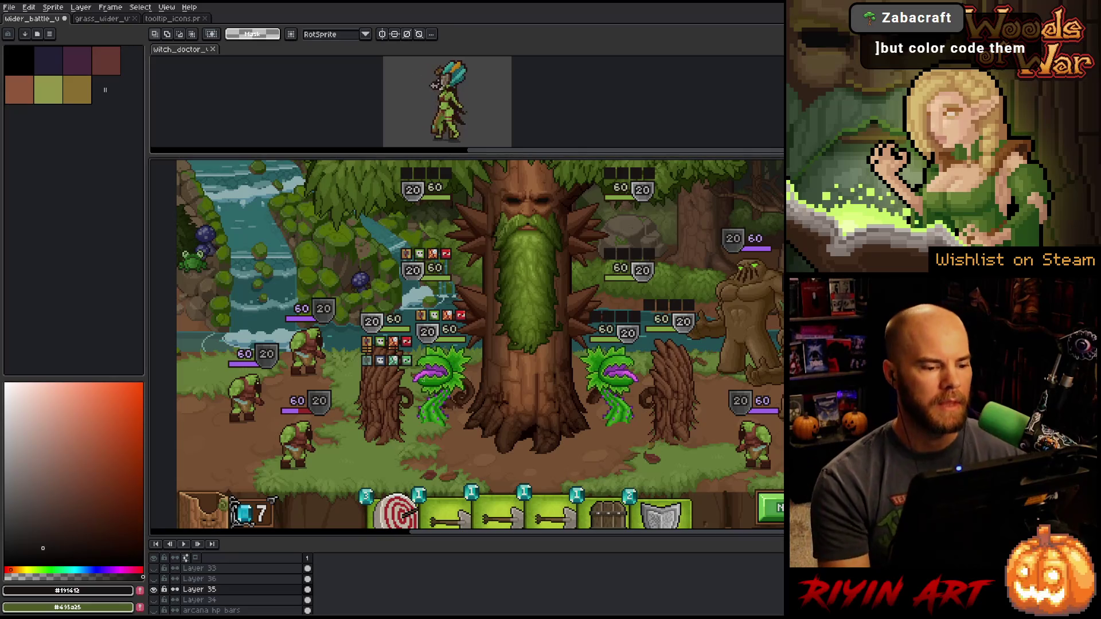
{"action": "scroll", "coordinate": [393, 367], "scroll_direction": "down", "scroll_amount": 2}
{"action": "scroll", "coordinate": [396, 370], "scroll_direction": "up", "scroll_amount": 3}
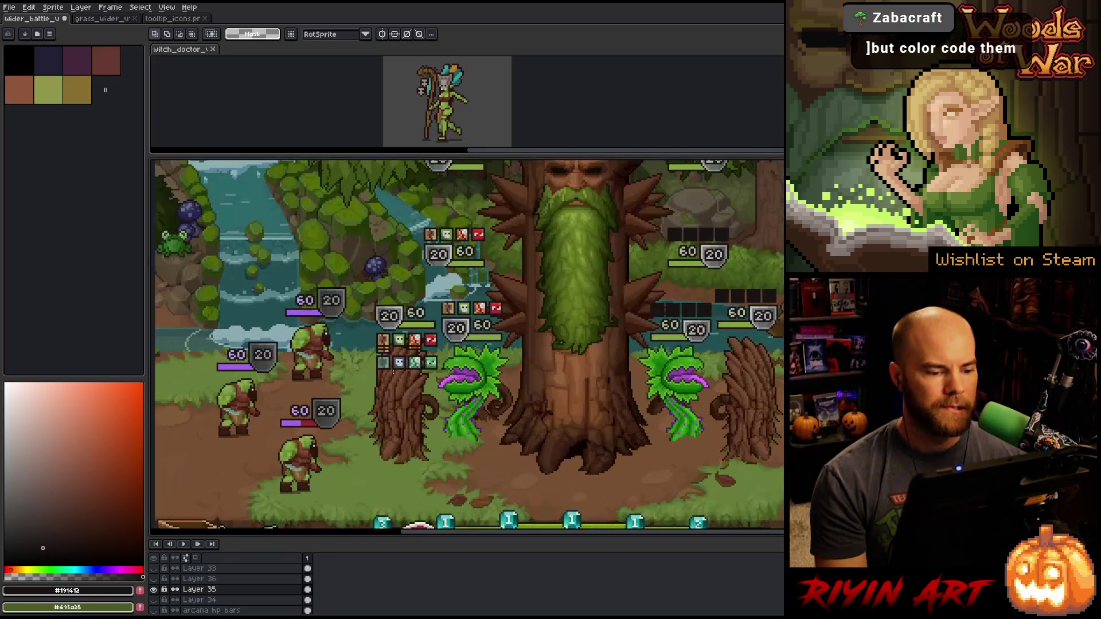
{"action": "scroll", "coordinate": [396, 370], "scroll_direction": "up", "scroll_amount": 1}
{"action": "scroll", "coordinate": [405, 344], "scroll_direction": "down", "scroll_amount": 1}
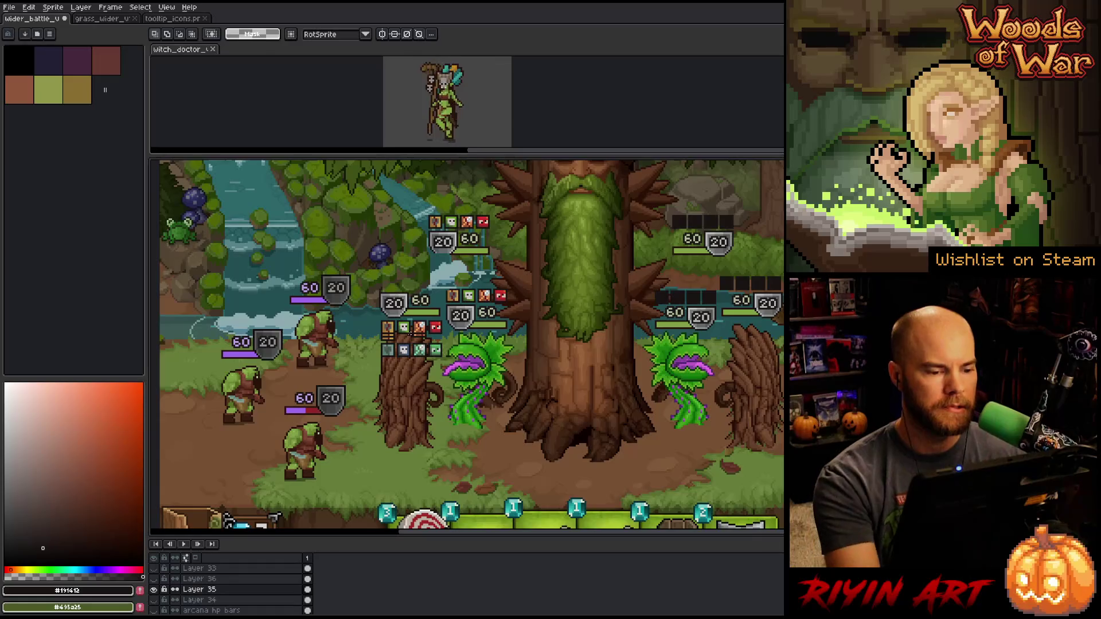
{"action": "scroll", "coordinate": [409, 334], "scroll_direction": "up", "scroll_amount": 1}
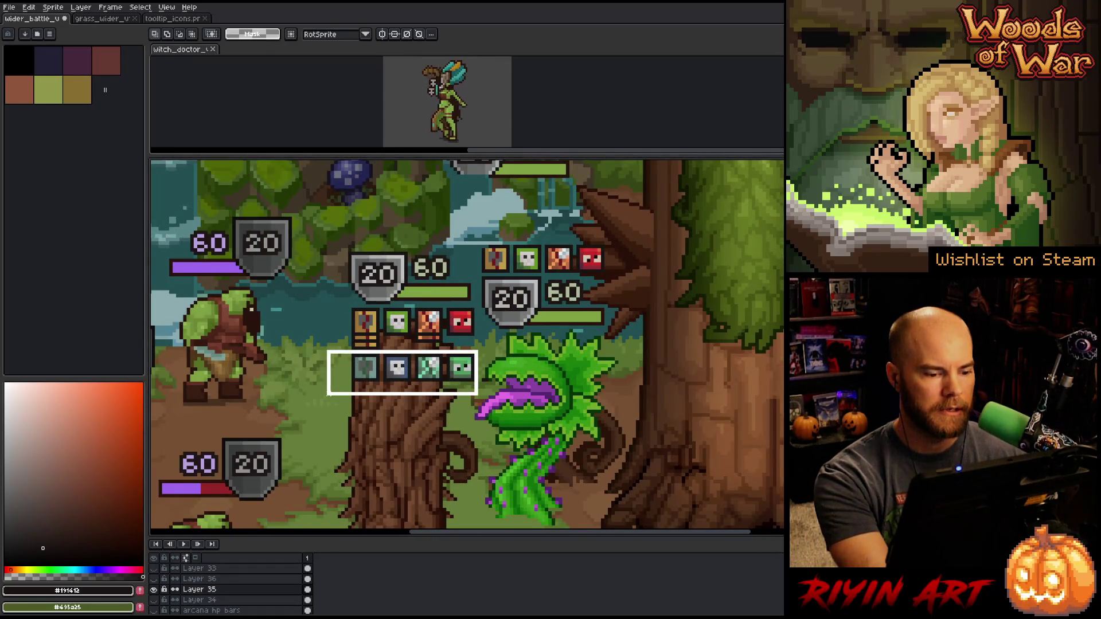
{"action": "left_click", "coordinate": [399, 370]}
{"action": "left_click_drag", "start_coordinate": [398, 369], "coordinate": [395, 235]}
{"action": "scroll", "coordinate": [402, 240], "scroll_direction": "down", "scroll_amount": 2}
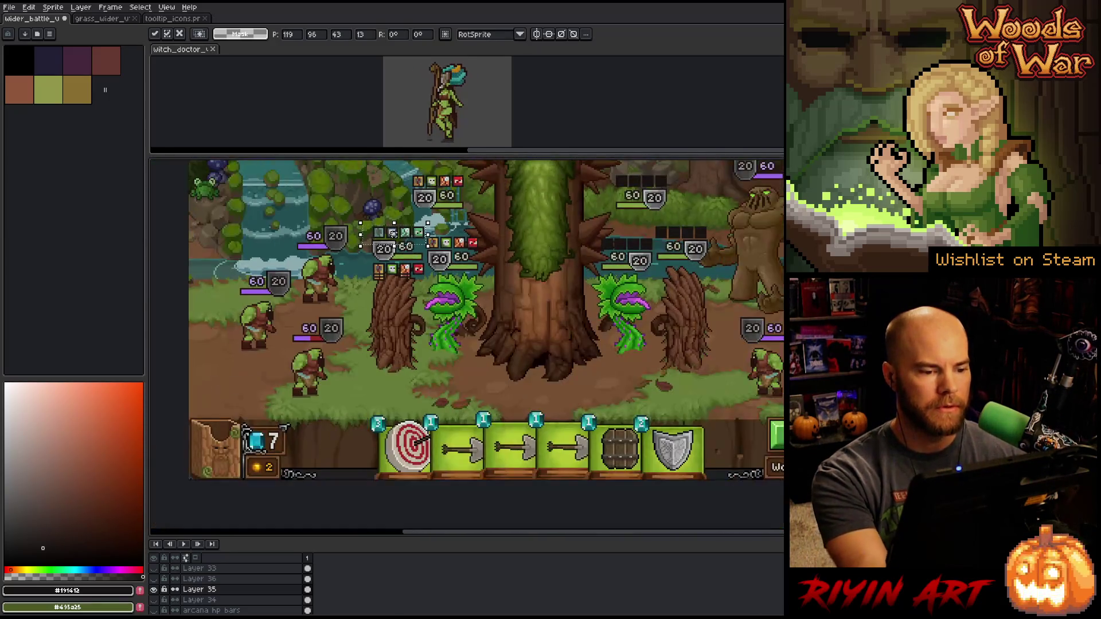
{"action": "left_click_drag", "start_coordinate": [436, 291], "coordinate": [436, 350]}
{"action": "scroll", "coordinate": [424, 321], "scroll_direction": "up", "scroll_amount": 2}
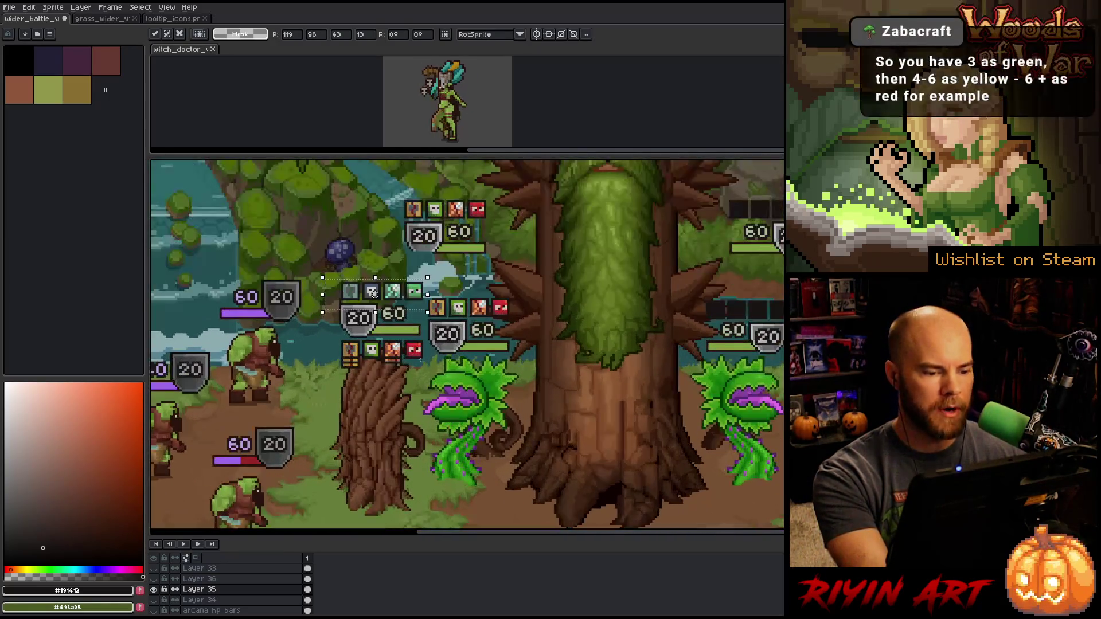
{"action": "key", "text": "ctrl+d"}
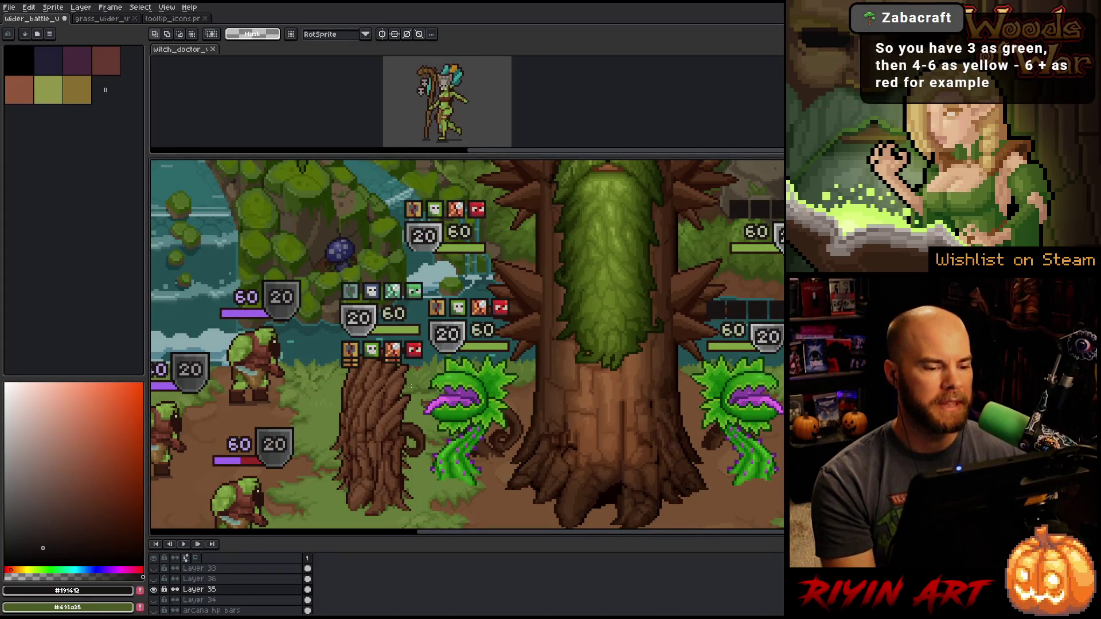
Sample the HP bar's green and adjust a small area below the upper shield badge
{"action": "scroll", "coordinate": [430, 223], "scroll_direction": "up", "scroll_amount": 3}
{"action": "key", "text": "b"}
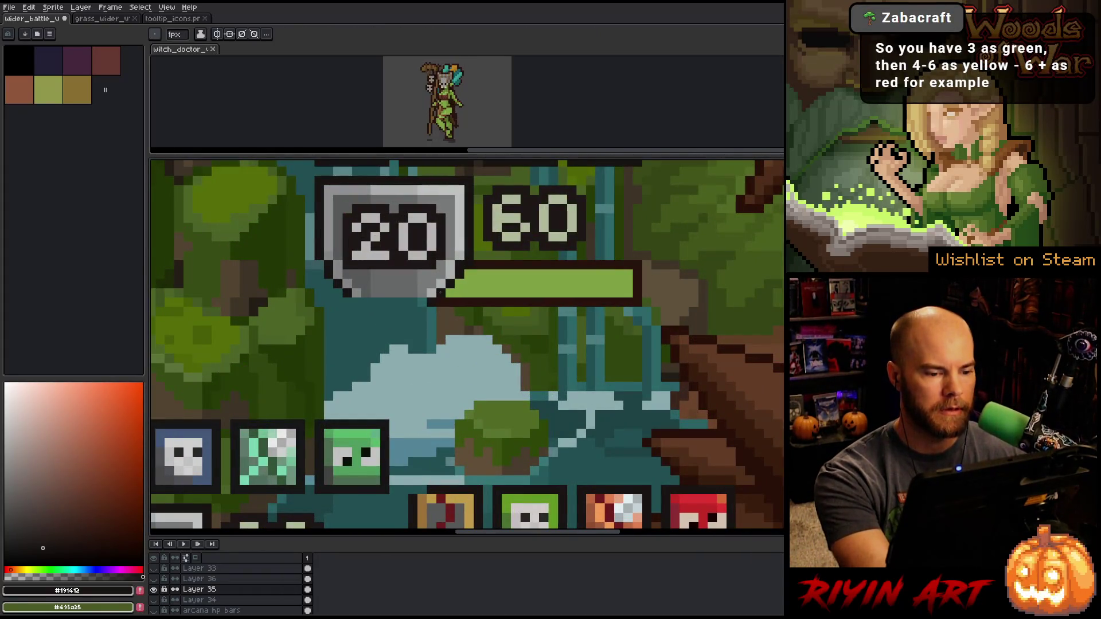
{"action": "scroll", "coordinate": [442, 295], "scroll_direction": "down", "scroll_amount": 3}
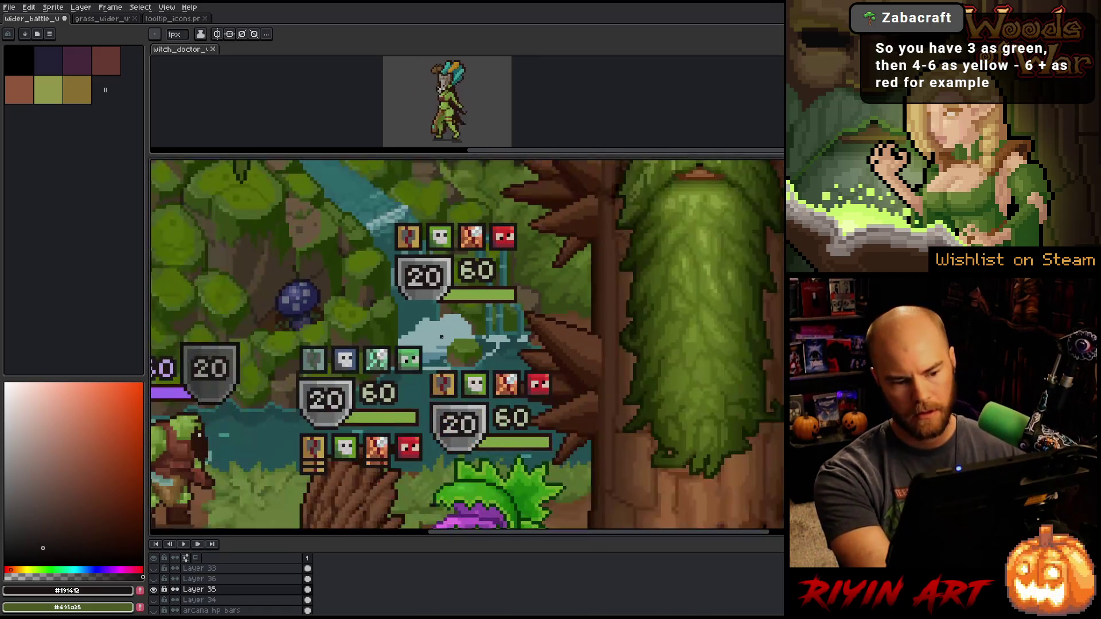
{"action": "key", "text": "i"}
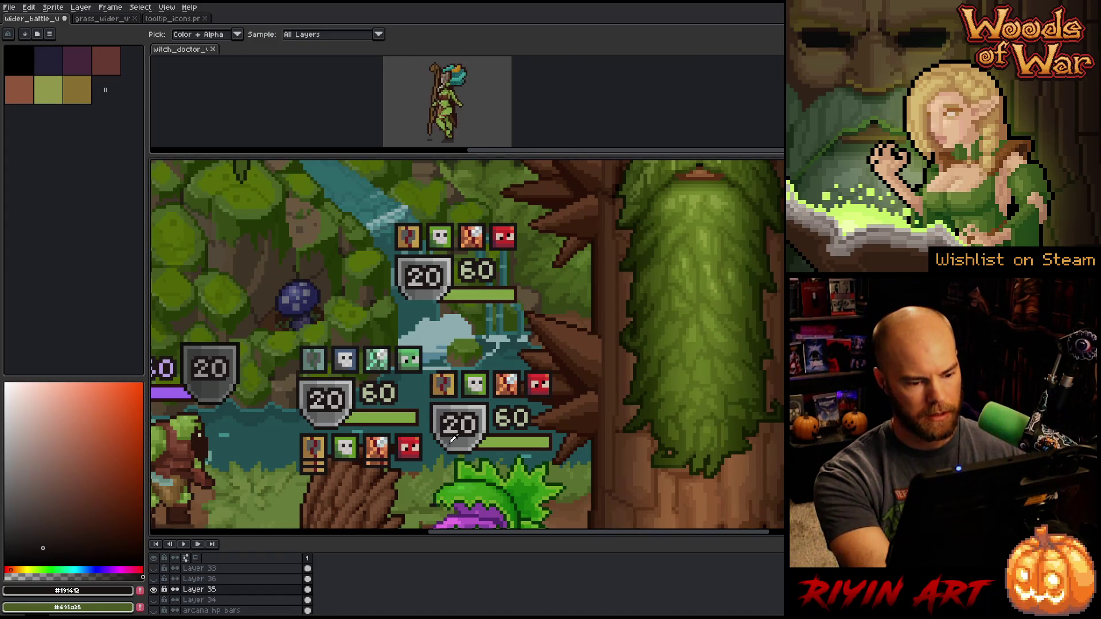
{"action": "left_click", "coordinate": [442, 456]}
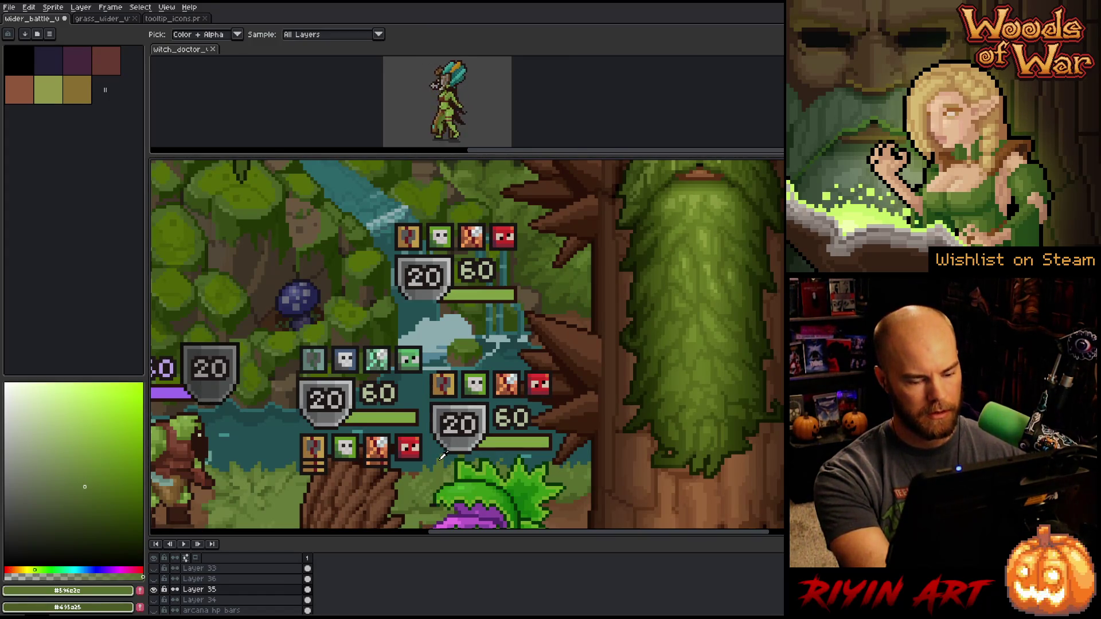
{"action": "key", "text": "m"}
{"action": "mouse_move", "coordinate": [434, 447]}
{"action": "left_mouse_down"}
{"action": "mouse_move", "coordinate": [481, 455]}
{"action": "mouse_move", "coordinate": [430, 295]}
{"action": "mouse_move", "coordinate": [437, 303]}
{"action": "left_mouse_up"}
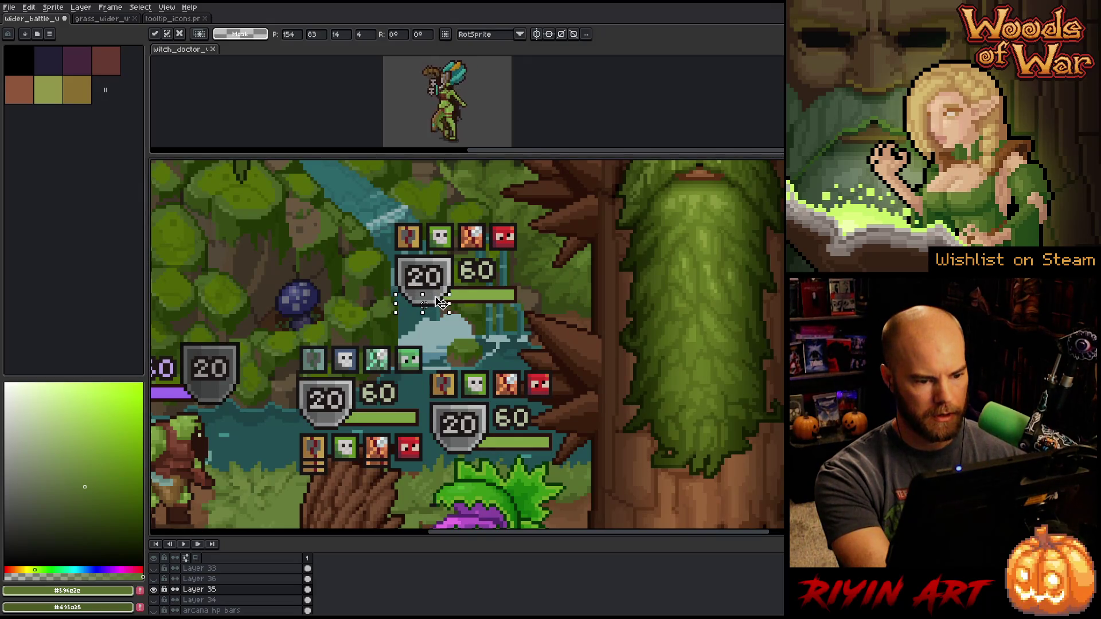
{"action": "key", "text": "ctrl+d"}
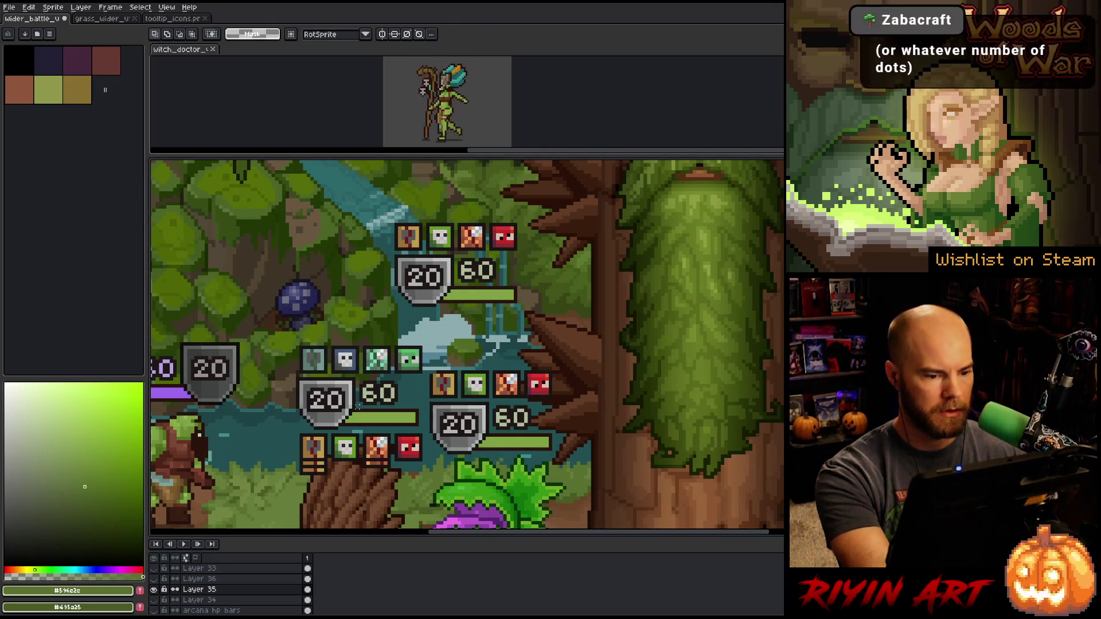
{"action": "scroll", "coordinate": [352, 480], "scroll_direction": "down", "scroll_amount": 3}
{"action": "left_click_drag", "start_coordinate": [352, 481], "coordinate": [366, 465]}
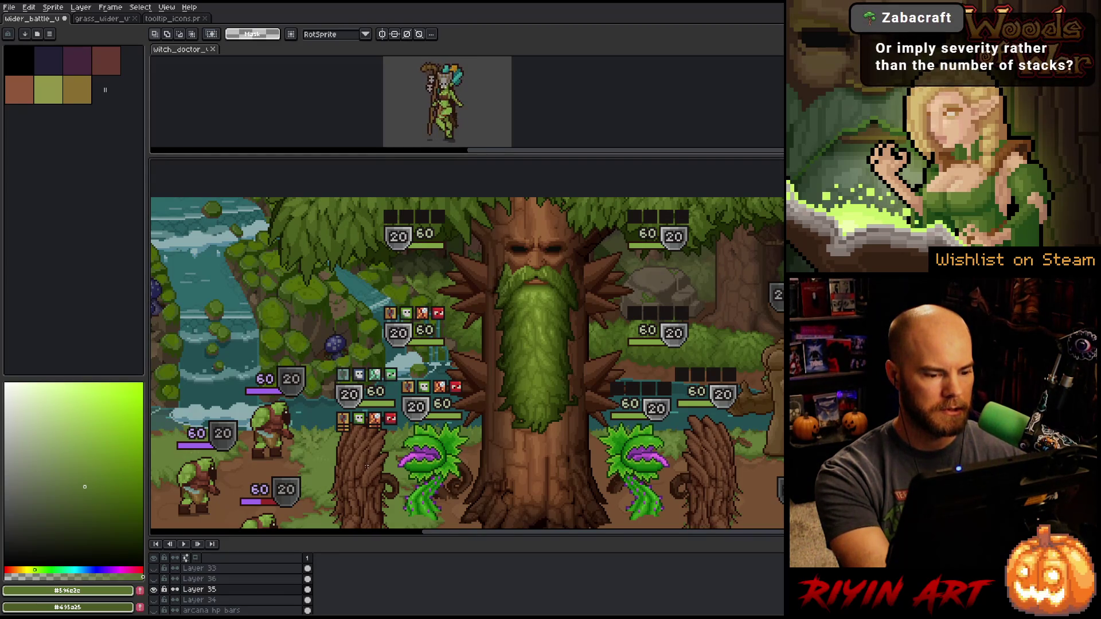
{"action": "scroll", "coordinate": [366, 467], "scroll_direction": "up", "scroll_amount": 1}
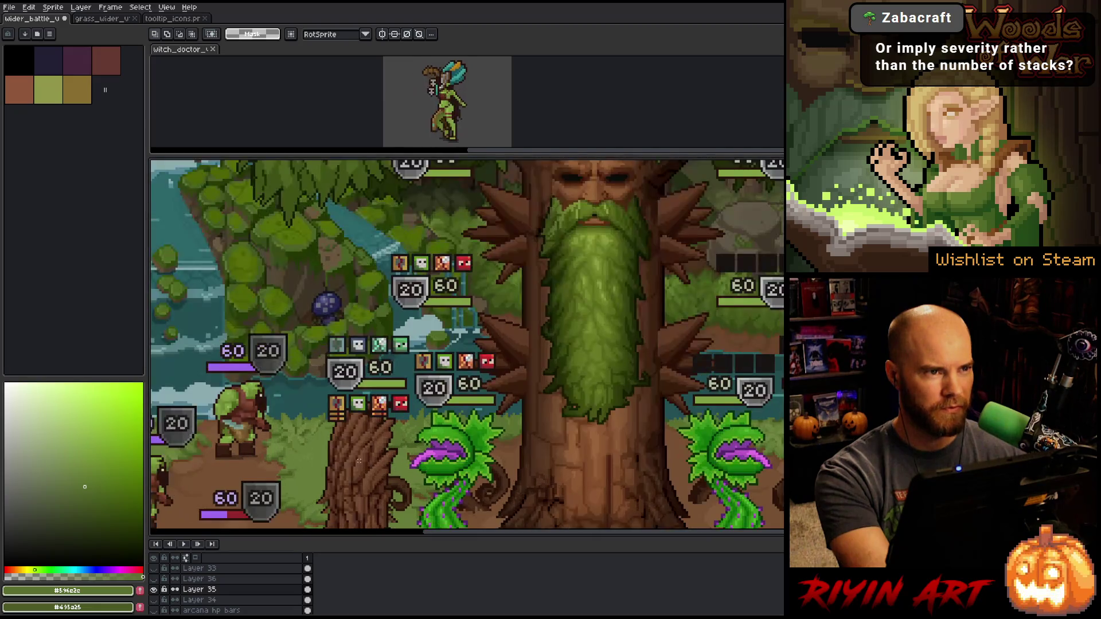
{"action": "scroll", "coordinate": [371, 396], "scroll_direction": "up", "scroll_amount": 1}
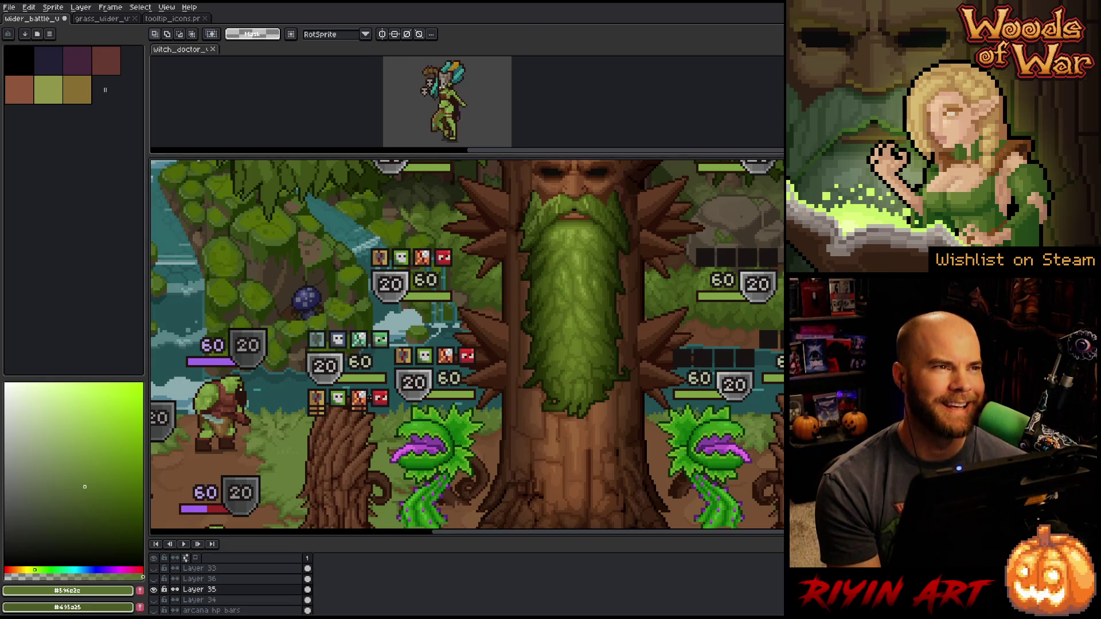
{"action": "scroll", "coordinate": [344, 401], "scroll_direction": "up", "scroll_amount": 3}
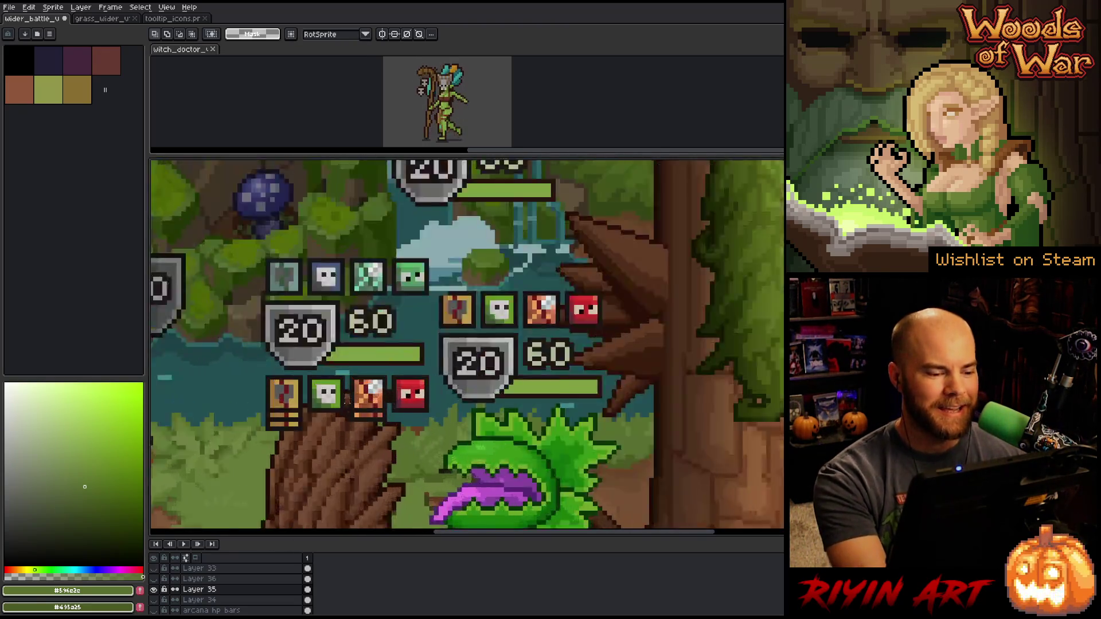
Zoom in on the icon rows, shields and HP bars beside the giant tree
{"action": "scroll", "coordinate": [344, 401], "scroll_direction": "down", "scroll_amount": 1}
{"action": "scroll", "coordinate": [344, 402], "scroll_direction": "up", "scroll_amount": 1}
{"action": "scroll", "coordinate": [363, 428], "scroll_direction": "down", "scroll_amount": 1}
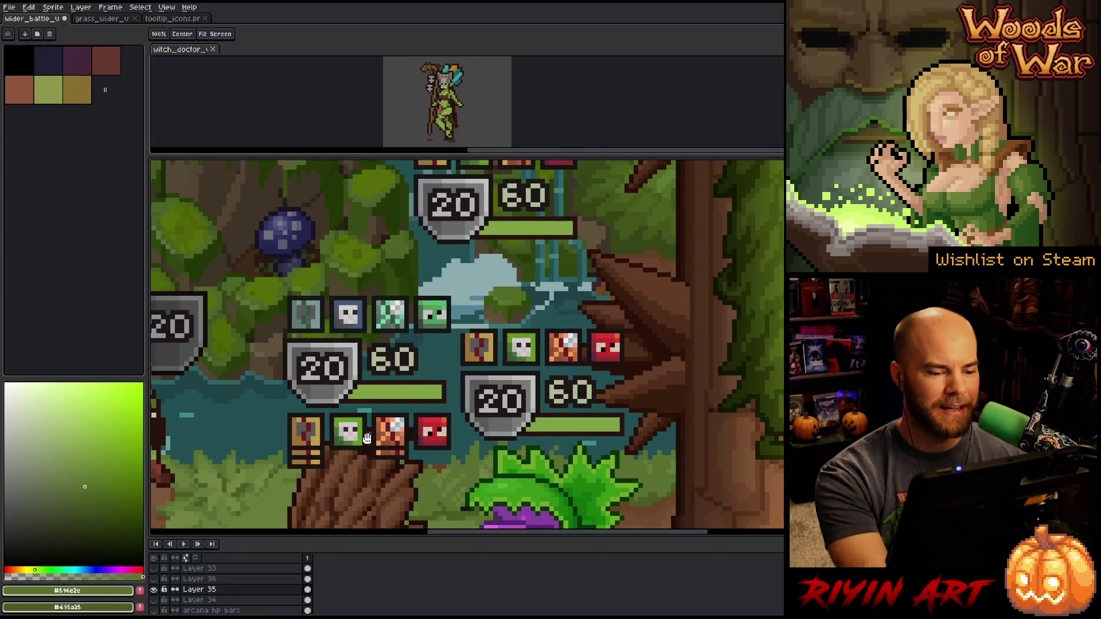
{"action": "scroll", "coordinate": [363, 427], "scroll_direction": "up", "scroll_amount": 2}
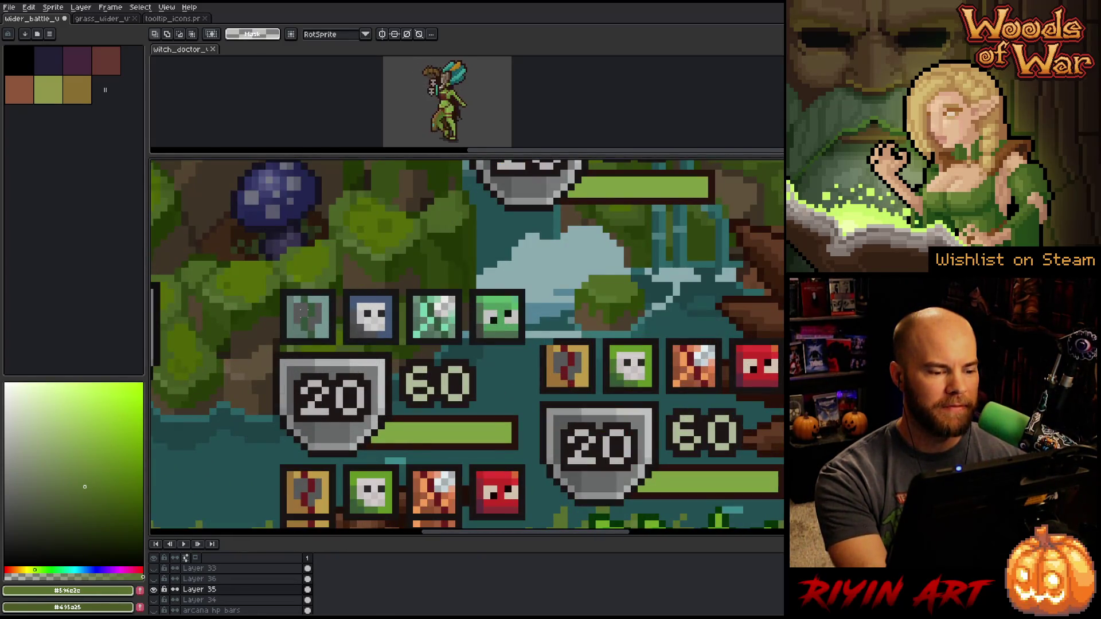
{"action": "scroll", "coordinate": [467, 347], "scroll_direction": "down", "scroll_amount": 3}
{"action": "scroll", "coordinate": [467, 348], "scroll_direction": "up", "scroll_amount": 3}
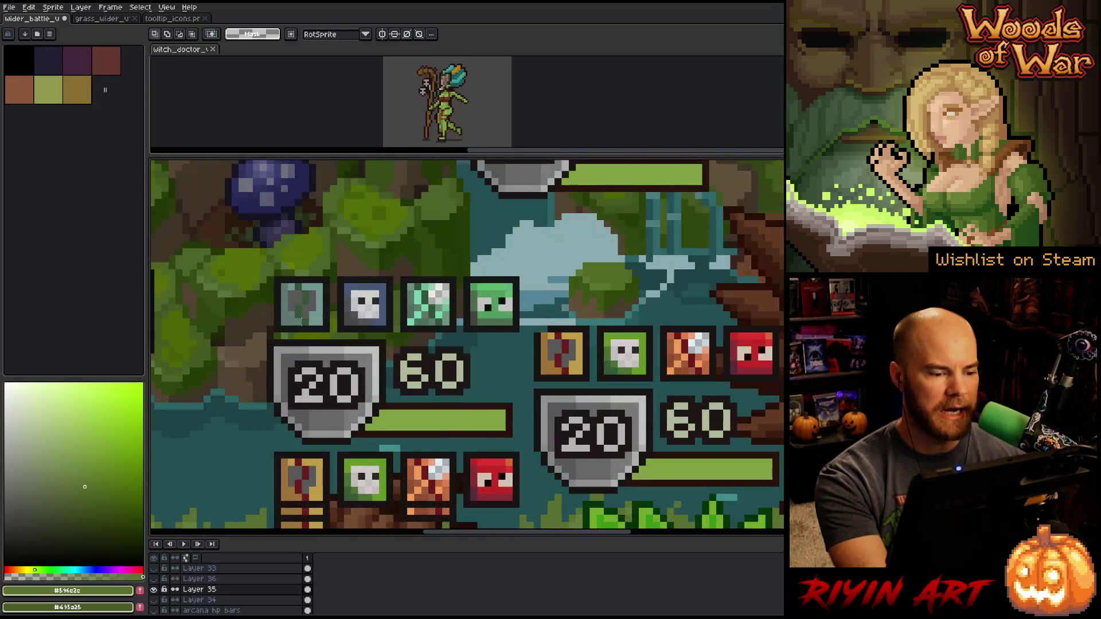
{"action": "scroll", "coordinate": [311, 322], "scroll_direction": "down", "scroll_amount": 1}
{"action": "scroll", "coordinate": [391, 326], "scroll_direction": "down", "scroll_amount": 1}
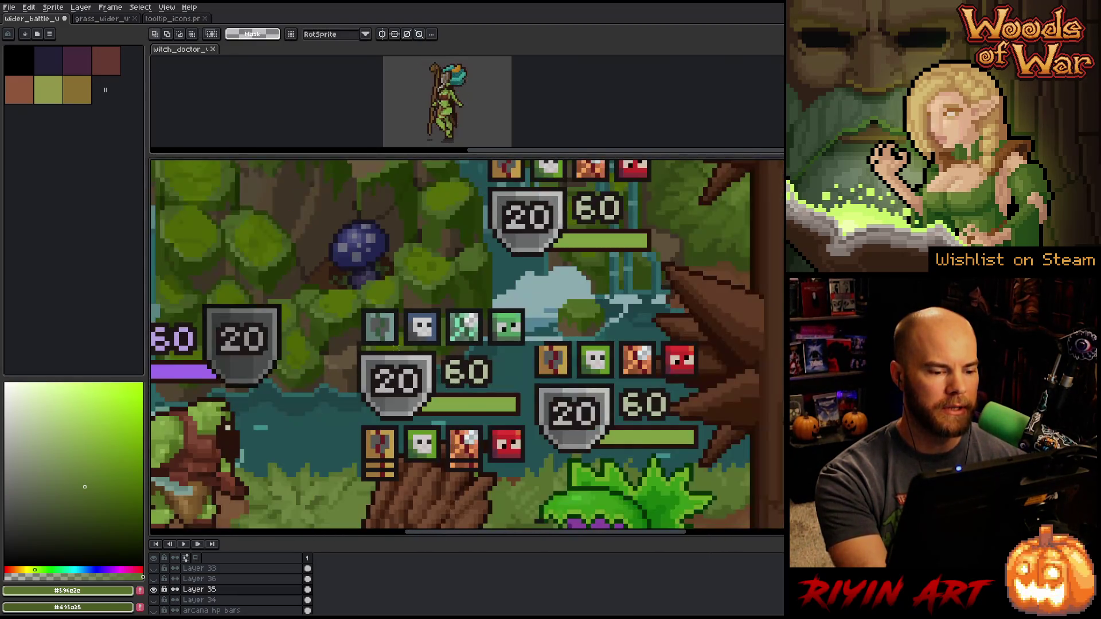
{"action": "scroll", "coordinate": [392, 326], "scroll_direction": "up", "scroll_amount": 2}
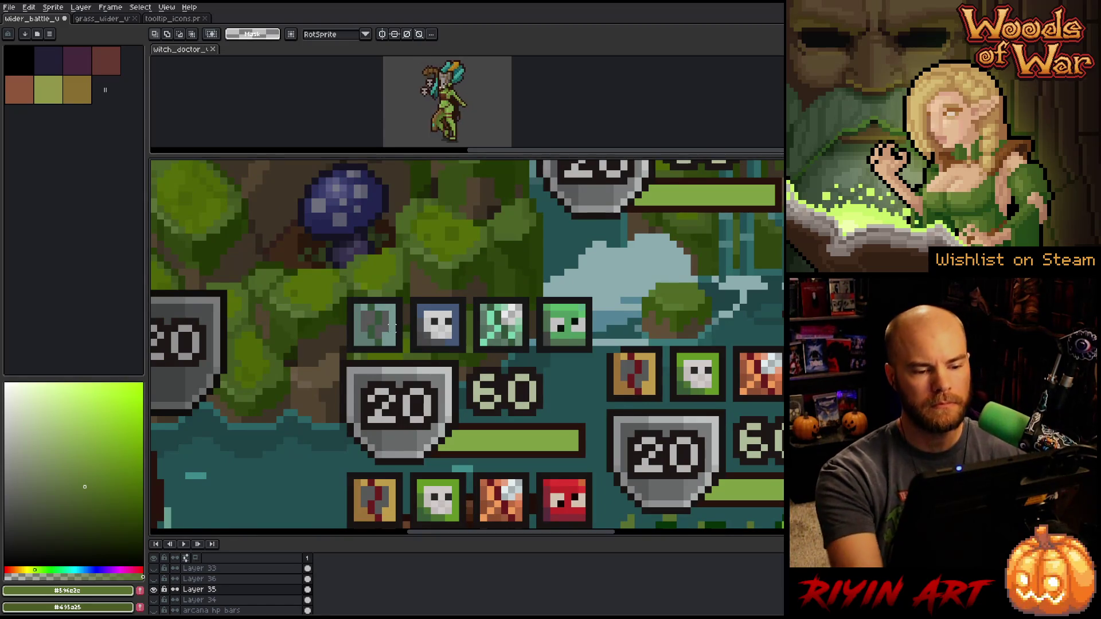
{"action": "scroll", "coordinate": [392, 325], "scroll_direction": "down", "scroll_amount": 2}
{"action": "scroll", "coordinate": [482, 342], "scroll_direction": "up", "scroll_amount": 3}
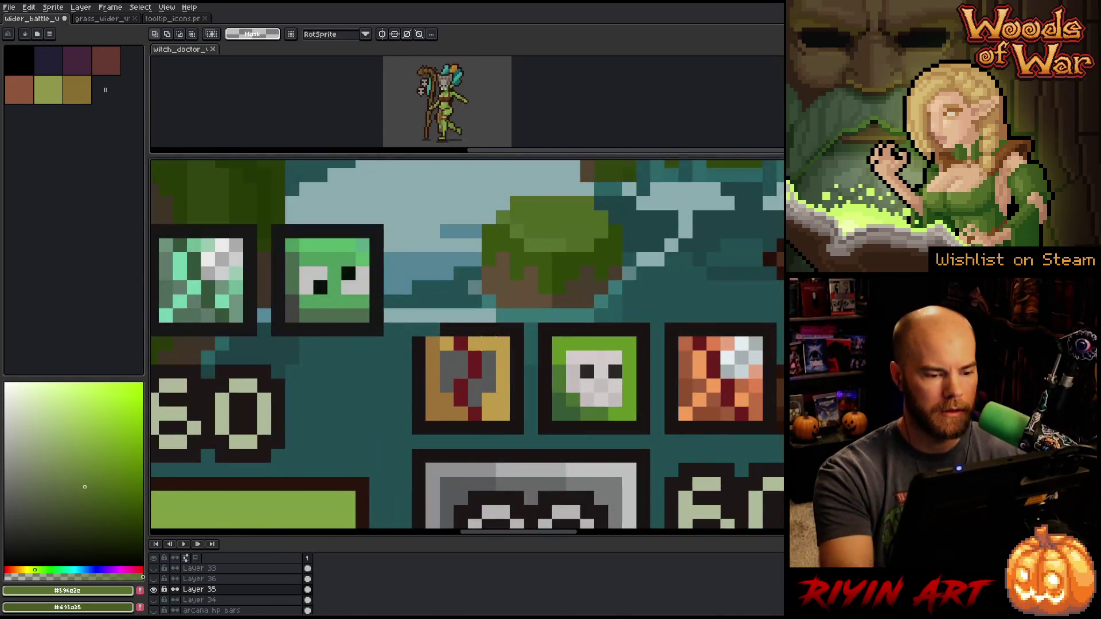
Pencil dark outline pixels beside the icons, then select the wooden bar under the lower row
{"action": "key", "text": "b"}
{"action": "left_click", "coordinate": [445, 322], "text": "alt"}
{"action": "left_click_drag", "start_coordinate": [419, 330], "coordinate": [419, 318]}
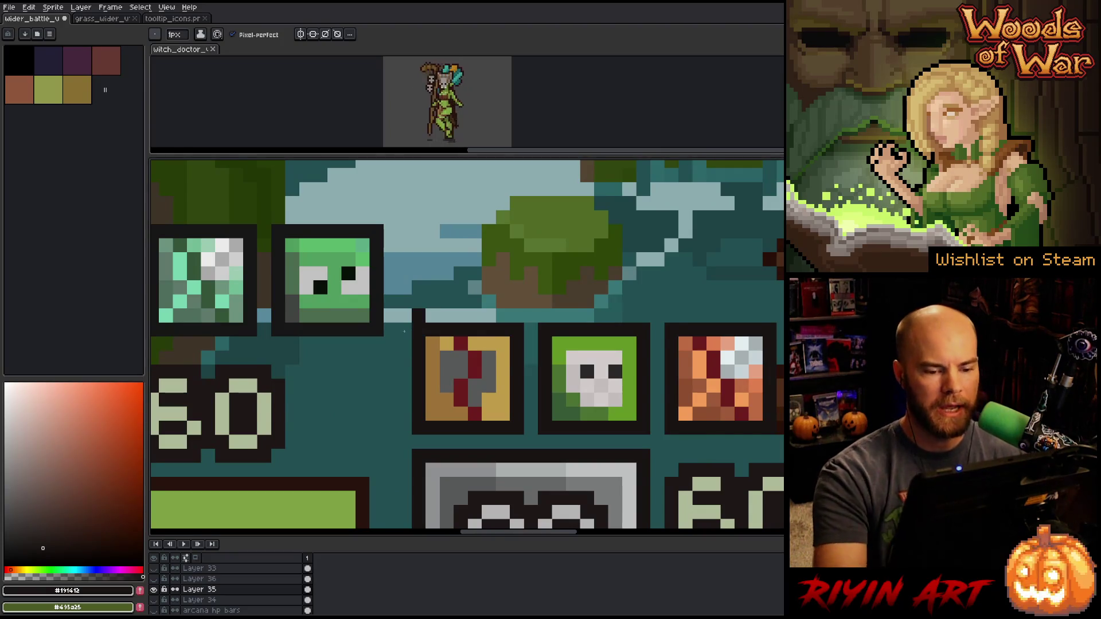
{"action": "scroll", "coordinate": [405, 332], "scroll_direction": "down", "scroll_amount": 2}
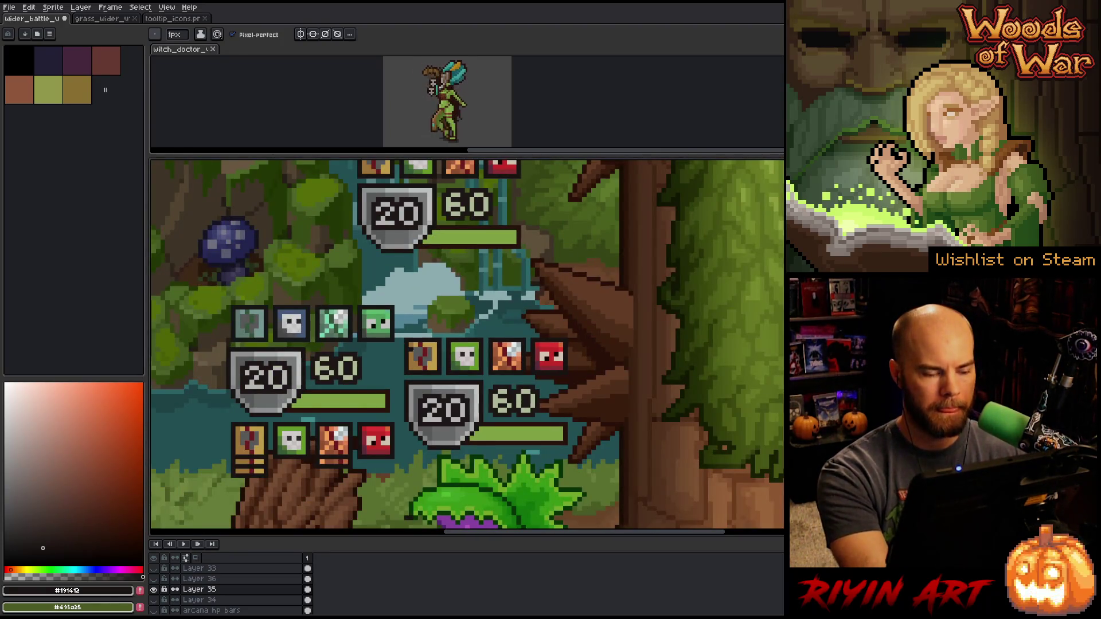
{"action": "scroll", "coordinate": [422, 333], "scroll_direction": "down", "scroll_amount": 1}
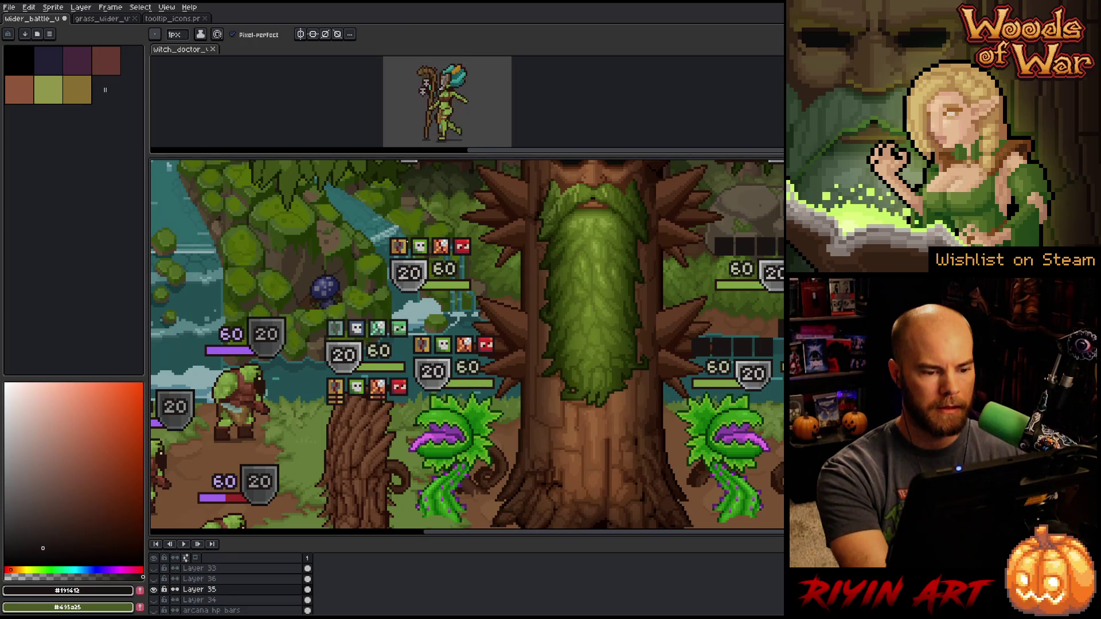
{"action": "scroll", "coordinate": [415, 346], "scroll_direction": "up", "scroll_amount": 2}
{"action": "left_click_drag", "start_coordinate": [419, 337], "coordinate": [533, 410]}
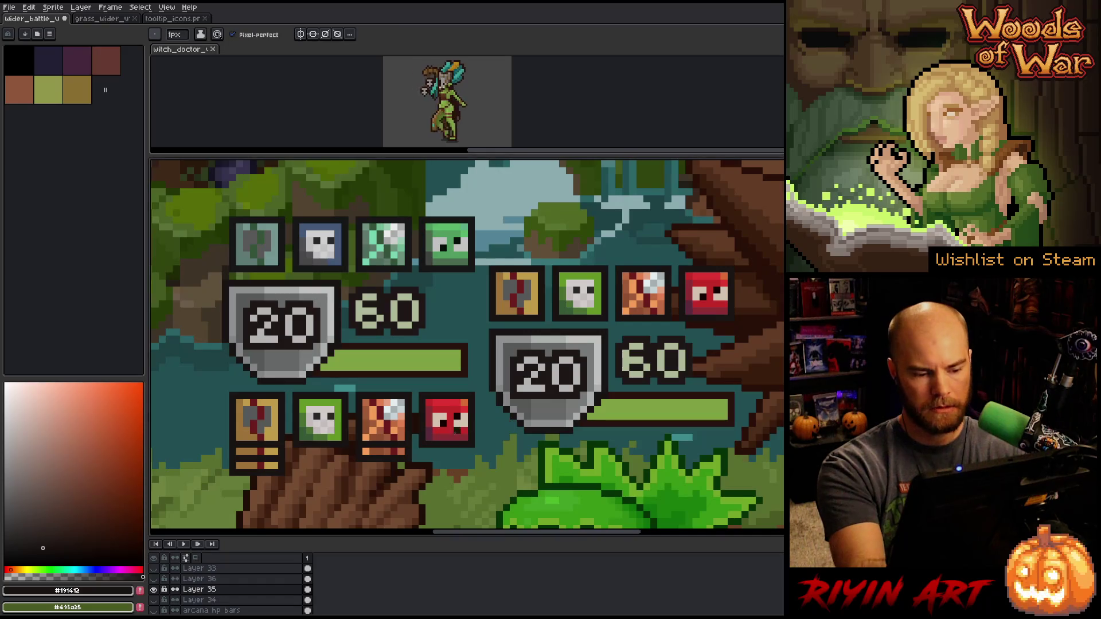
{"action": "key", "text": "m"}
{"action": "left_click_drag", "start_coordinate": [477, 447], "coordinate": [199, 499]}
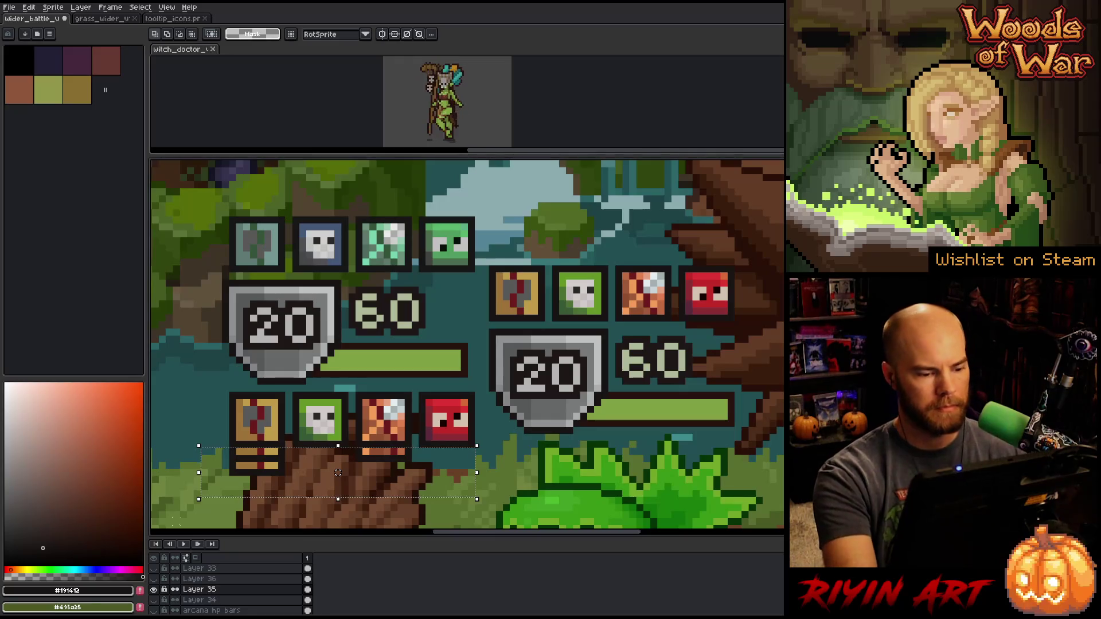
Delete the wooden bar and move the lower icon row up above the 20 shield and 60 HP bar
{"action": "key", "text": "Delete"}
{"action": "left_click_drag", "start_coordinate": [205, 379], "coordinate": [477, 461]}
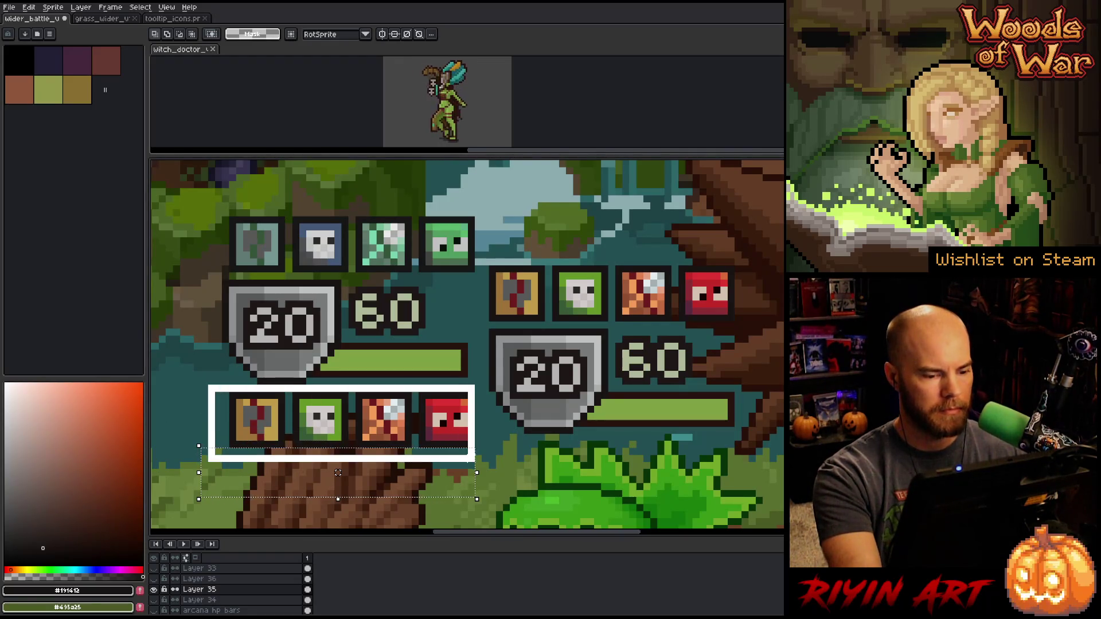
{"action": "mouse_move", "coordinate": [464, 398]}
{"action": "left_mouse_down"}
{"action": "mouse_move", "coordinate": [450, 337]}
{"action": "mouse_move", "coordinate": [452, 247]}
{"action": "mouse_move", "coordinate": [523, 385]}
{"action": "mouse_move", "coordinate": [554, 413]}
{"action": "mouse_move", "coordinate": [504, 373]}
{"action": "mouse_move", "coordinate": [532, 337]}
{"action": "left_mouse_up"}
{"action": "key", "text": "ctrl+d"}
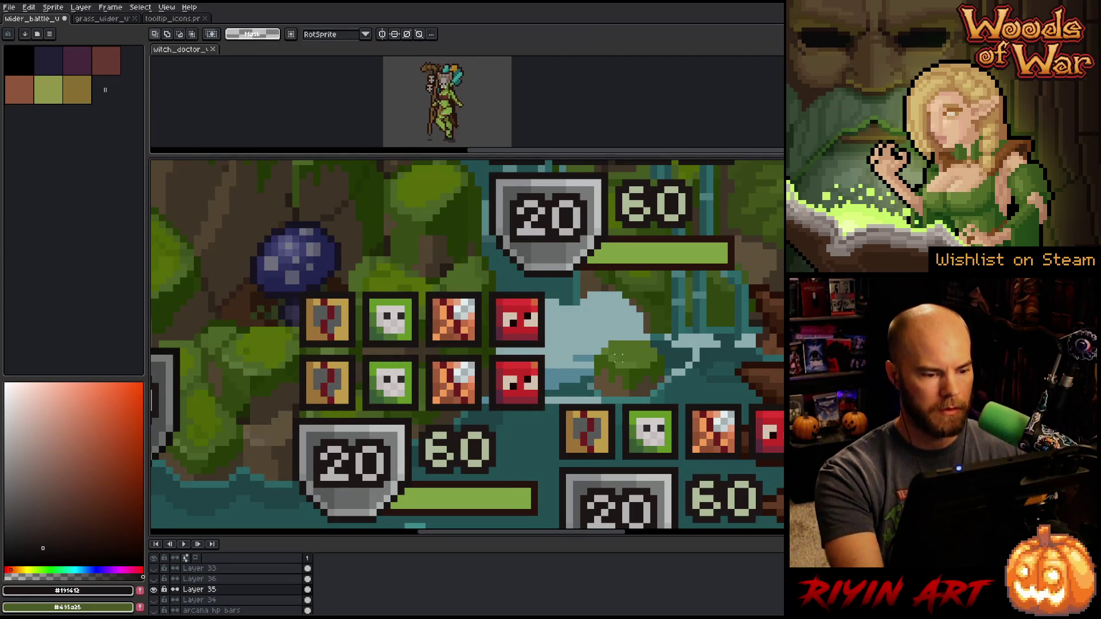
Sample dark brown, orange and tan colours (#9e7339, #c09c49) from the status icons
{"action": "key", "text": "i"}
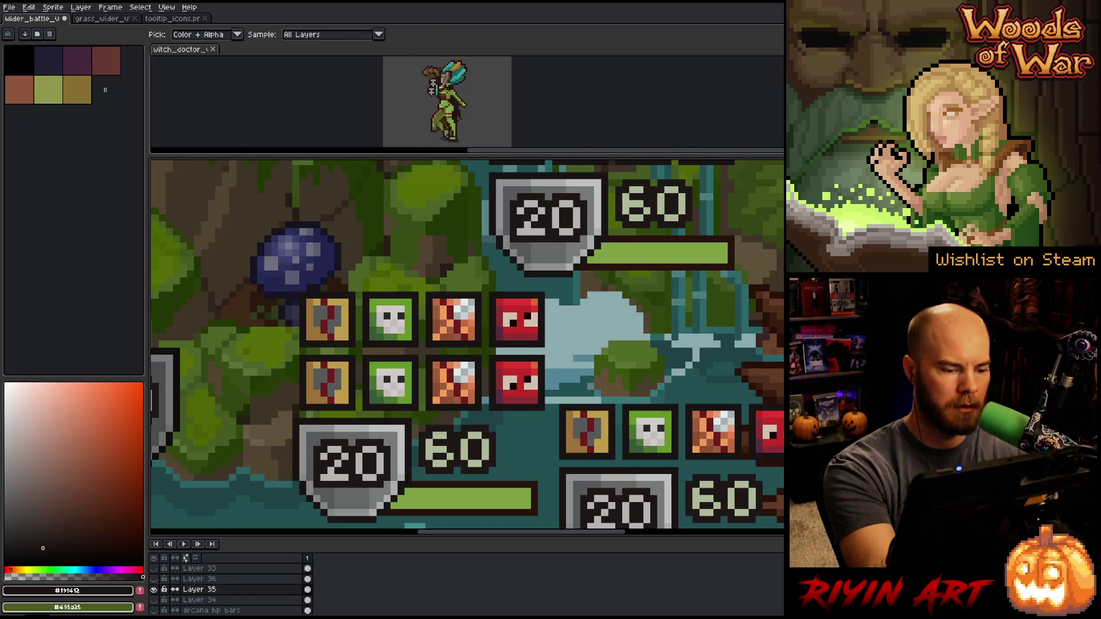
{"action": "left_click", "coordinate": [319, 267]}
{"action": "key", "text": "b"}
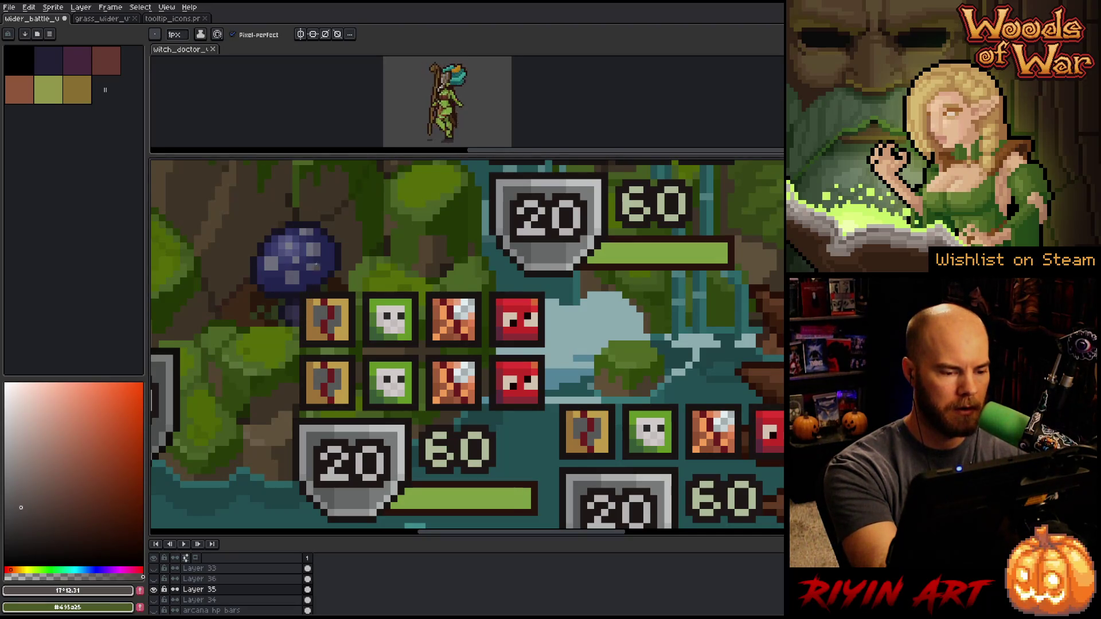
{"action": "left_click_drag", "start_coordinate": [102, 442], "coordinate": [129, 397]}
{"action": "key", "text": "i"}
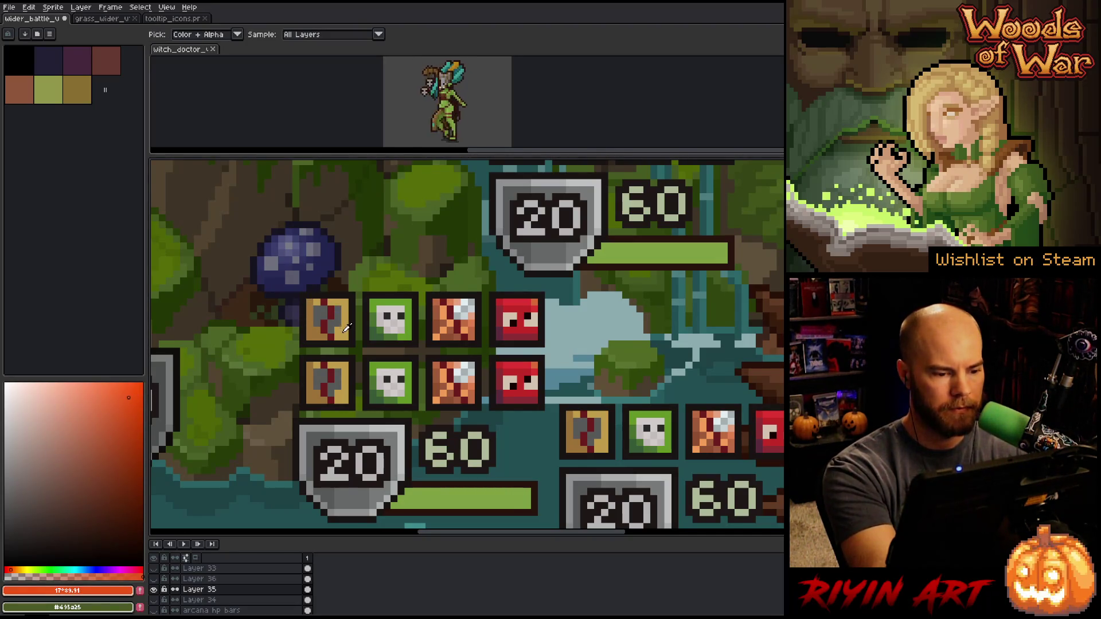
{"action": "left_click", "coordinate": [347, 327]}
{"action": "key", "text": "b"}
{"action": "key", "text": "i"}
{"action": "left_click", "coordinate": [314, 293]}
{"action": "key", "text": "b"}
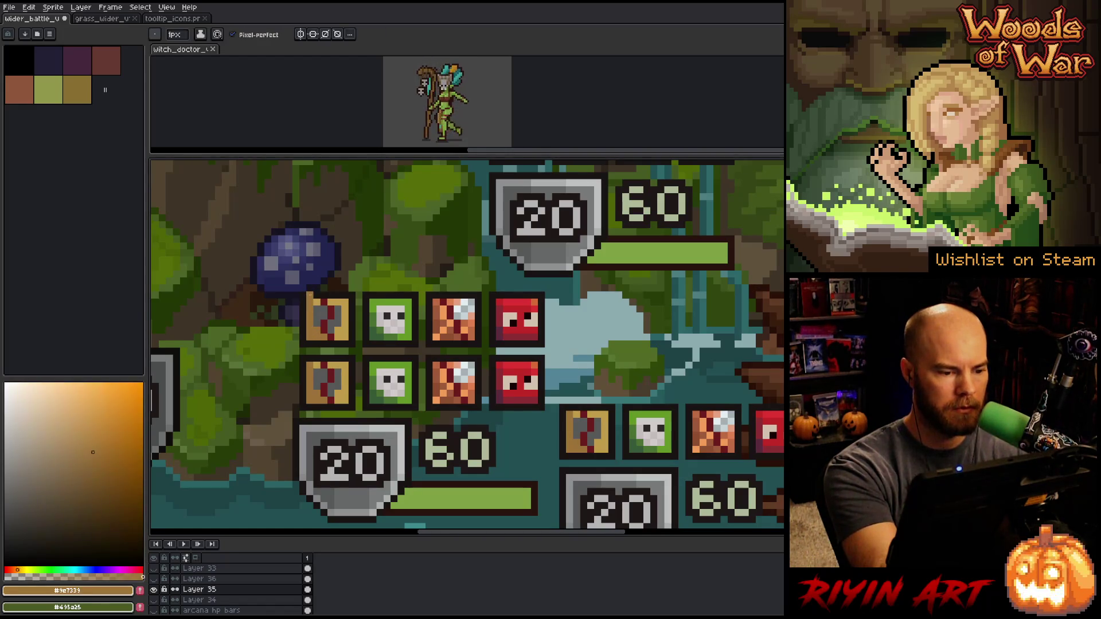
{"action": "key", "text": "i"}
{"action": "left_click", "coordinate": [319, 295]}
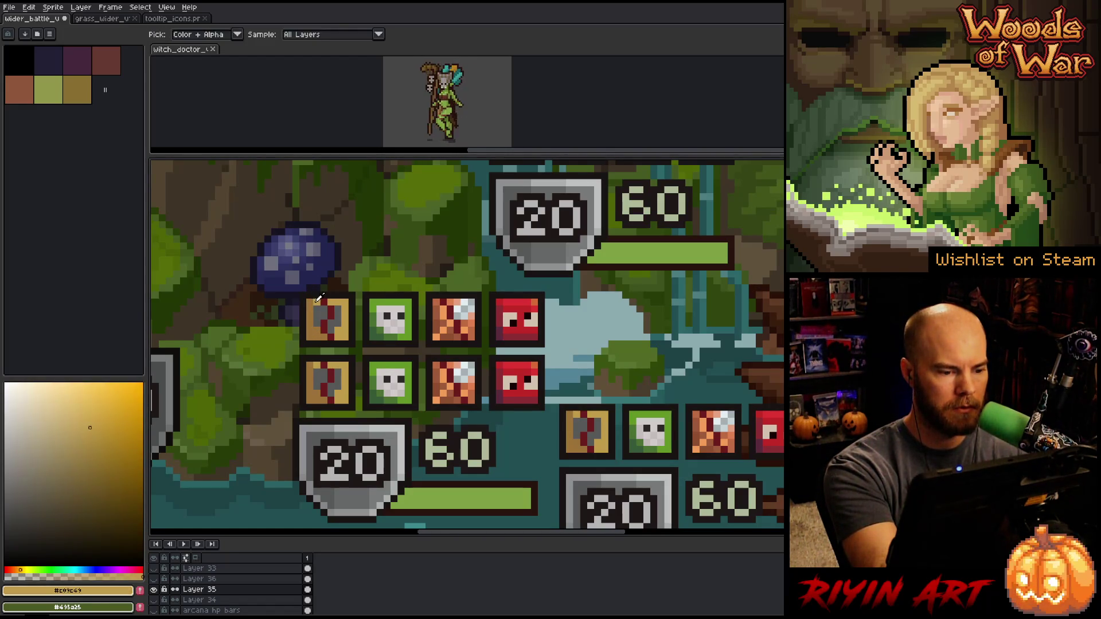
{"action": "key", "text": "b"}
{"action": "key", "text": "i"}
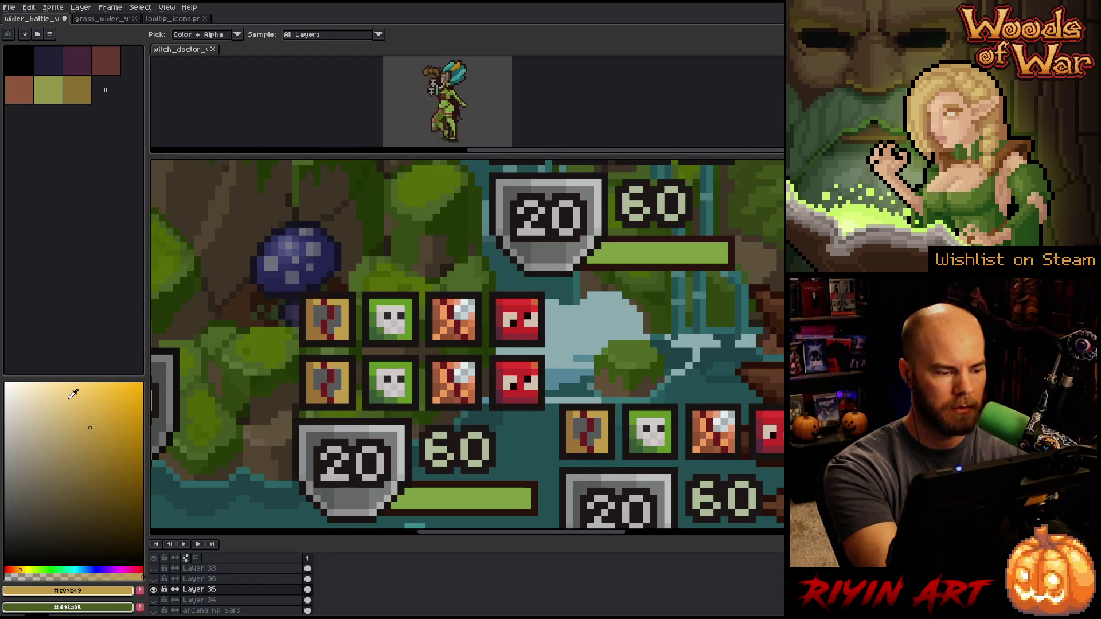
{"action": "left_click", "coordinate": [58, 401]}
{"action": "key", "text": "b"}
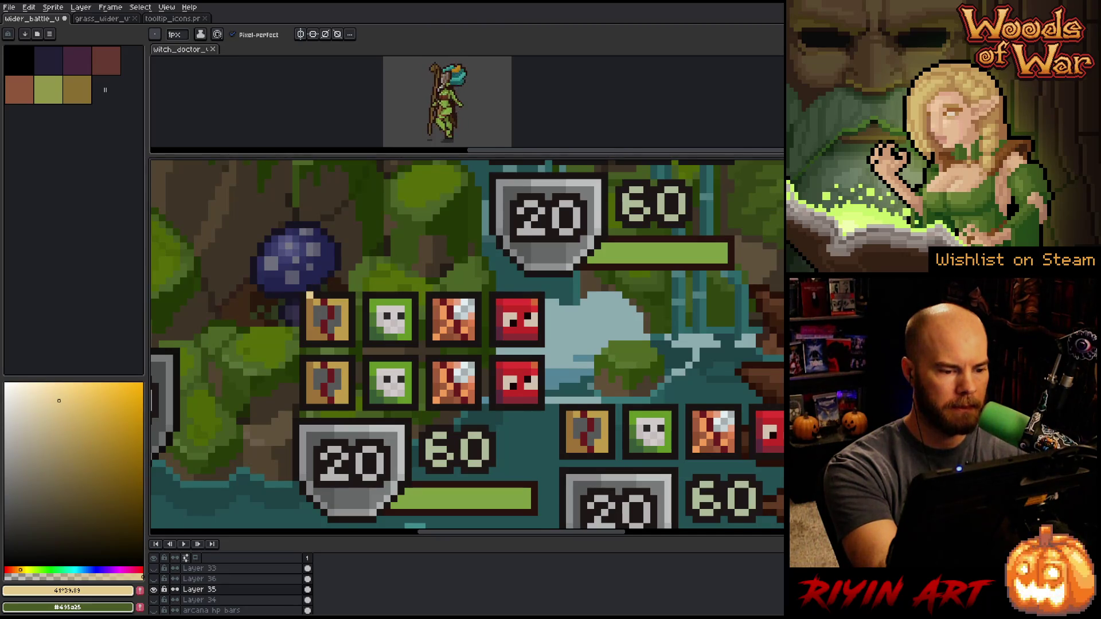
Switch the drawing colour to a dark red, dot an icon border, then undo it
{"action": "left_click", "coordinate": [140, 570]}
{"action": "left_click", "coordinate": [142, 570]}
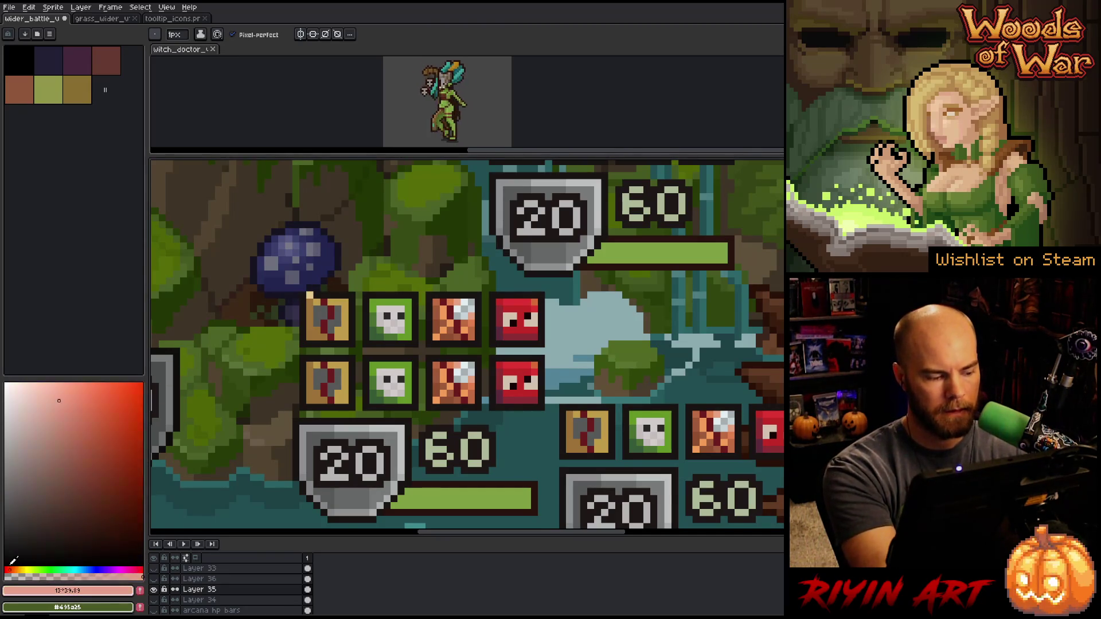
{"action": "left_click", "coordinate": [143, 384]}
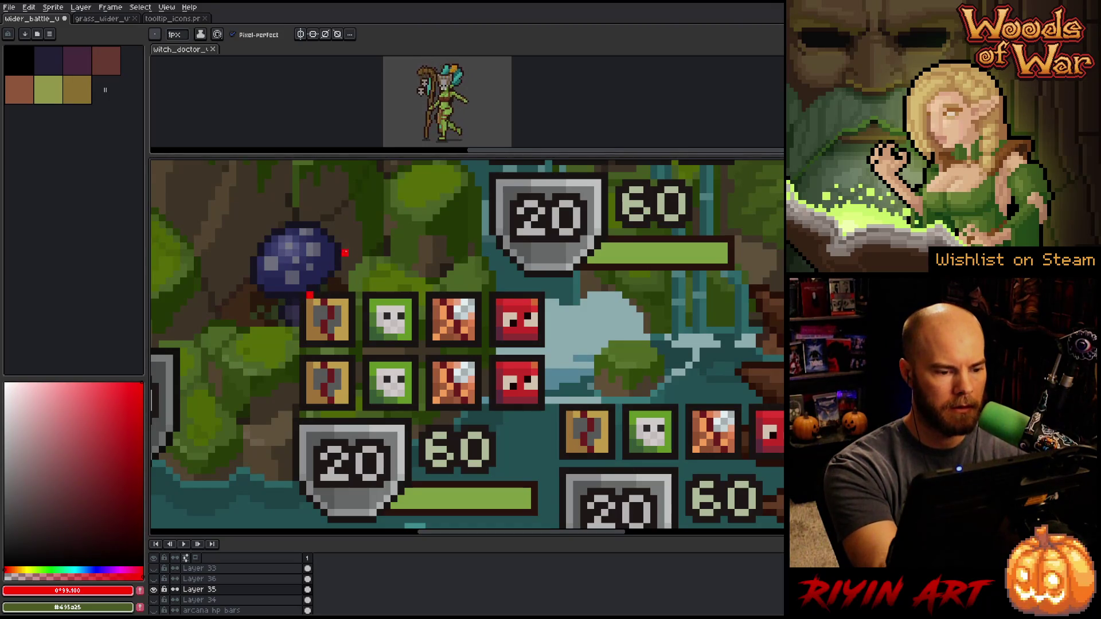
{"action": "mouse_move", "coordinate": [115, 396]}
{"action": "left_mouse_down"}
{"action": "mouse_move", "coordinate": [106, 410]}
{"action": "mouse_move", "coordinate": [117, 437]}
{"action": "left_mouse_up"}
{"action": "left_click", "coordinate": [310, 294]}
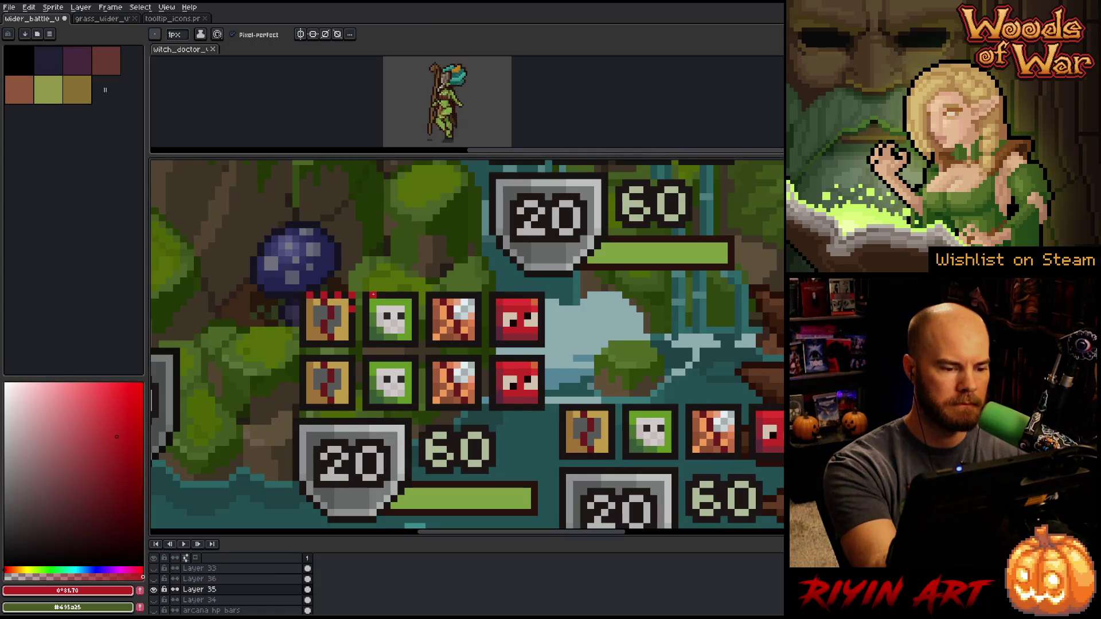
{"action": "key", "text": "ctrl+z"}
{"action": "key", "text": "ctrl+z"}
{"action": "key", "text": "ctrl+z"}
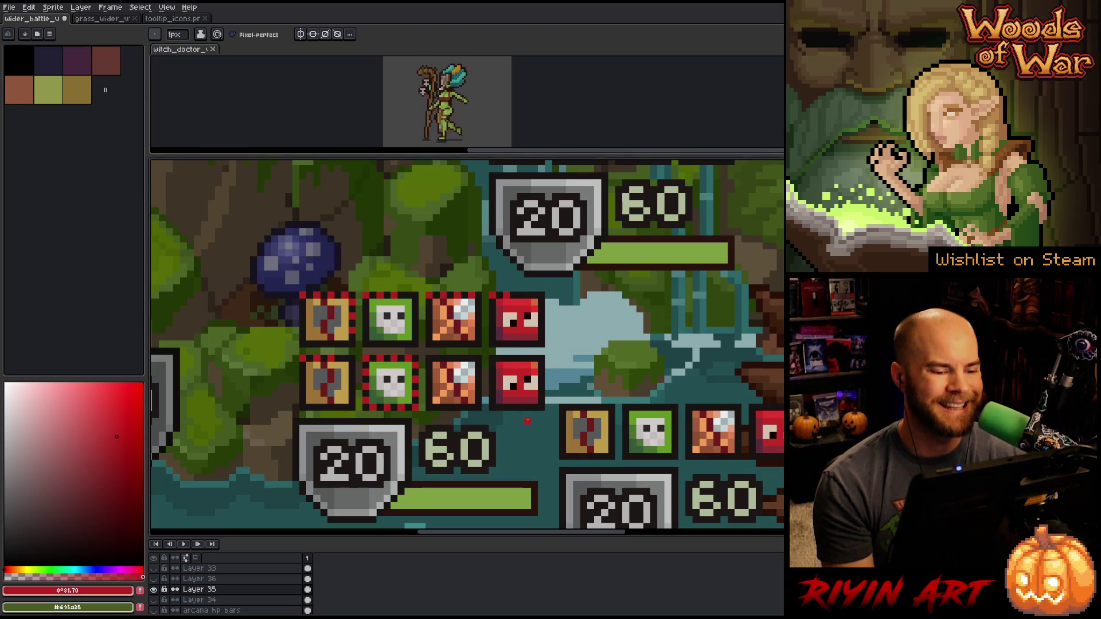
Sample a light pinkish colour and draw a light stroke across the skull icon
{"action": "key", "text": "i"}
{"action": "left_click", "coordinate": [402, 376]}
{"action": "key", "text": "b"}
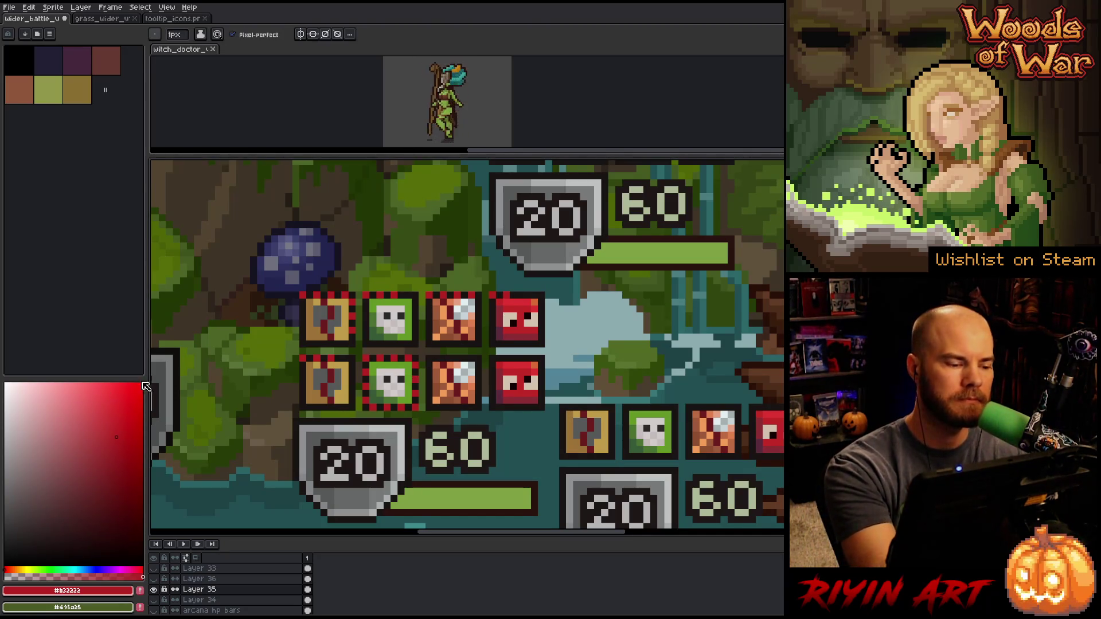
{"action": "left_click_drag", "start_coordinate": [375, 383], "coordinate": [438, 392]}
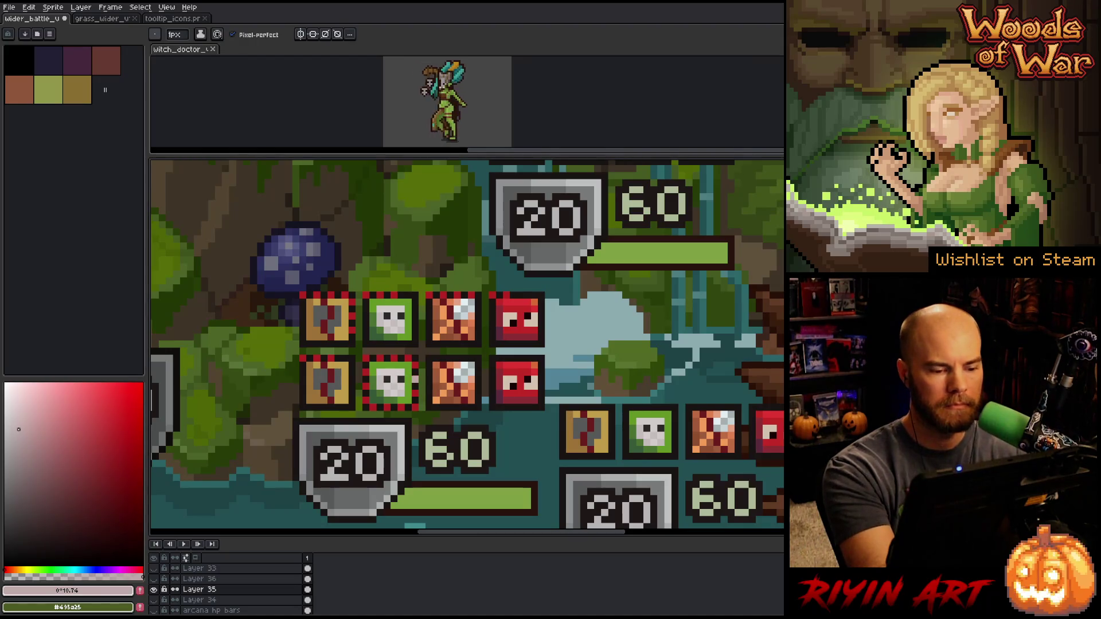
Replace the red border colour with a slightly reddish orange using Replace Color
{"action": "key", "text": "shift+r"}
{"action": "left_click", "coordinate": [536, 328]}
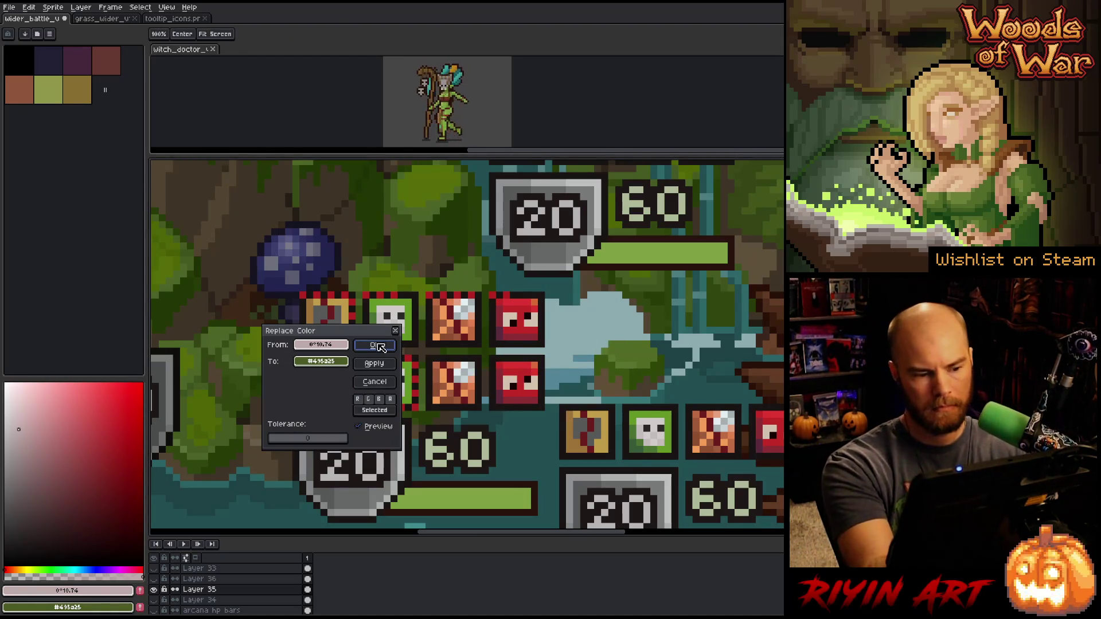
{"action": "left_click", "coordinate": [22, 429]}
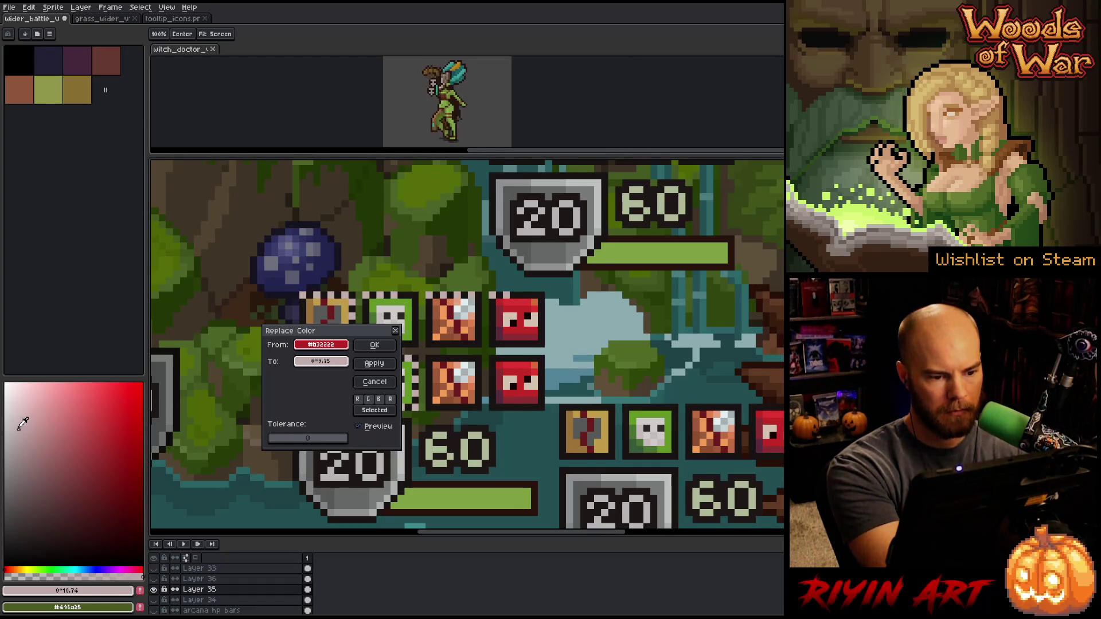
{"action": "left_click", "coordinate": [30, 429]}
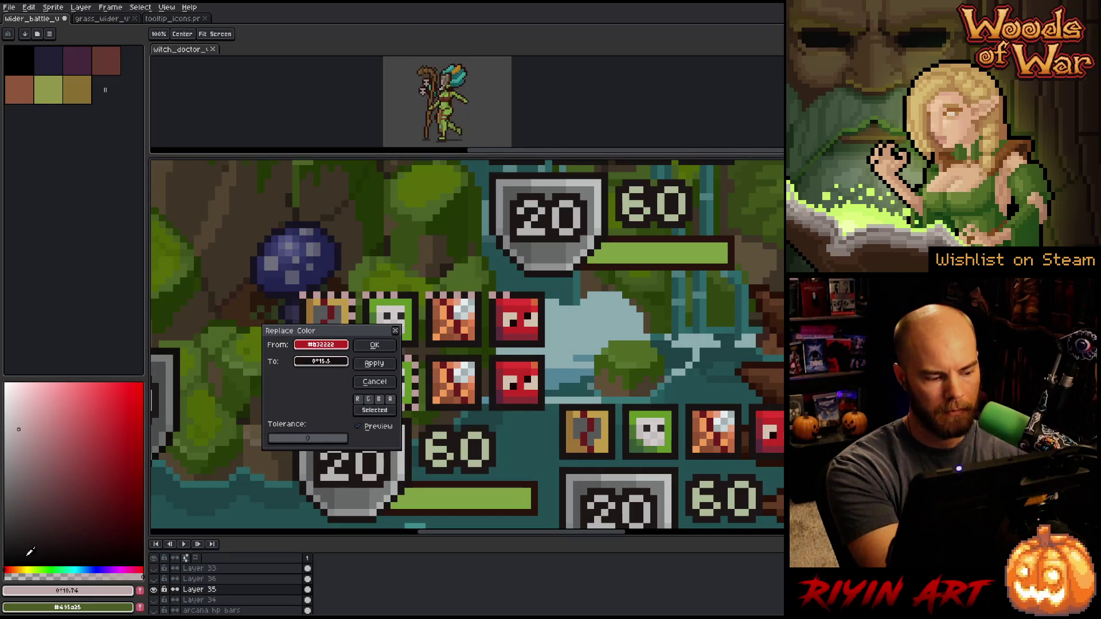
{"action": "left_click_drag", "start_coordinate": [28, 569], "coordinate": [36, 569]}
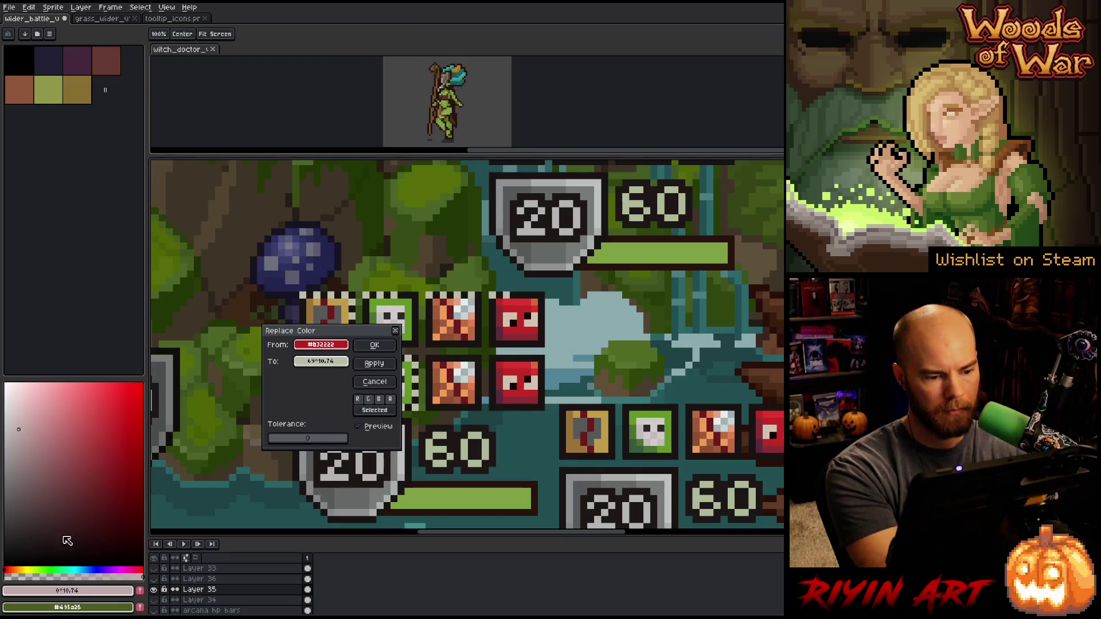
{"action": "left_click", "coordinate": [321, 361]}
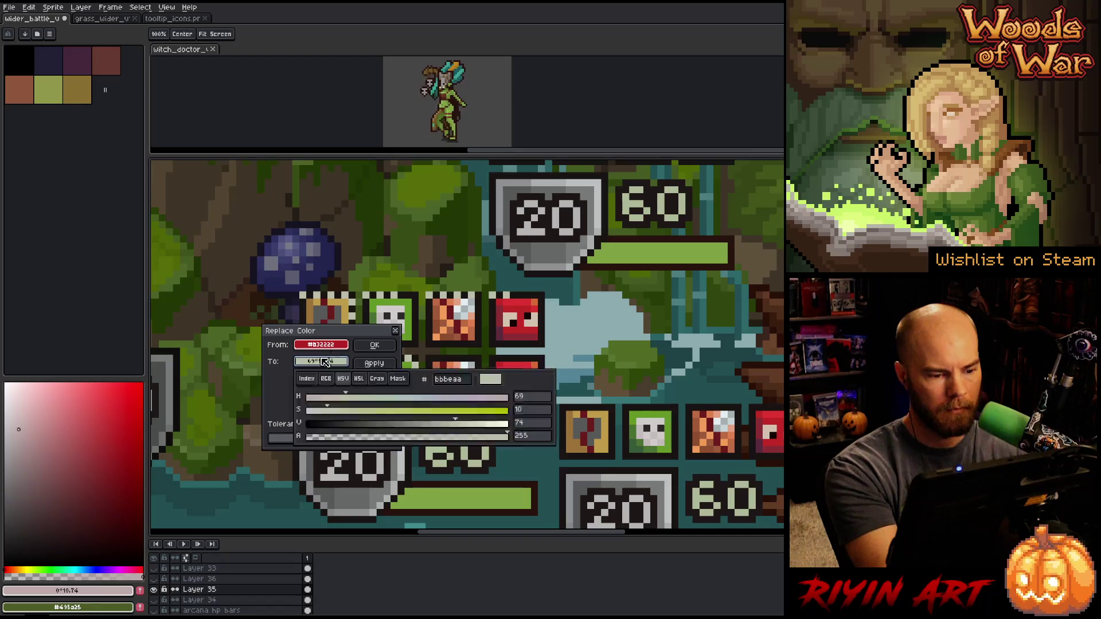
{"action": "left_click", "coordinate": [333, 365]}
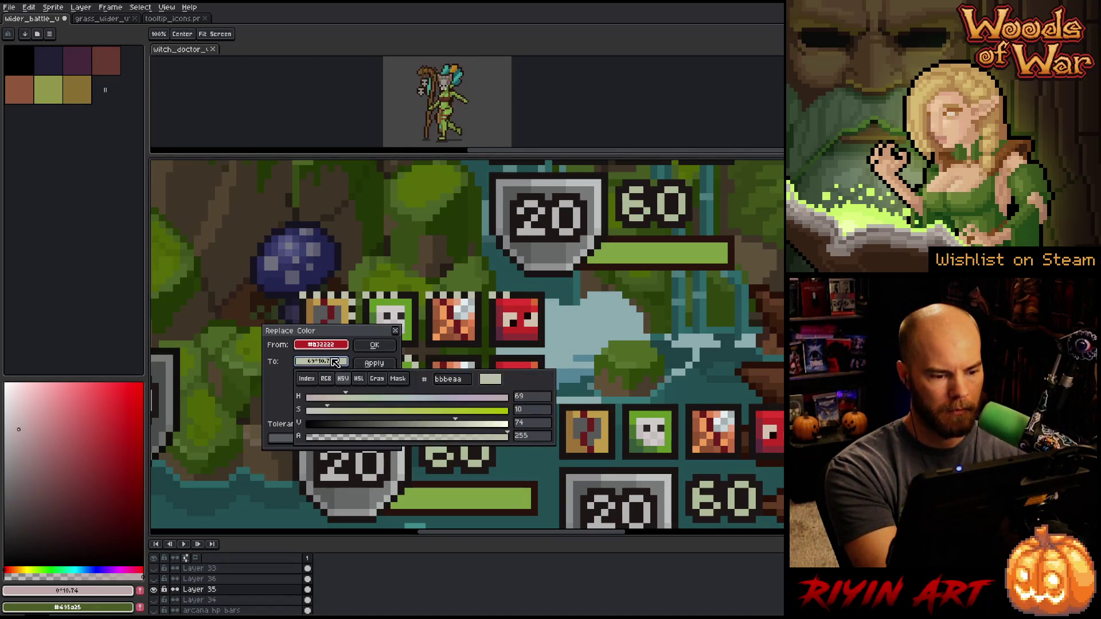
{"action": "mouse_move", "coordinate": [344, 397]}
{"action": "left_mouse_down"}
{"action": "mouse_move", "coordinate": [325, 397]}
{"action": "mouse_move", "coordinate": [447, 417]}
{"action": "mouse_move", "coordinate": [428, 421]}
{"action": "mouse_move", "coordinate": [506, 422]}
{"action": "left_mouse_up"}
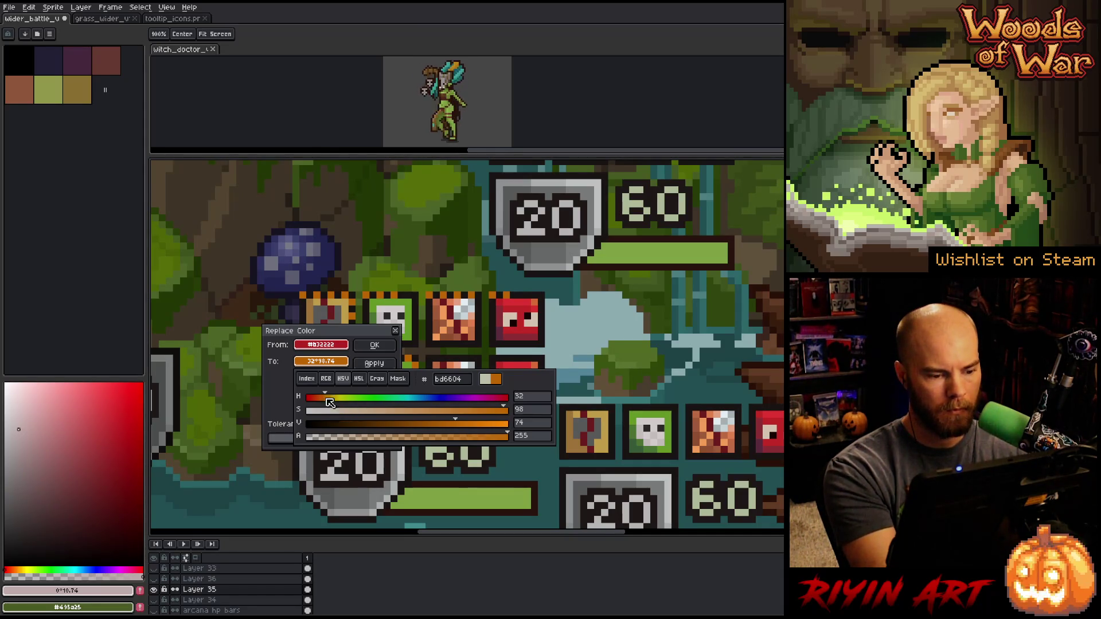
{"action": "left_click_drag", "start_coordinate": [325, 397], "coordinate": [322, 401]}
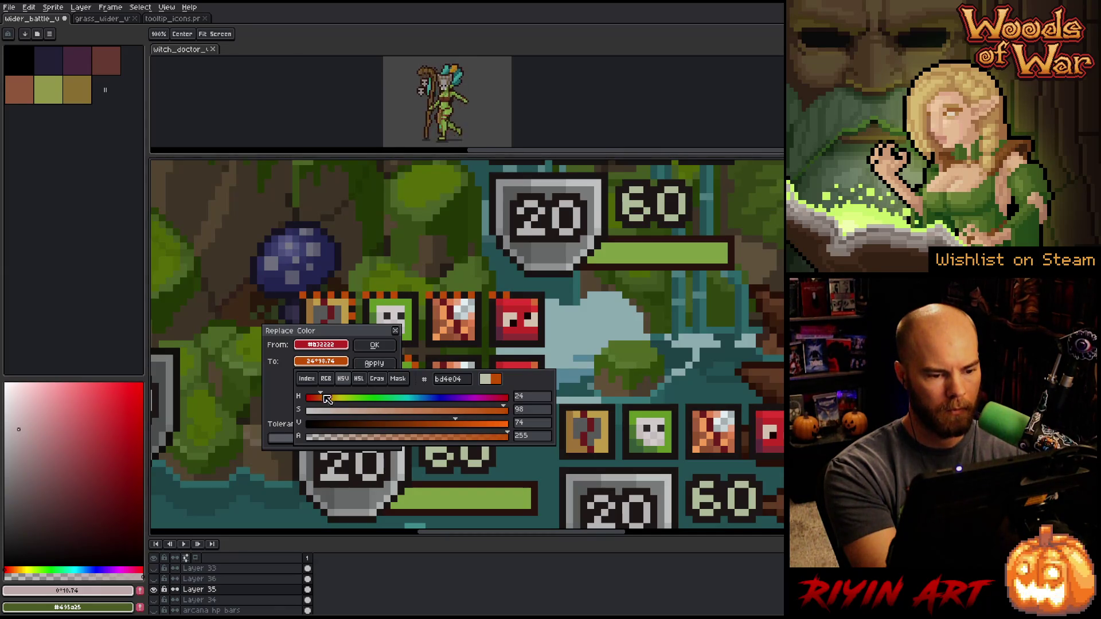
{"action": "left_click", "coordinate": [370, 344]}
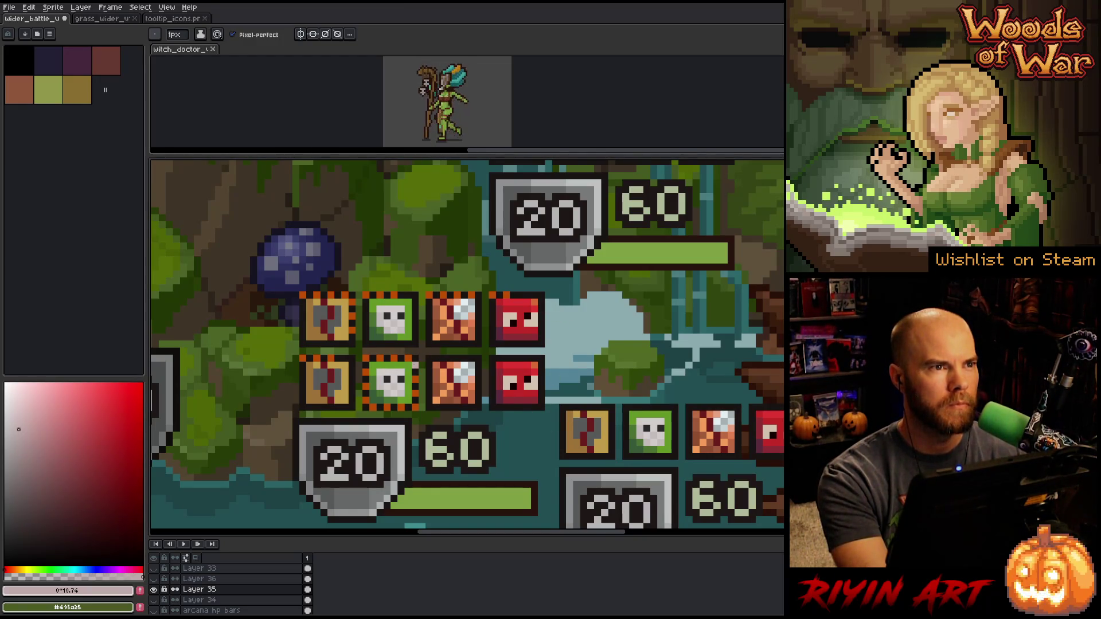
{"action": "scroll", "coordinate": [491, 420], "scroll_direction": "down", "scroll_amount": 2}
{"action": "mouse_move", "coordinate": [492, 420]}
{"action": "left_mouse_down"}
{"action": "mouse_move", "coordinate": [479, 388]}
{"action": "mouse_move", "coordinate": [435, 349]}
{"action": "mouse_move", "coordinate": [385, 349]}
{"action": "left_mouse_up"}
{"action": "scroll", "coordinate": [400, 336], "scroll_direction": "down", "scroll_amount": 1}
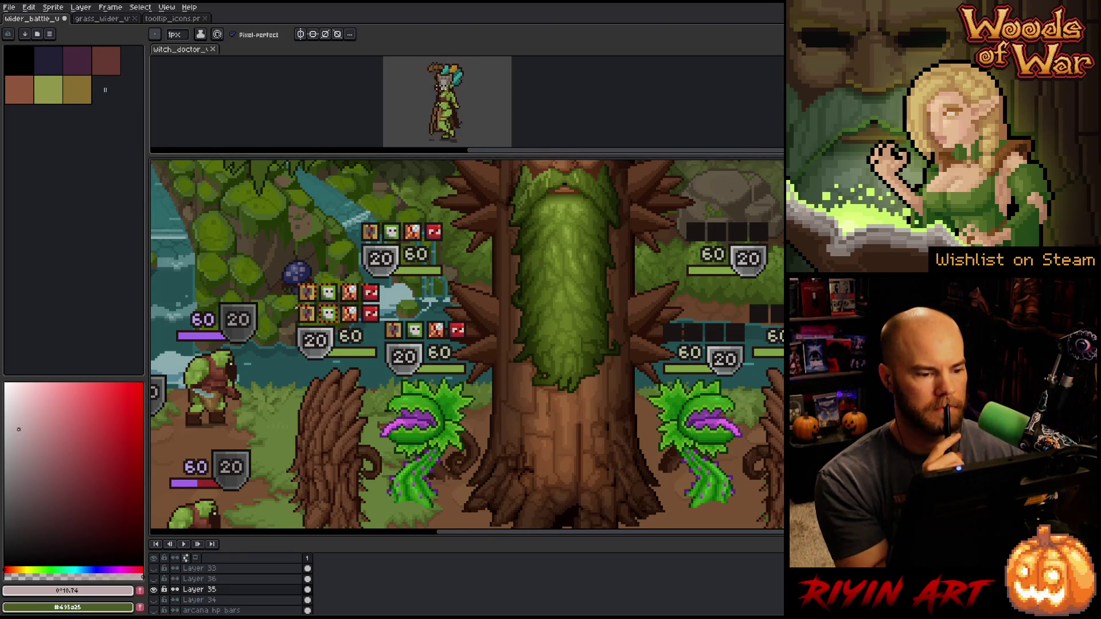
{"action": "scroll", "coordinate": [343, 307], "scroll_direction": "up", "scroll_amount": 1}
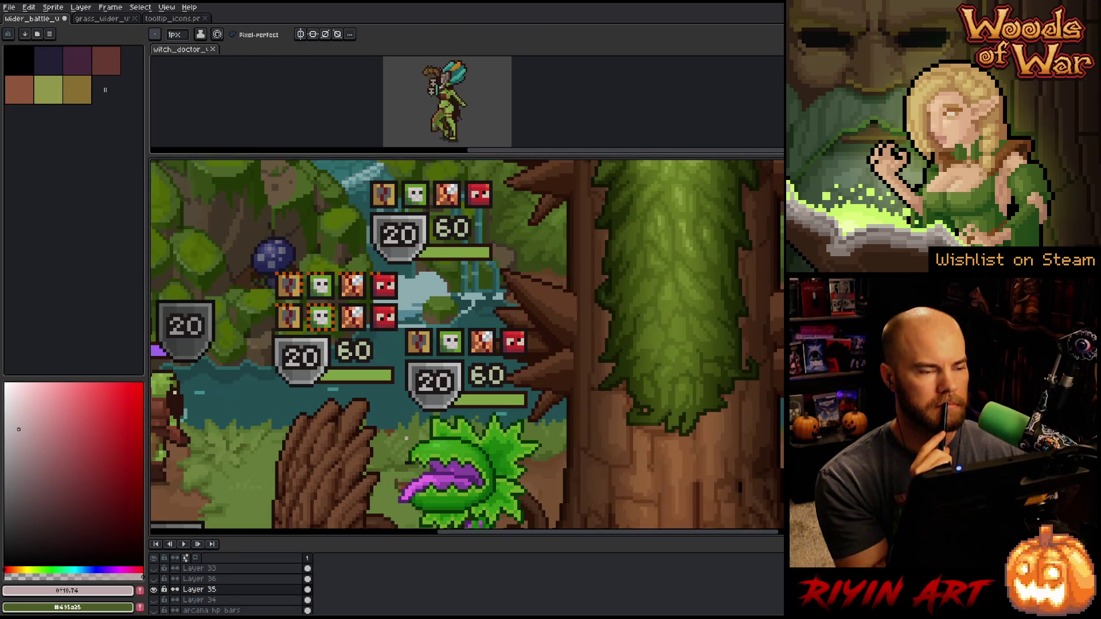
{"action": "scroll", "coordinate": [346, 363], "scroll_direction": "up", "scroll_amount": 1}
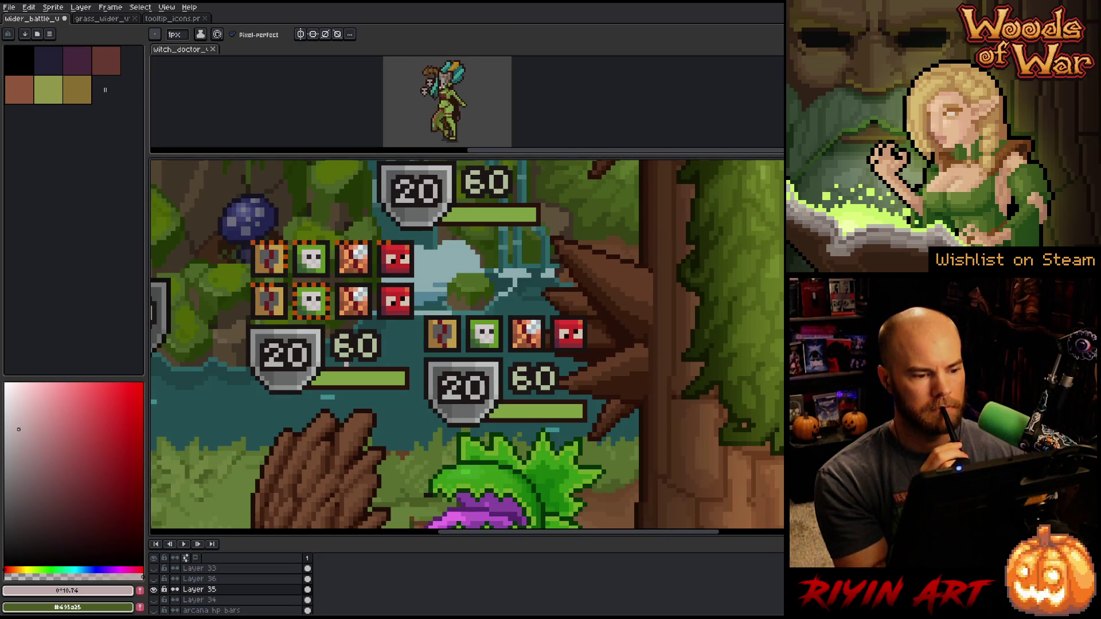
{"action": "scroll", "coordinate": [345, 364], "scroll_direction": "down", "scroll_amount": 1}
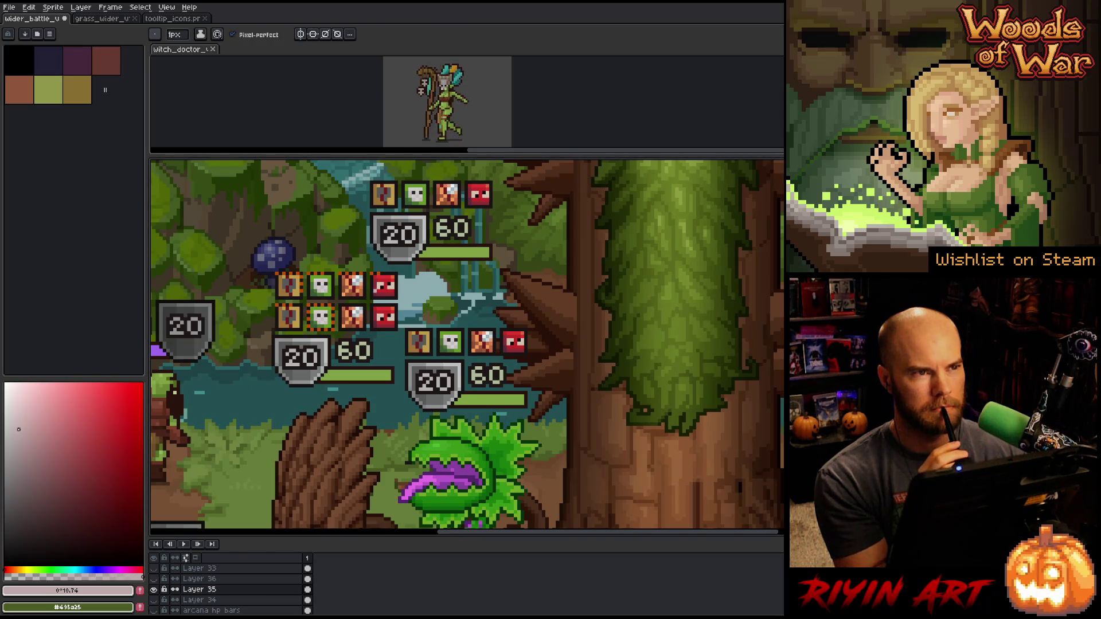
{"action": "scroll", "coordinate": [383, 306], "scroll_direction": "down", "scroll_amount": 2}
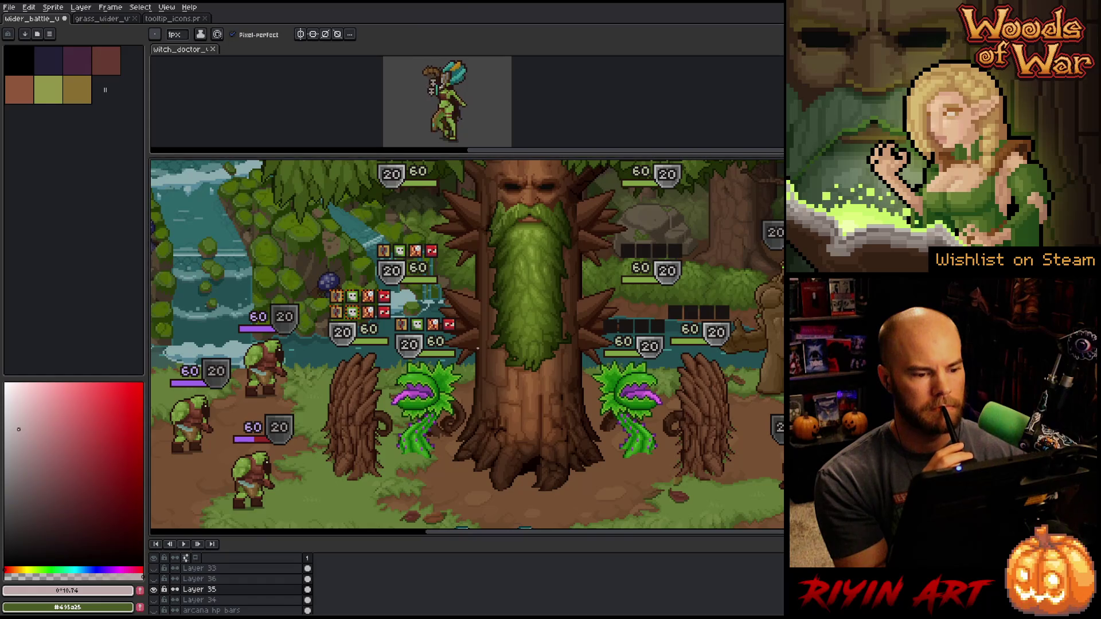
{"action": "scroll", "coordinate": [478, 348], "scroll_direction": "down", "scroll_amount": 1}
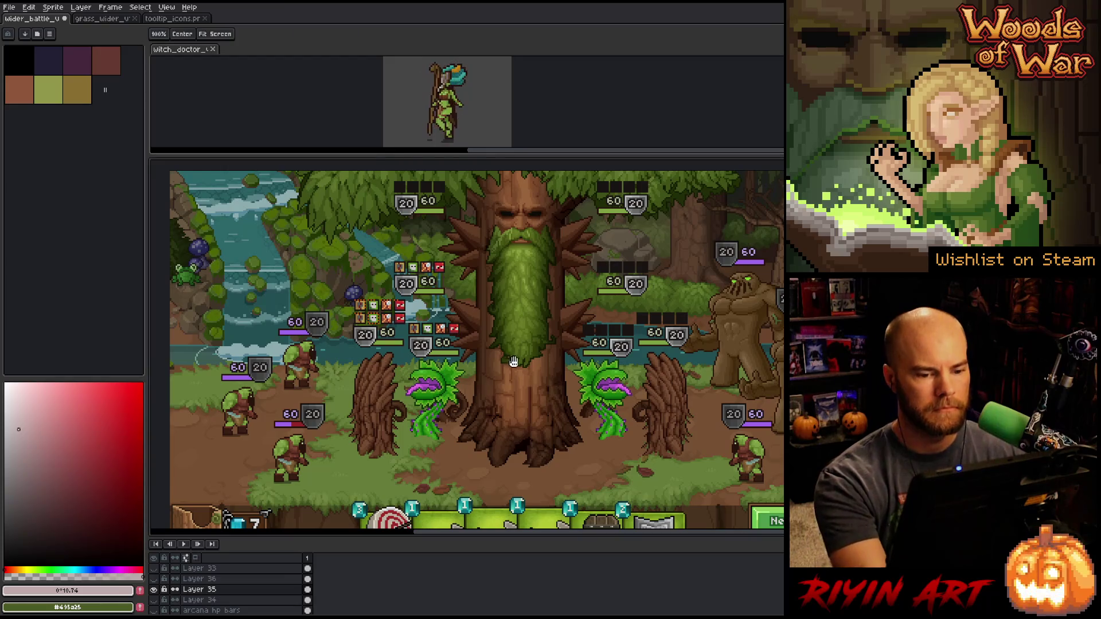
{"action": "left_click_drag", "start_coordinate": [513, 363], "coordinate": [427, 368]}
{"action": "key", "text": "b"}
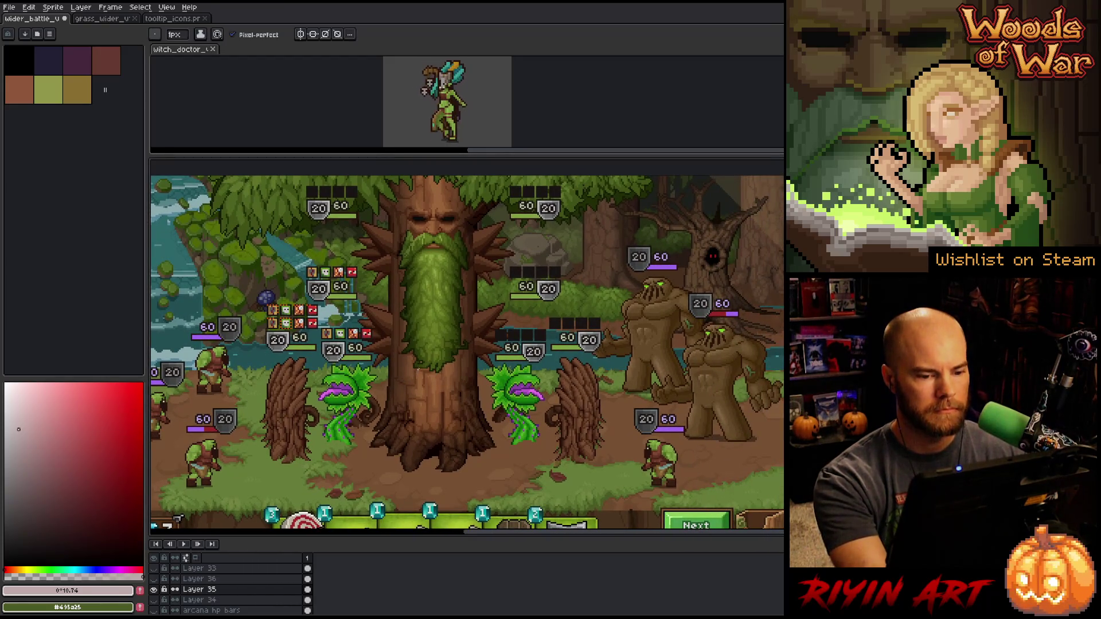
{"action": "scroll", "coordinate": [400, 367], "scroll_direction": "down", "scroll_amount": 1}
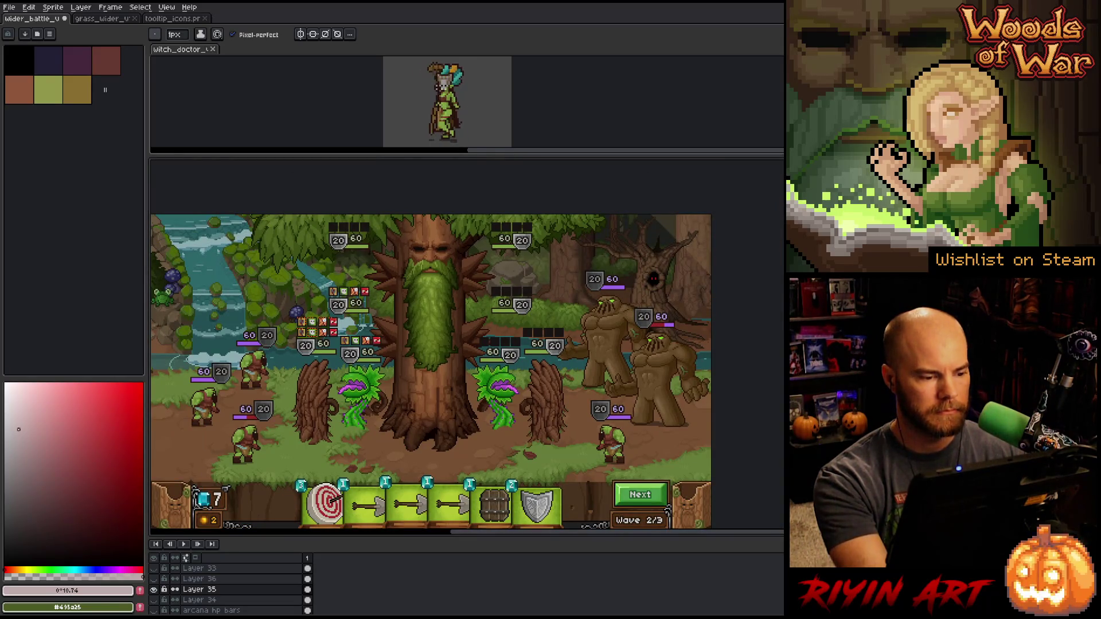
{"action": "scroll", "coordinate": [235, 341], "scroll_direction": "up", "scroll_amount": 2}
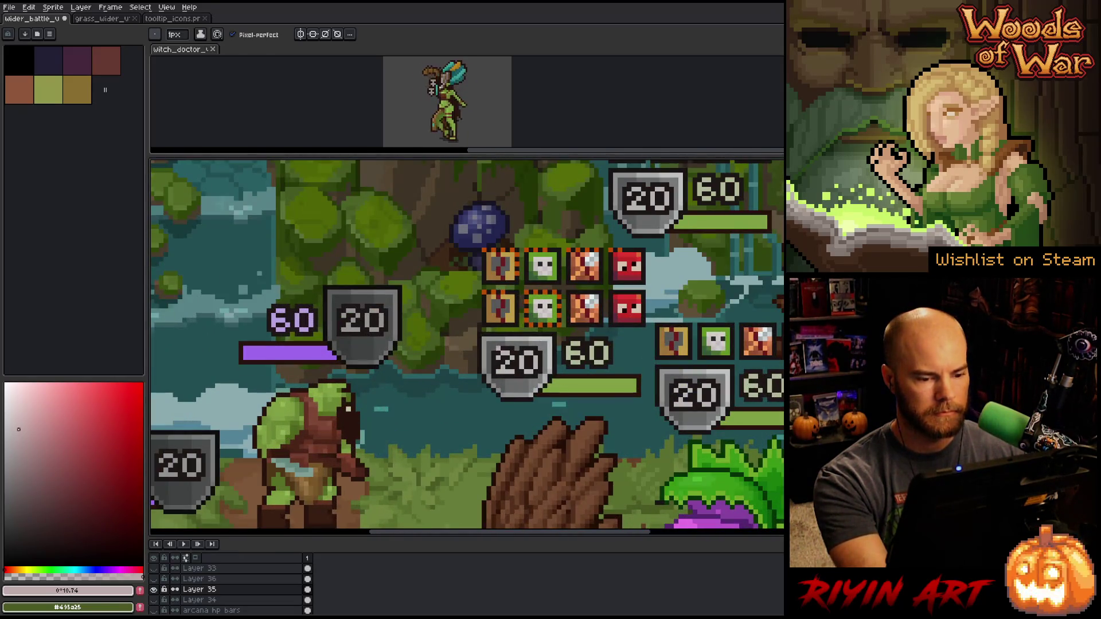
{"action": "scroll", "coordinate": [330, 285], "scroll_direction": "down", "scroll_amount": 2}
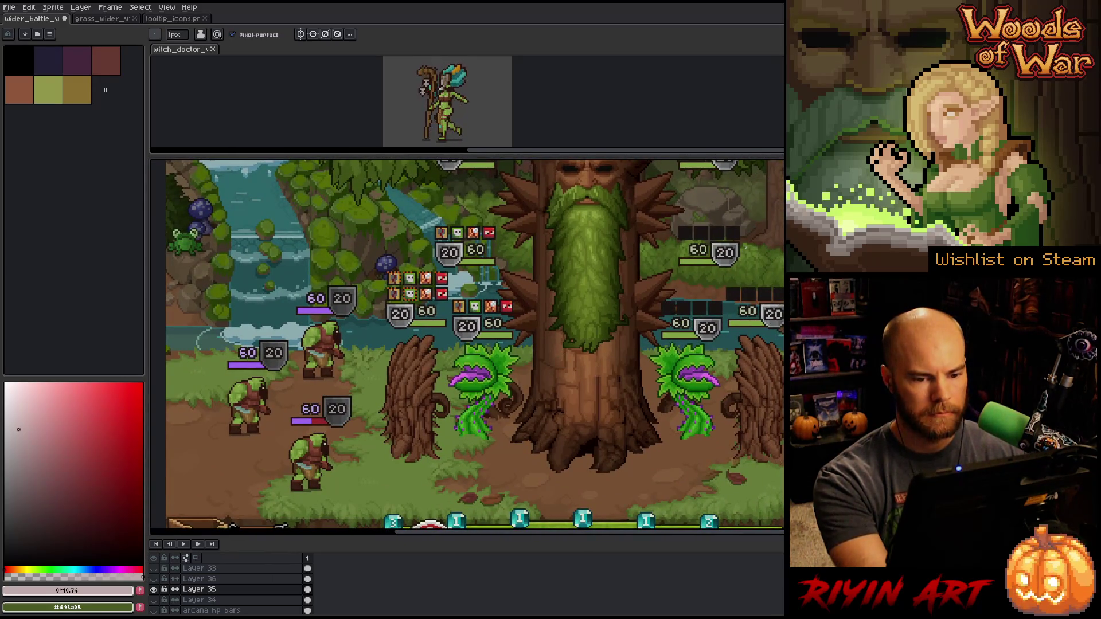
{"action": "key", "text": "m"}
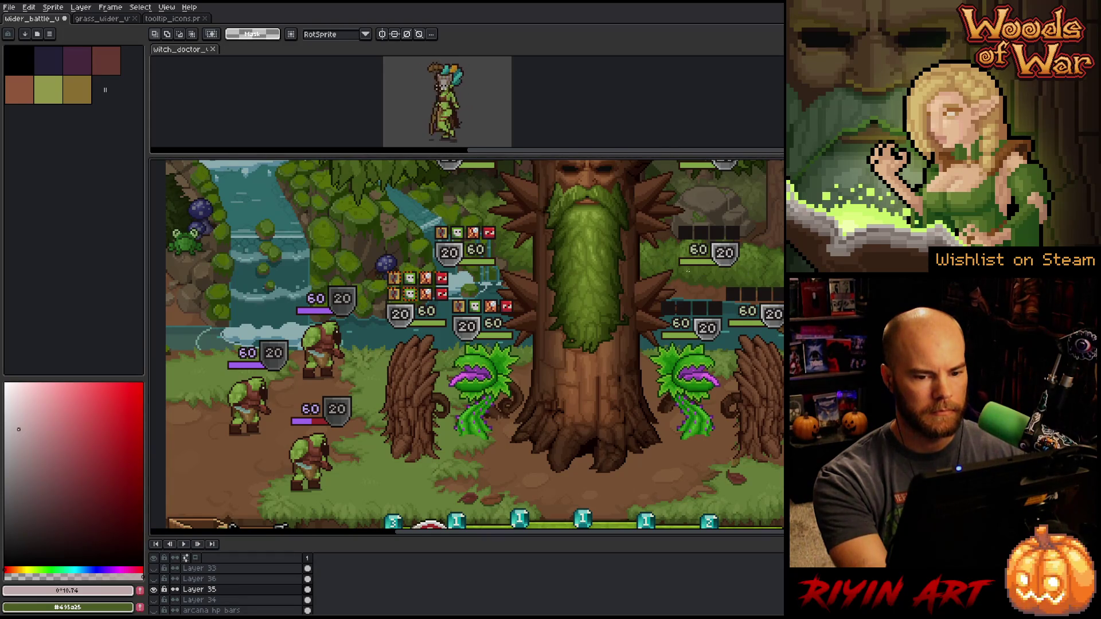
{"action": "scroll", "coordinate": [713, 265], "scroll_direction": "up", "scroll_amount": 1}
{"action": "scroll", "coordinate": [717, 281], "scroll_direction": "down", "scroll_amount": 1}
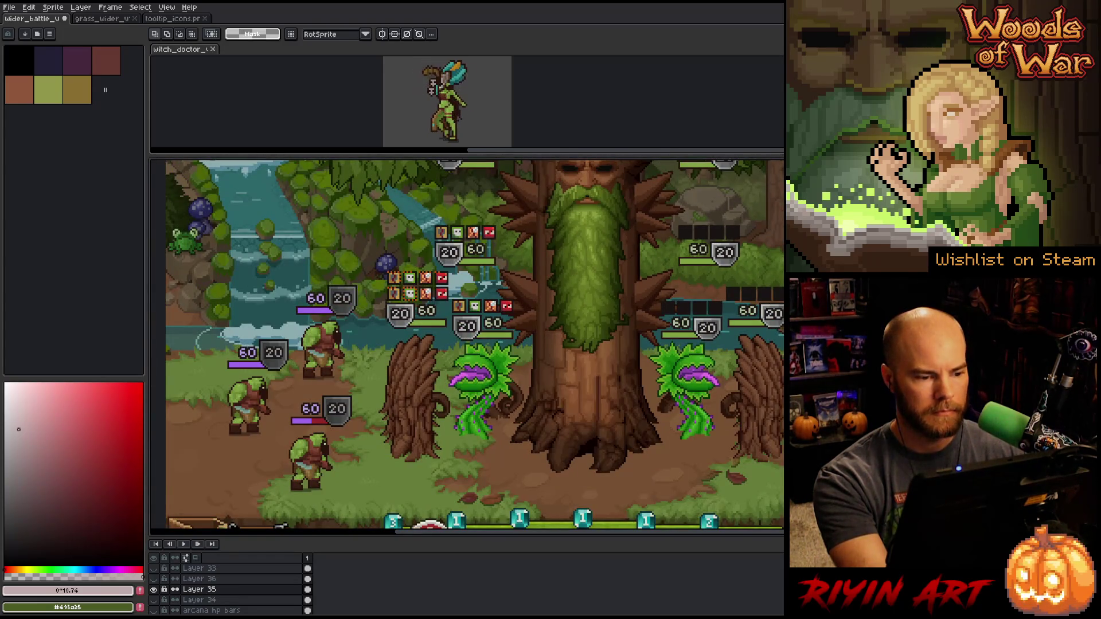
{"action": "scroll", "coordinate": [468, 347], "scroll_direction": "down", "scroll_amount": 1}
{"action": "scroll", "coordinate": [468, 347], "scroll_direction": "up", "scroll_amount": 1}
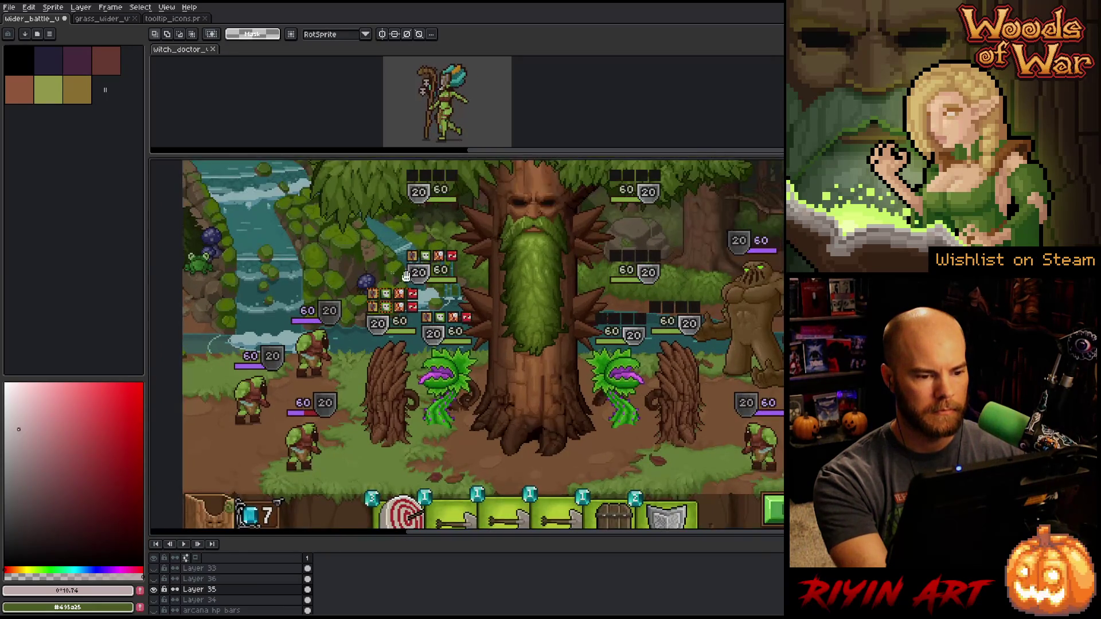
{"action": "scroll", "coordinate": [468, 347], "scroll_direction": "up", "scroll_amount": 1}
{"action": "scroll", "coordinate": [468, 347], "scroll_direction": "down", "scroll_amount": 2}
{"action": "scroll", "coordinate": [402, 298], "scroll_direction": "up", "scroll_amount": 1}
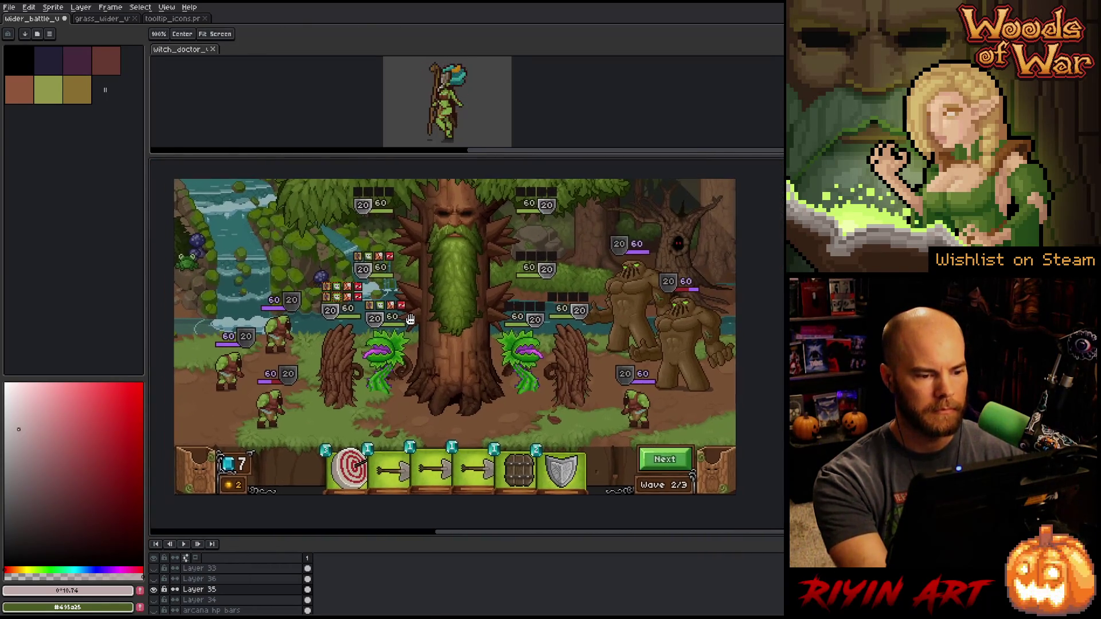
{"action": "scroll", "coordinate": [409, 310], "scroll_direction": "down", "scroll_amount": 1}
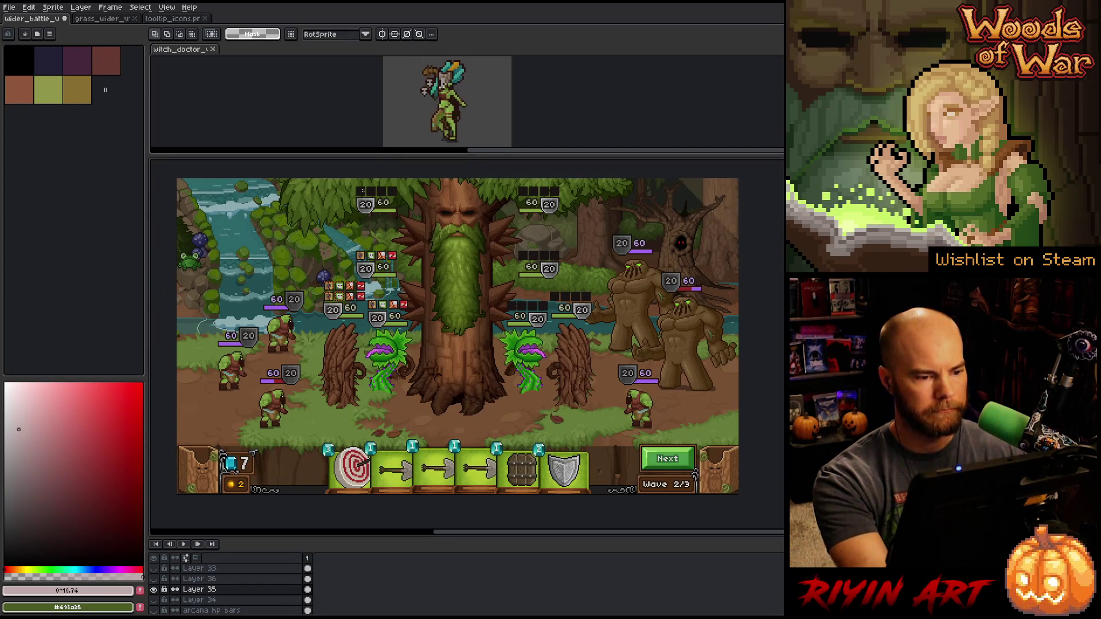
{"action": "left_click_drag", "start_coordinate": [351, 181], "coordinate": [596, 197]}
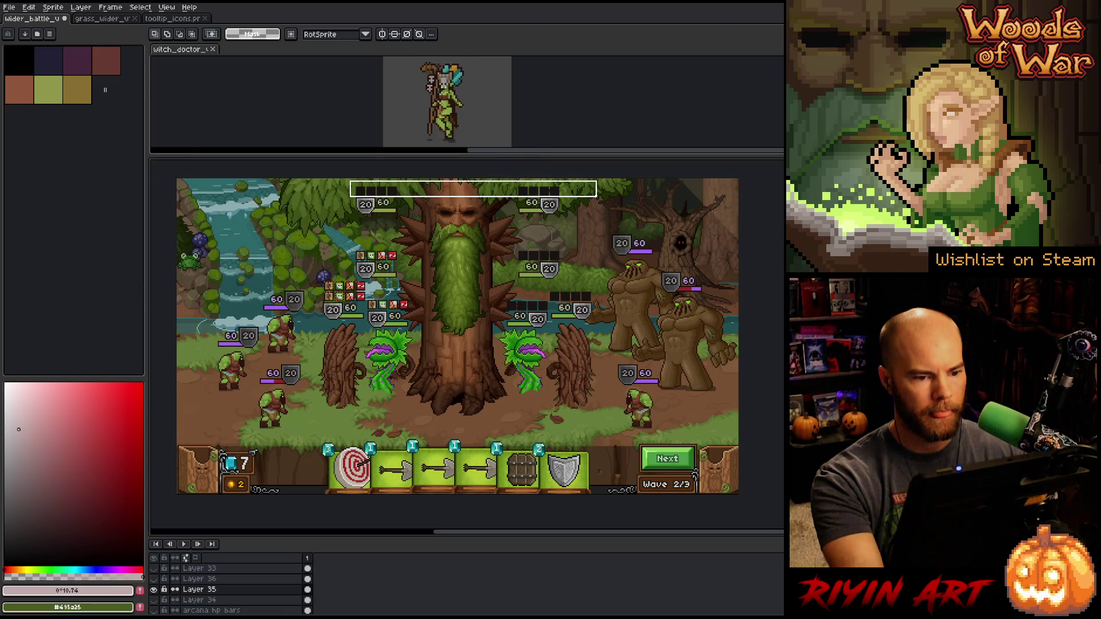
Erase the two rows of empty dark status boxes beside the right flytrap and deselect
{"action": "key", "text": "Delete"}
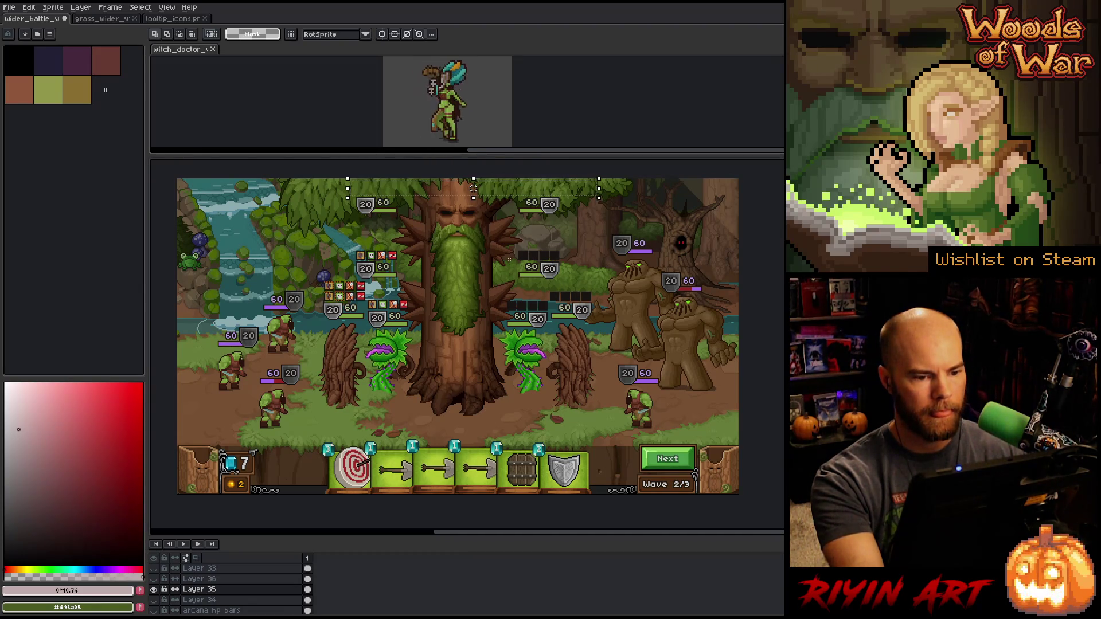
{"action": "mouse_move", "coordinate": [497, 245]}
{"action": "left_mouse_down"}
{"action": "mouse_move", "coordinate": [574, 262]}
{"action": "mouse_move", "coordinate": [519, 308]}
{"action": "mouse_move", "coordinate": [554, 312]}
{"action": "left_mouse_up"}
{"action": "key", "text": "Delete"}
{"action": "key", "text": "Delete"}
{"action": "key", "text": "ctrl+d"}
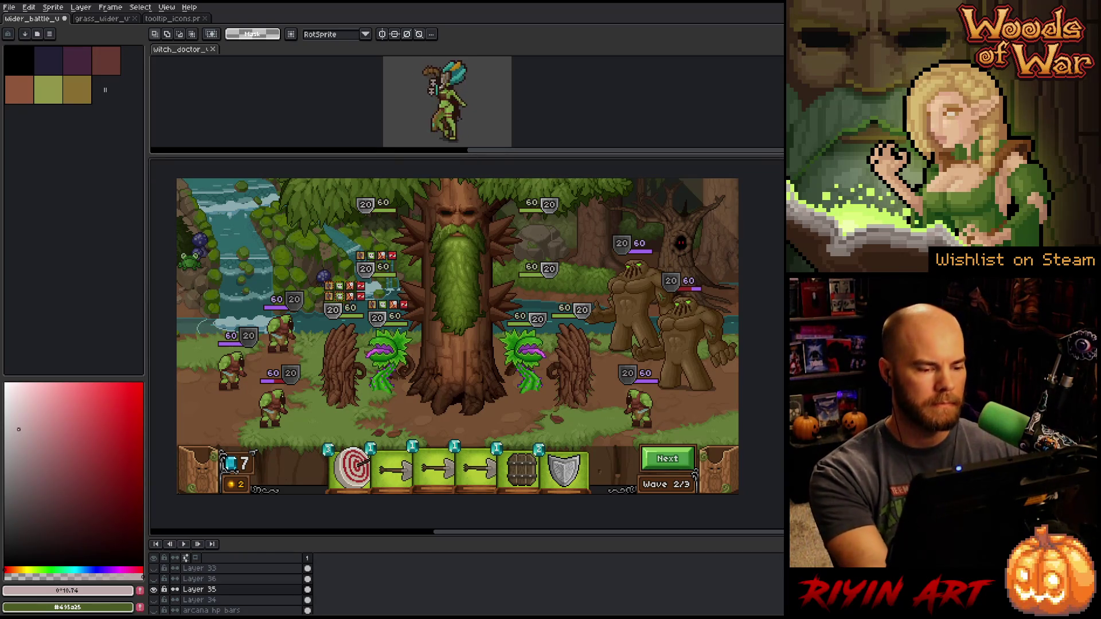
{"action": "scroll", "coordinate": [252, 291], "scroll_direction": "up", "scroll_amount": 2}
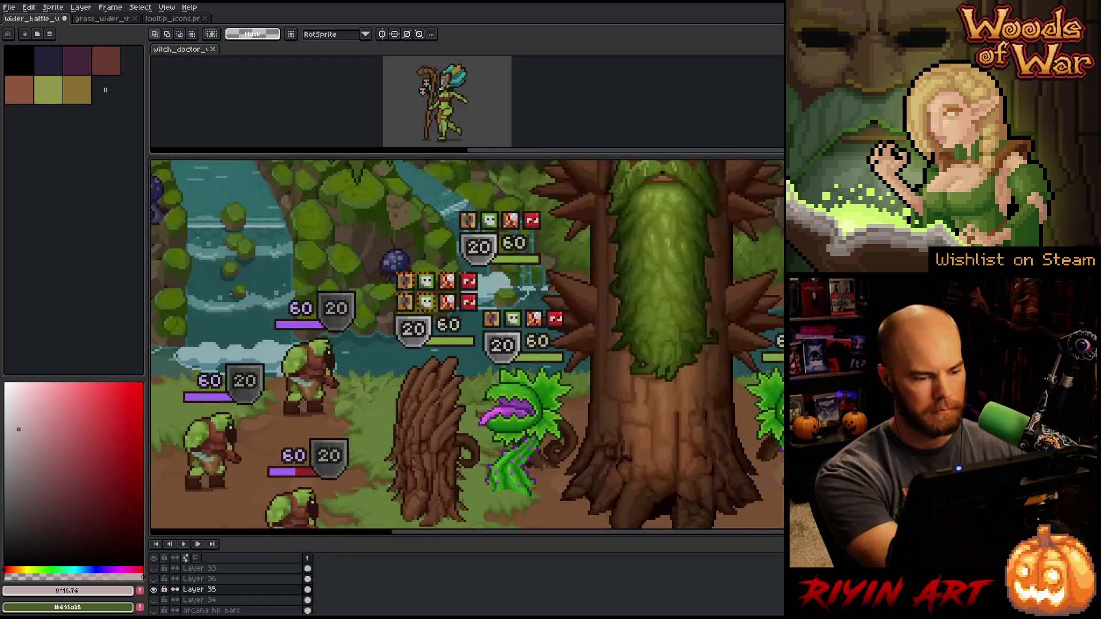
Set Replace Color to swap the icons' orange #bd4c04 for a sampled shield grey
{"action": "key", "text": "shift+r"}
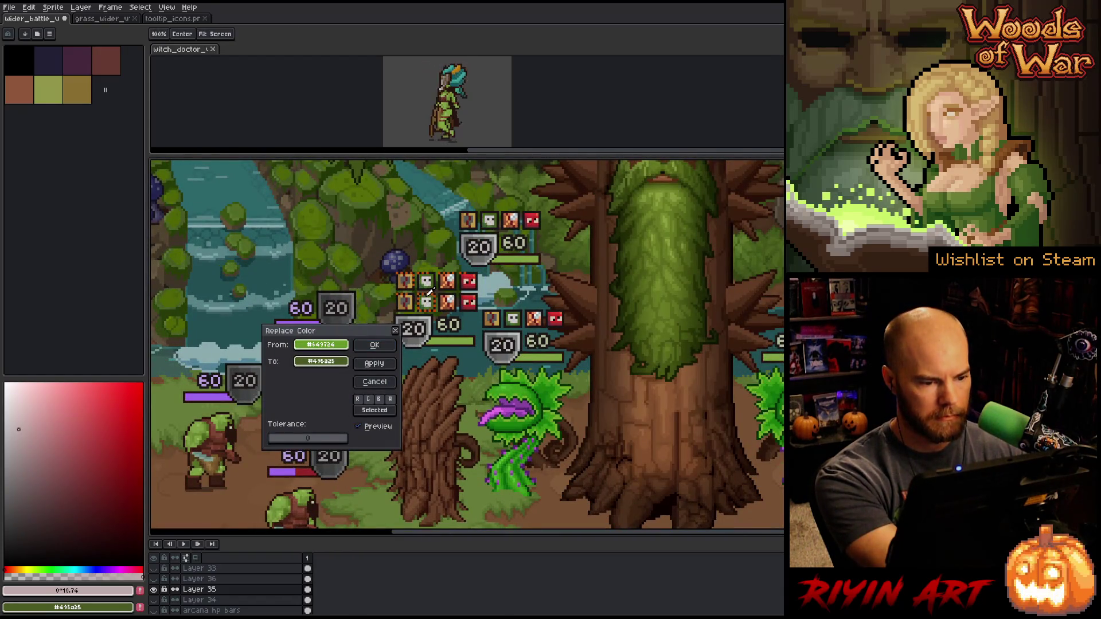
{"action": "left_click", "coordinate": [431, 290]}
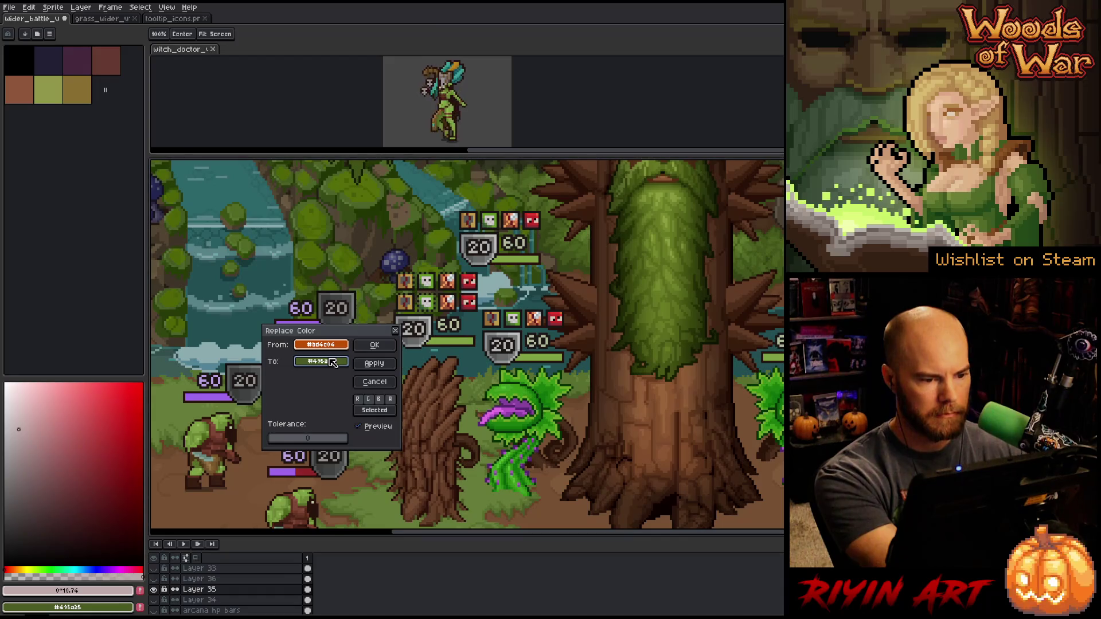
{"action": "mouse_move", "coordinate": [333, 363]}
{"action": "left_mouse_down"}
{"action": "mouse_move", "coordinate": [24, 452]}
{"action": "mouse_move", "coordinate": [5, 488]}
{"action": "mouse_move", "coordinate": [12, 398]}
{"action": "mouse_move", "coordinate": [12, 453]}
{"action": "left_mouse_up"}
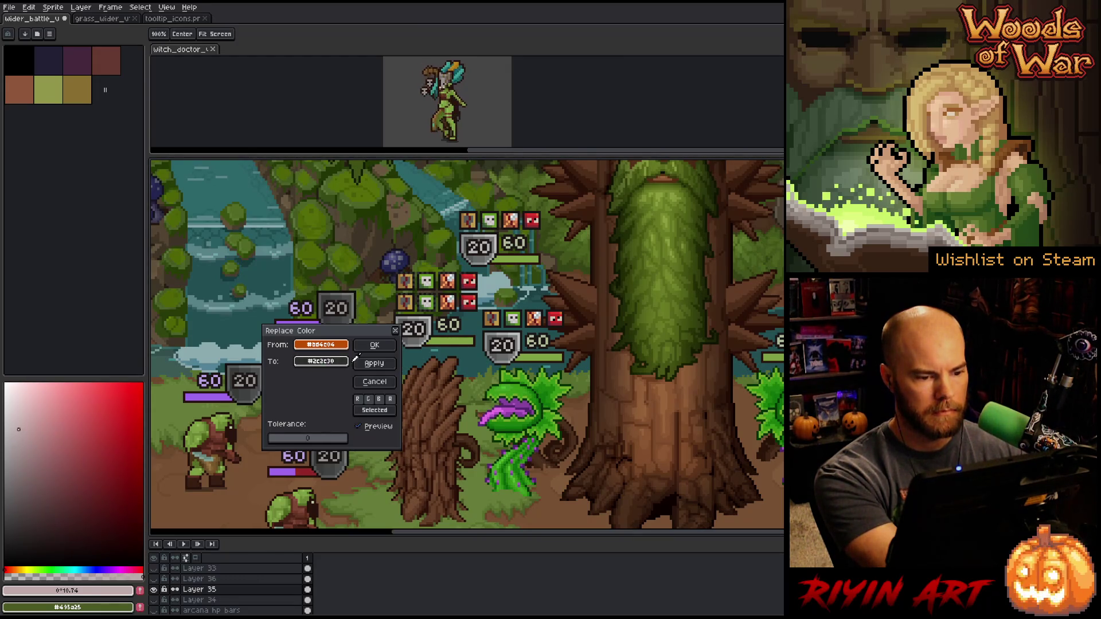
{"action": "left_click", "coordinate": [427, 326]}
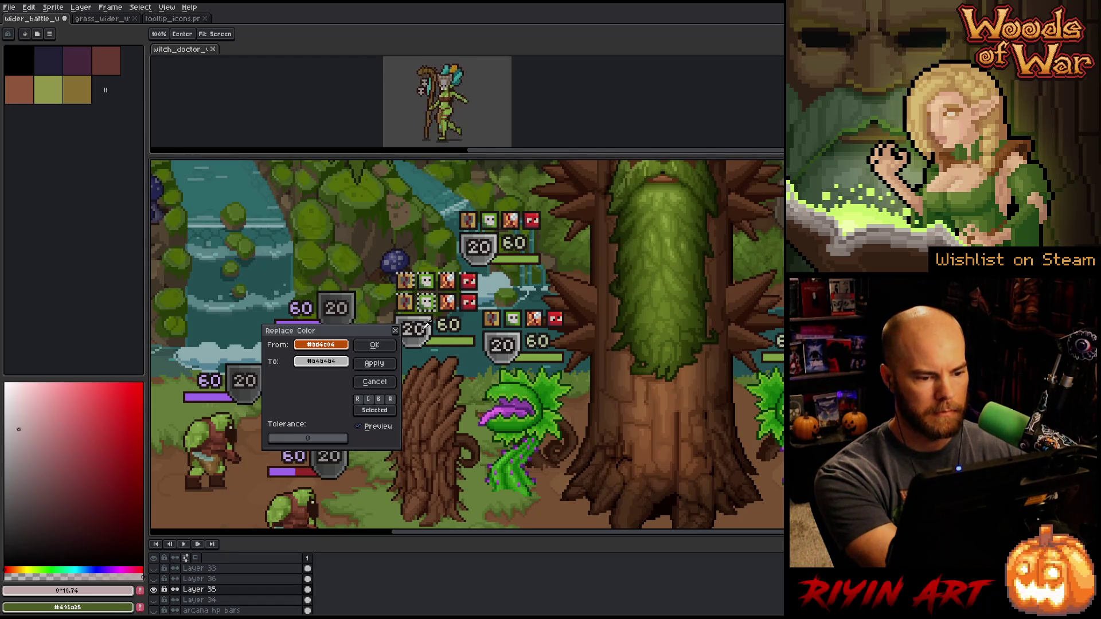
{"action": "left_click", "coordinate": [420, 335]}
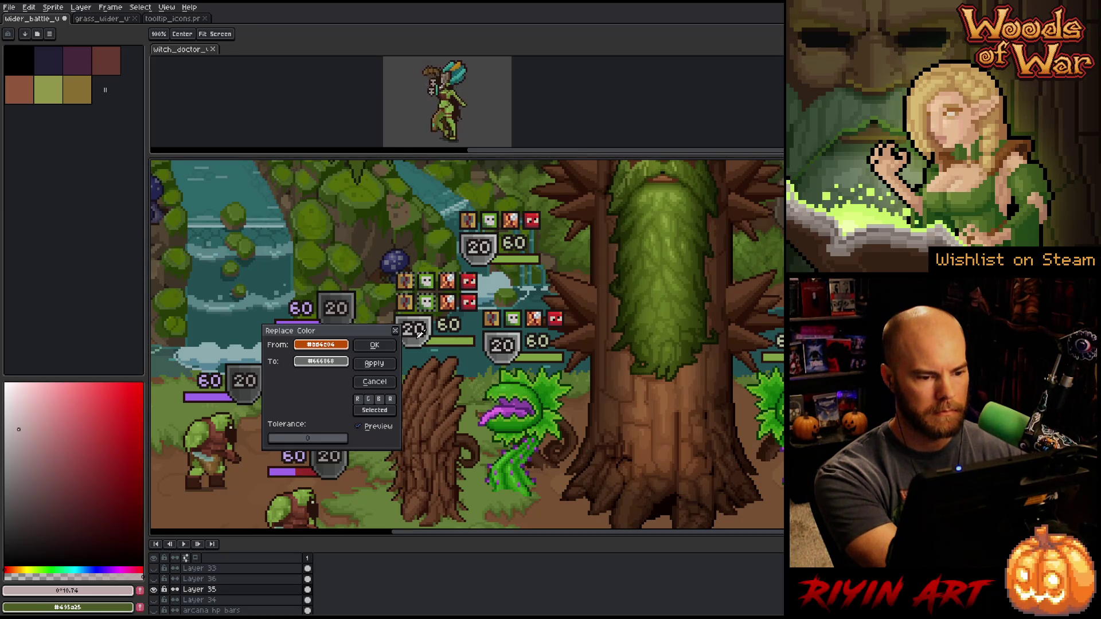
{"action": "left_click", "coordinate": [424, 330]}
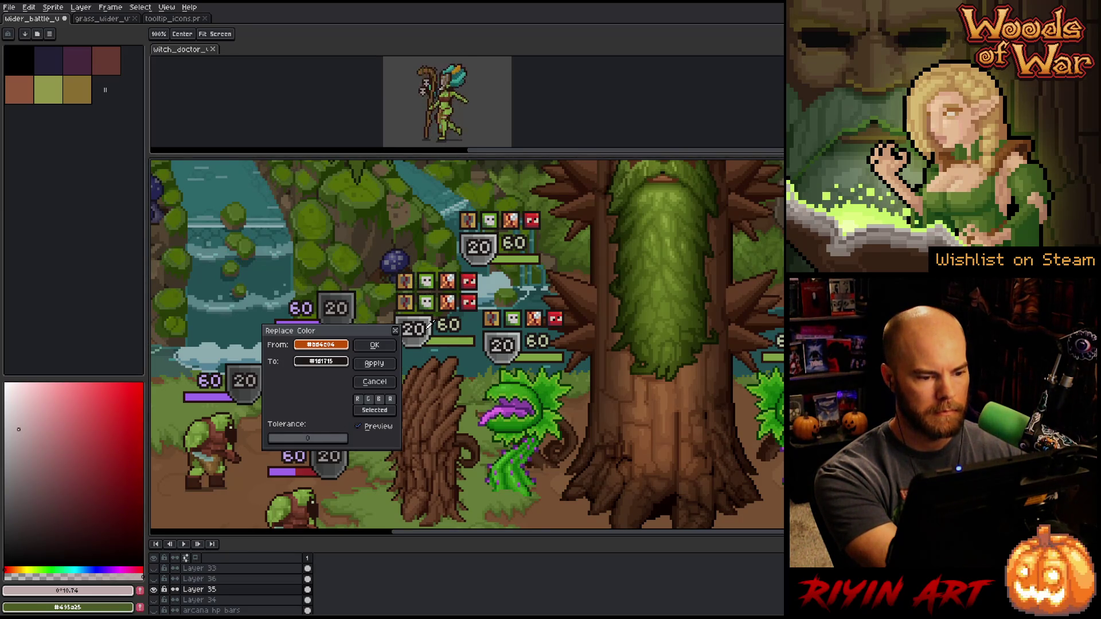
{"action": "left_click", "coordinate": [427, 325]}
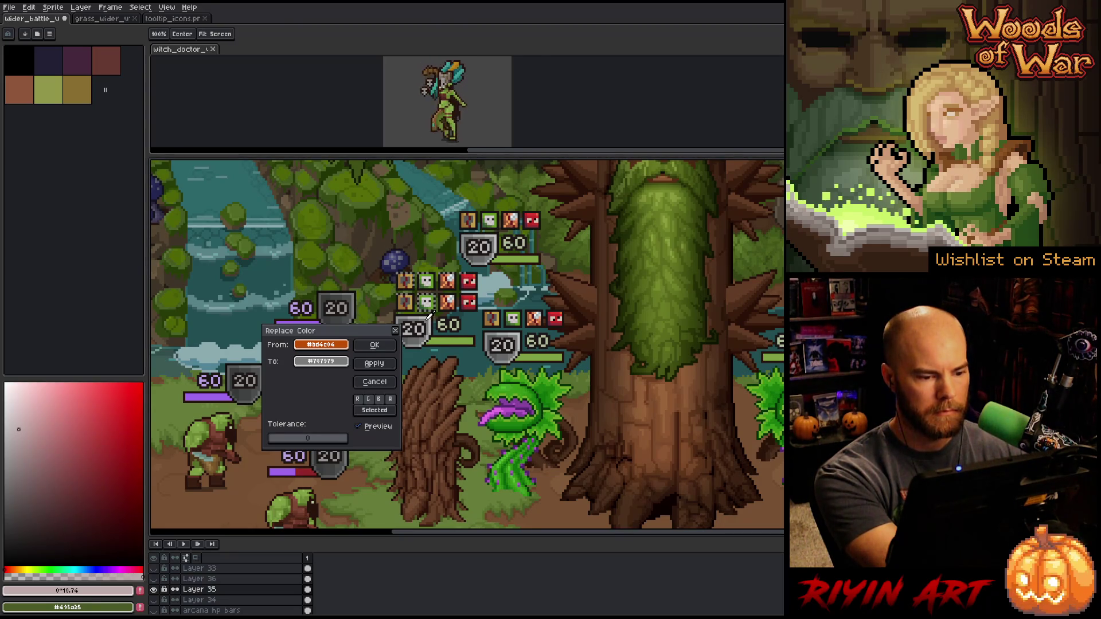
Compare a few greys, settle on light grey #b4b4b4 and apply the replacement
{"action": "left_click", "coordinate": [429, 314]}
{"action": "left_click", "coordinate": [425, 313]}
{"action": "left_click", "coordinate": [407, 310]}
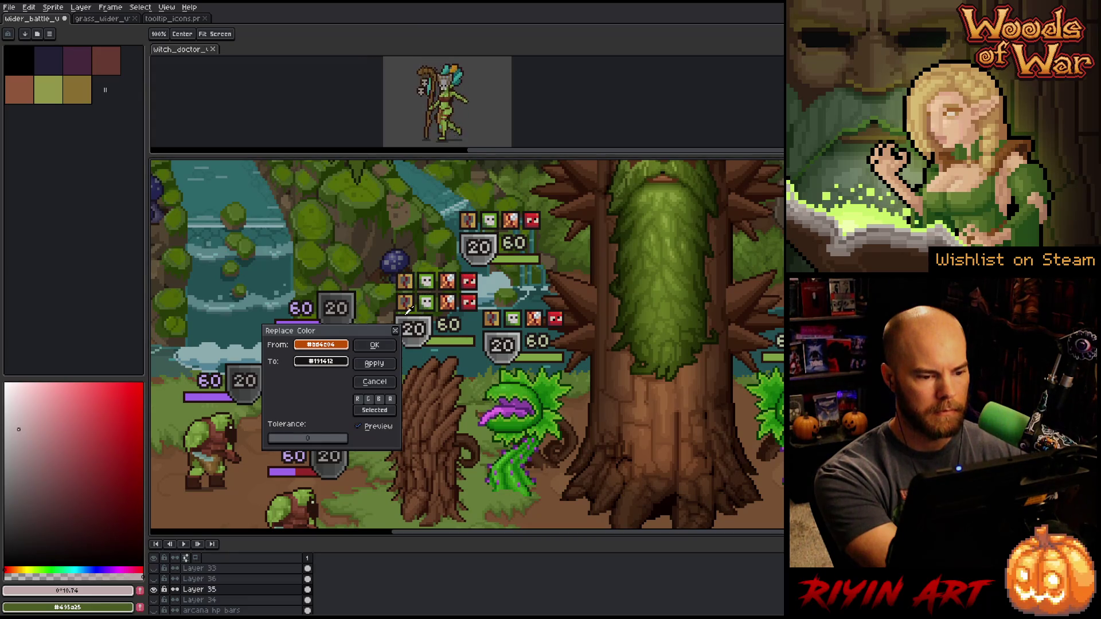
{"action": "left_click", "coordinate": [405, 312]}
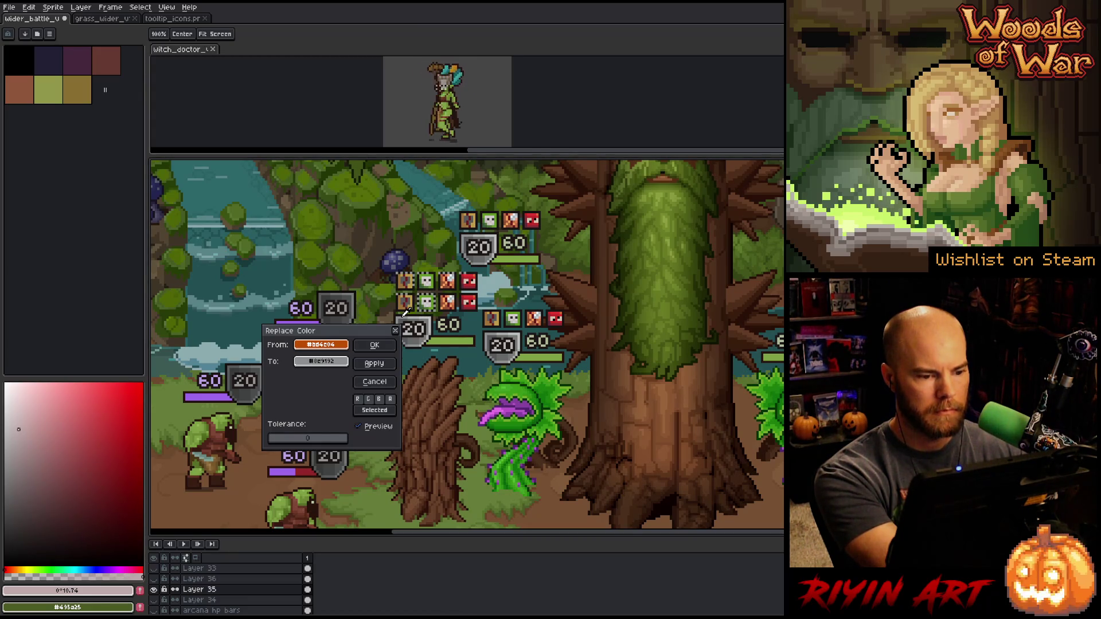
{"action": "left_click", "coordinate": [425, 324]}
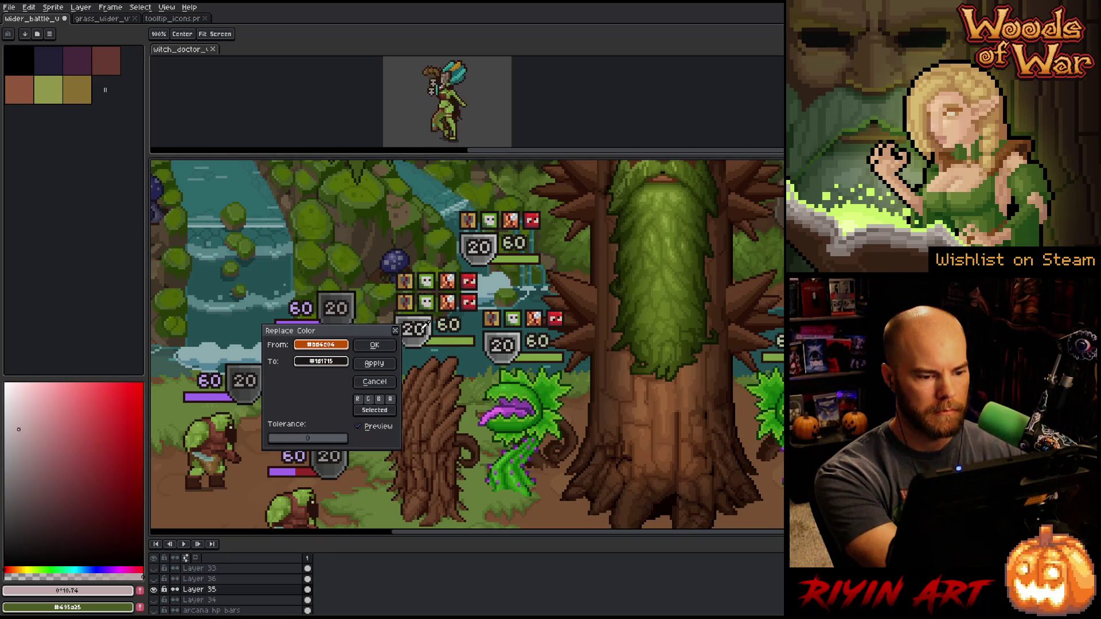
{"action": "left_click", "coordinate": [427, 325]}
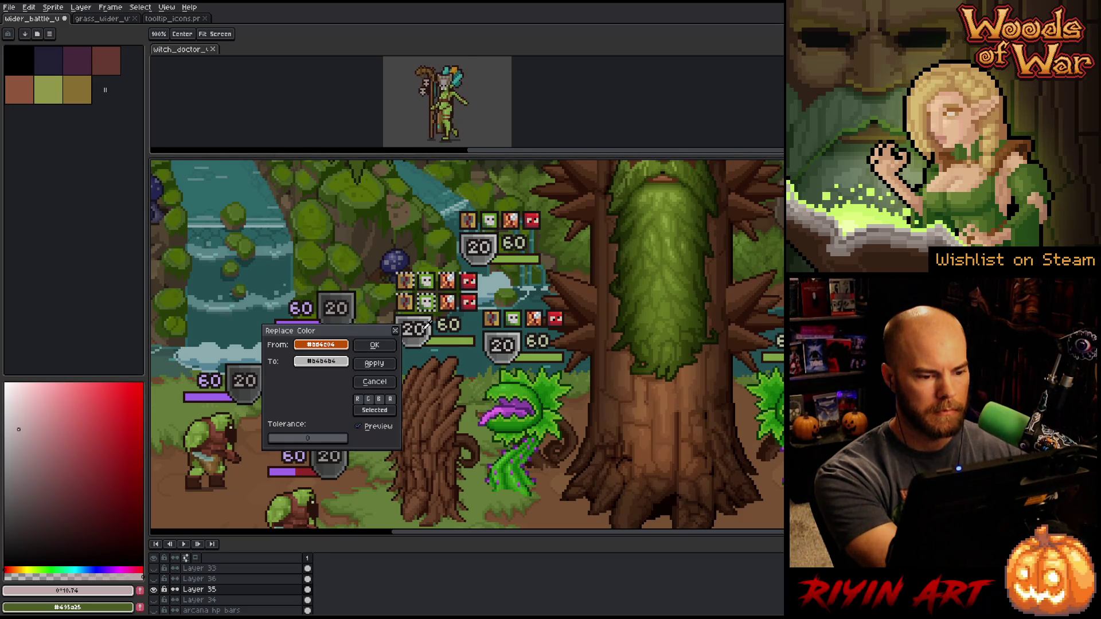
{"action": "left_click", "coordinate": [375, 345]}
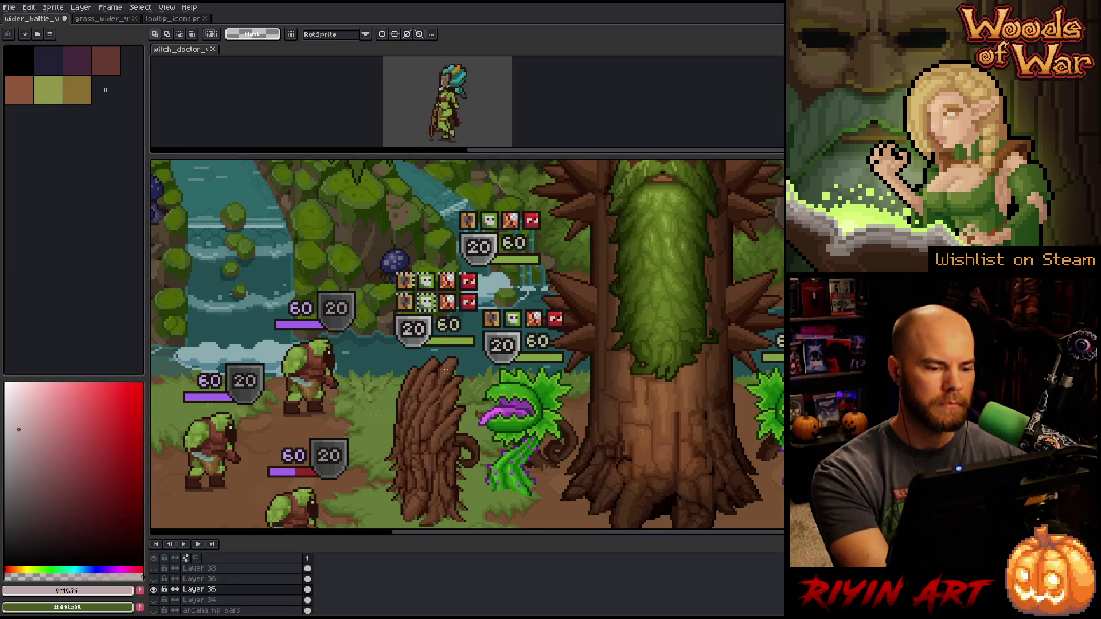
Paint a dark #191412 outline along the green icon's lower-right edge
{"action": "scroll", "coordinate": [446, 293], "scroll_direction": "up", "scroll_amount": 3}
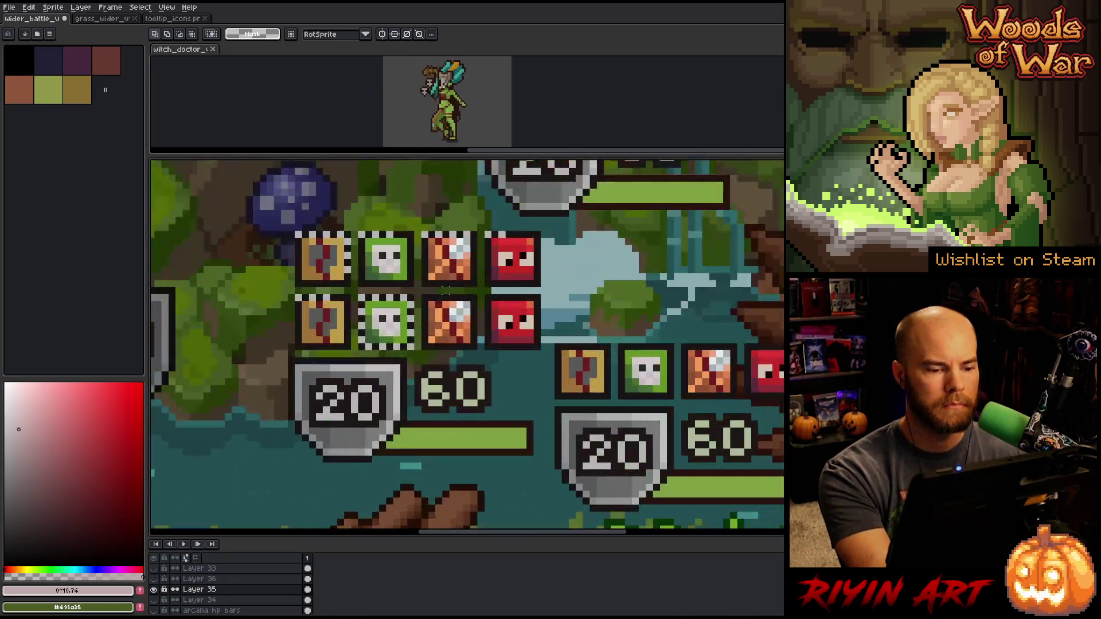
{"action": "key", "text": "i"}
{"action": "left_click", "coordinate": [361, 318], "text": "alt"}
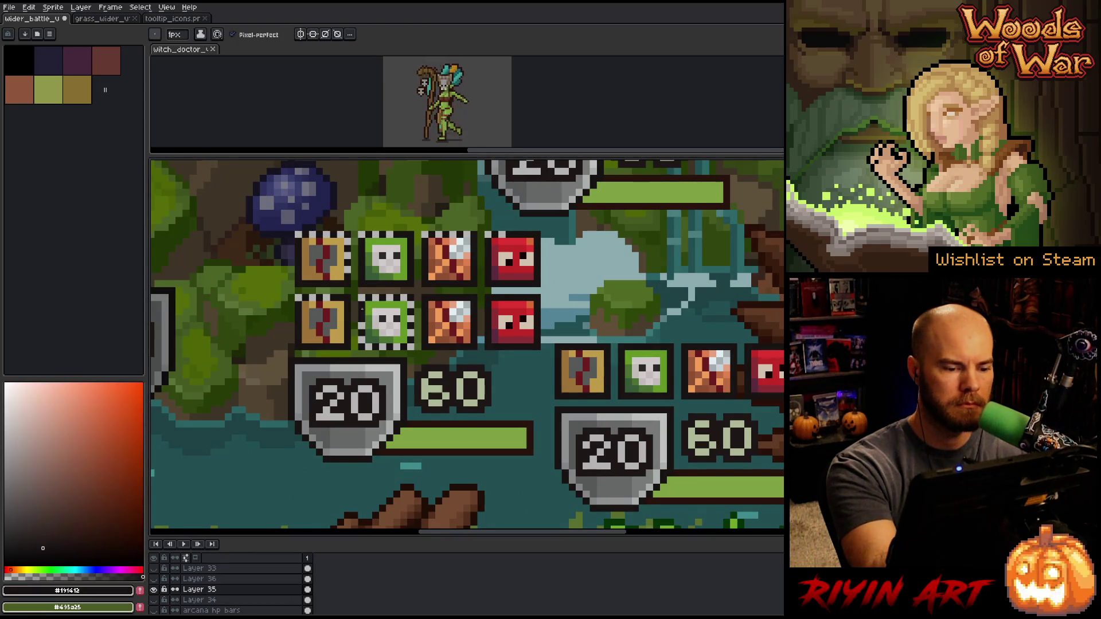
{"action": "mouse_move", "coordinate": [367, 342]}
{"action": "left_mouse_down"}
{"action": "mouse_move", "coordinate": [418, 333]}
{"action": "mouse_move", "coordinate": [409, 347]}
{"action": "left_mouse_up"}
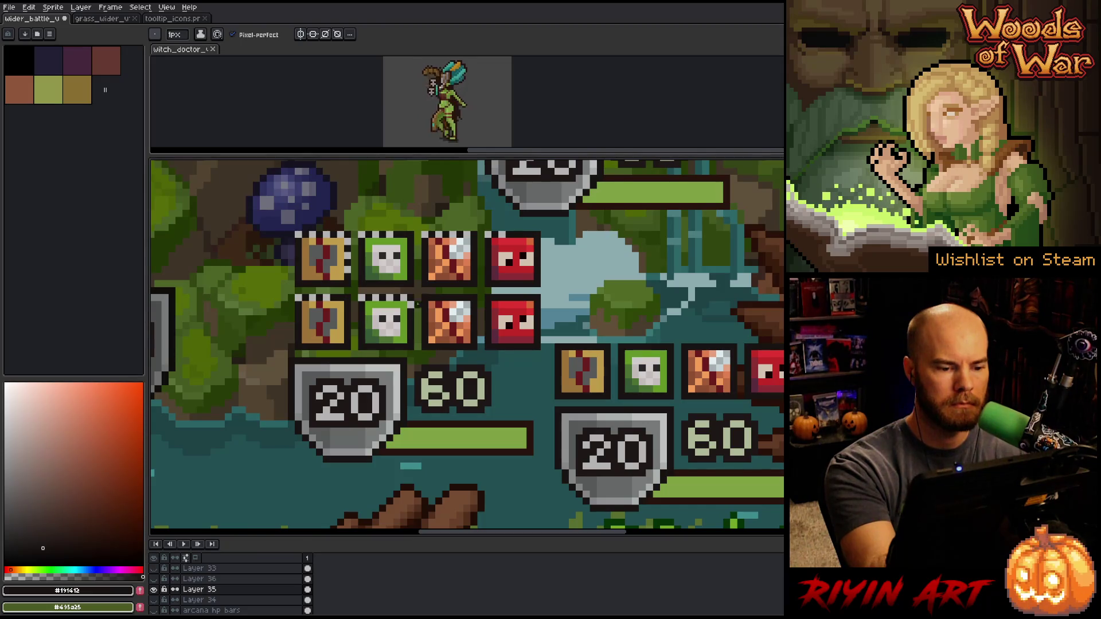
Delete the duplicated upper row of status icons and clear the selection
{"action": "scroll", "coordinate": [417, 304], "scroll_direction": "down", "scroll_amount": 4}
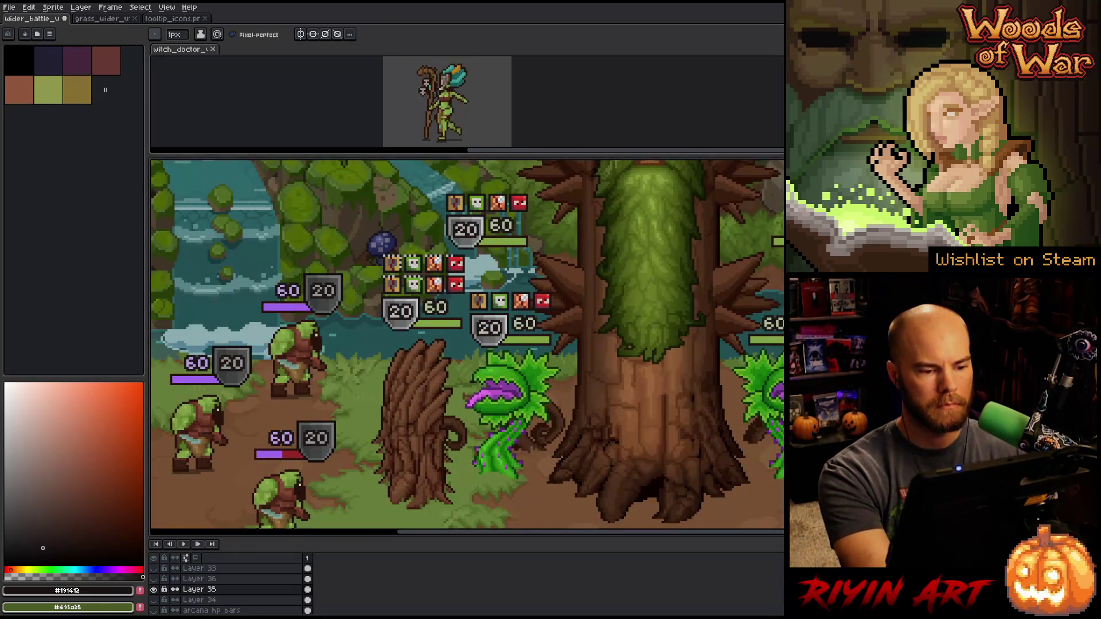
{"action": "scroll", "coordinate": [438, 341], "scroll_direction": "down", "scroll_amount": 2}
{"action": "scroll", "coordinate": [393, 324], "scroll_direction": "up", "scroll_amount": 1}
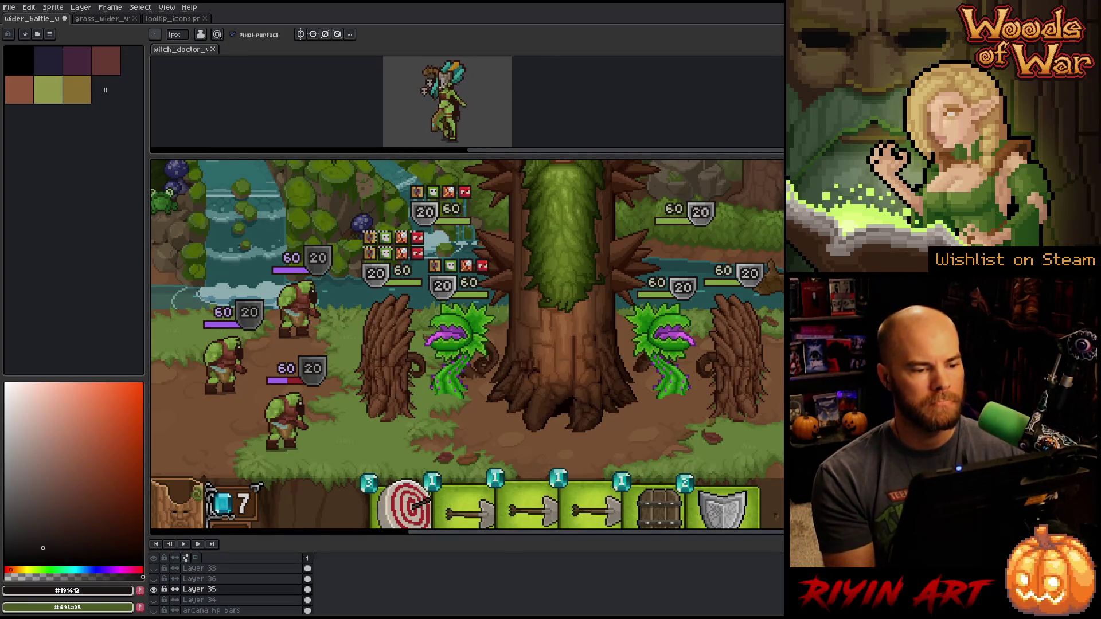
{"action": "scroll", "coordinate": [396, 310], "scroll_direction": "up", "scroll_amount": 1}
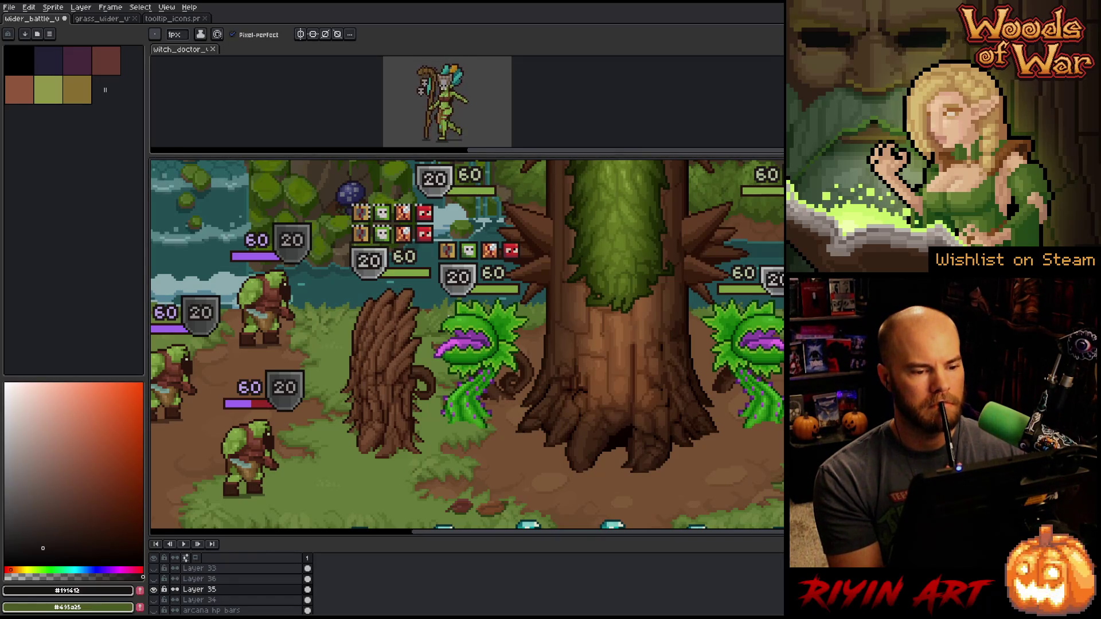
{"action": "key", "text": "minus"}
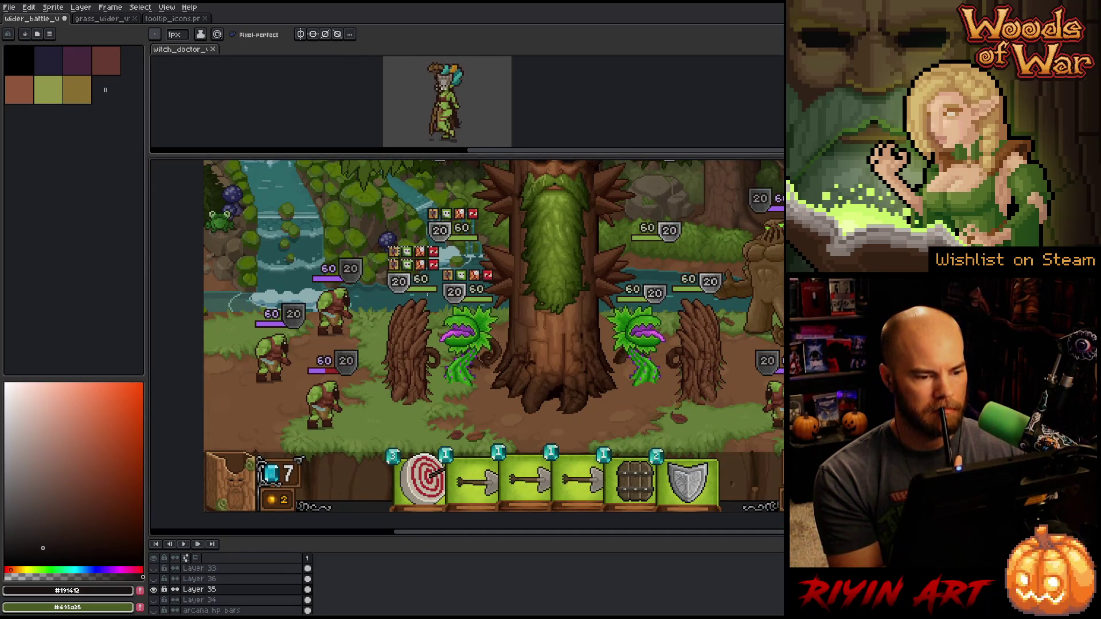
{"action": "key", "text": "m"}
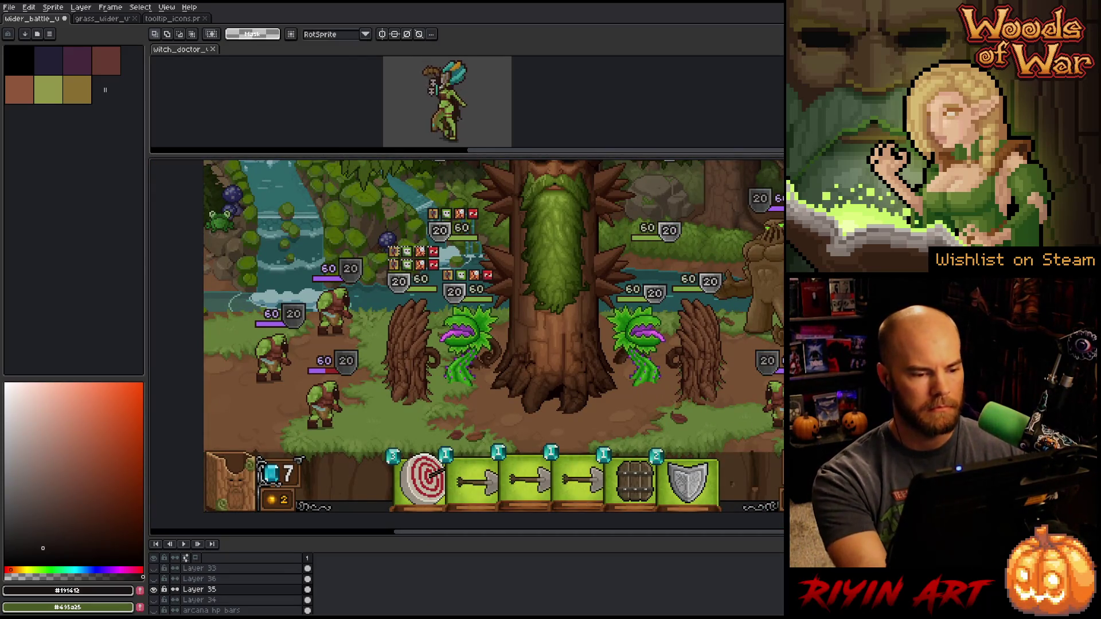
{"action": "scroll", "coordinate": [423, 247], "scroll_direction": "up", "scroll_amount": 2}
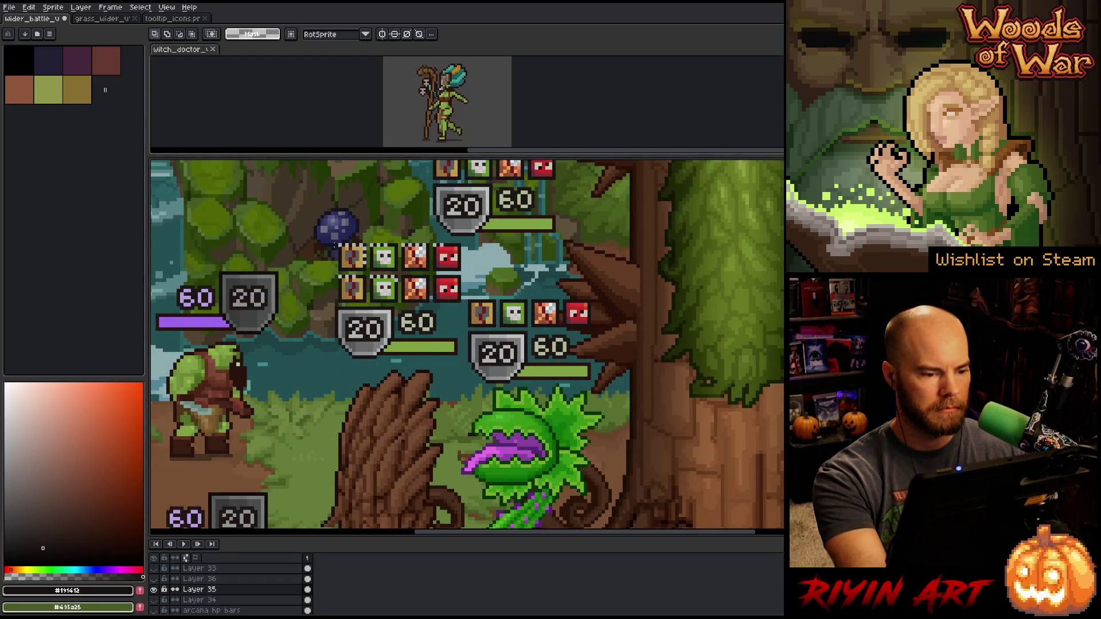
{"action": "mouse_move", "coordinate": [334, 246]}
{"action": "left_mouse_down"}
{"action": "mouse_move", "coordinate": [477, 268]}
{"action": "mouse_move", "coordinate": [440, 295]}
{"action": "left_mouse_up"}
{"action": "key", "text": "Delete"}
{"action": "key", "text": "ctrl+d"}
Select the red icon at the end of the icon row
{"action": "scroll", "coordinate": [473, 274], "scroll_direction": "down", "scroll_amount": 3}
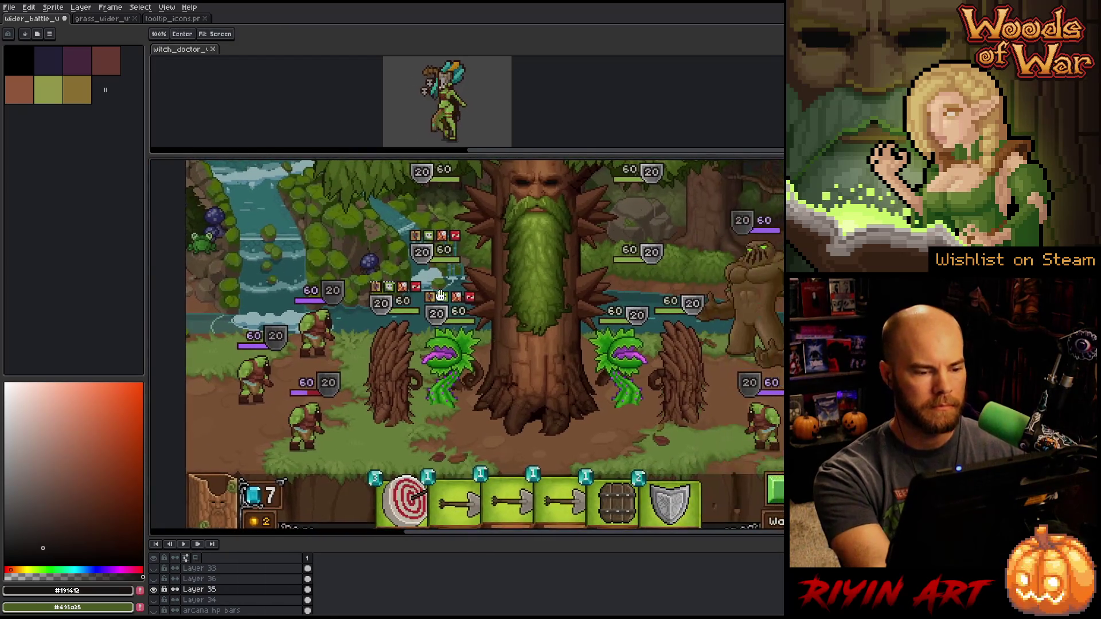
{"action": "scroll", "coordinate": [440, 295], "scroll_direction": "up", "scroll_amount": 1}
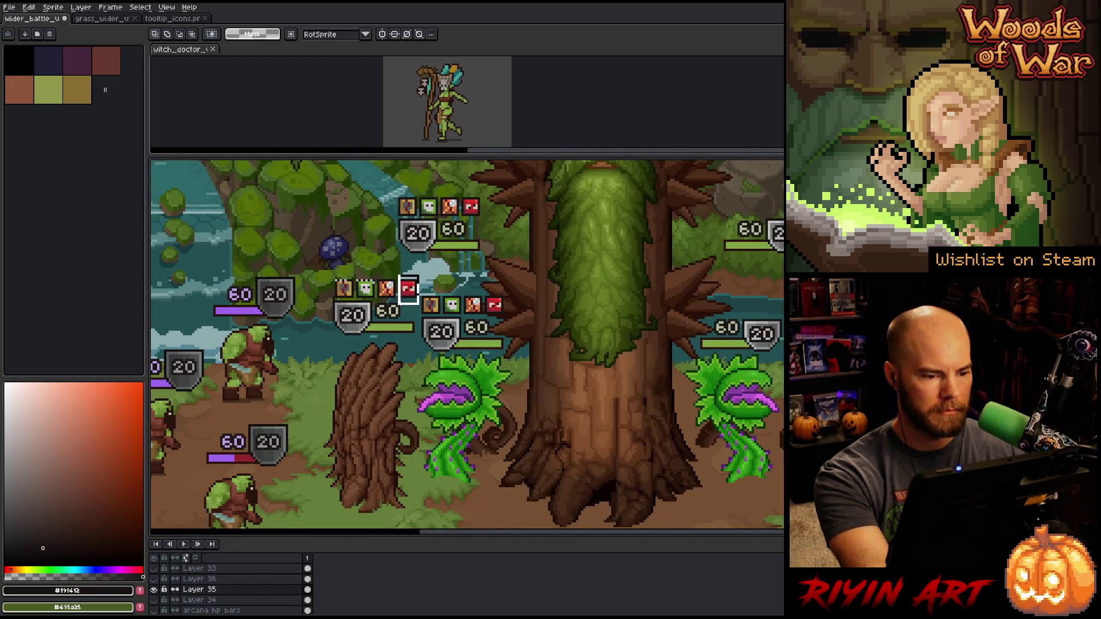
{"action": "left_click_drag", "start_coordinate": [397, 276], "coordinate": [422, 302]}
Erase the red icon and the green skull, then slide the remaining two icons left
{"action": "key", "text": "Delete"}
{"action": "scroll", "coordinate": [433, 372], "scroll_direction": "down", "scroll_amount": 1}
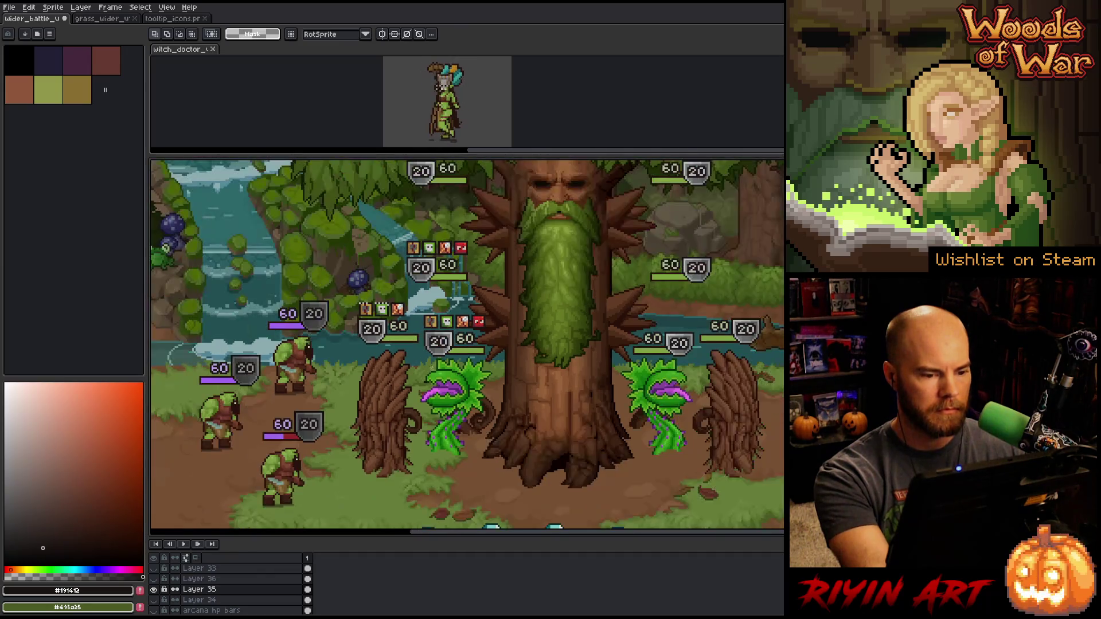
{"action": "scroll", "coordinate": [451, 322], "scroll_direction": "up", "scroll_amount": 2}
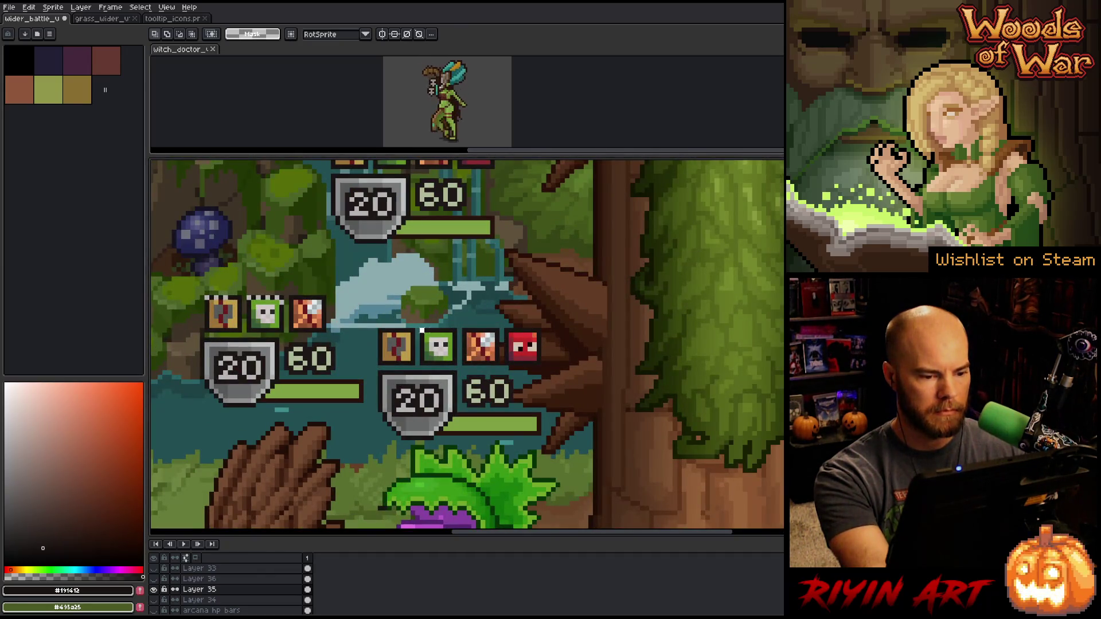
{"action": "left_click_drag", "start_coordinate": [421, 331], "coordinate": [439, 368]}
{"action": "key", "text": "Delete"}
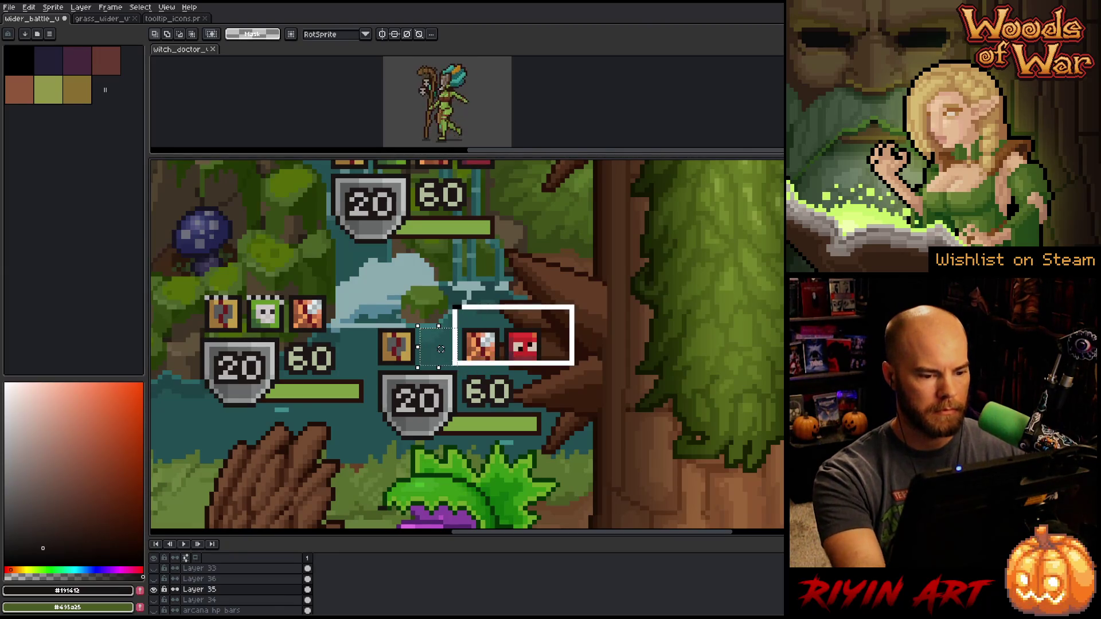
{"action": "left_click_drag", "start_coordinate": [516, 336], "coordinate": [492, 335]}
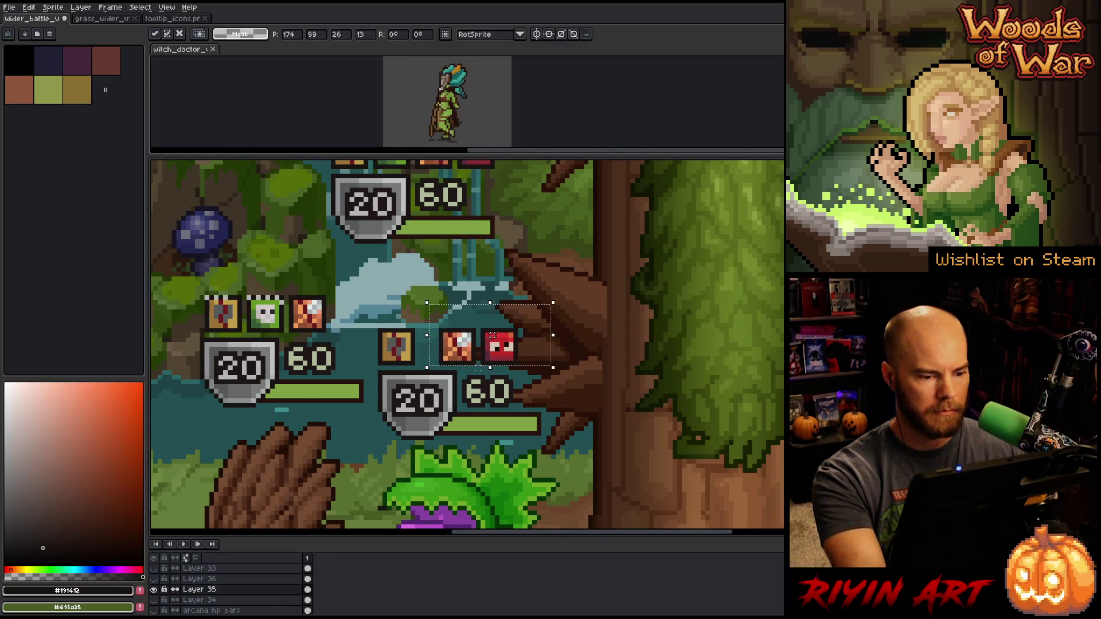
{"action": "key", "text": "Return"}
Bring the right side of the scene into view and reopen the Replace Color settings
{"action": "scroll", "coordinate": [596, 355], "scroll_direction": "down", "scroll_amount": 2}
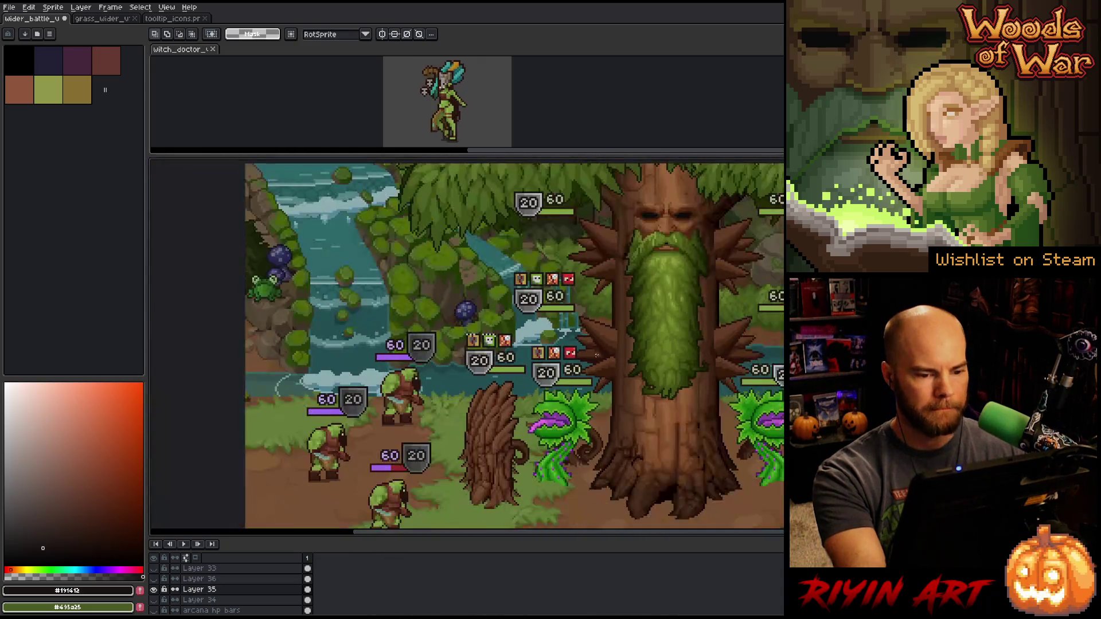
{"action": "left_click_drag", "start_coordinate": [589, 339], "coordinate": [493, 337]}
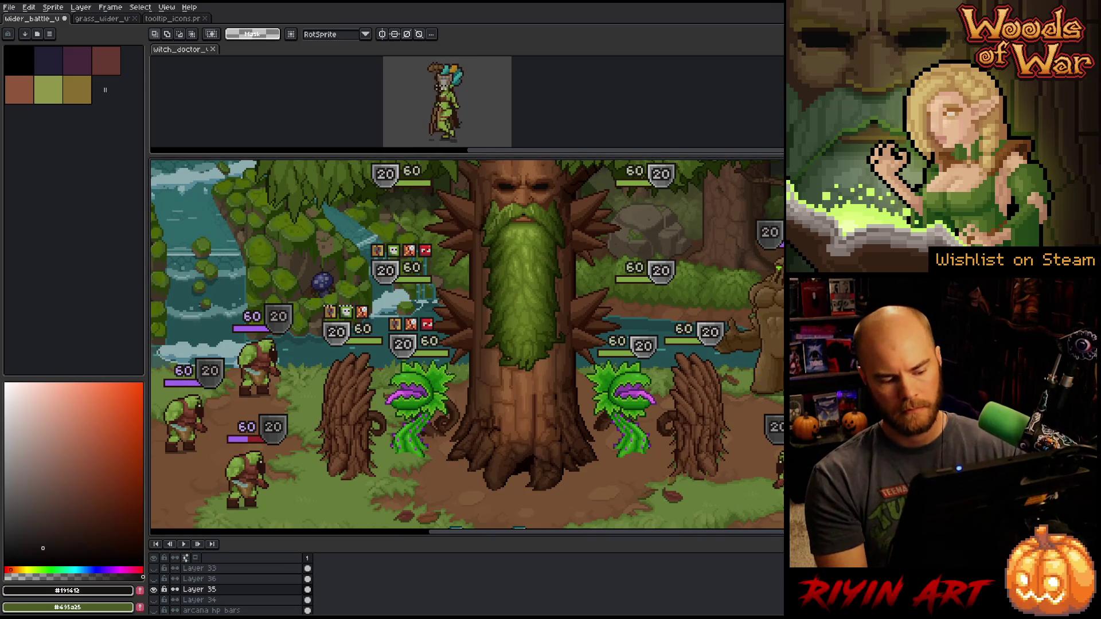
{"action": "right_click", "coordinate": [531, 281]}
{"action": "key", "text": "Escape"}
{"action": "scroll", "coordinate": [337, 301], "scroll_direction": "up", "scroll_amount": 3}
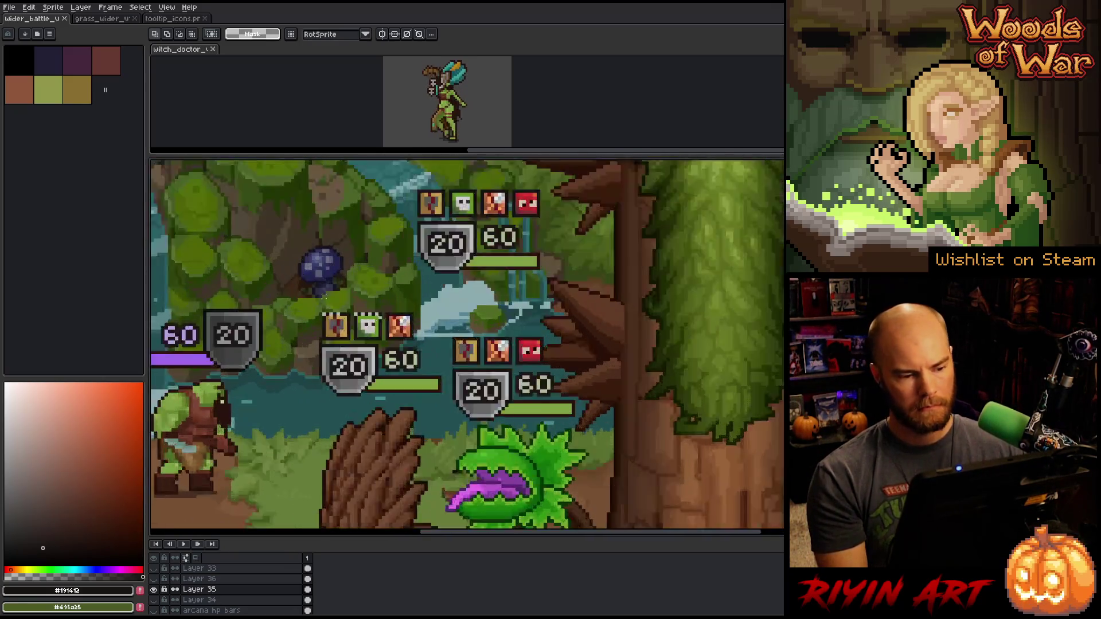
{"action": "key", "text": "shift+r"}
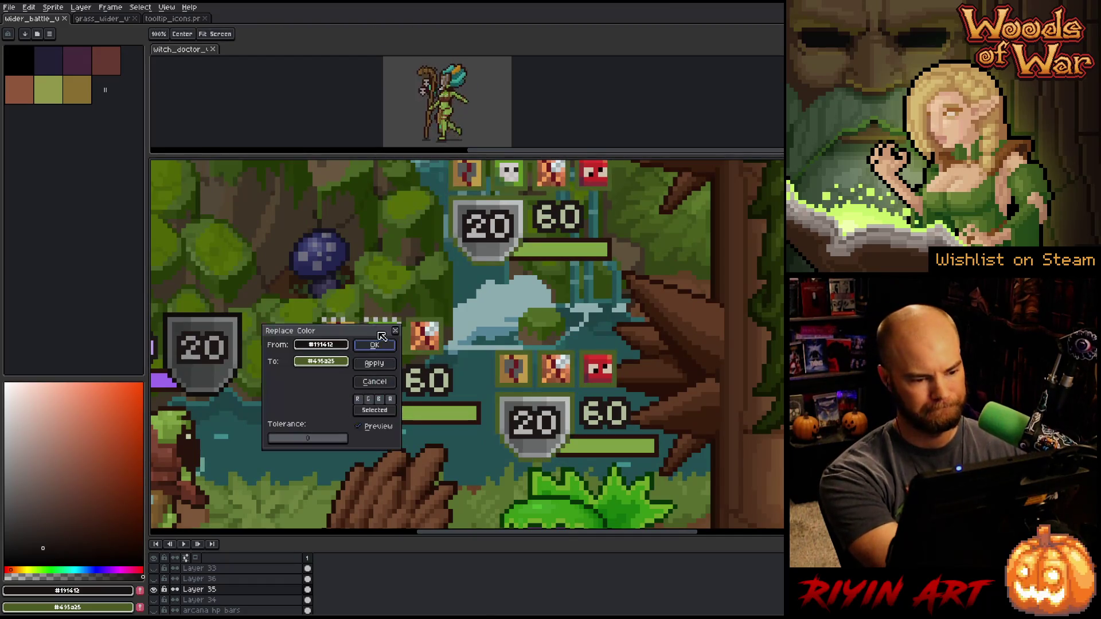
{"action": "left_click", "coordinate": [374, 315]}
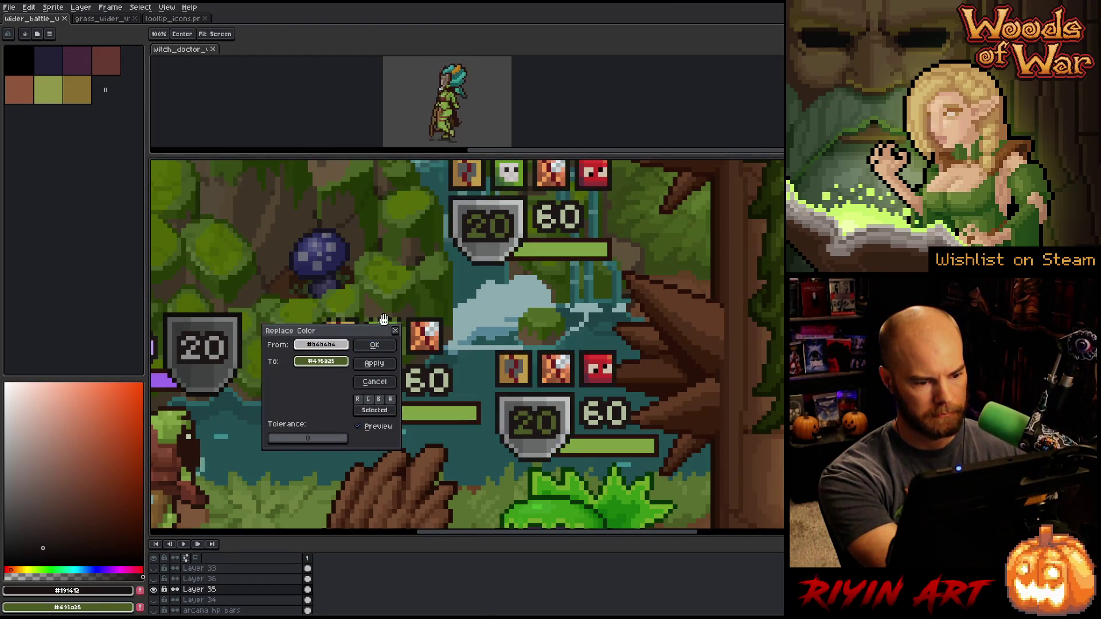
{"action": "right_click", "coordinate": [384, 320]}
{"action": "right_click", "coordinate": [467, 200]}
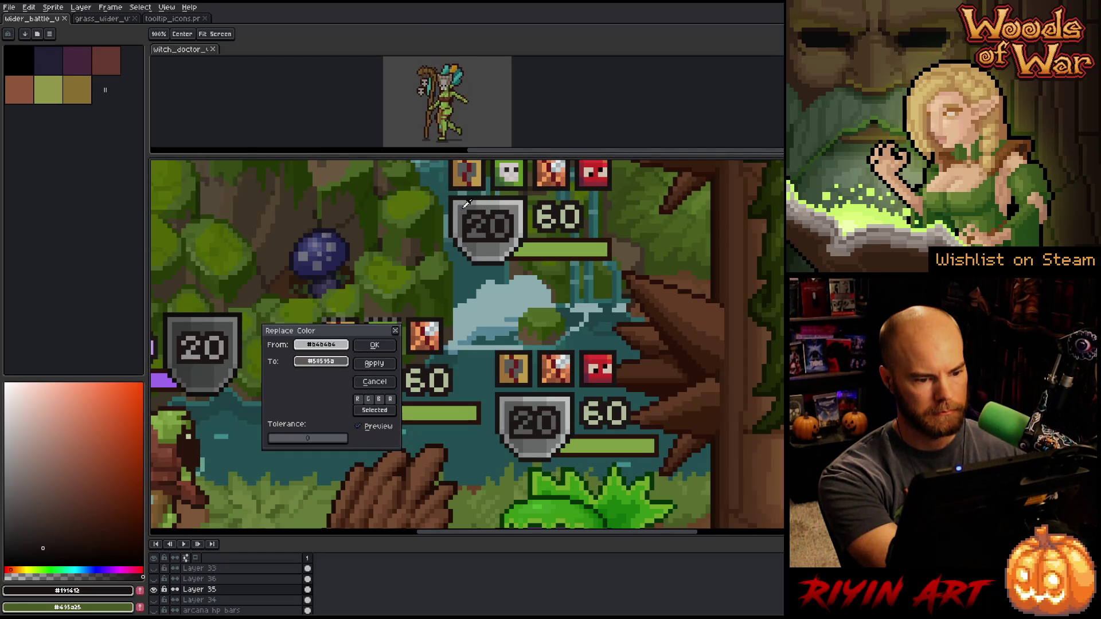
{"action": "left_click", "coordinate": [378, 381]}
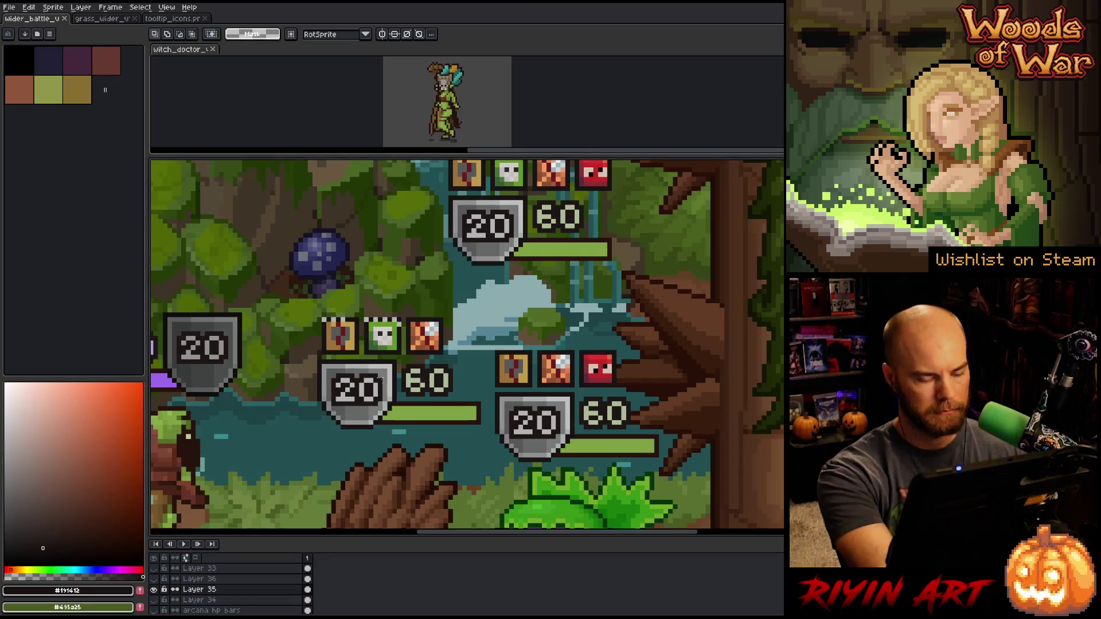
{"action": "left_click_drag", "start_coordinate": [308, 295], "coordinate": [410, 339]}
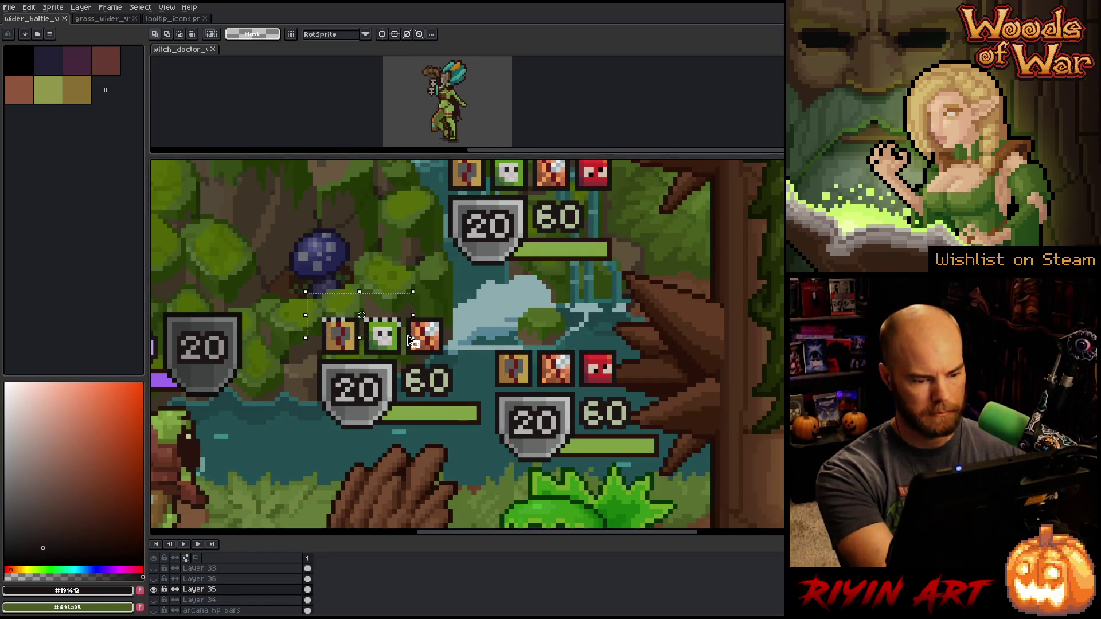
{"action": "key", "text": "shift+r"}
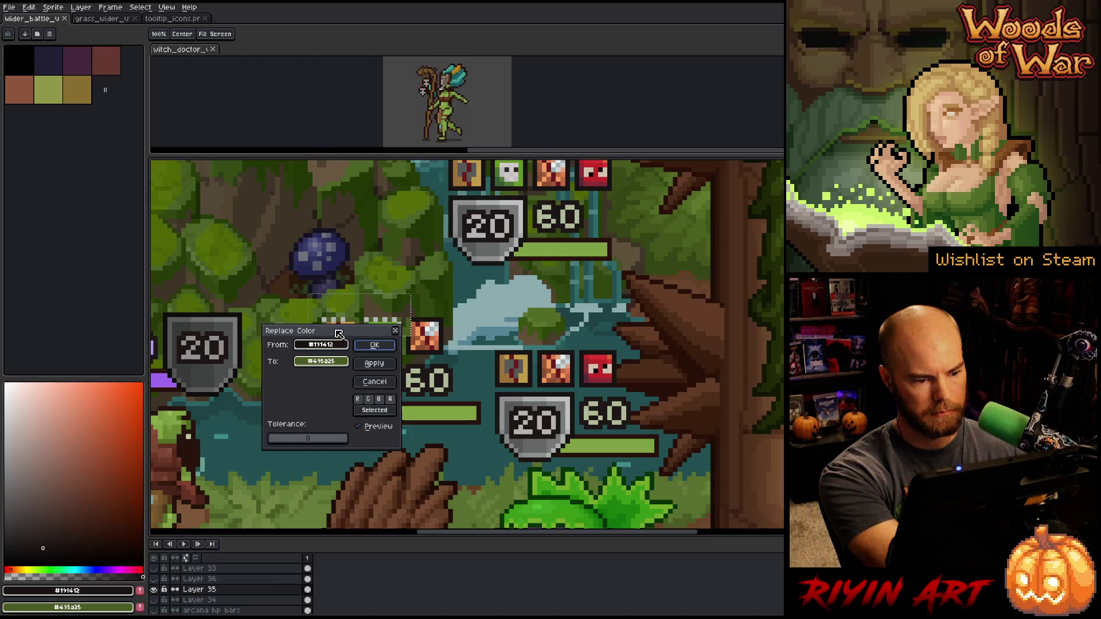
{"action": "mouse_move", "coordinate": [332, 331]}
{"action": "left_mouse_down"}
{"action": "mouse_move", "coordinate": [300, 402]}
{"action": "mouse_move", "coordinate": [391, 314]}
{"action": "left_mouse_up"}
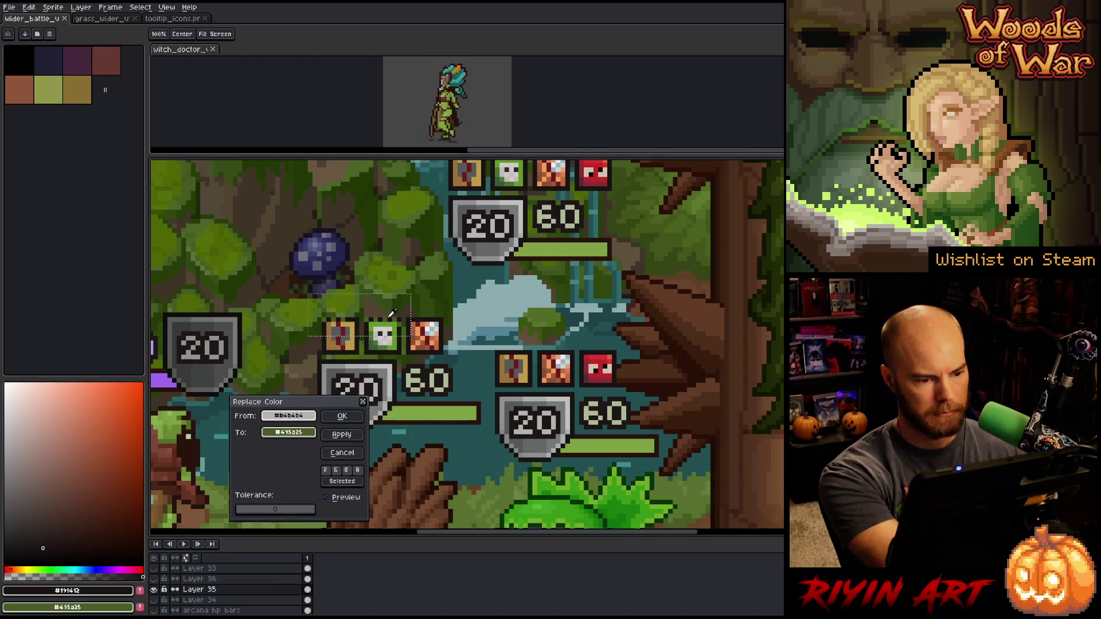
{"action": "left_click_drag", "start_coordinate": [296, 427], "coordinate": [388, 374]}
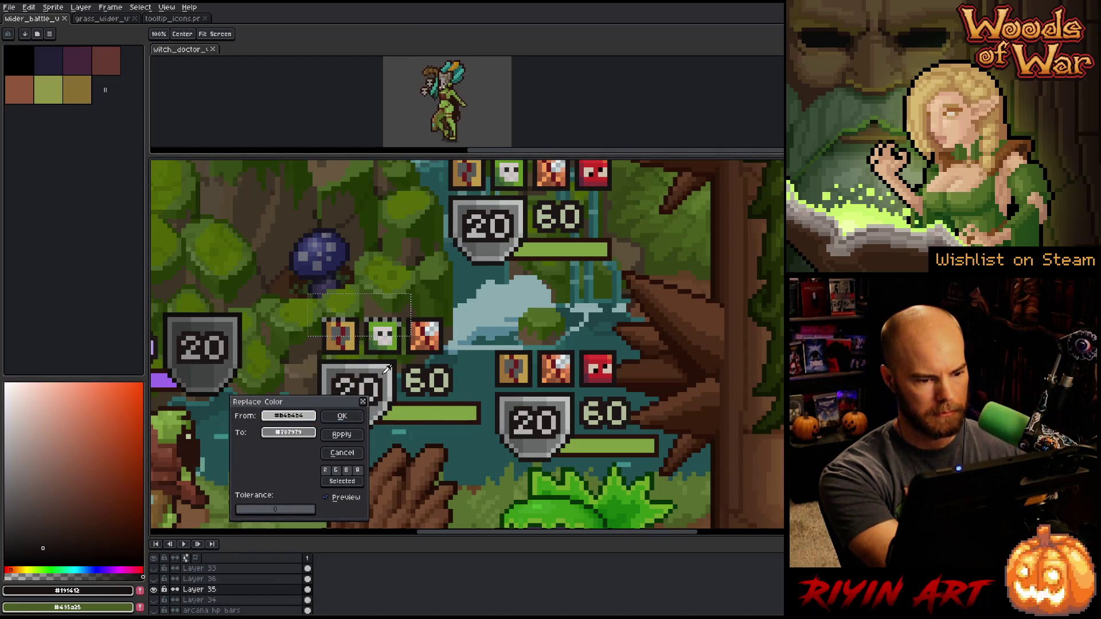
{"action": "left_click", "coordinate": [342, 416]}
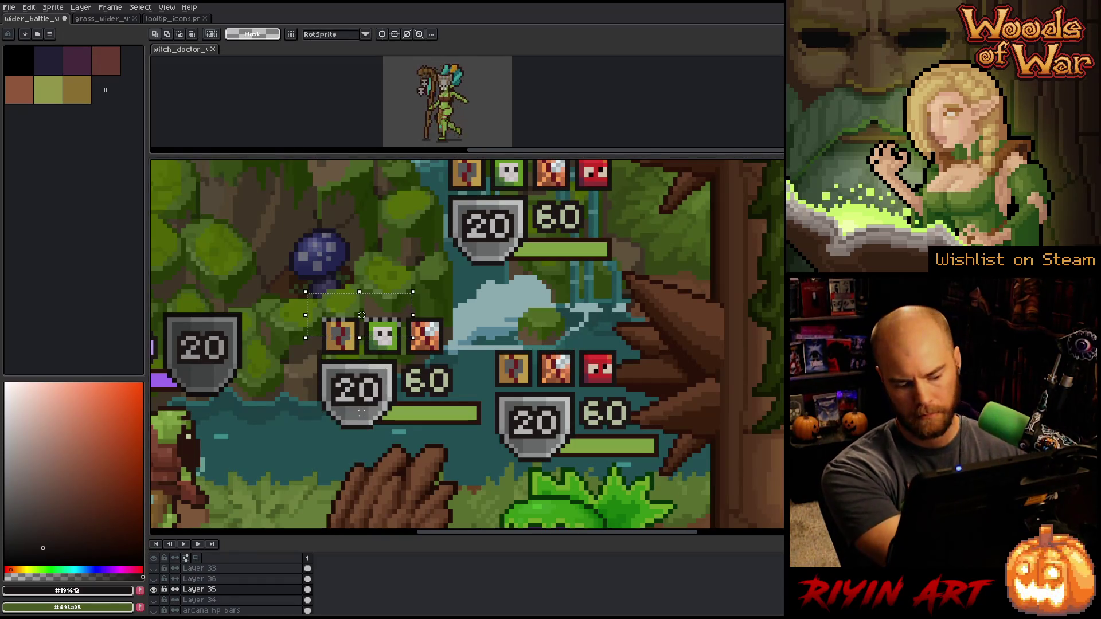
{"action": "key", "text": "ctrl+d"}
{"action": "scroll", "coordinate": [417, 423], "scroll_direction": "down", "scroll_amount": 3}
{"action": "scroll", "coordinate": [408, 308], "scroll_direction": "up", "scroll_amount": 1}
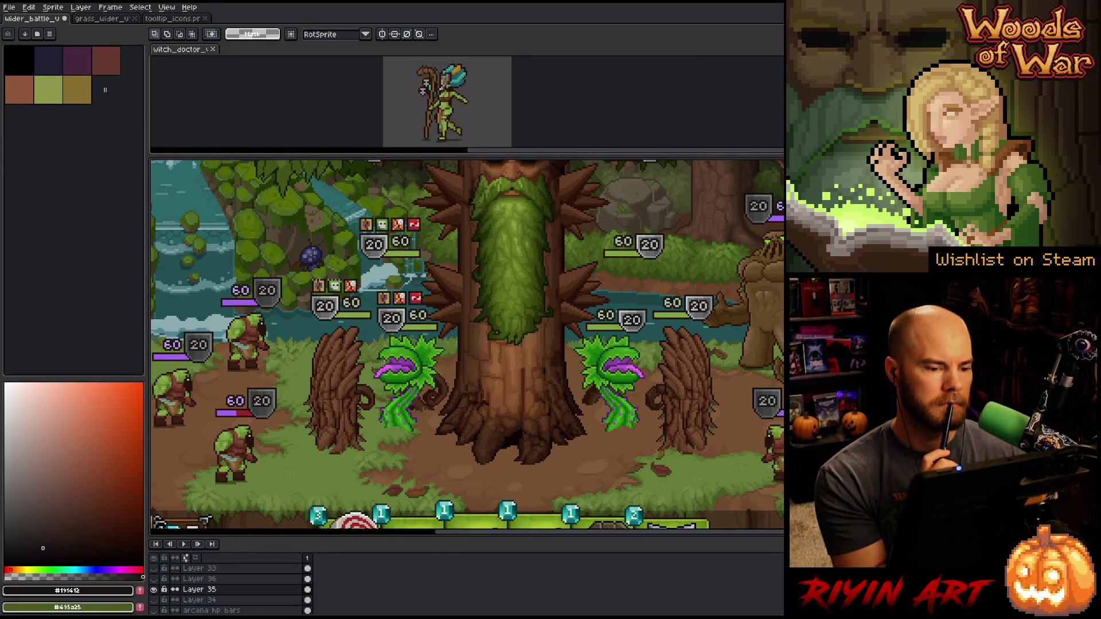
{"action": "scroll", "coordinate": [475, 341], "scroll_direction": "down", "scroll_amount": 2}
{"action": "scroll", "coordinate": [476, 341], "scroll_direction": "up", "scroll_amount": 1}
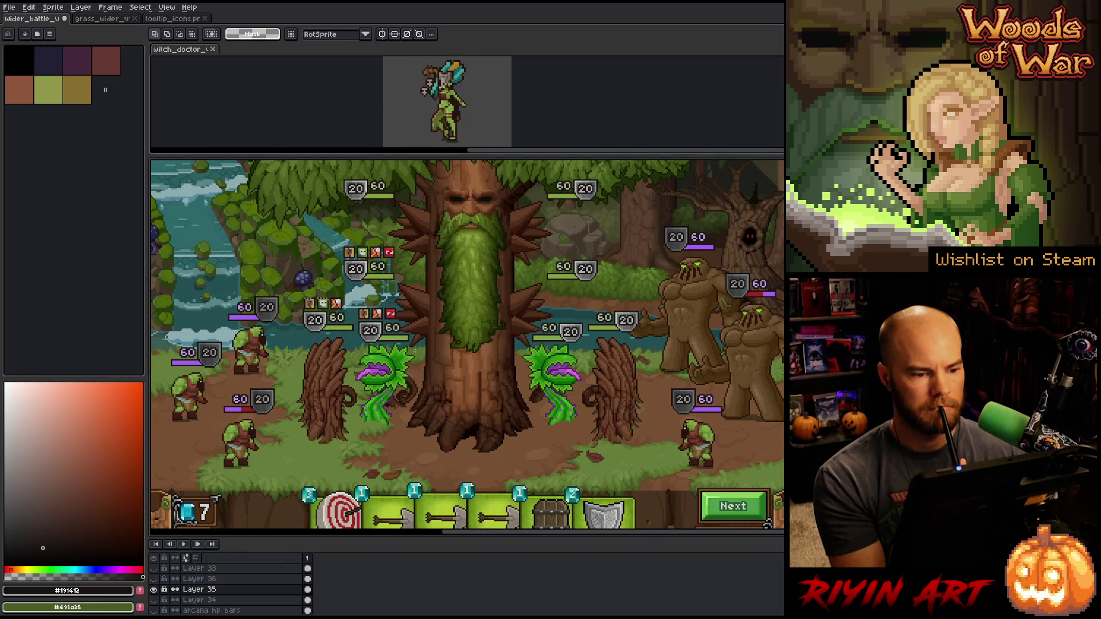
{"action": "scroll", "coordinate": [434, 353], "scroll_direction": "down", "scroll_amount": 2}
{"action": "scroll", "coordinate": [434, 353], "scroll_direction": "up", "scroll_amount": 1}
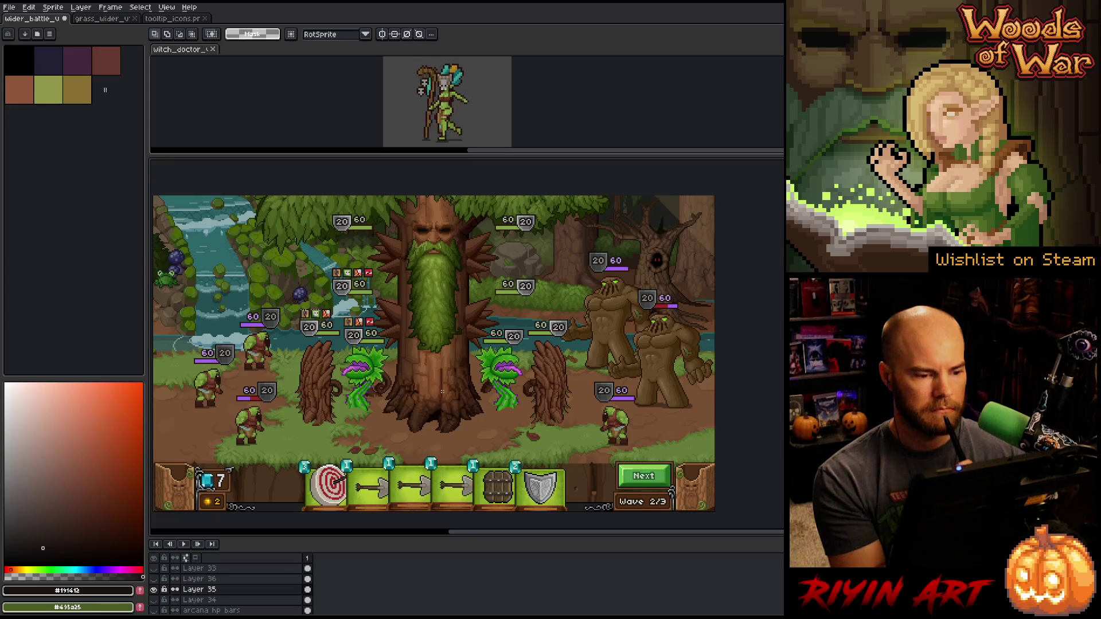
{"action": "scroll", "coordinate": [363, 330], "scroll_direction": "up", "scroll_amount": 3}
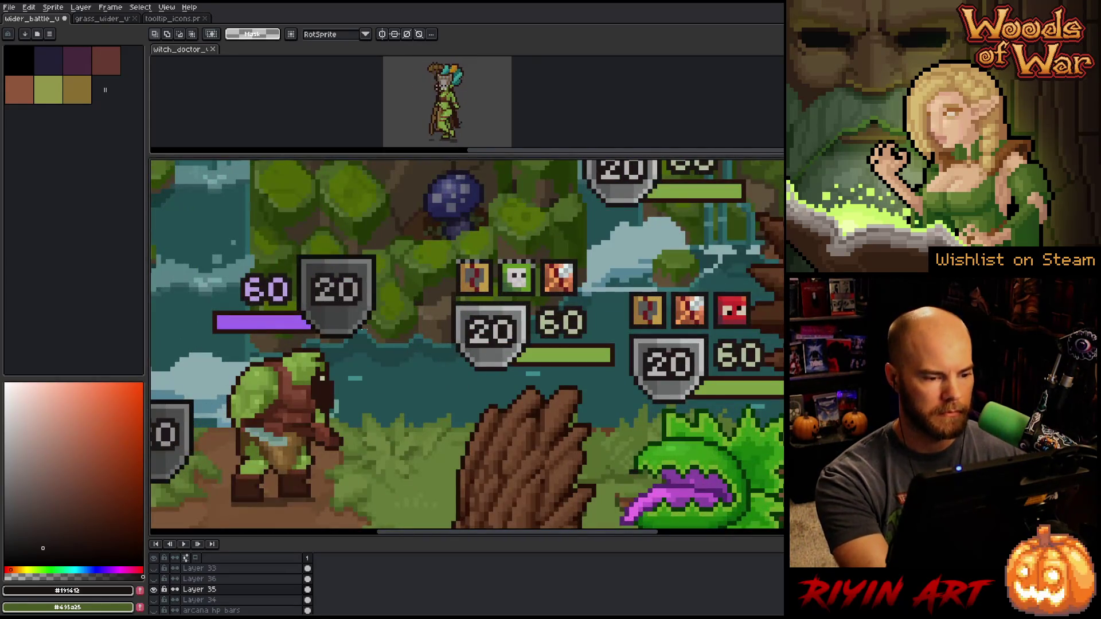
{"action": "key", "text": "v"}
{"action": "scroll", "coordinate": [338, 332], "scroll_direction": "down", "scroll_amount": 1}
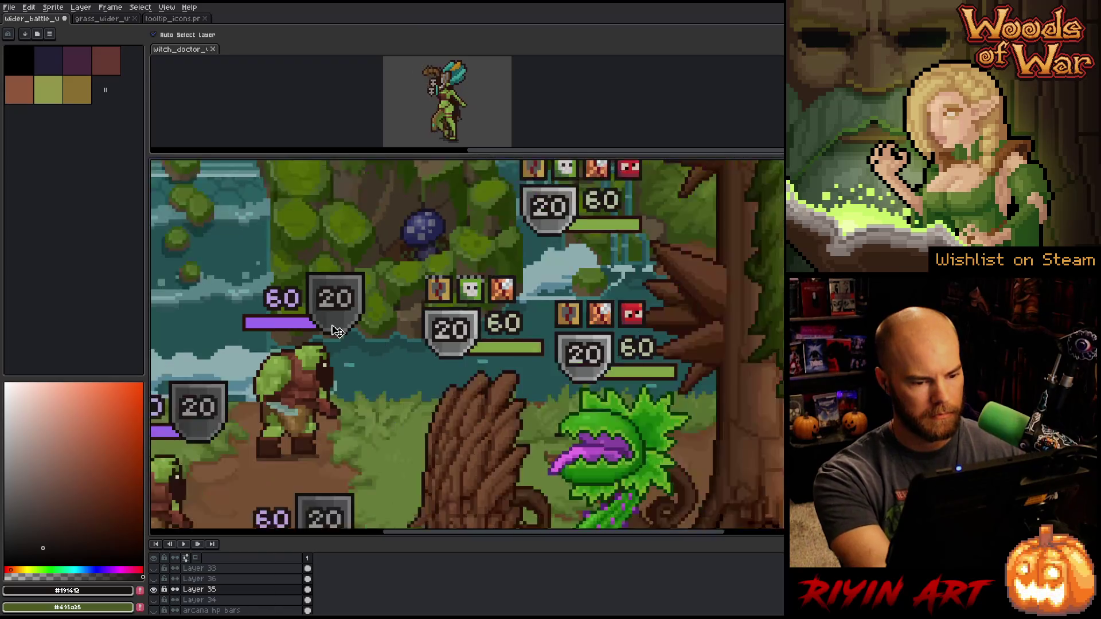
{"action": "scroll", "coordinate": [338, 332], "scroll_direction": "down", "scroll_amount": 1}
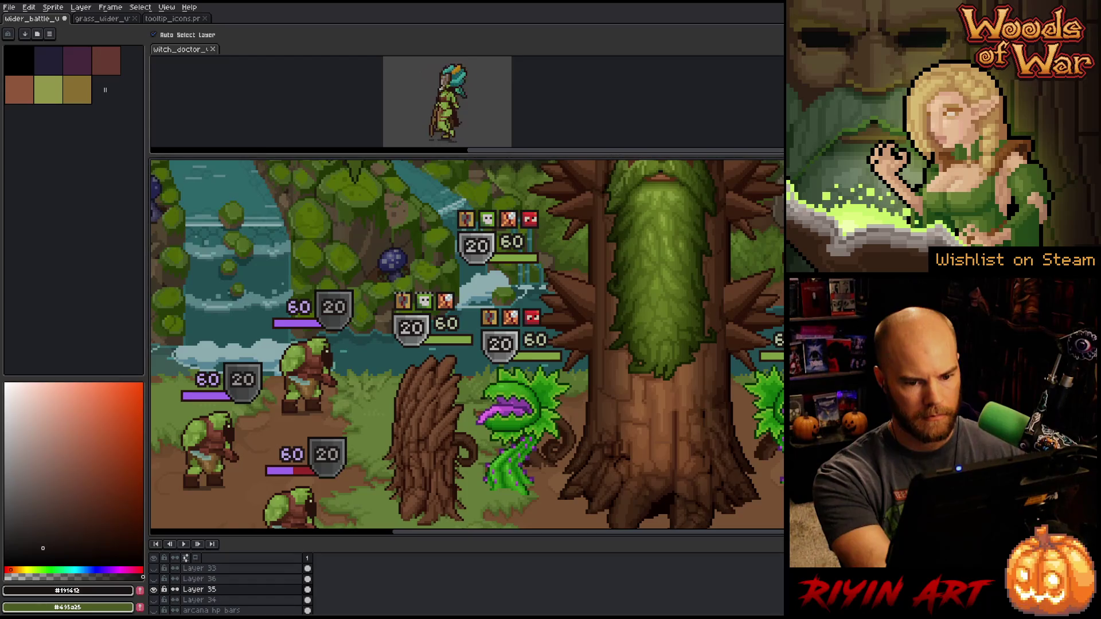
{"action": "left_click", "coordinate": [153, 590]}
{"action": "left_click", "coordinate": [153, 590]}
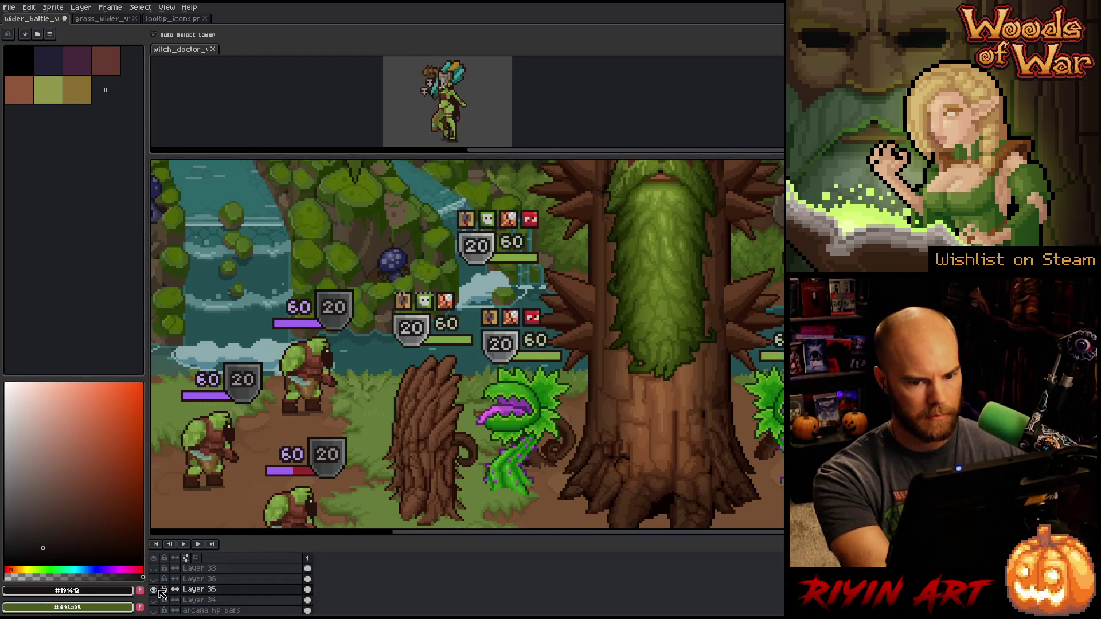
{"action": "key", "text": "m"}
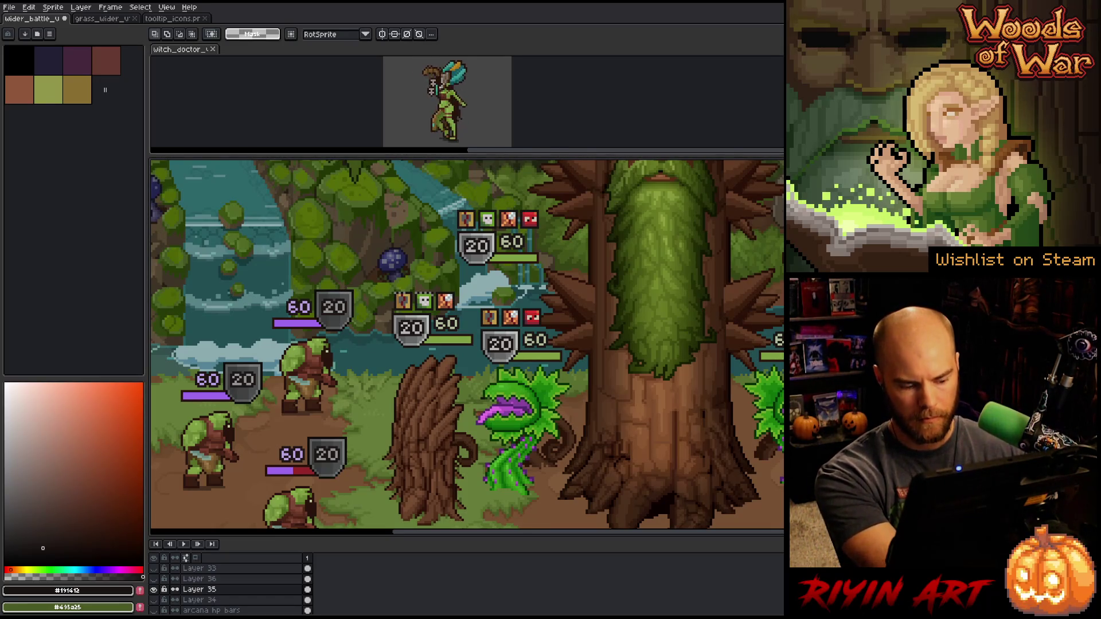
Paste the 20 shield onto the hp bar rt layer and place it at the purple HP bar's end
{"action": "key", "text": "ctrl+v"}
{"action": "mouse_move", "coordinate": [746, 332]}
{"action": "left_mouse_down"}
{"action": "mouse_move", "coordinate": [701, 317]}
{"action": "mouse_move", "coordinate": [357, 279]}
{"action": "mouse_move", "coordinate": [332, 238]}
{"action": "left_mouse_up"}
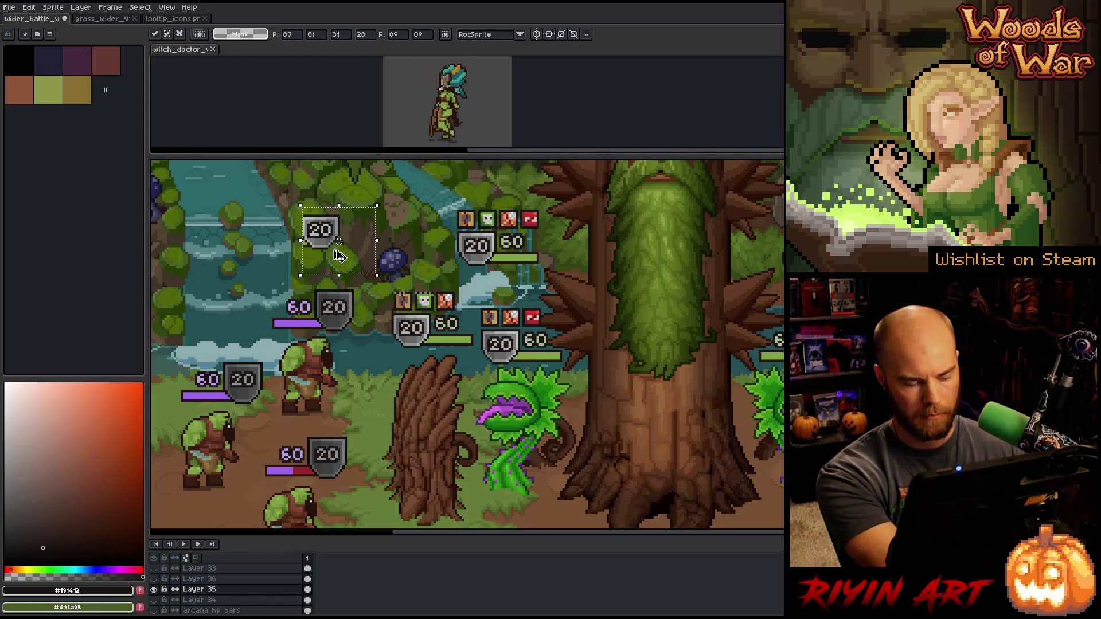
{"action": "key", "text": "Escape"}
{"action": "key", "text": "v"}
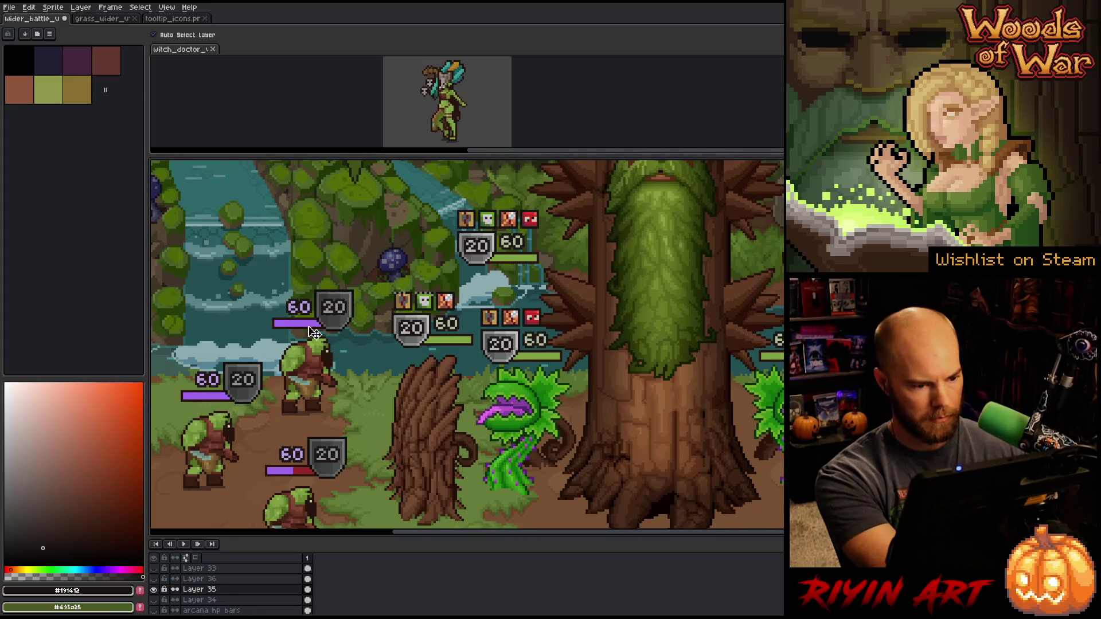
{"action": "left_click", "coordinate": [315, 333]}
{"action": "key", "text": "ctrl+v"}
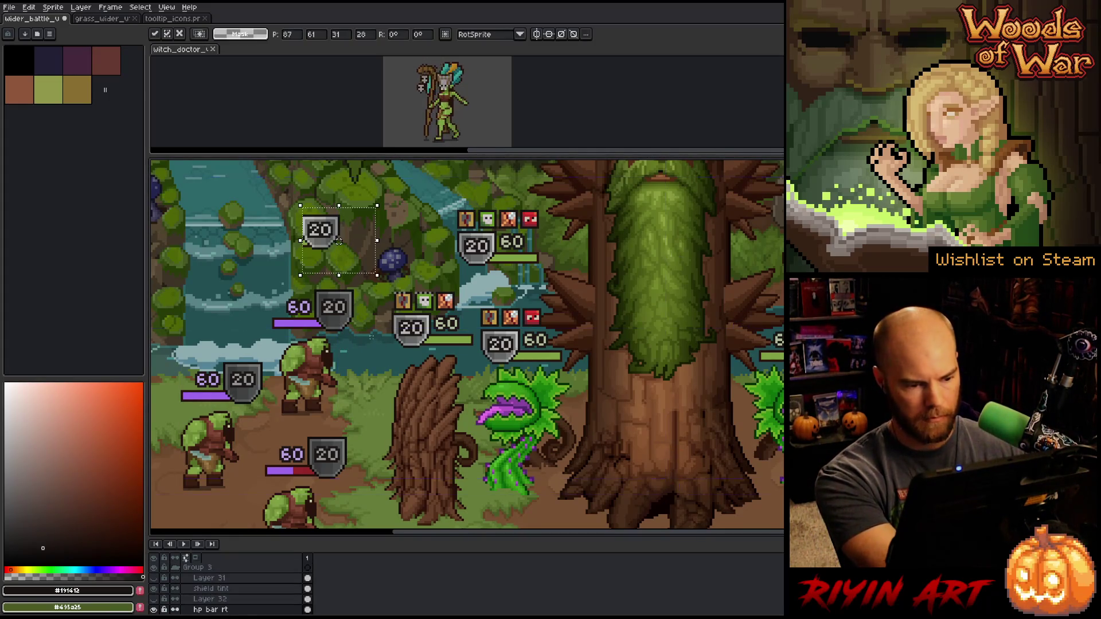
{"action": "scroll", "coordinate": [321, 244], "scroll_direction": "up", "scroll_amount": 3}
{"action": "mouse_move", "coordinate": [321, 244]}
{"action": "left_mouse_down"}
{"action": "mouse_move", "coordinate": [344, 314]}
{"action": "mouse_move", "coordinate": [363, 491]}
{"action": "left_mouse_up"}
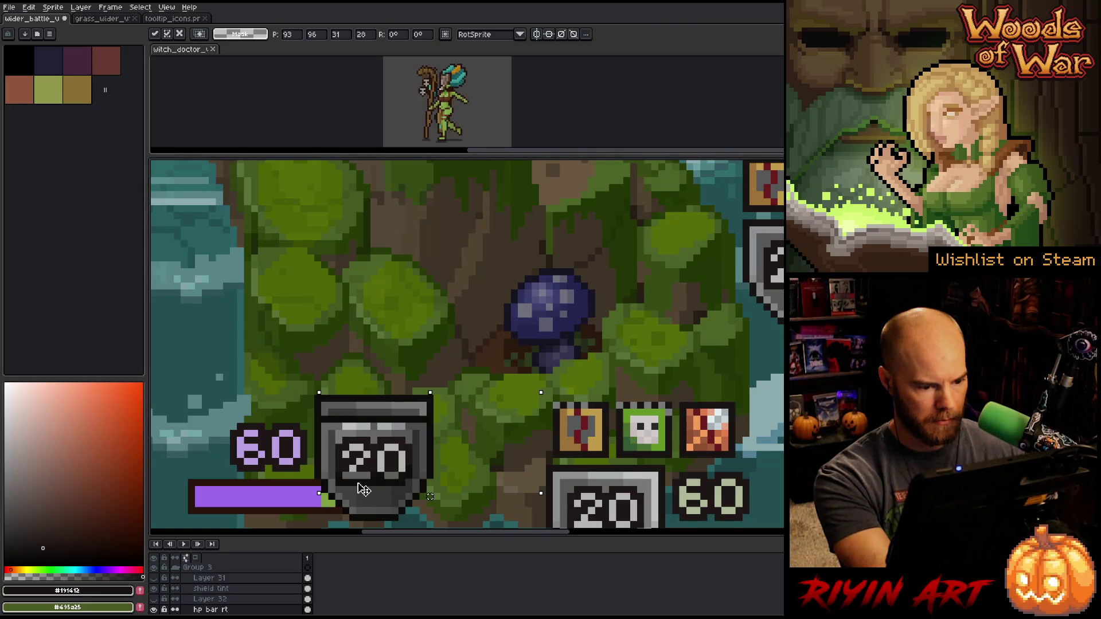
{"action": "scroll", "coordinate": [363, 490], "scroll_direction": "down", "scroll_amount": 3}
{"action": "scroll", "coordinate": [380, 320], "scroll_direction": "up", "scroll_amount": 4}
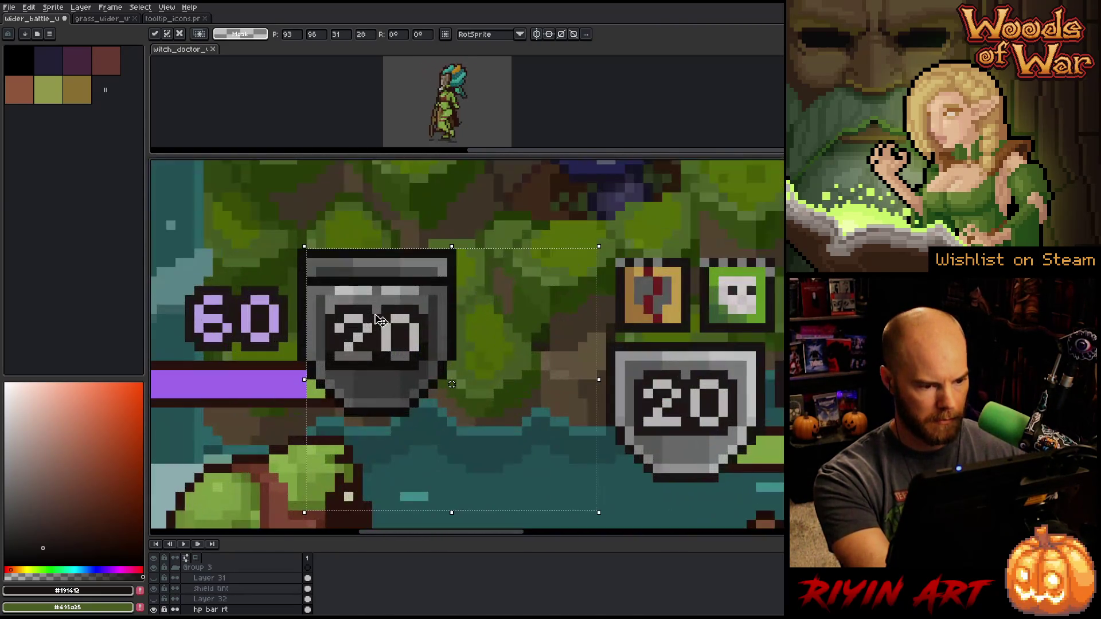
{"action": "key", "text": "Return"}
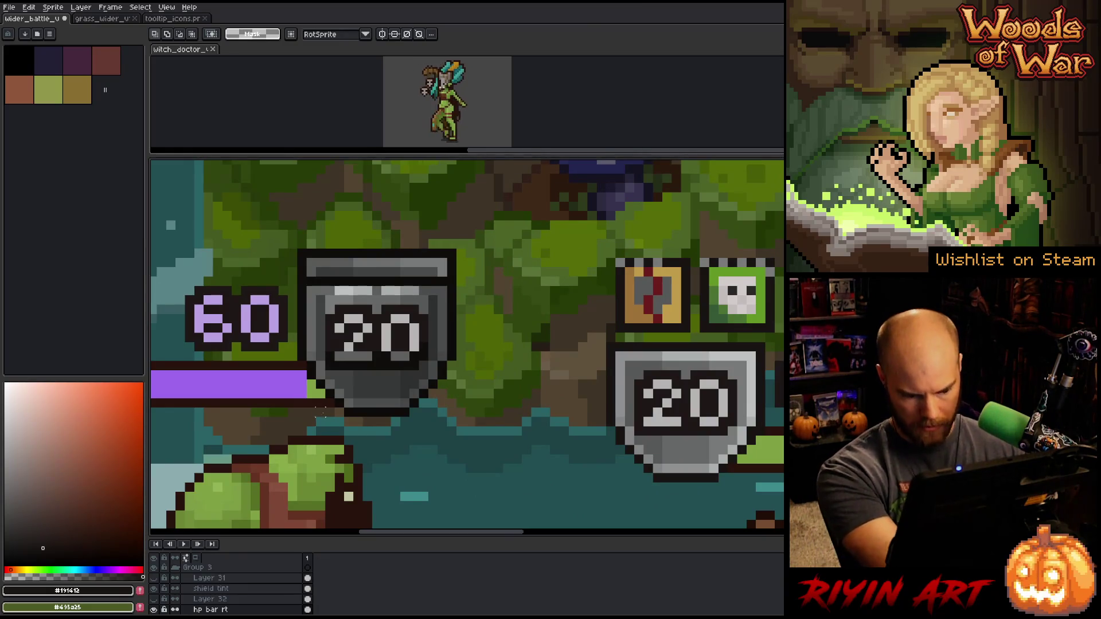
Extend the purple HP bar by one pixel
{"action": "key", "text": "b"}
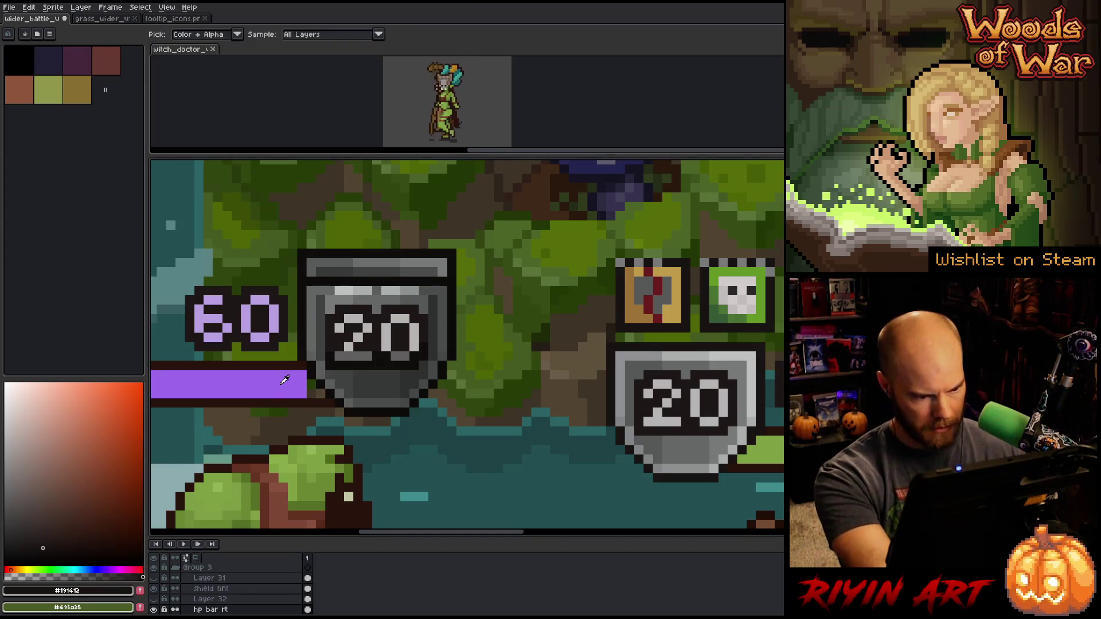
{"action": "left_click", "coordinate": [310, 393], "text": "alt"}
{"action": "left_click", "coordinate": [320, 392]}
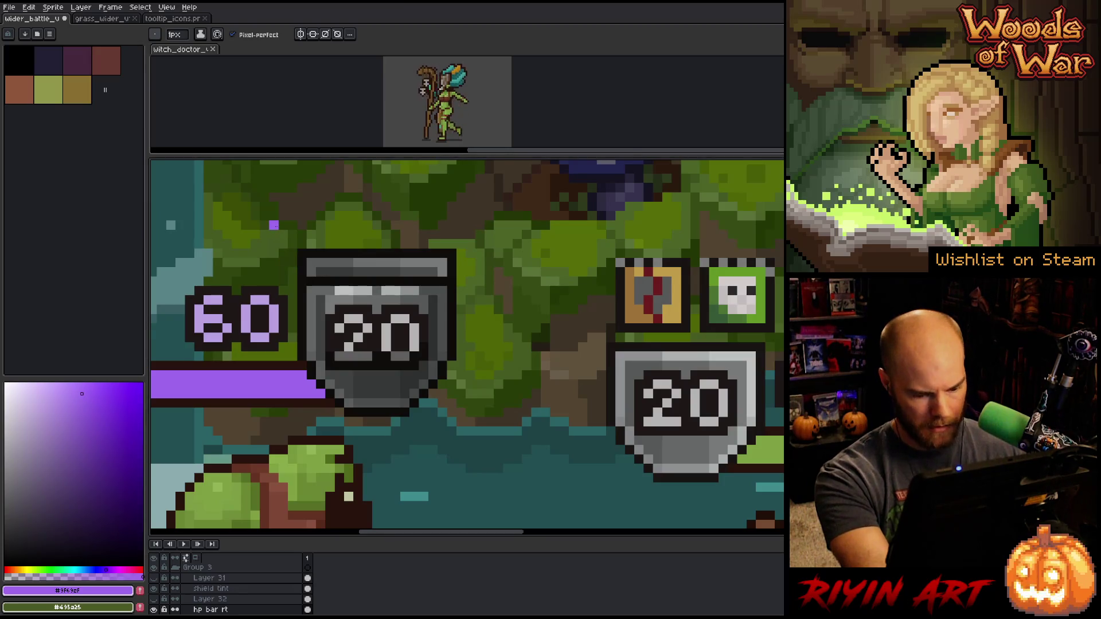
Select the shield tint layer's content around the shield and nudge it two pixels down
{"action": "key", "text": "m"}
{"action": "left_click_drag", "start_coordinate": [260, 212], "coordinate": [485, 278]}
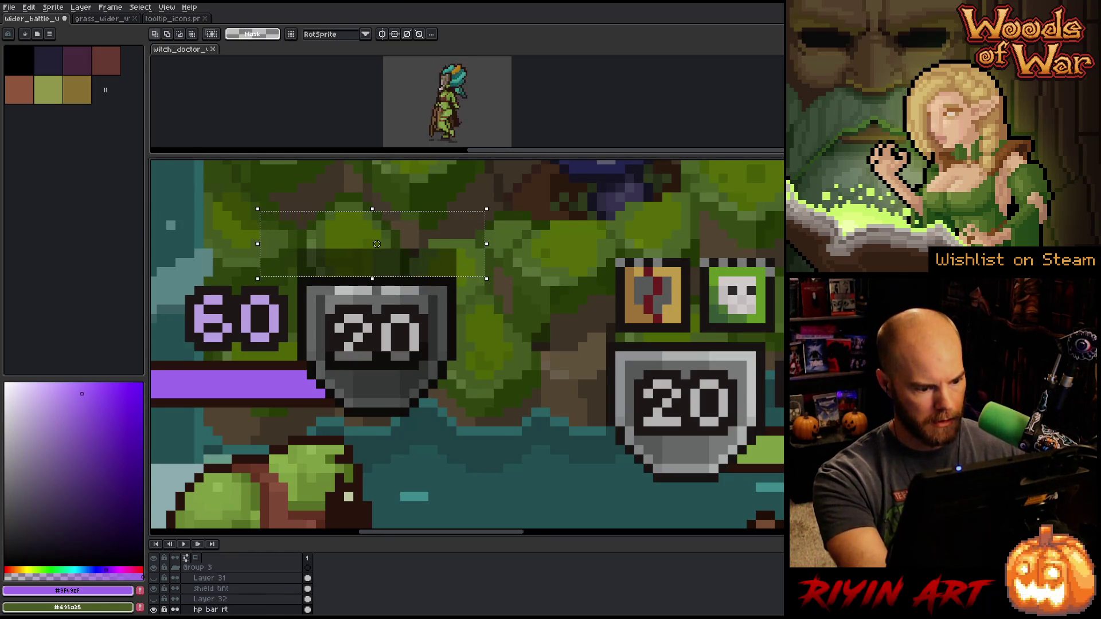
{"action": "left_click", "coordinate": [253, 589]}
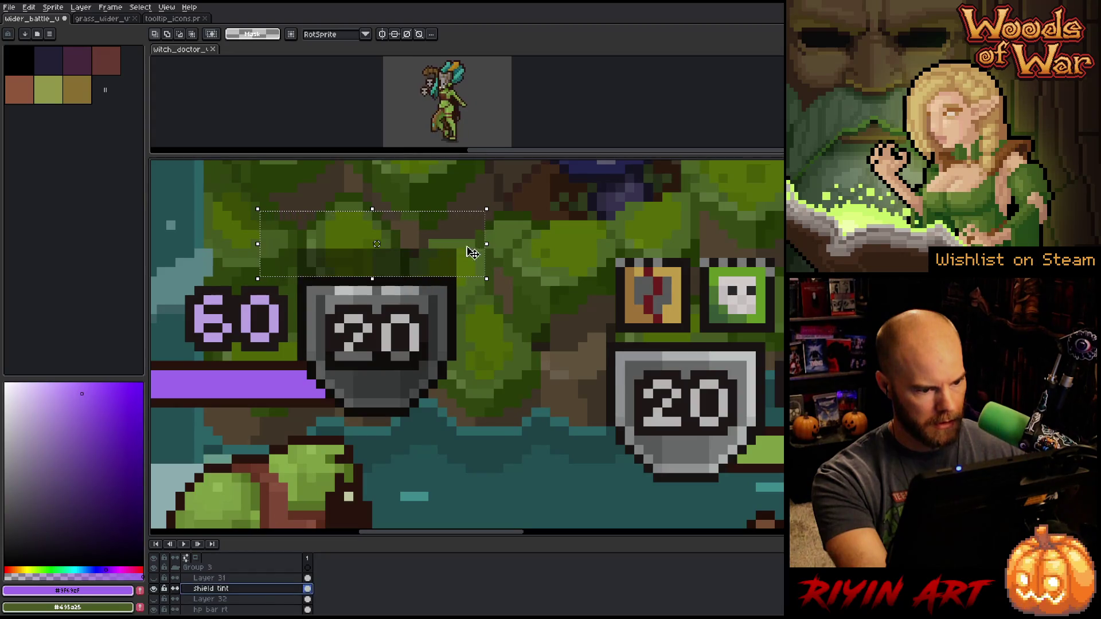
{"action": "left_click_drag", "start_coordinate": [400, 213], "coordinate": [540, 304]}
{"action": "left_click_drag", "start_coordinate": [400, 304], "coordinate": [297, 360]}
{"action": "left_click_drag", "start_coordinate": [423, 289], "coordinate": [423, 310]}
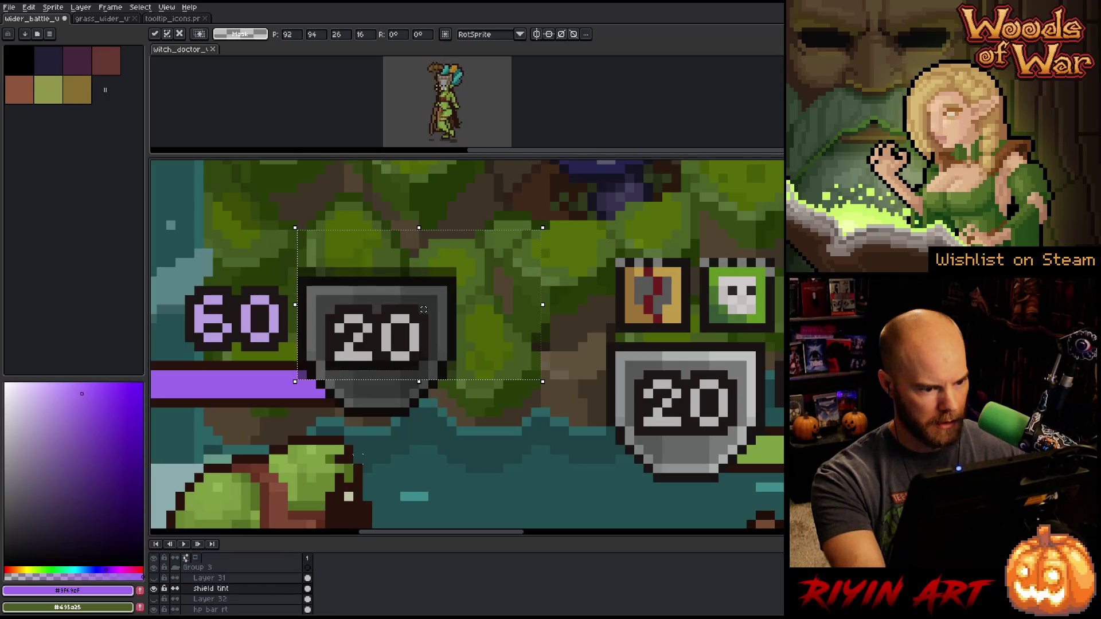
{"action": "key", "text": "ctrl+d"}
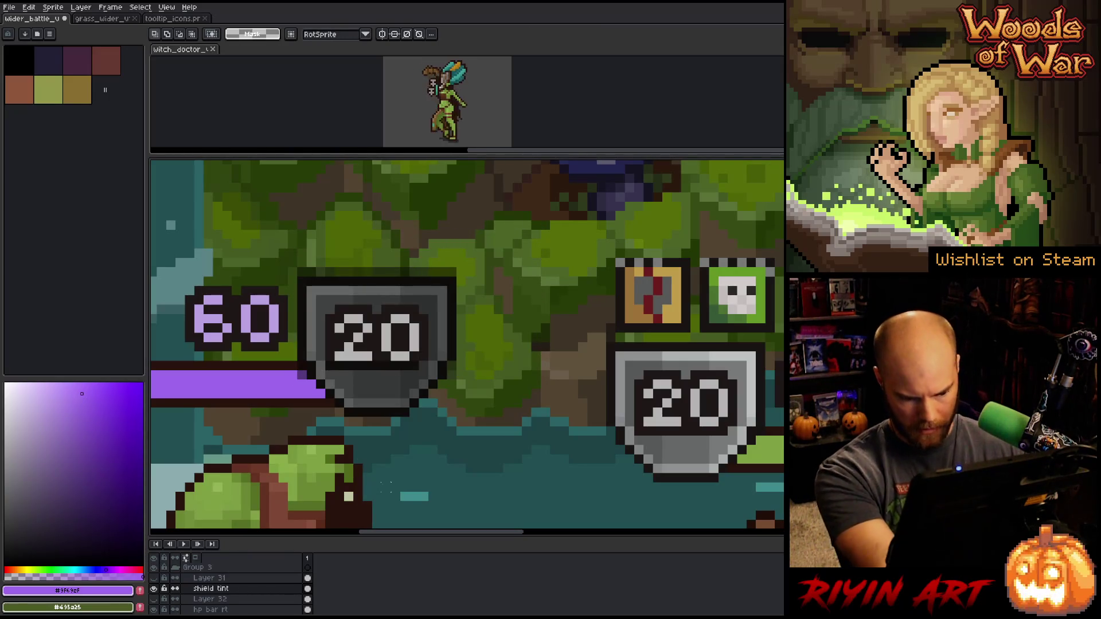
{"action": "key", "text": "b"}
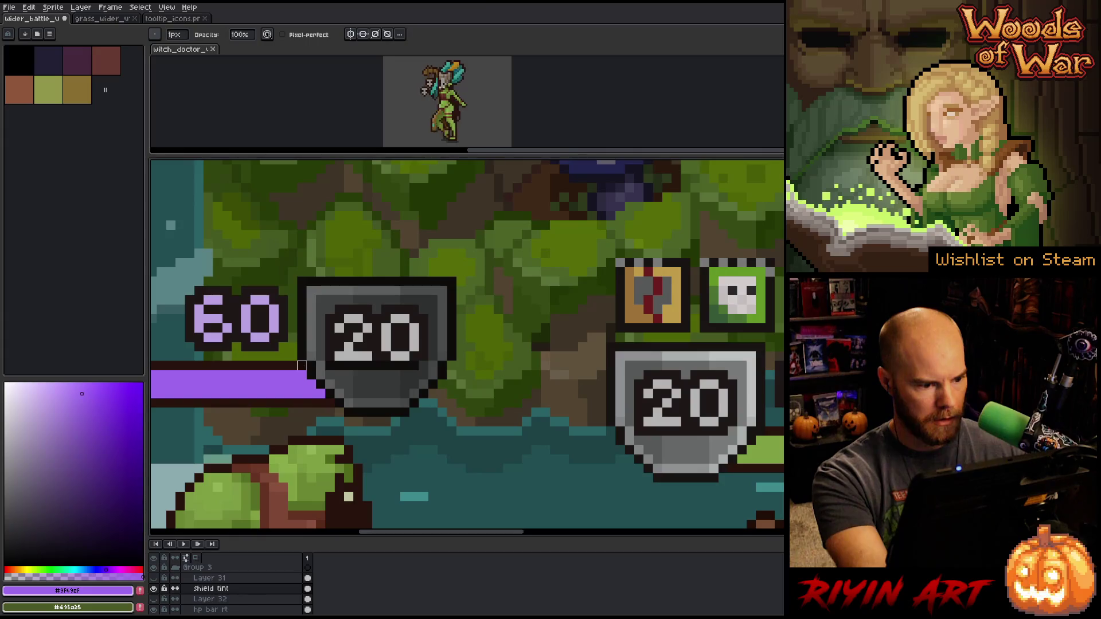
{"action": "scroll", "coordinate": [369, 425], "scroll_direction": "down", "scroll_amount": 4}
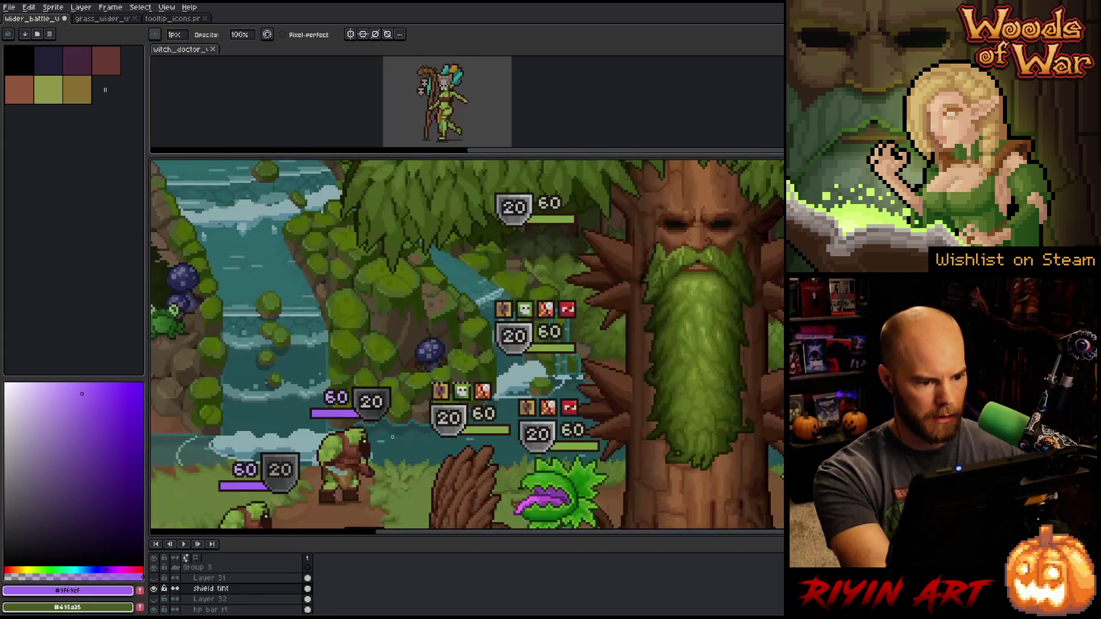
Flood-fill the upper orc's shield with the grey sampled from another shield
{"action": "scroll", "coordinate": [392, 437], "scroll_direction": "down", "scroll_amount": 2}
{"action": "scroll", "coordinate": [392, 424], "scroll_direction": "up", "scroll_amount": 1}
{"action": "scroll", "coordinate": [378, 304], "scroll_direction": "up", "scroll_amount": 2}
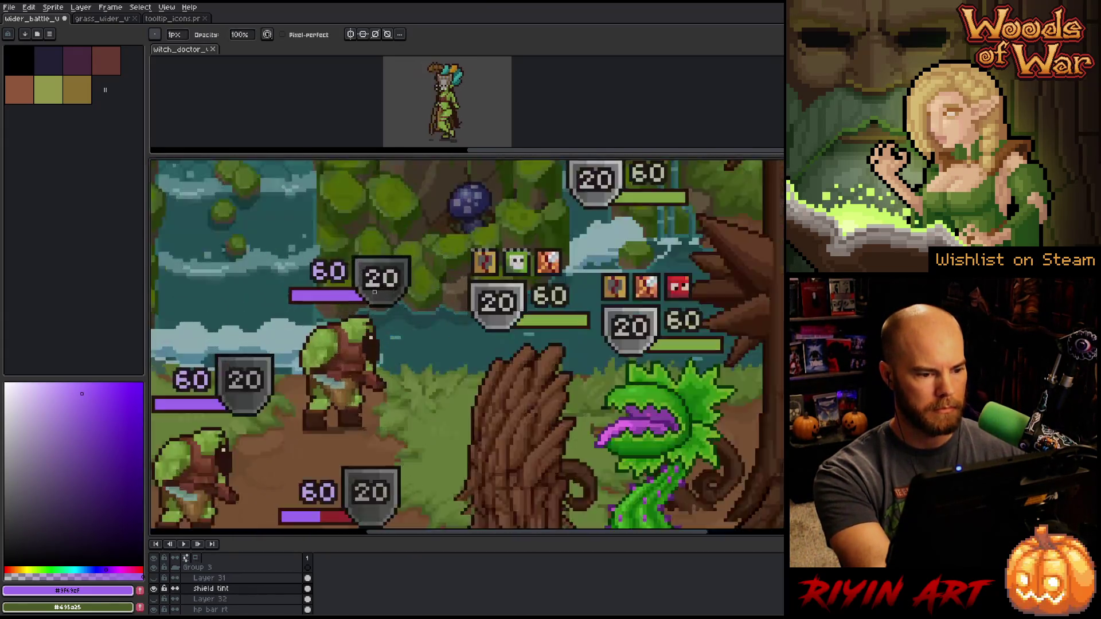
{"action": "scroll", "coordinate": [375, 292], "scroll_direction": "up", "scroll_amount": 1}
{"action": "left_click", "coordinate": [223, 408], "text": "alt"}
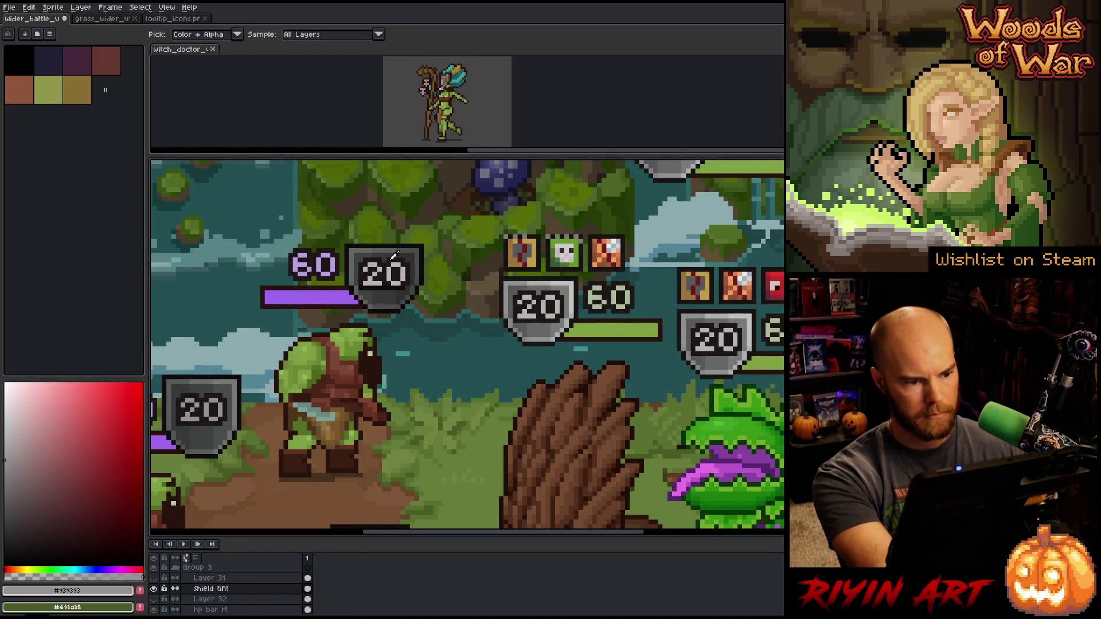
{"action": "key", "text": "g"}
{"action": "left_click", "coordinate": [370, 284]}
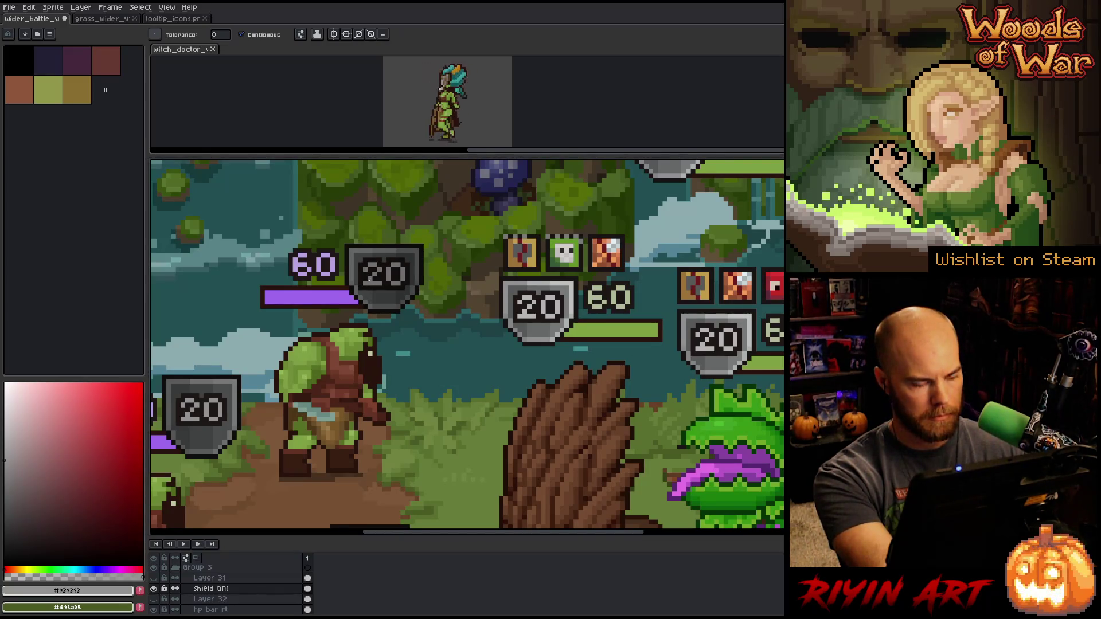
Reorder the layers so 'shield tint' sits below Layer 32
{"action": "key", "text": "alt+Down"}
{"action": "key", "text": "alt+Down"}
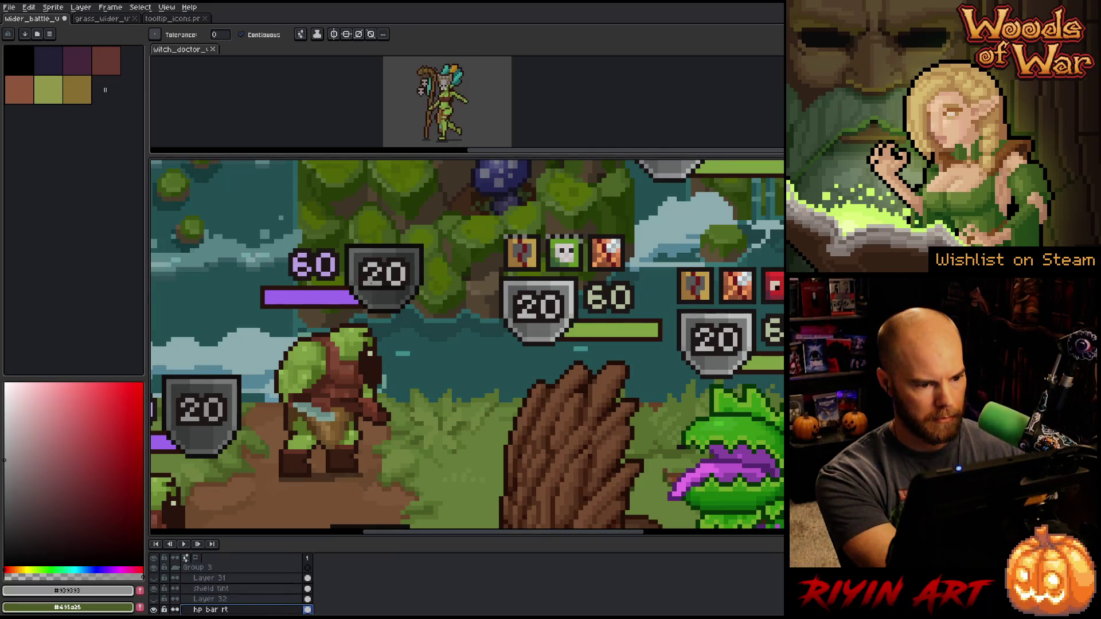
{"action": "key", "text": "Escape"}
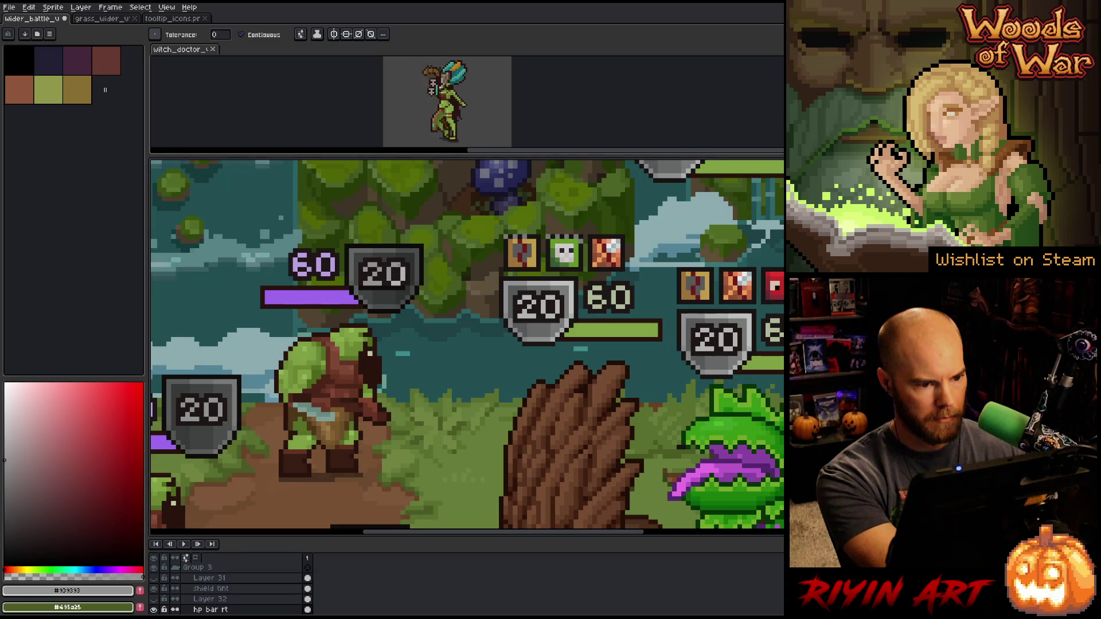
{"action": "scroll", "coordinate": [397, 285], "scroll_direction": "down", "scroll_amount": 3}
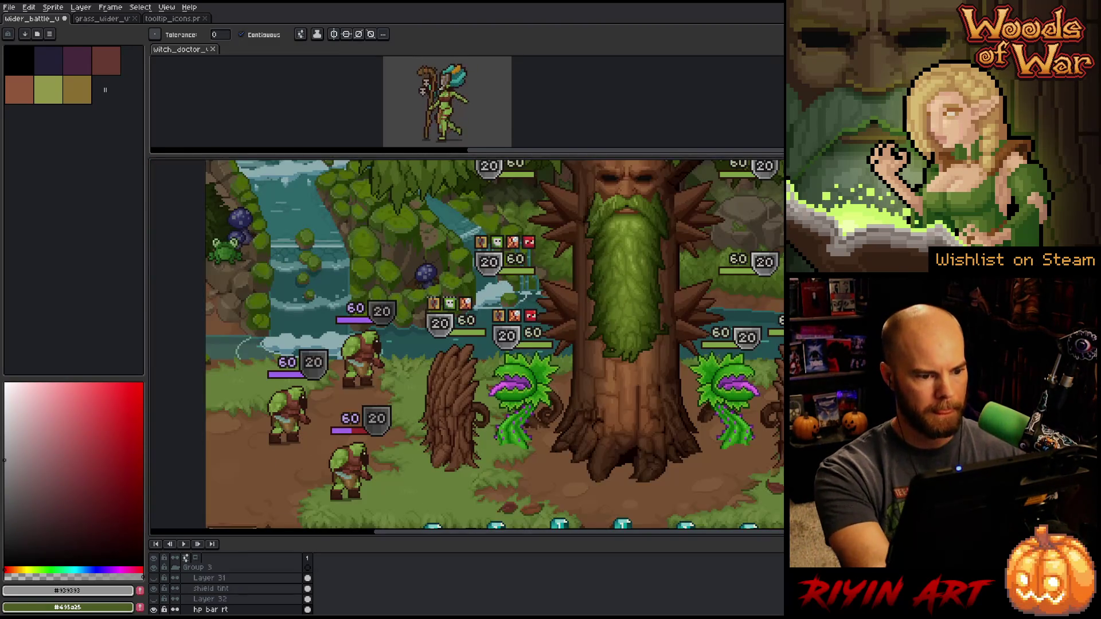
{"action": "mouse_move", "coordinate": [362, 358]}
{"action": "left_mouse_down"}
{"action": "mouse_move", "coordinate": [385, 360]}
{"action": "mouse_move", "coordinate": [374, 360]}
{"action": "left_mouse_up"}
{"action": "key", "text": "g"}
{"action": "scroll", "coordinate": [373, 361], "scroll_direction": "down", "scroll_amount": 1}
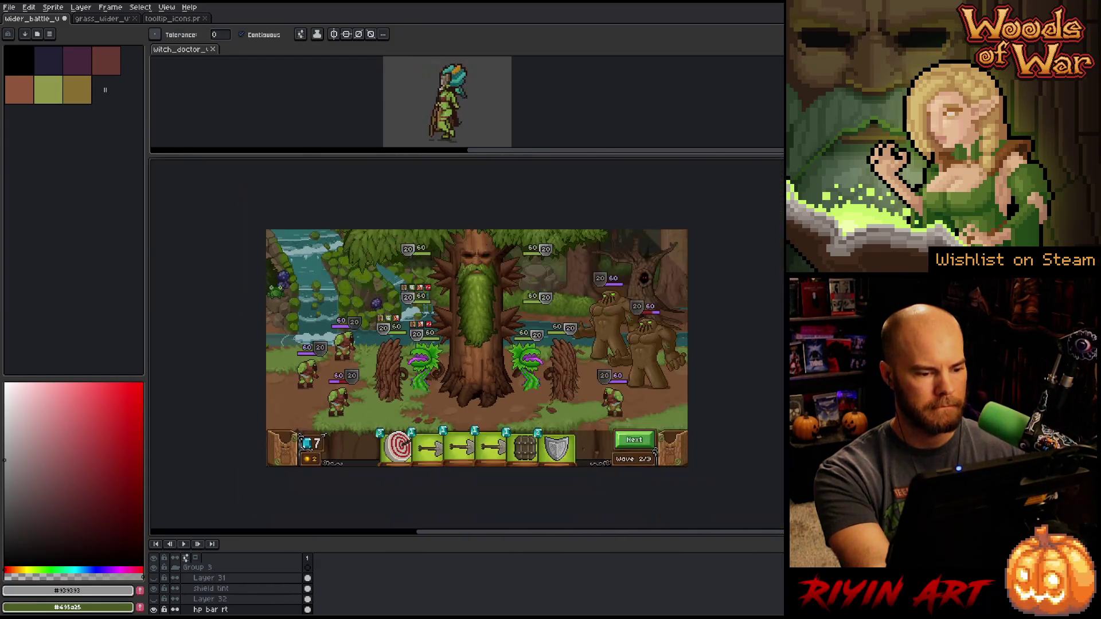
{"action": "scroll", "coordinate": [373, 360], "scroll_direction": "up", "scroll_amount": 1}
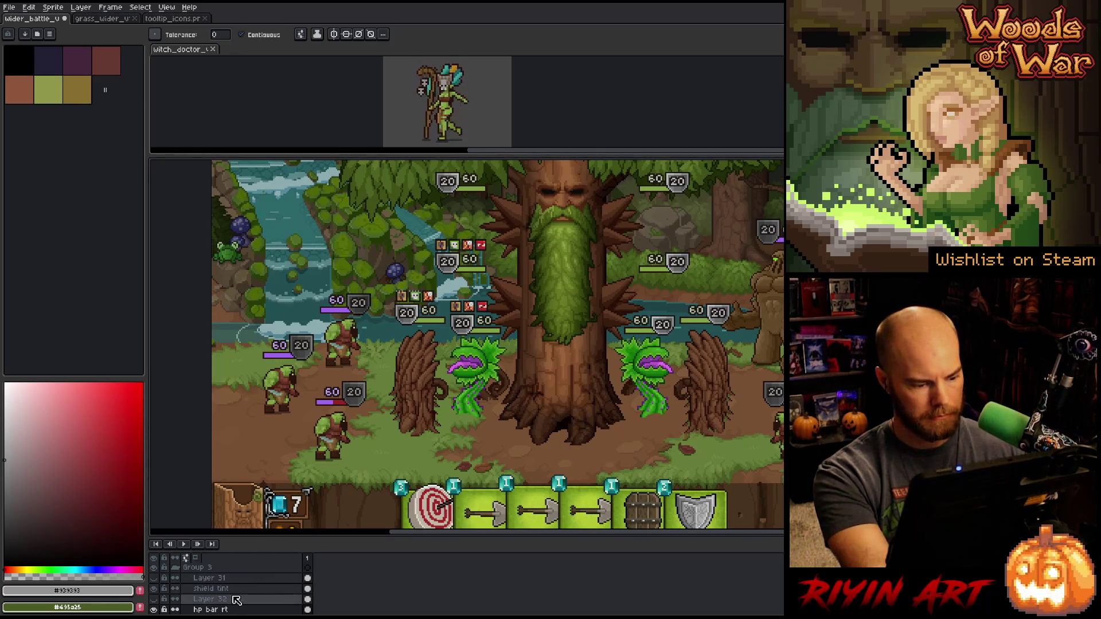
{"action": "mouse_move", "coordinate": [213, 592]}
{"action": "left_mouse_down"}
{"action": "mouse_move", "coordinate": [217, 605]}
{"action": "mouse_move", "coordinate": [223, 580]}
{"action": "left_mouse_up"}
{"action": "key", "text": "m"}
{"action": "scroll", "coordinate": [345, 302], "scroll_direction": "up", "scroll_amount": 2}
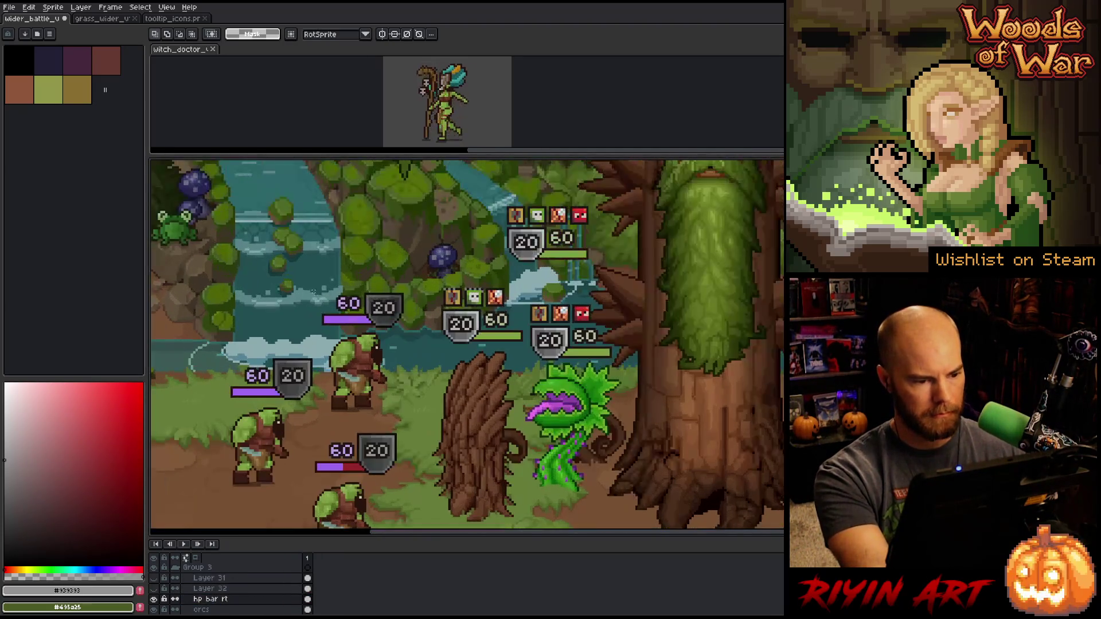
Duplicate the enemy HP bar with its badges, then erase the bar inside the selection
{"action": "mouse_move", "coordinate": [301, 270]}
{"action": "left_mouse_down"}
{"action": "mouse_move", "coordinate": [415, 334]}
{"action": "mouse_move", "coordinate": [303, 388]}
{"action": "mouse_move", "coordinate": [403, 443]}
{"action": "mouse_move", "coordinate": [413, 426]}
{"action": "left_mouse_up"}
{"action": "key", "text": "ctrl+c"}
{"action": "key", "text": "ctrl+v"}
{"action": "key", "text": "Return"}
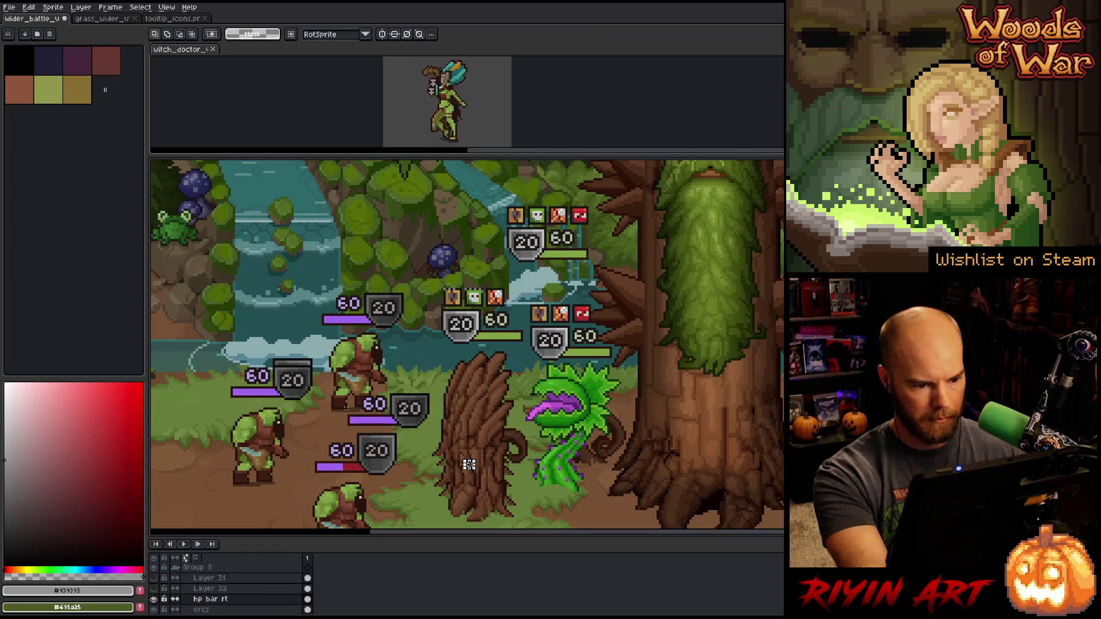
{"action": "key", "text": "Delete"}
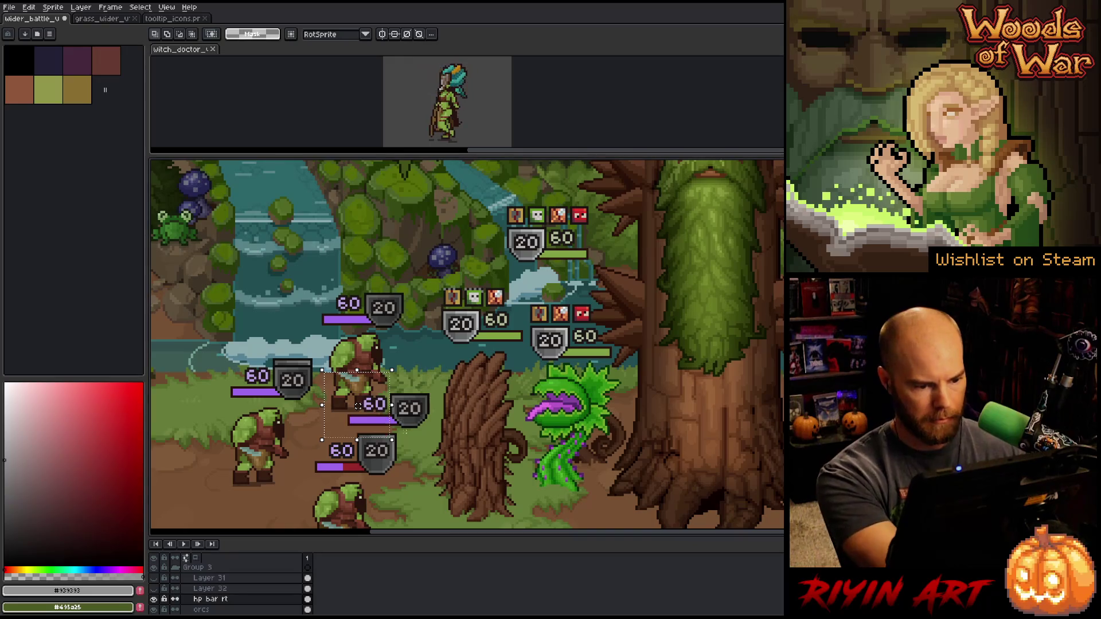
{"action": "scroll", "coordinate": [410, 437], "scroll_direction": "up", "scroll_amount": 2}
{"action": "key", "text": "ctrl+d"}
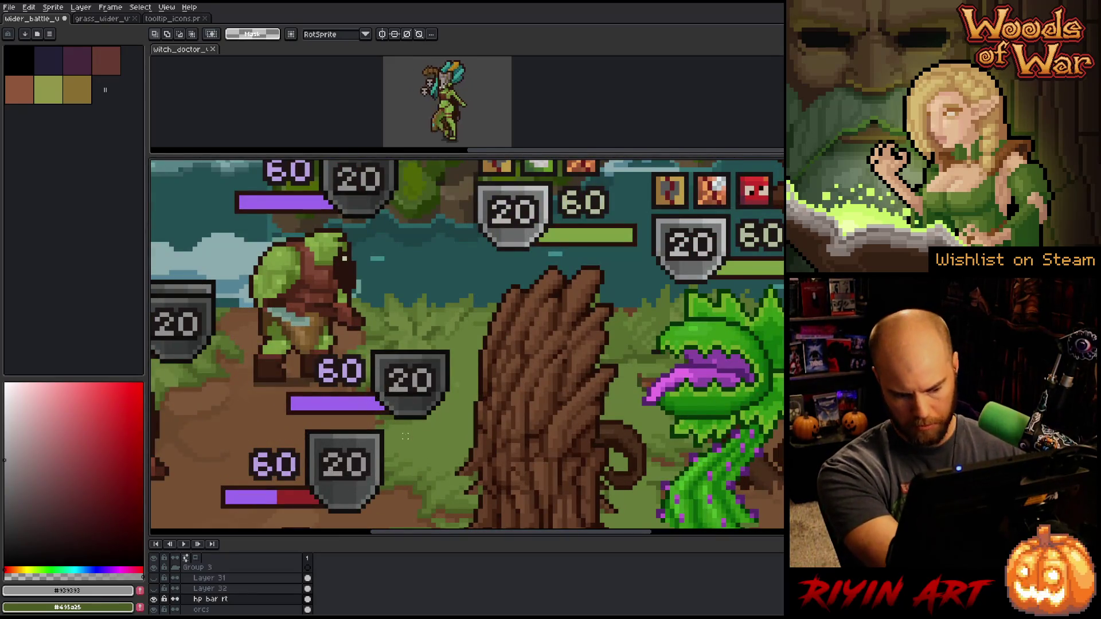
Erase the purple HP bar by selecting it by colour
{"action": "key", "text": "w"}
{"action": "left_click", "coordinate": [340, 404]}
{"action": "key", "text": "Delete"}
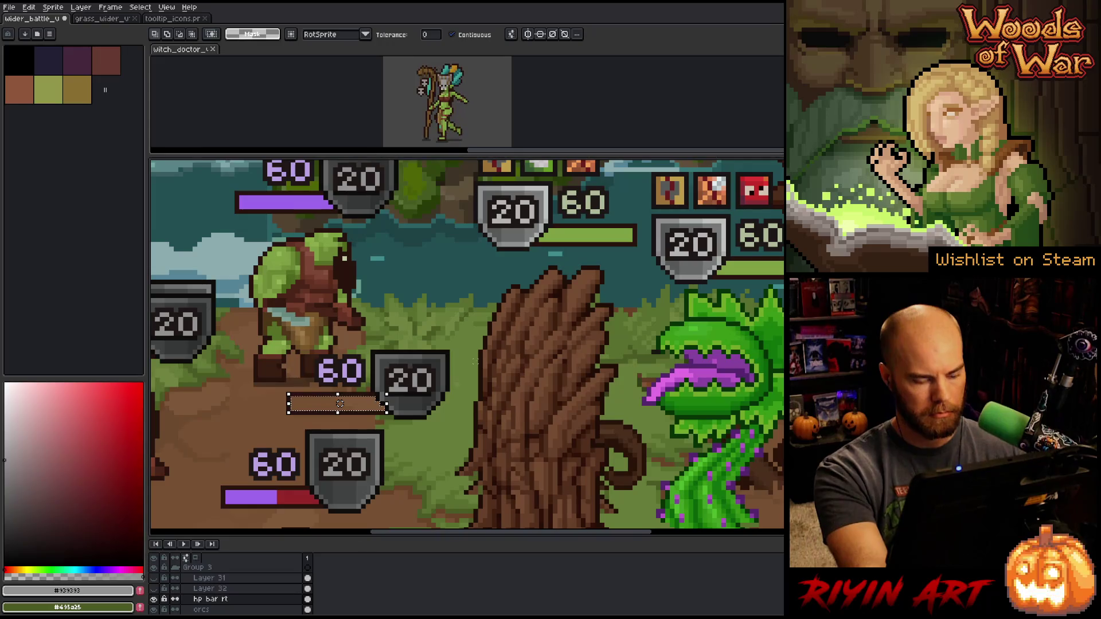
Move the HP bar with its 60/20 badges down beside the lower orc
{"action": "key", "text": "m"}
{"action": "mouse_move", "coordinate": [484, 322]}
{"action": "left_mouse_down"}
{"action": "mouse_move", "coordinate": [339, 406]}
{"action": "mouse_move", "coordinate": [278, 424]}
{"action": "left_mouse_up"}
{"action": "scroll", "coordinate": [298, 412], "scroll_direction": "down", "scroll_amount": 2}
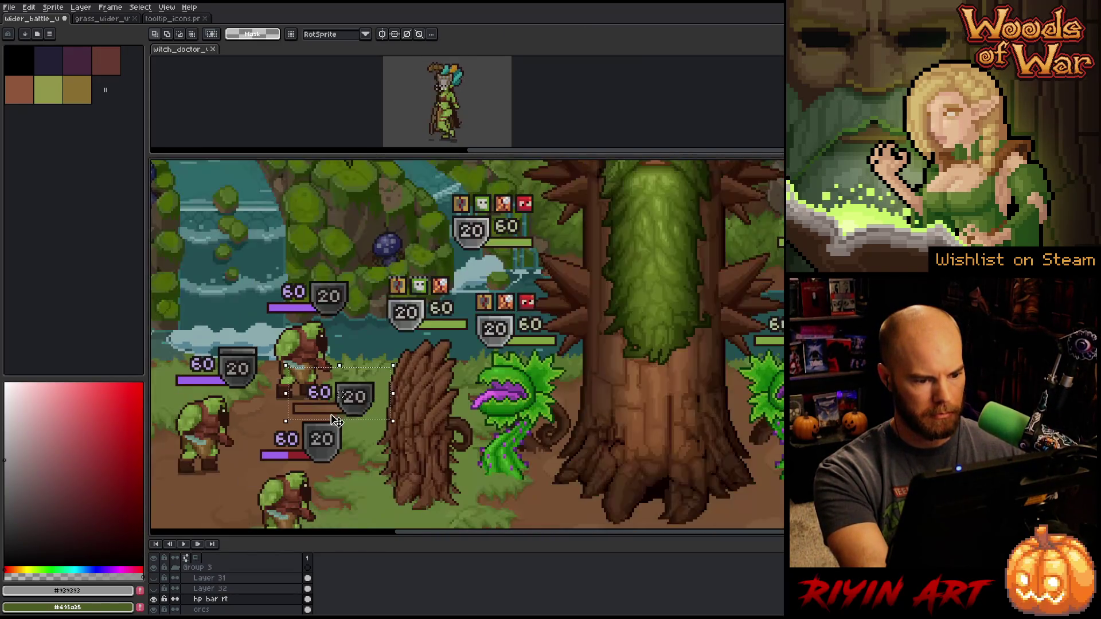
{"action": "left_click", "coordinate": [354, 409]}
{"action": "left_click_drag", "start_coordinate": [355, 412], "coordinate": [324, 448]}
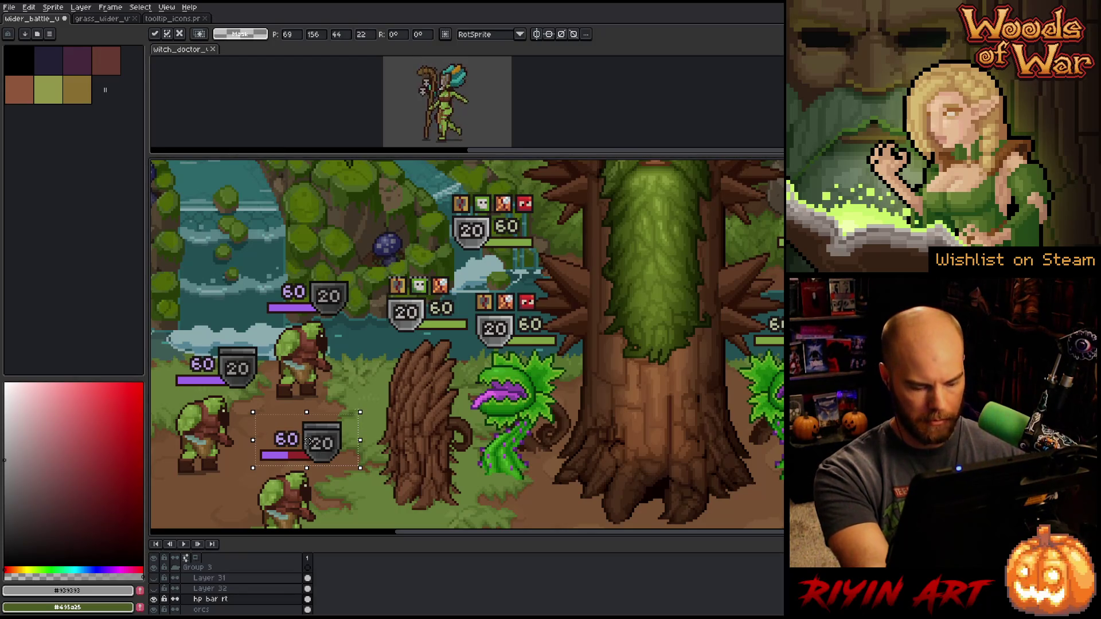
{"action": "left_click", "coordinate": [384, 383]}
Select the area above the lower 60/20 HP bar and shift it up onto the cloud area
{"action": "scroll", "coordinate": [384, 384], "scroll_direction": "up", "scroll_amount": 2}
{"action": "left_click_drag", "start_coordinate": [292, 420], "coordinate": [395, 446]}
{"action": "scroll", "coordinate": [352, 394], "scroll_direction": "down", "scroll_amount": 2}
{"action": "scroll", "coordinate": [209, 303], "scroll_direction": "up", "scroll_amount": 2}
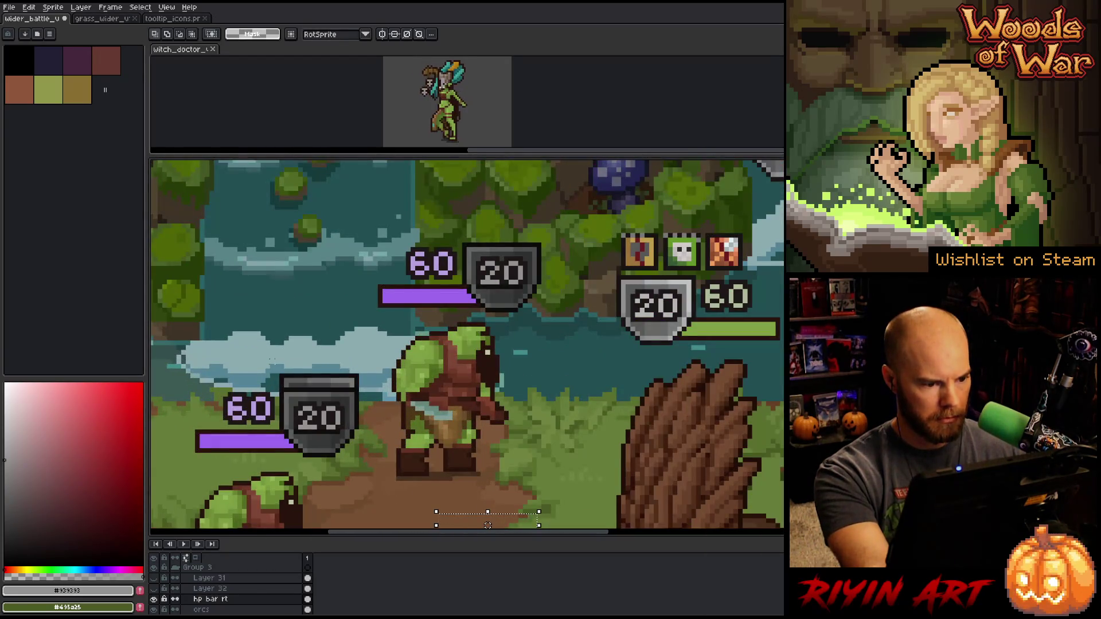
{"action": "left_click_drag", "start_coordinate": [488, 525], "coordinate": [319, 376]}
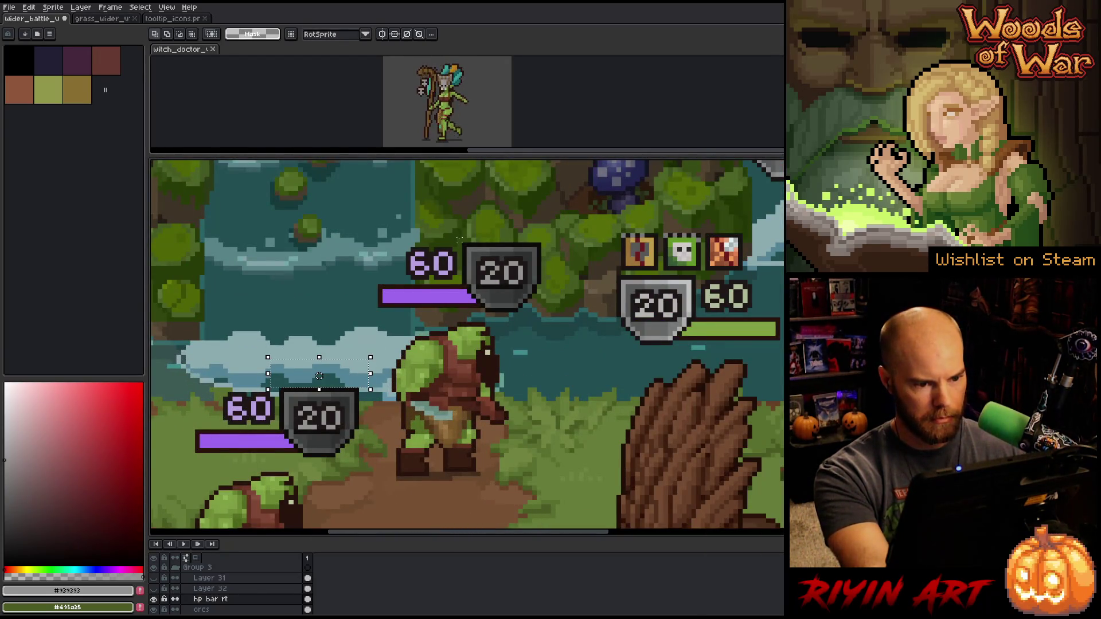
{"action": "scroll", "coordinate": [319, 376], "scroll_direction": "down", "scroll_amount": 2}
{"action": "scroll", "coordinate": [566, 364], "scroll_direction": "down", "scroll_amount": 2}
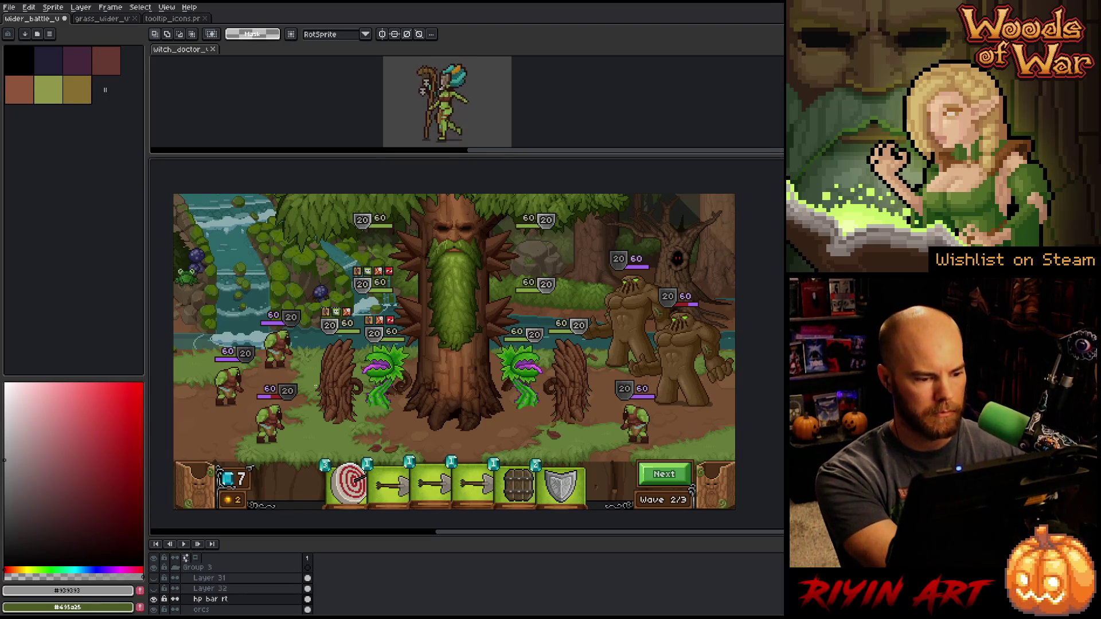
{"action": "scroll", "coordinate": [357, 334], "scroll_direction": "up", "scroll_amount": 2}
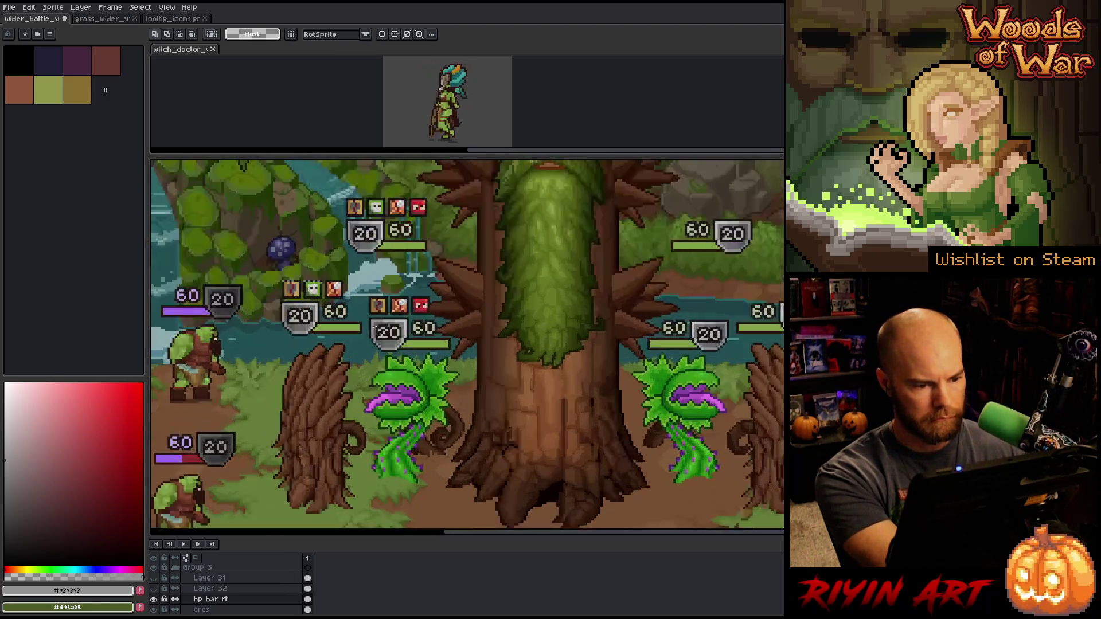
Select the 20 shield badge above the left plant on Layer 35
{"action": "left_click", "coordinate": [386, 339], "text": "ctrl"}
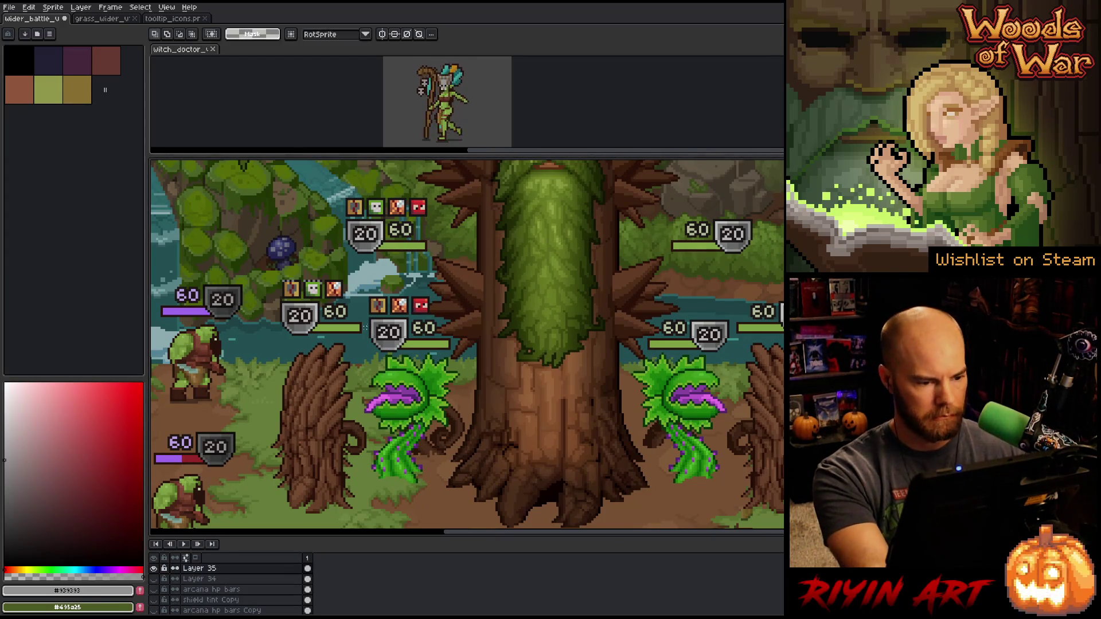
{"action": "left_click_drag", "start_coordinate": [369, 319], "coordinate": [406, 362]}
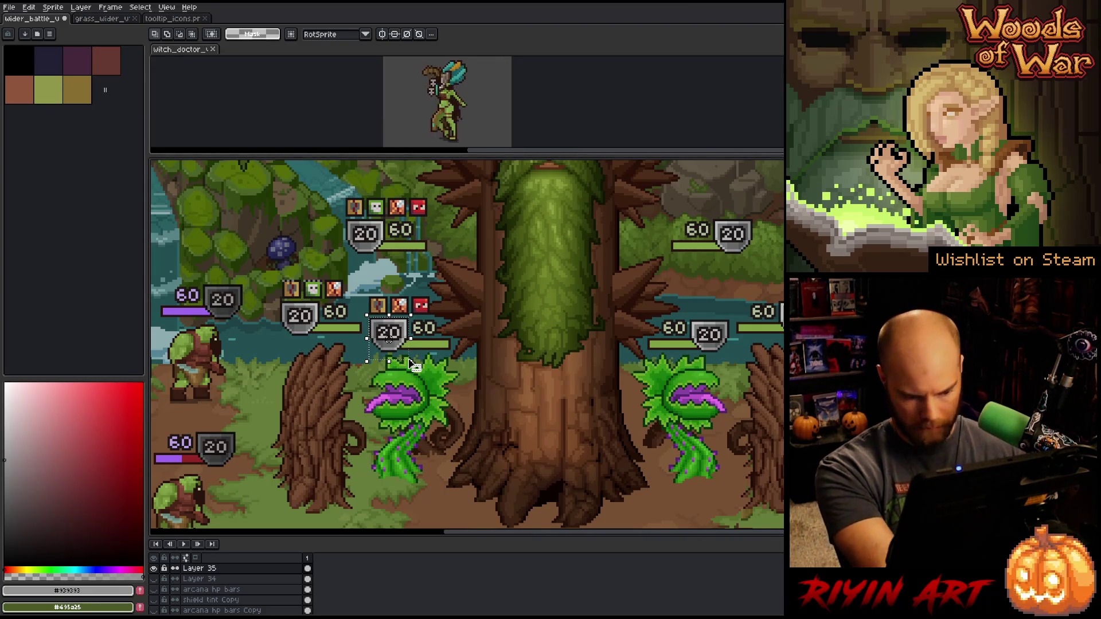
{"action": "key", "text": "w"}
{"action": "scroll", "coordinate": [411, 364], "scroll_direction": "up", "scroll_amount": 3}
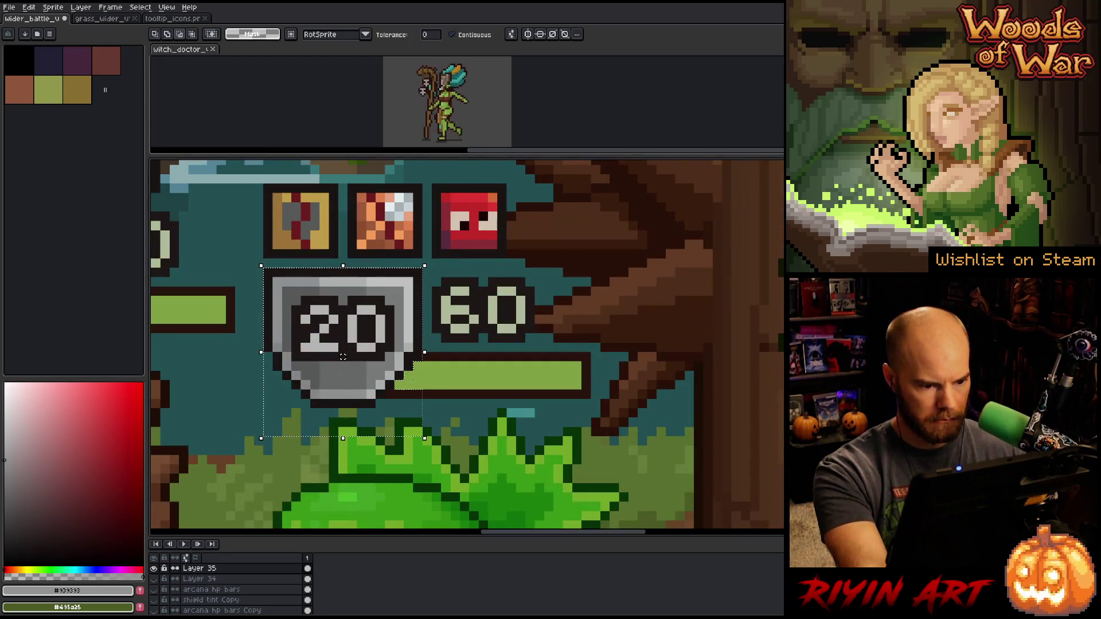
{"action": "scroll", "coordinate": [412, 392], "scroll_direction": "down", "scroll_amount": 3}
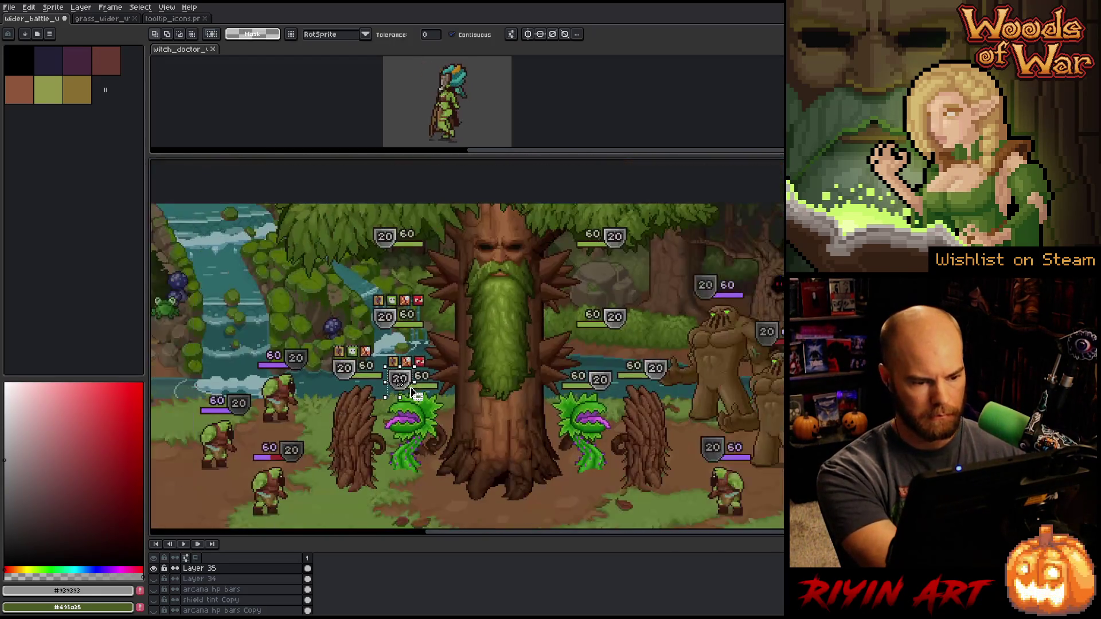
{"action": "key", "text": "v"}
{"action": "scroll", "coordinate": [260, 450], "scroll_direction": "up", "scroll_amount": 1}
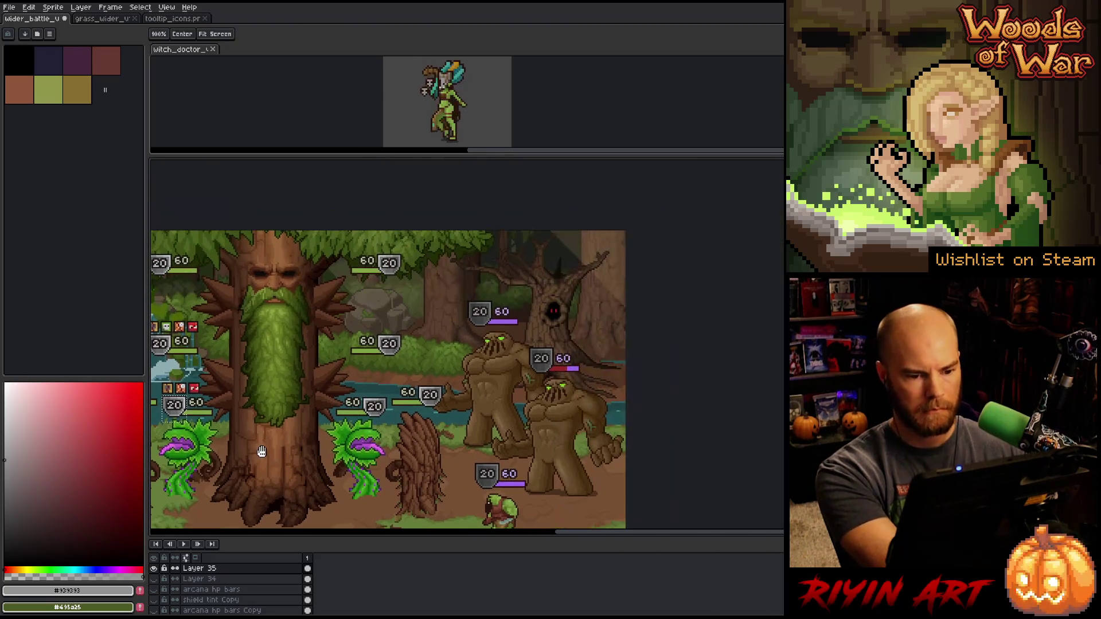
{"action": "scroll", "coordinate": [470, 316], "scroll_direction": "up", "scroll_amount": 1}
Paste a 20 shield badge beside the golem's 20/60 badge on the hp bar rt layer
{"action": "left_click", "coordinate": [470, 316]}
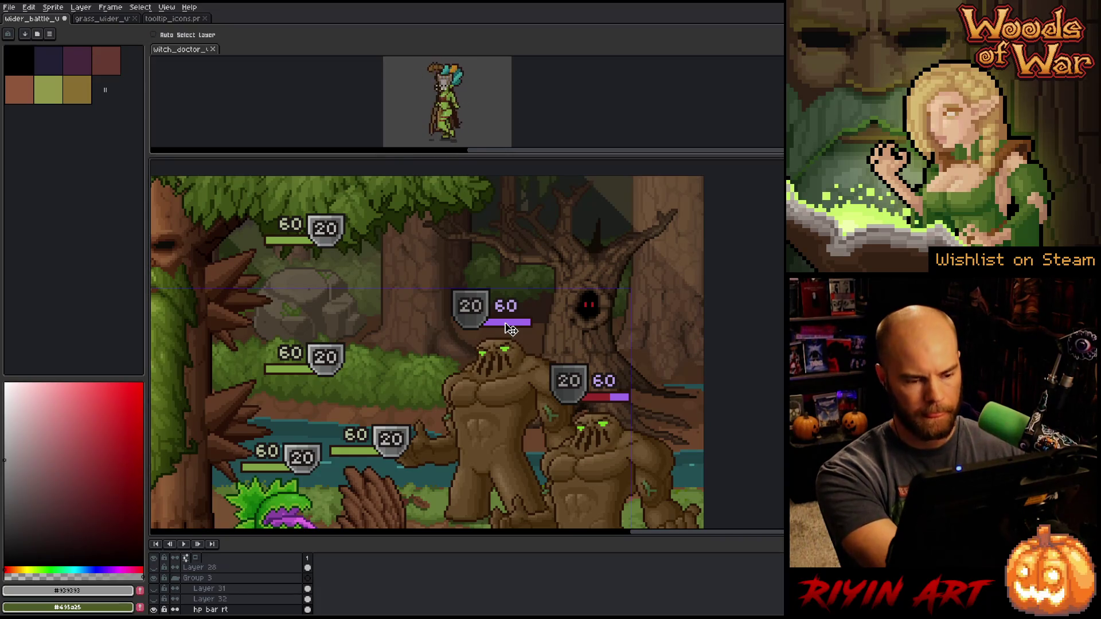
{"action": "key", "text": "ctrl+v"}
{"action": "left_click_drag", "start_coordinate": [625, 462], "coordinate": [427, 302]}
{"action": "scroll", "coordinate": [426, 302], "scroll_direction": "up", "scroll_amount": 2}
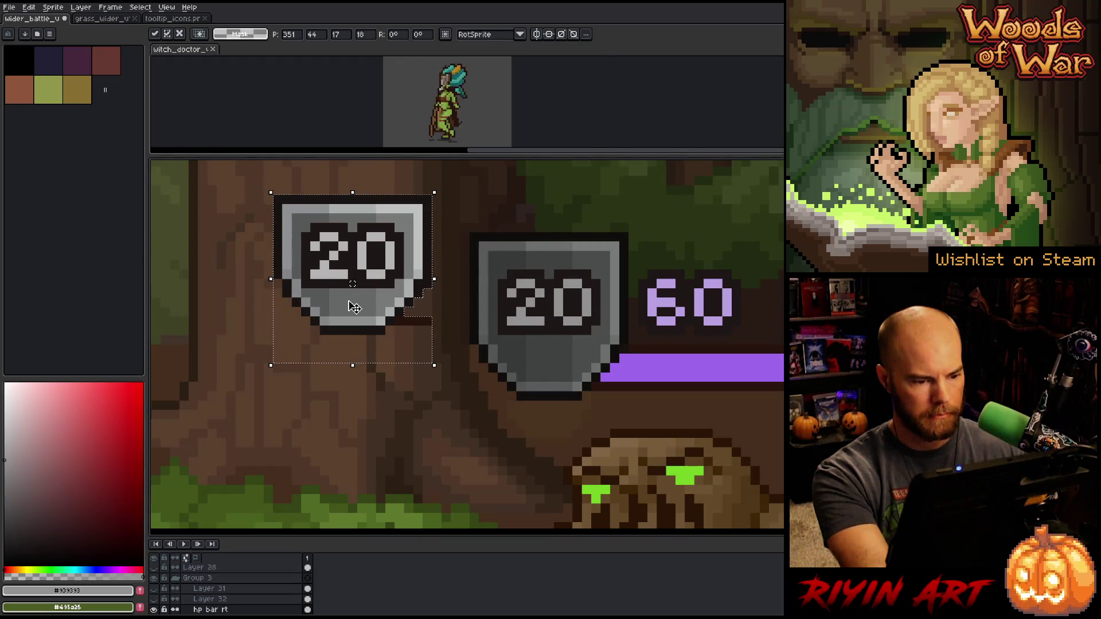
{"action": "scroll", "coordinate": [353, 306], "scroll_direction": "down", "scroll_amount": 3}
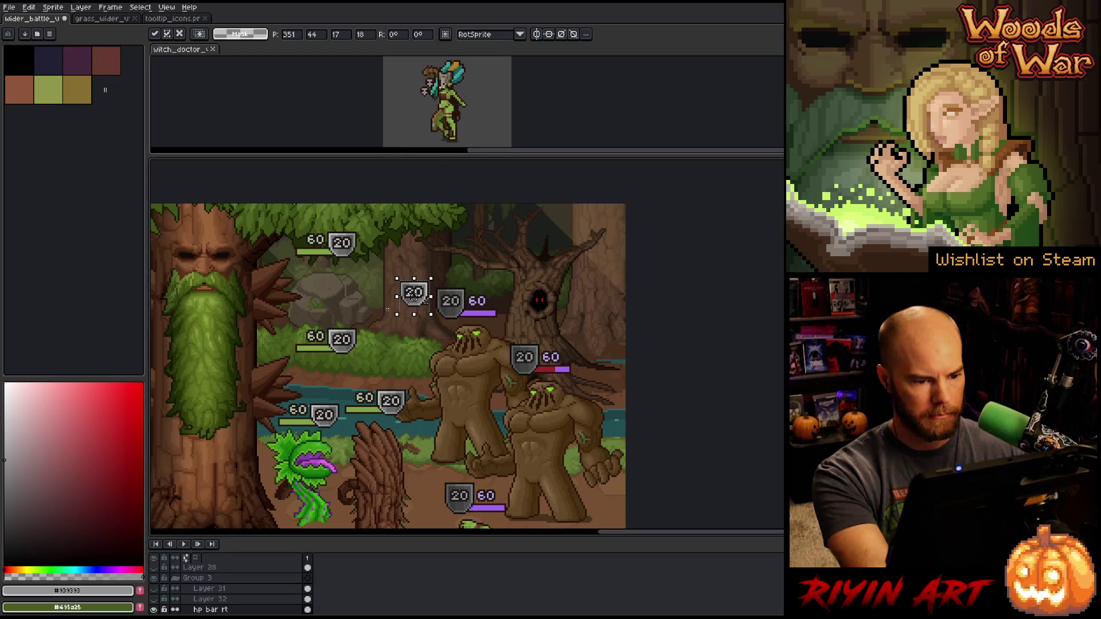
{"action": "key", "text": "Return"}
Select the 20 badge beside the orc's HP bar
{"action": "scroll", "coordinate": [344, 373], "scroll_direction": "left", "scroll_amount": 5}
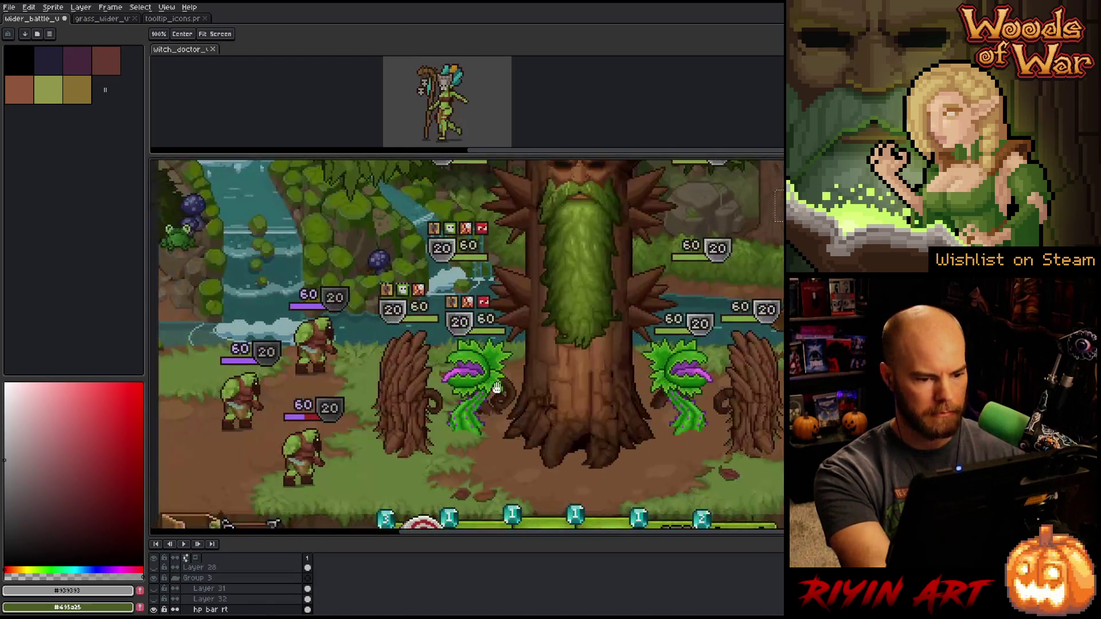
{"action": "scroll", "coordinate": [308, 408], "scroll_direction": "up", "scroll_amount": 5}
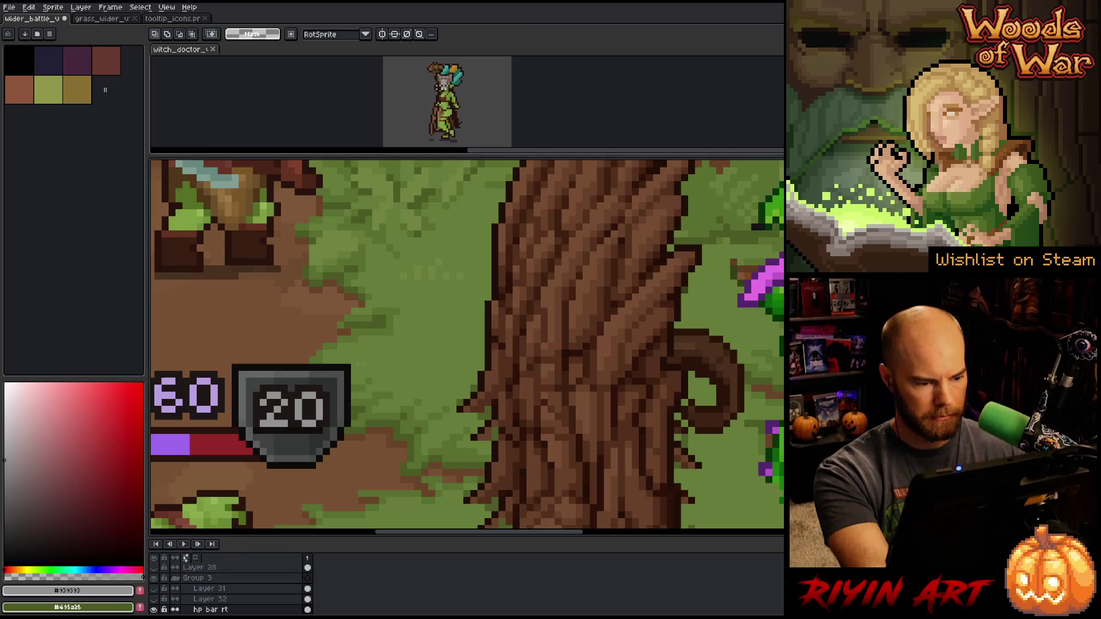
{"action": "key", "text": "ctrl"}
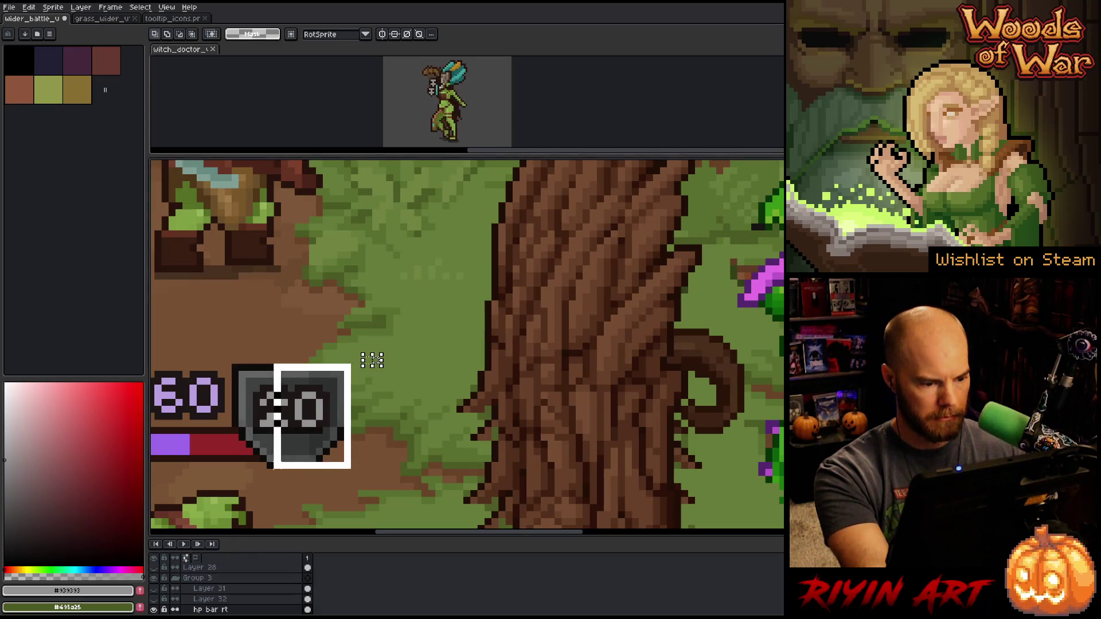
{"action": "left_click", "coordinate": [372, 360], "text": "ctrl"}
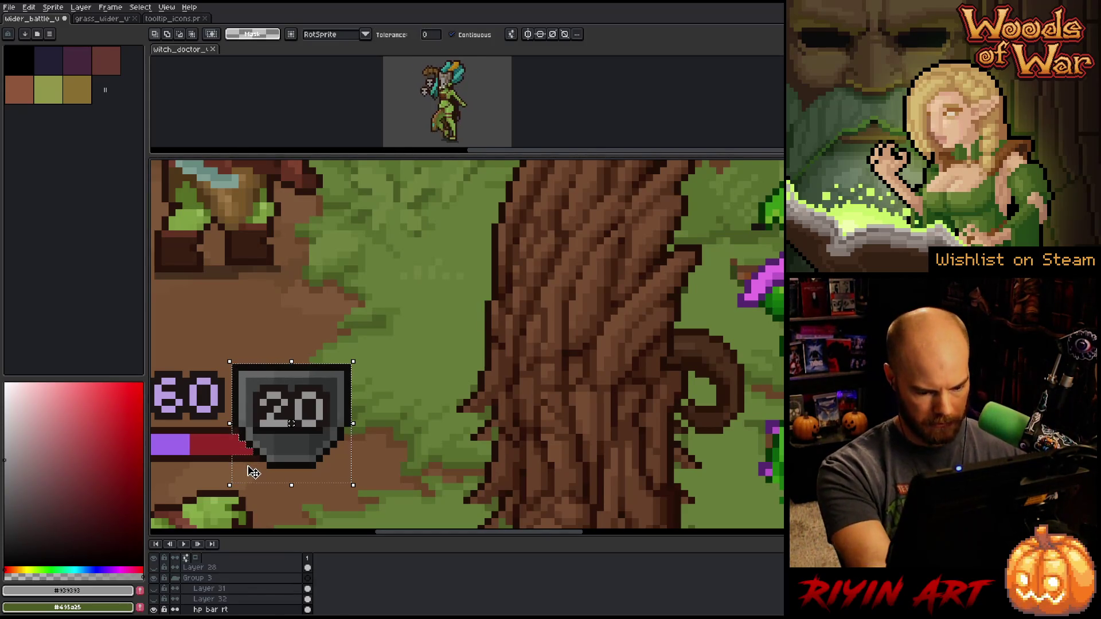
{"action": "key", "text": "m"}
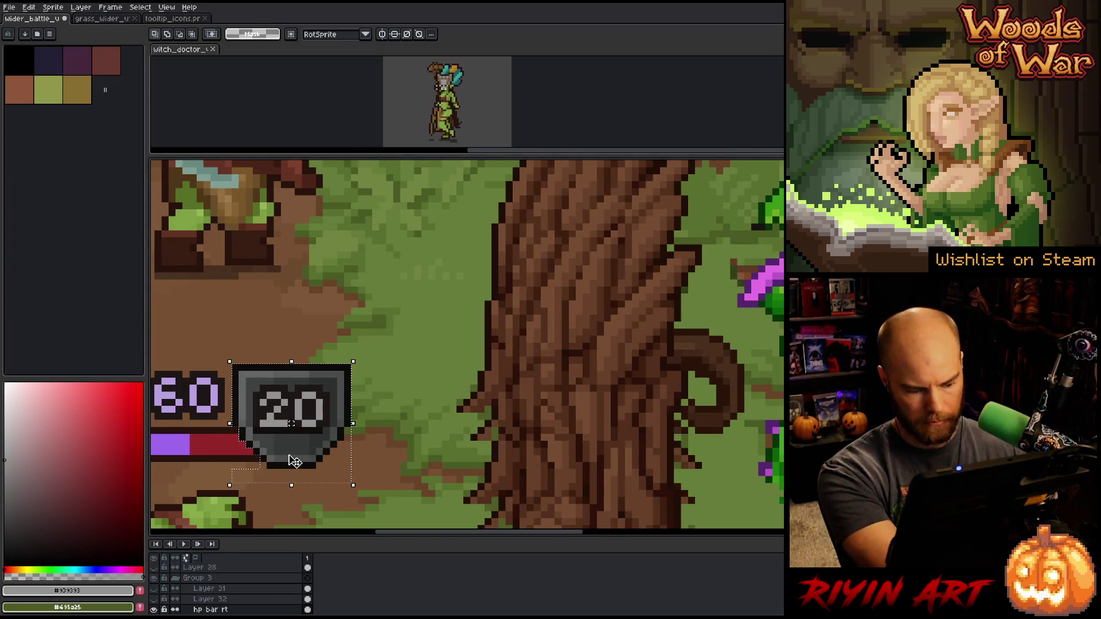
{"action": "scroll", "coordinate": [293, 461], "scroll_direction": "down", "scroll_amount": 5}
{"action": "scroll", "coordinate": [596, 325], "scroll_direction": "up", "scroll_amount": 5}
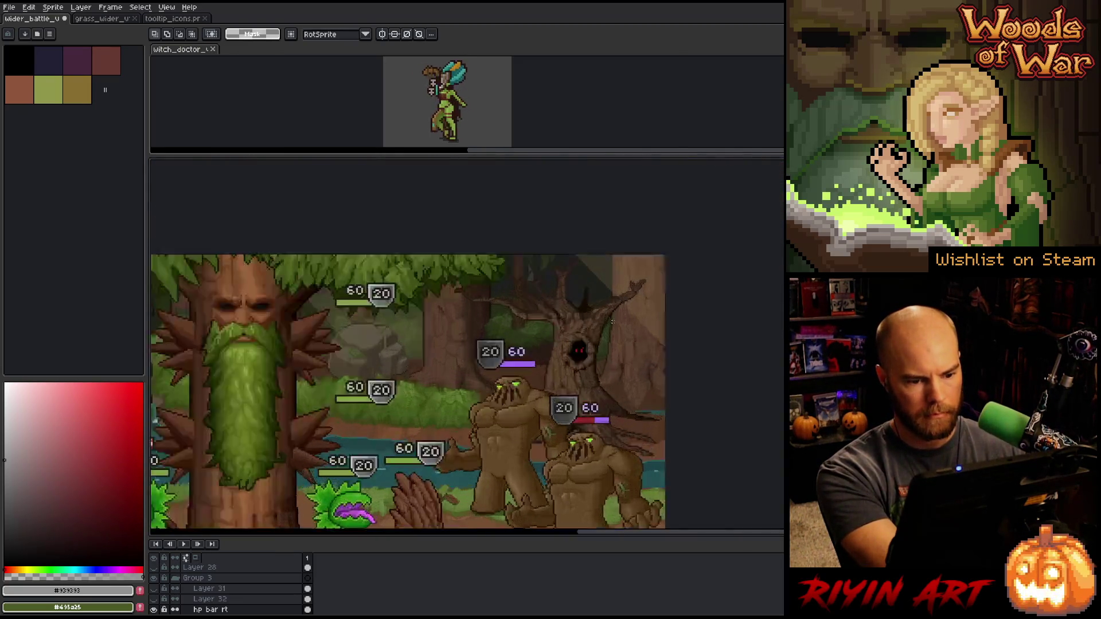
Paste another 20 badge and place it on the lower golem's HP bar
{"action": "key", "text": "ctrl+v"}
{"action": "scroll", "coordinate": [524, 342], "scroll_direction": "left", "scroll_amount": 3}
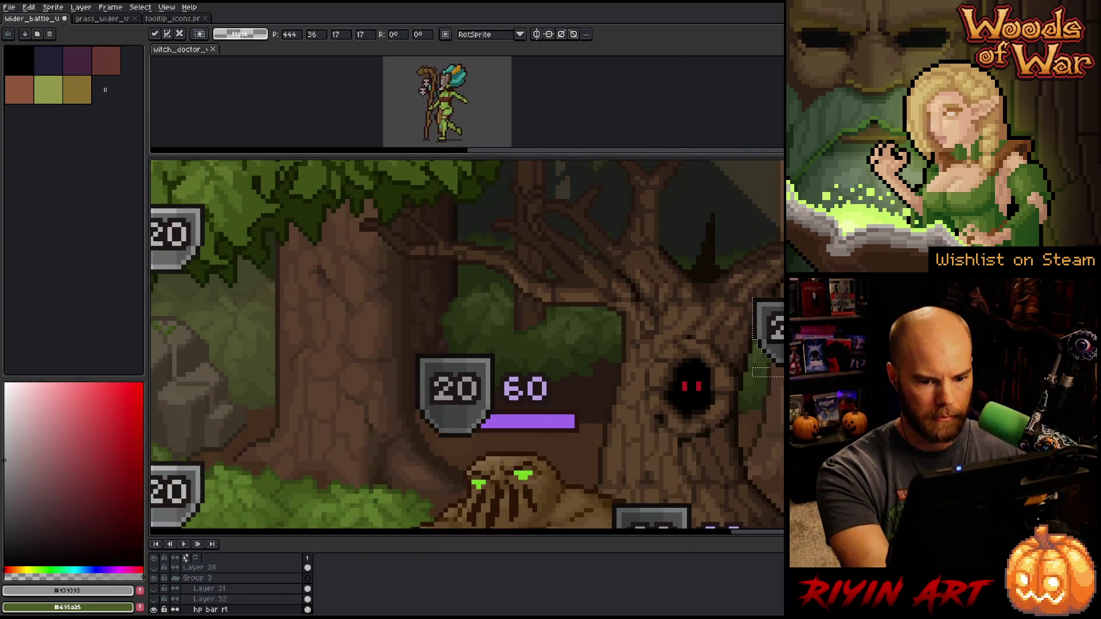
{"action": "mouse_move", "coordinate": [776, 336]}
{"action": "left_mouse_down"}
{"action": "mouse_move", "coordinate": [717, 370]}
{"action": "mouse_move", "coordinate": [445, 400]}
{"action": "mouse_move", "coordinate": [459, 406]}
{"action": "left_mouse_up"}
{"action": "scroll", "coordinate": [473, 443], "scroll_direction": "down", "scroll_amount": 3}
{"action": "scroll", "coordinate": [473, 443], "scroll_direction": "down", "scroll_amount": 3}
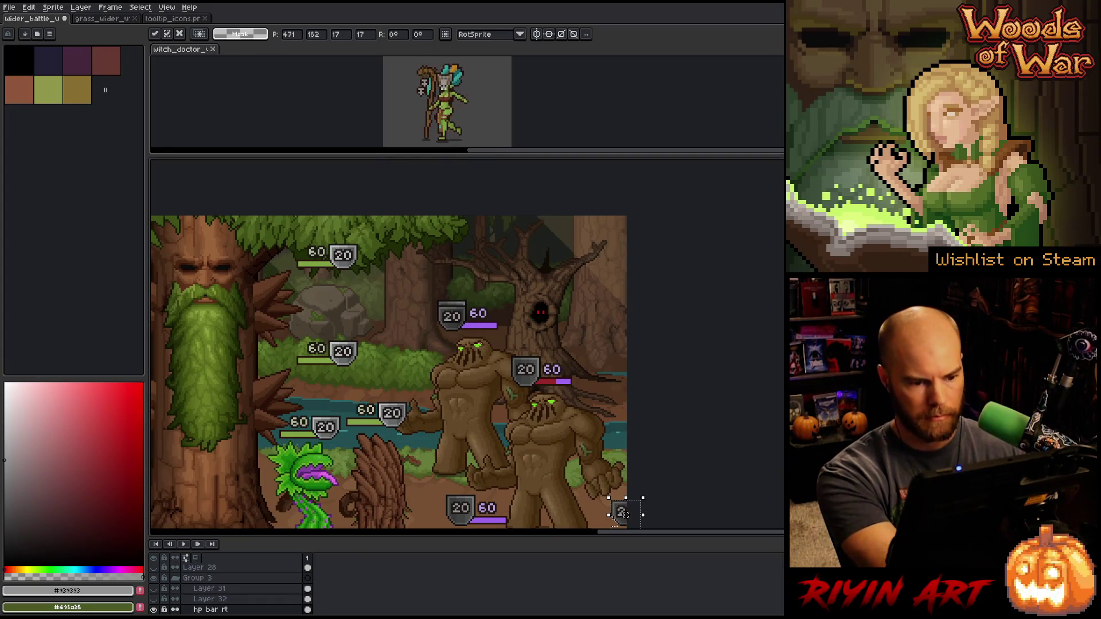
{"action": "mouse_move", "coordinate": [452, 316]}
{"action": "left_mouse_down"}
{"action": "mouse_move", "coordinate": [520, 386]}
{"action": "mouse_move", "coordinate": [492, 380]}
{"action": "mouse_move", "coordinate": [517, 384]}
{"action": "left_mouse_up"}
{"action": "scroll", "coordinate": [521, 386], "scroll_direction": "up", "scroll_amount": 3}
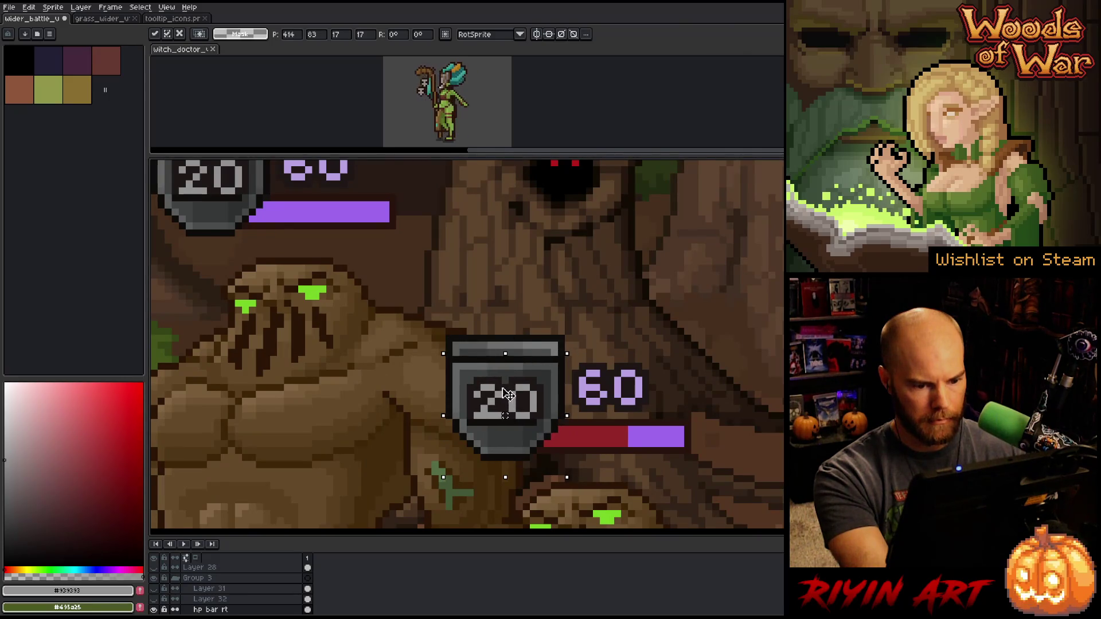
{"action": "scroll", "coordinate": [515, 392], "scroll_direction": "down", "scroll_amount": 3}
{"action": "scroll", "coordinate": [491, 331], "scroll_direction": "up", "scroll_amount": 1}
Duplicate the 20 shield onto the lower orc's HP bar
{"action": "key", "text": "ctrl+c"}
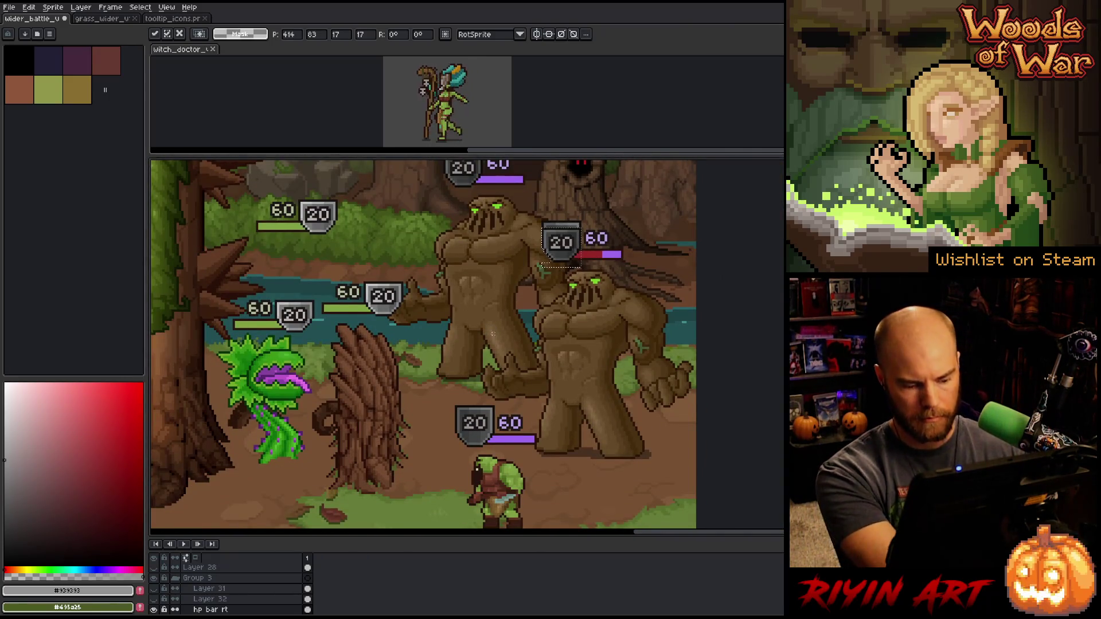
{"action": "key", "text": "ctrl+v"}
{"action": "left_click_drag", "start_coordinate": [607, 431], "coordinate": [475, 431]}
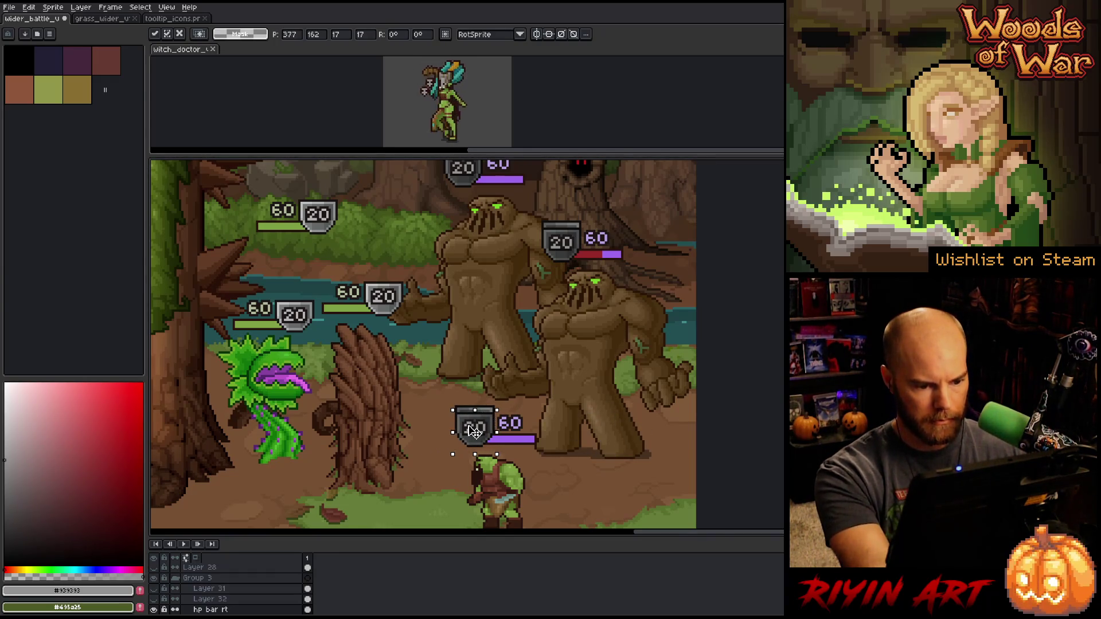
{"action": "left_click", "coordinate": [571, 343]}
Copy the white shield-top pixels onto the golem's shield
{"action": "scroll", "coordinate": [470, 418], "scroll_direction": "up", "scroll_amount": 4}
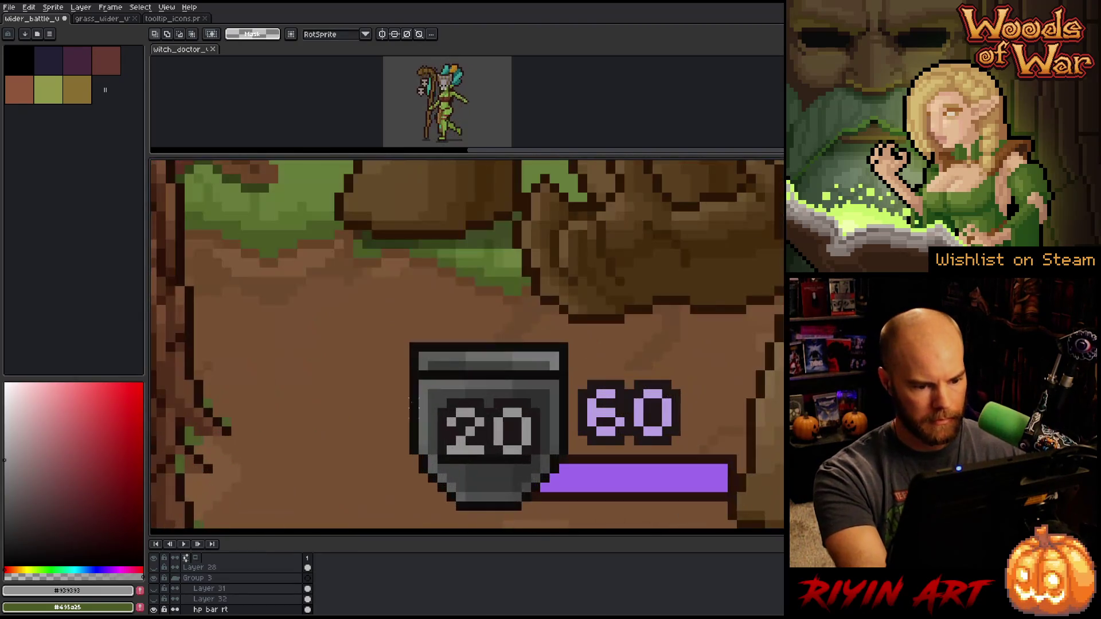
{"action": "left_click_drag", "start_coordinate": [409, 286], "coordinate": [579, 371]}
{"action": "scroll", "coordinate": [638, 298], "scroll_direction": "down", "scroll_amount": 4}
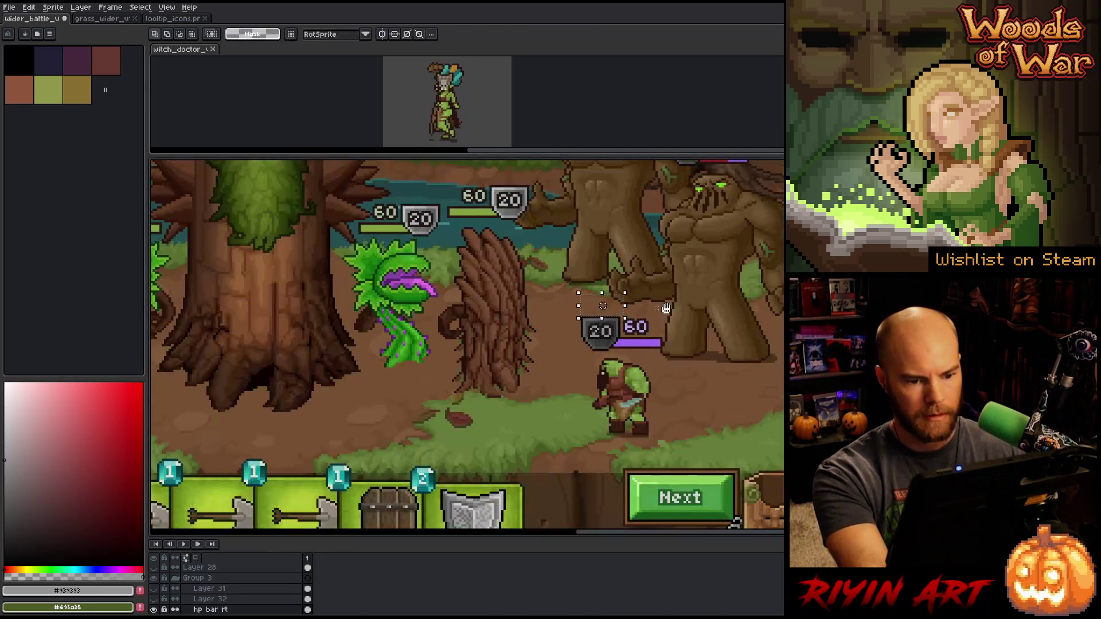
{"action": "left_click_drag", "start_coordinate": [637, 299], "coordinate": [490, 286]}
{"action": "scroll", "coordinate": [490, 287], "scroll_direction": "up", "scroll_amount": 4}
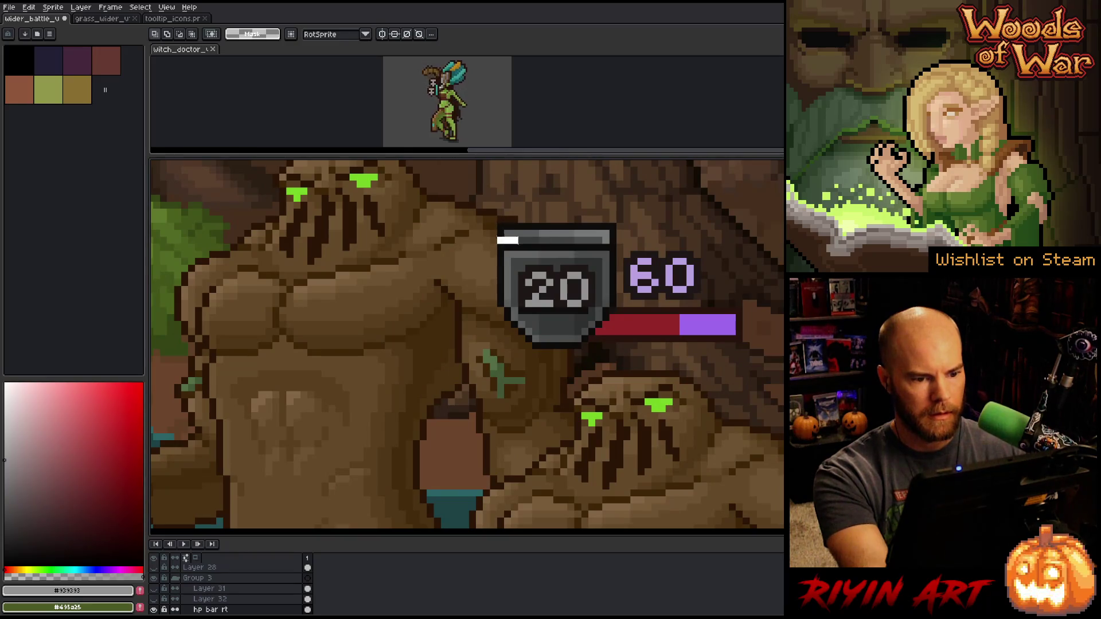
{"action": "scroll", "coordinate": [541, 247], "scroll_direction": "down", "scroll_amount": 3}
{"action": "left_click_drag", "start_coordinate": [540, 247], "coordinate": [466, 407]}
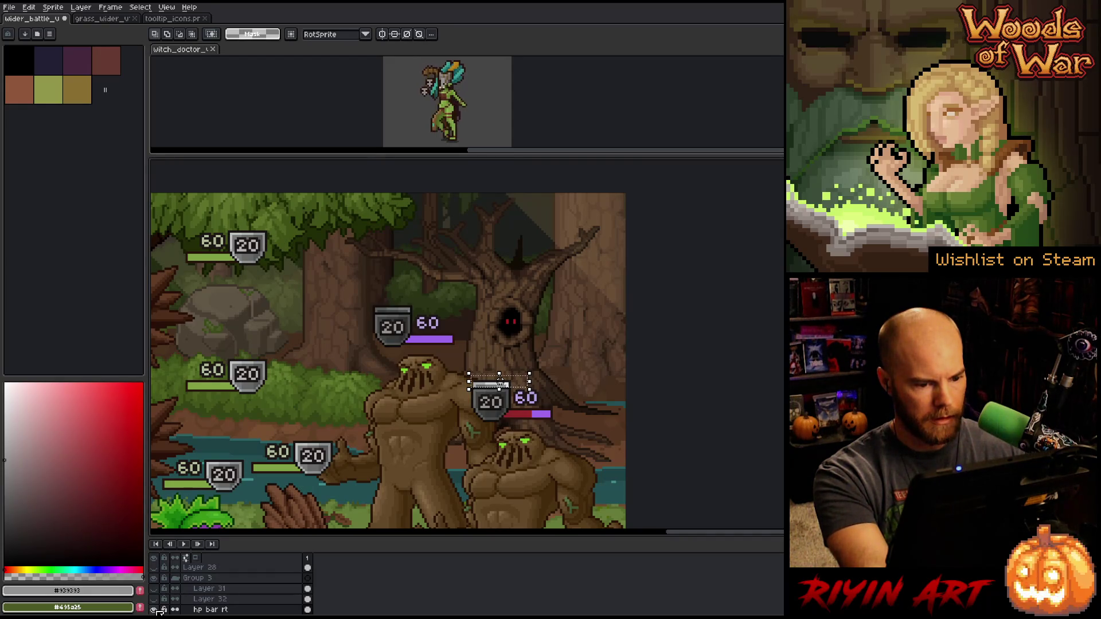
{"action": "left_click_drag", "start_coordinate": [500, 384], "coordinate": [393, 310]}
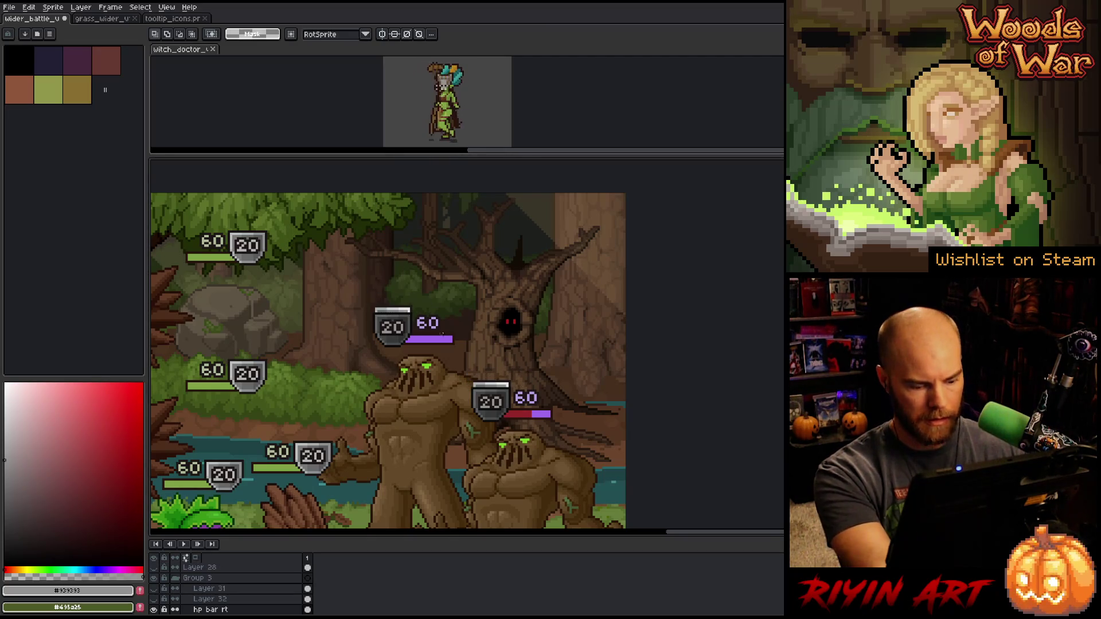
Check the upper and lower treant 20/60 badges by selecting each on its layer
{"action": "left_click", "coordinate": [393, 315], "text": "ctrl"}
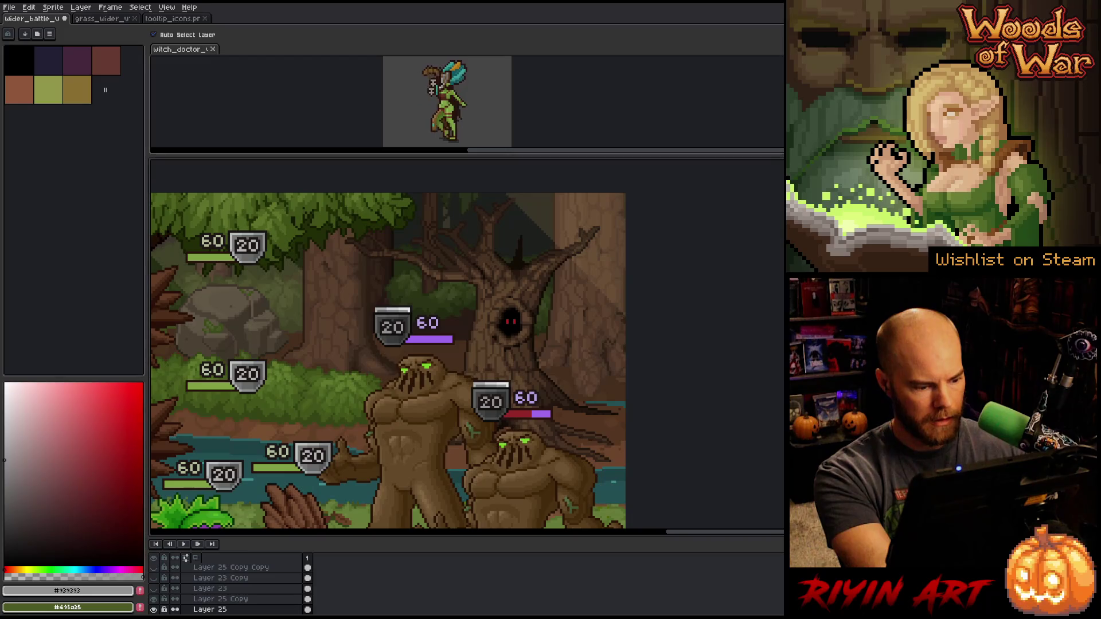
{"action": "key", "text": "m"}
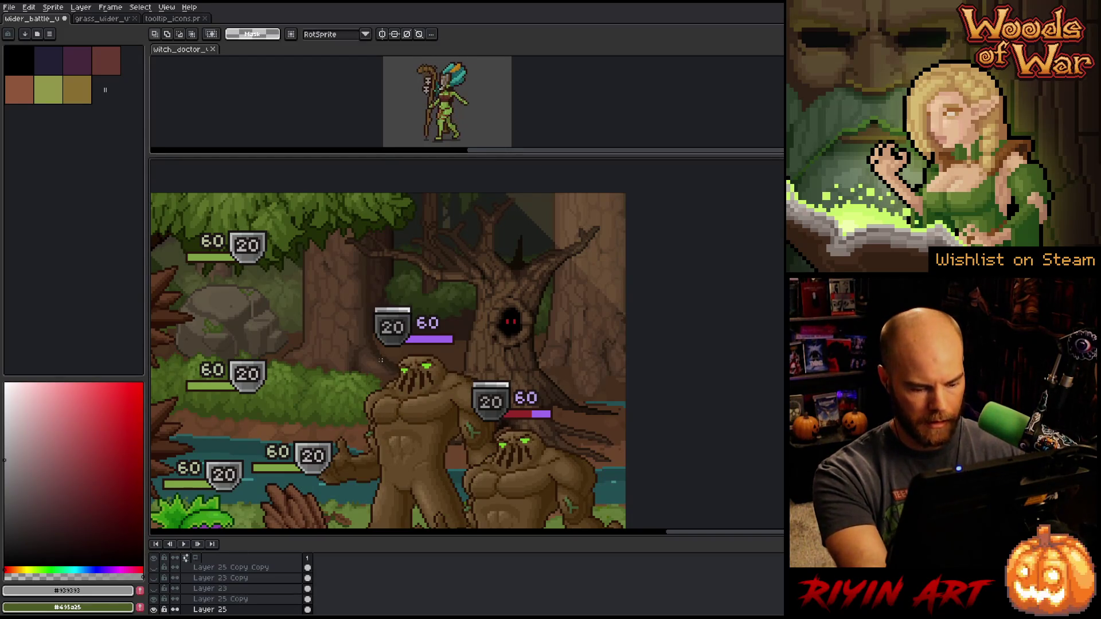
{"action": "left_click_drag", "start_coordinate": [341, 277], "coordinate": [492, 351]}
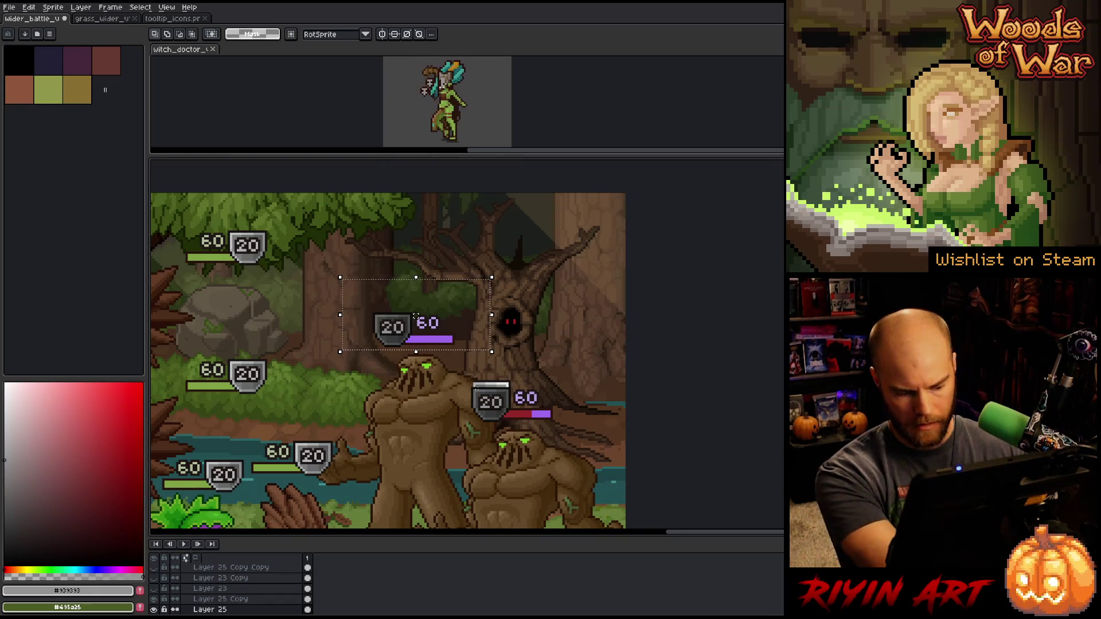
{"action": "key", "text": "ctrl+d"}
{"action": "key", "text": "v"}
{"action": "left_click", "coordinate": [490, 390]}
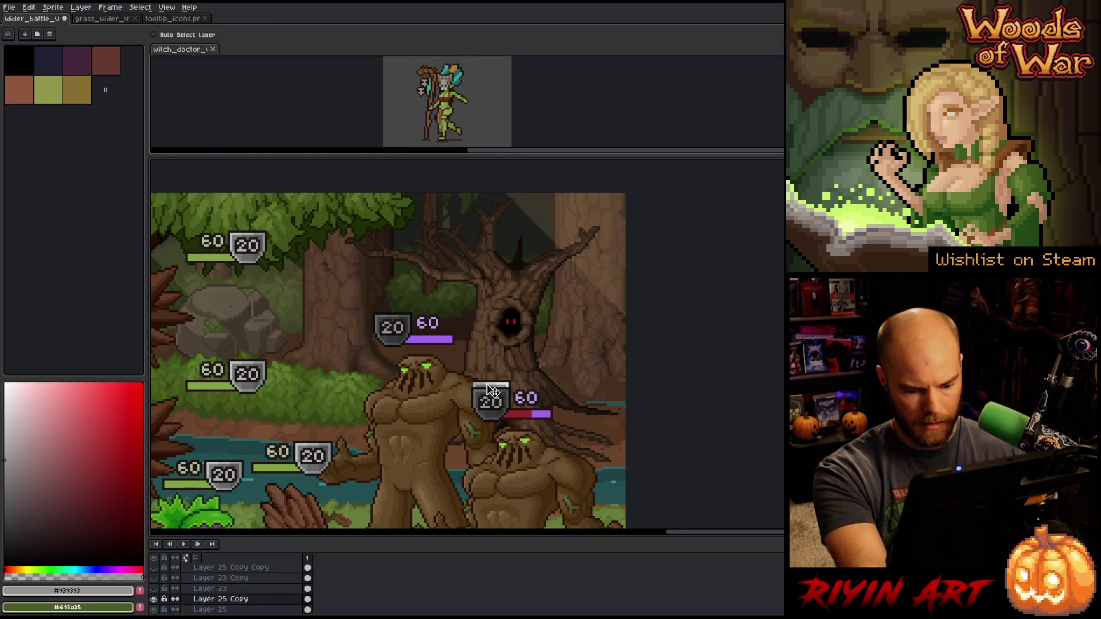
{"action": "key", "text": "m"}
{"action": "left_click_drag", "start_coordinate": [462, 375], "coordinate": [583, 423]}
{"action": "key", "text": "ctrl+d"}
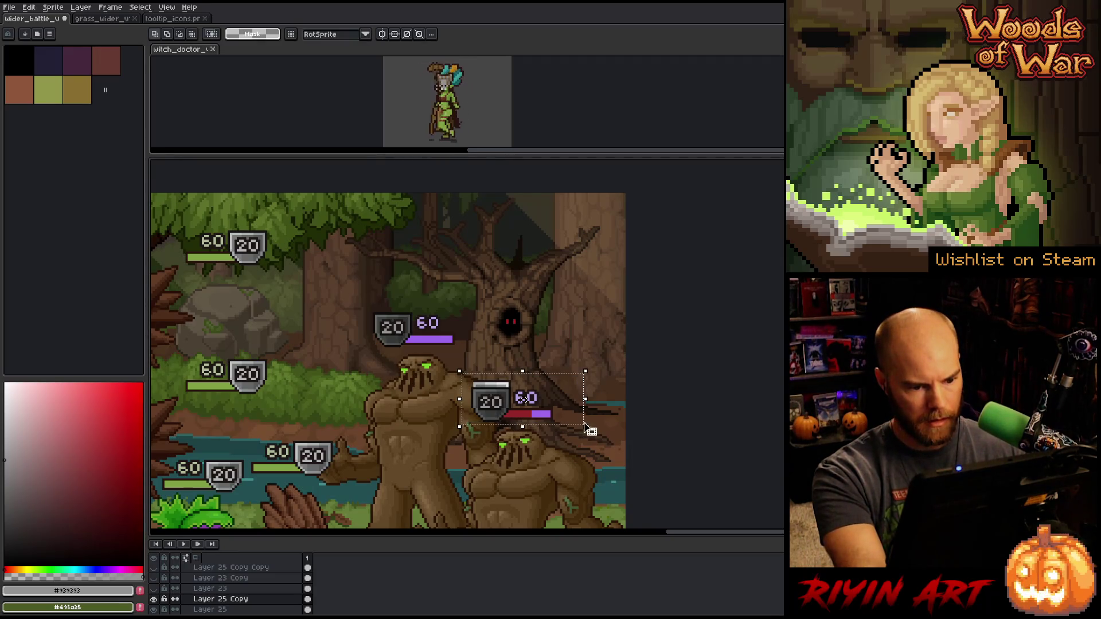
Pan out to the whole battle scene and pick the status icon rows layer
{"action": "scroll", "coordinate": [683, 389], "scroll_direction": "down", "scroll_amount": 2}
{"action": "key", "text": "h"}
{"action": "left_click_drag", "start_coordinate": [682, 386], "coordinate": [575, 351]}
{"action": "key", "text": "m"}
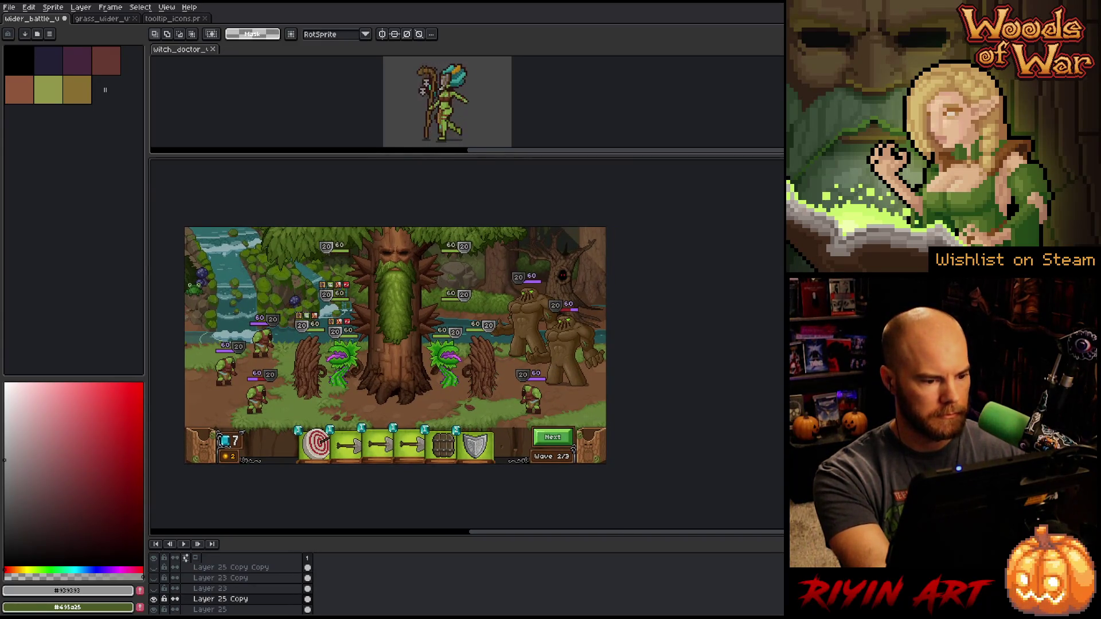
{"action": "left_click_drag", "start_coordinate": [378, 348], "coordinate": [376, 348]}
{"action": "scroll", "coordinate": [310, 321], "scroll_direction": "up", "scroll_amount": 2}
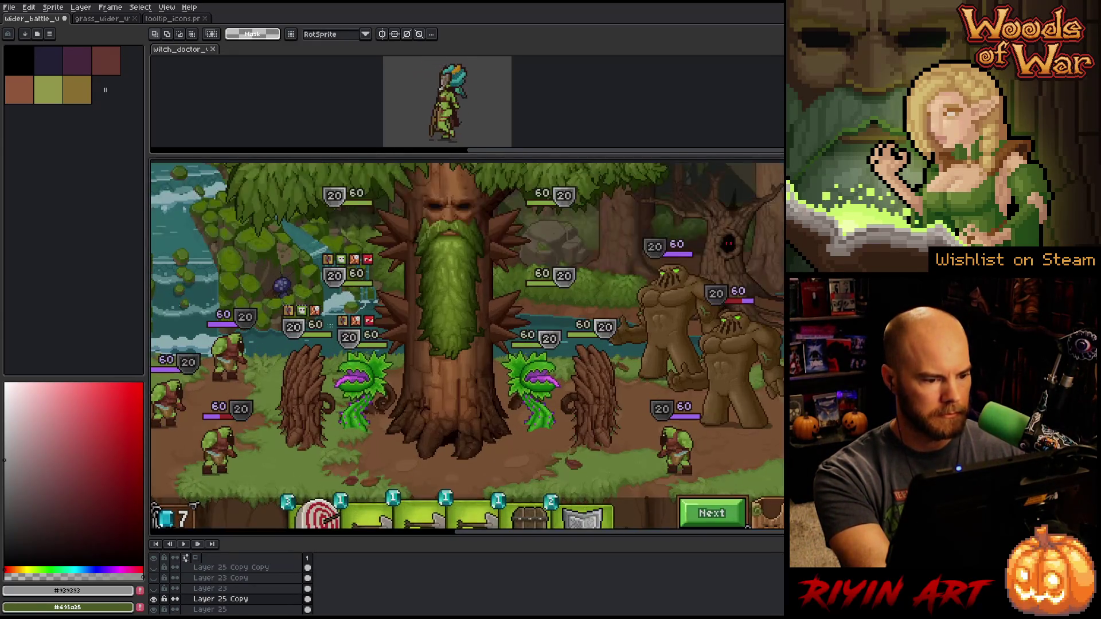
{"action": "key", "text": "v"}
{"action": "left_click", "coordinate": [347, 326]}
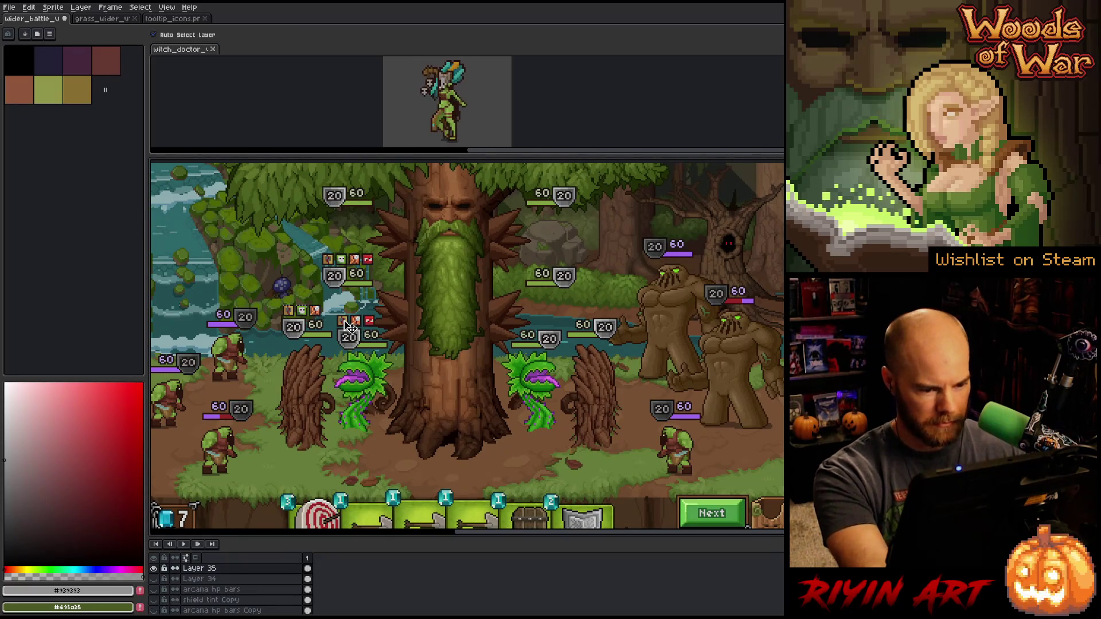
Select and lift a copy of the two left icons from the lower status row
{"action": "key", "text": "m"}
{"action": "scroll", "coordinate": [347, 326], "scroll_direction": "up", "scroll_amount": 3}
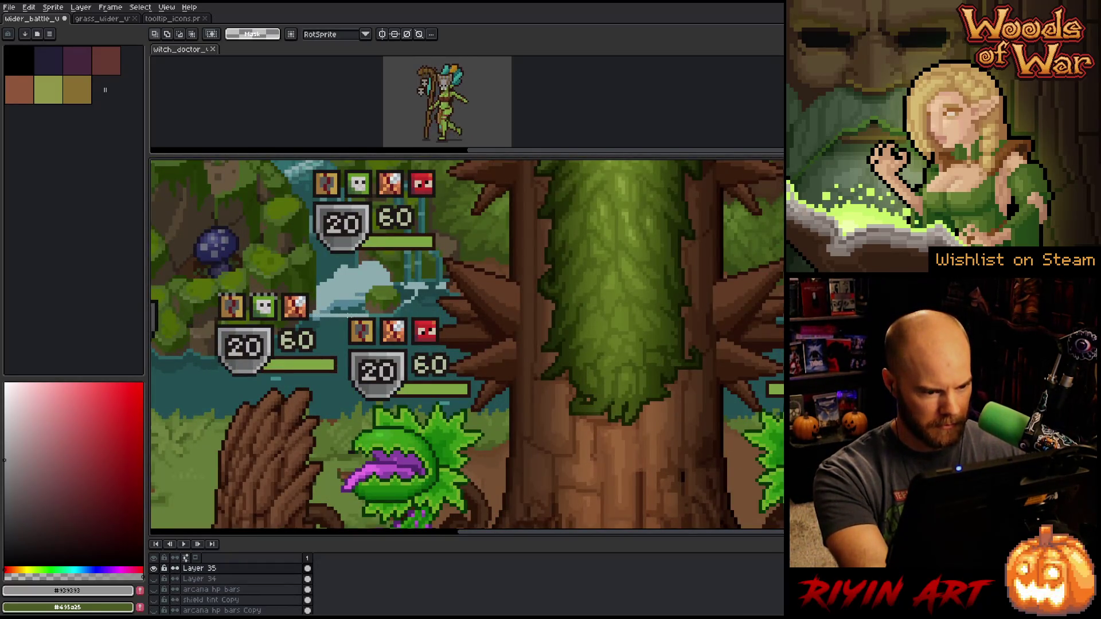
{"action": "left_click_drag", "start_coordinate": [346, 317], "coordinate": [409, 347]}
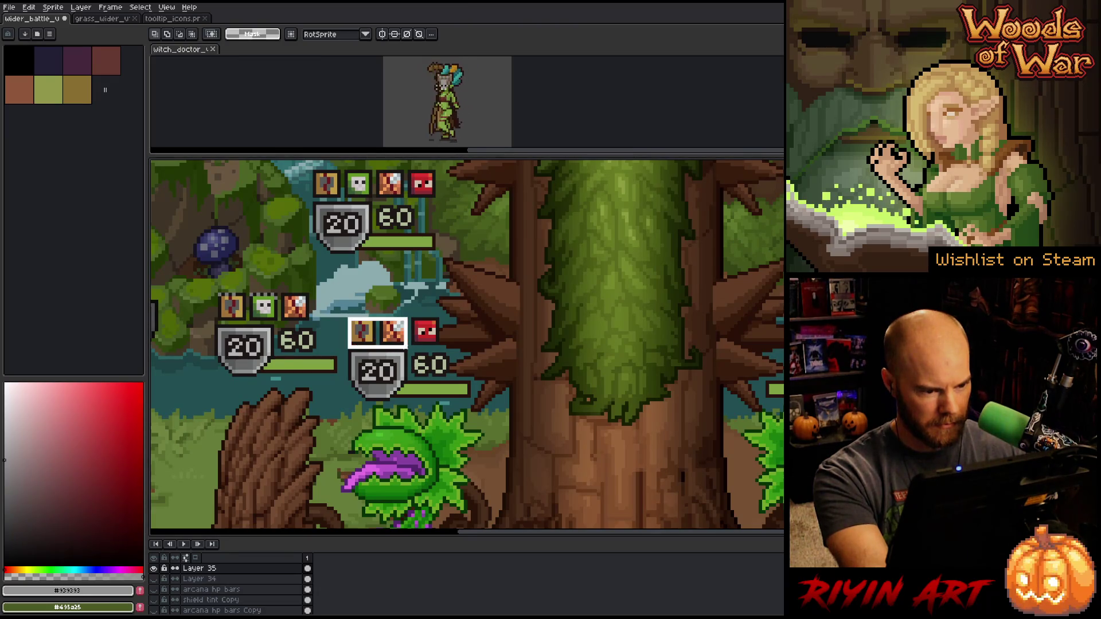
{"action": "scroll", "coordinate": [410, 346], "scroll_direction": "down", "scroll_amount": 4}
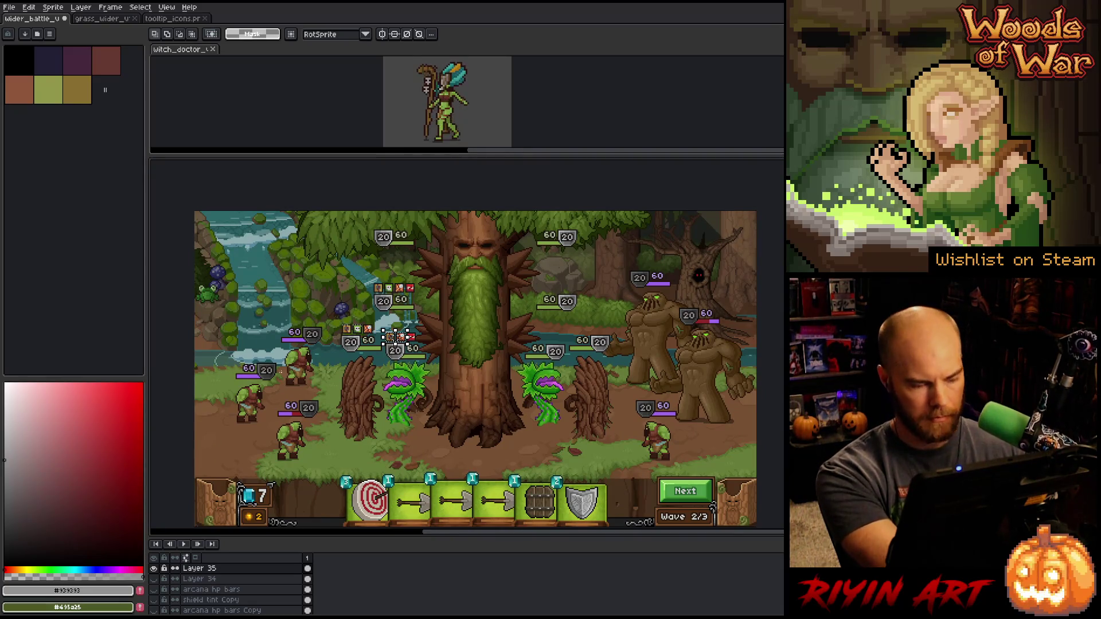
{"action": "key", "text": "v"}
{"action": "left_click", "coordinate": [308, 345]}
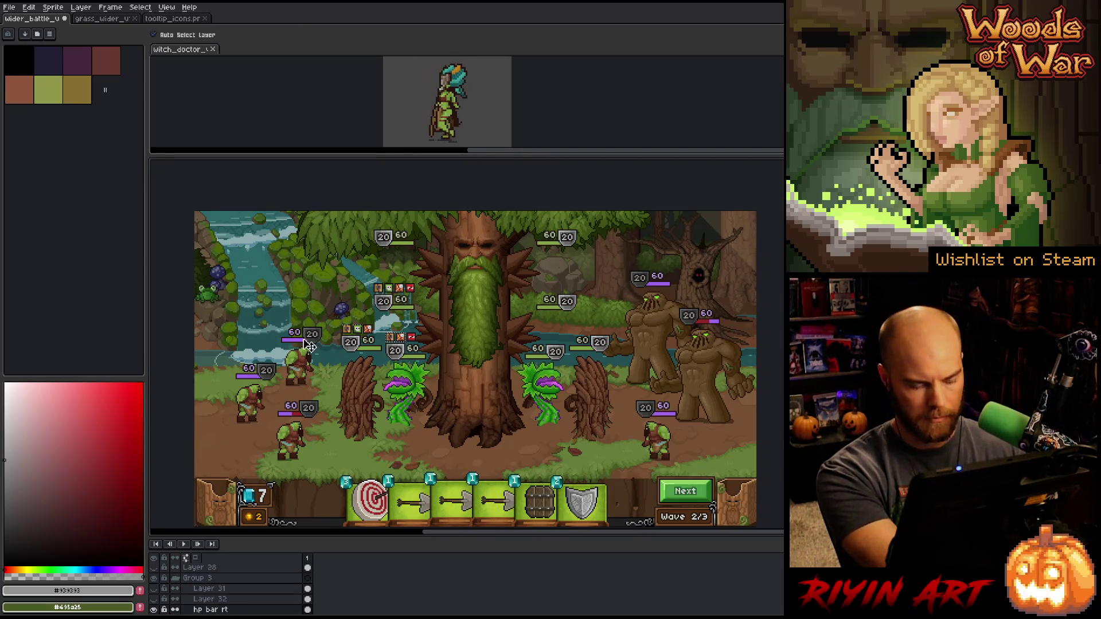
{"action": "left_click", "coordinate": [362, 342]}
{"action": "mouse_move", "coordinate": [399, 346]}
{"action": "left_mouse_down"}
{"action": "mouse_move", "coordinate": [299, 320]}
{"action": "mouse_move", "coordinate": [339, 336]}
{"action": "left_mouse_up"}
Place the icon pair just above the upper-right treant's 20/60 badge
{"action": "scroll", "coordinate": [310, 316], "scroll_direction": "up", "scroll_amount": 2}
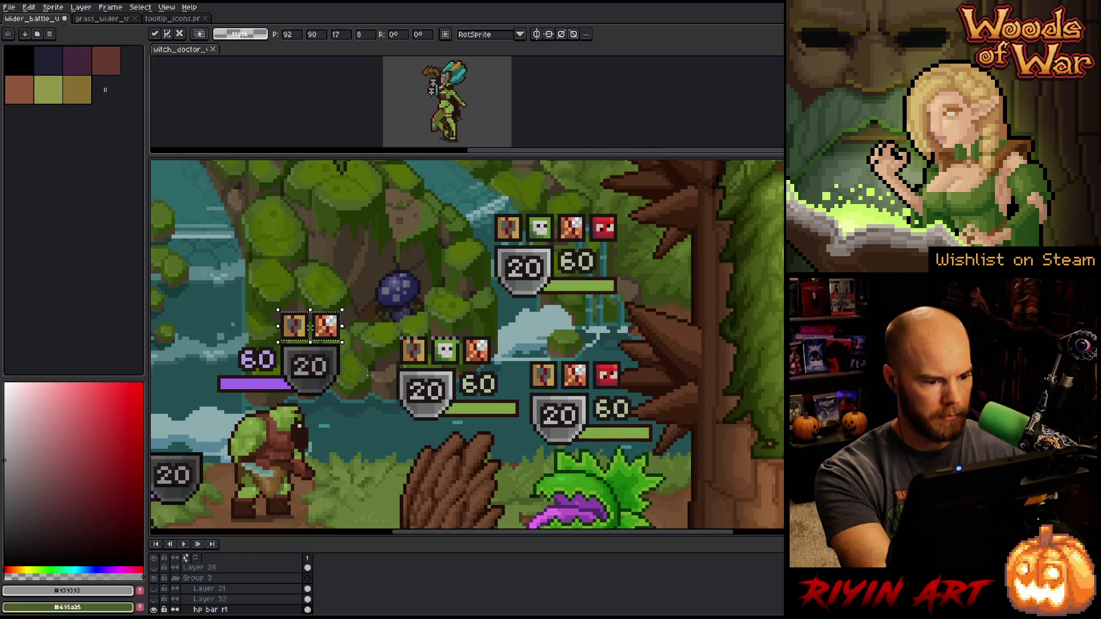
{"action": "scroll", "coordinate": [370, 376], "scroll_direction": "down", "scroll_amount": 2}
{"action": "mouse_move", "coordinate": [350, 356]}
{"action": "left_mouse_down"}
{"action": "mouse_move", "coordinate": [430, 381]}
{"action": "mouse_move", "coordinate": [711, 297]}
{"action": "left_mouse_up"}
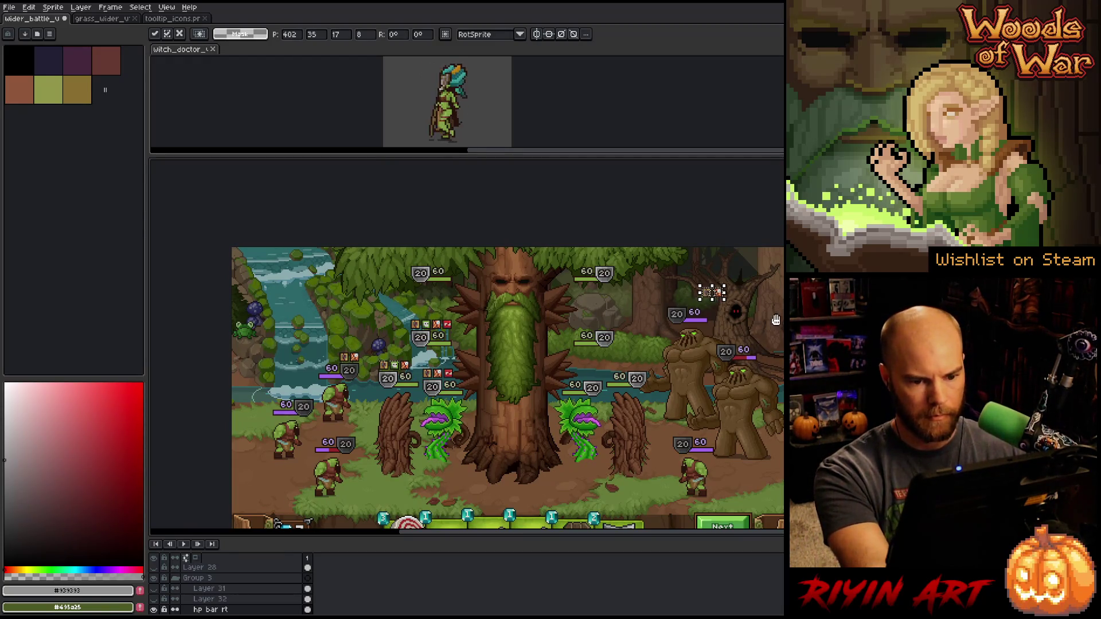
{"action": "scroll", "coordinate": [712, 297], "scroll_direction": "up", "scroll_amount": 4}
{"action": "mouse_move", "coordinate": [599, 378]}
{"action": "left_mouse_down"}
{"action": "mouse_move", "coordinate": [453, 413]}
{"action": "mouse_move", "coordinate": [624, 275]}
{"action": "left_mouse_up"}
{"action": "scroll", "coordinate": [453, 413], "scroll_direction": "down", "scroll_amount": 3}
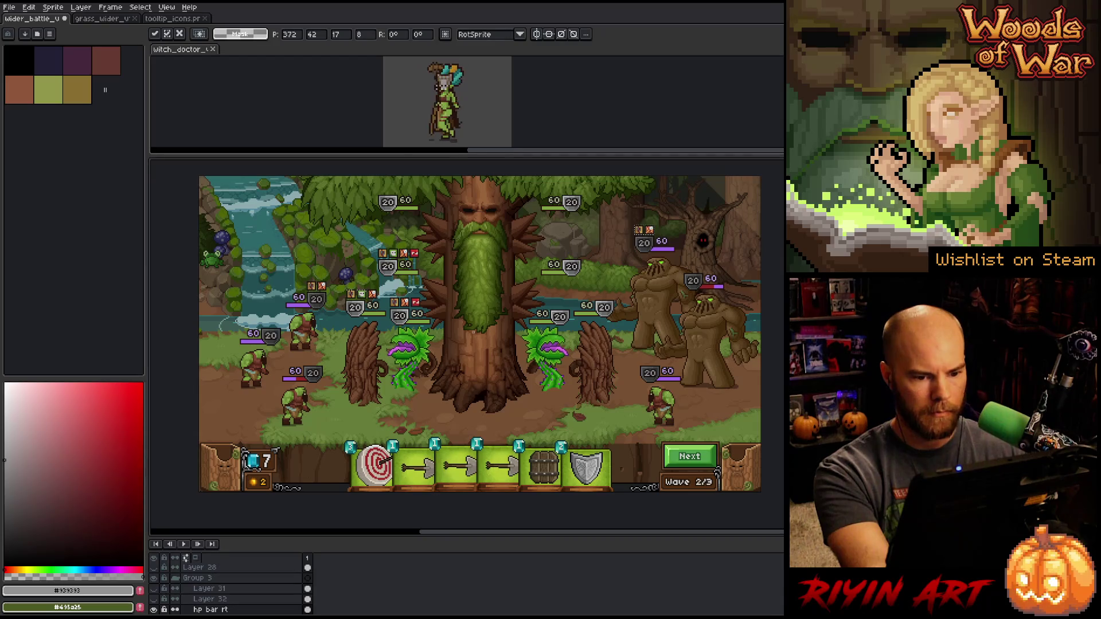
{"action": "key", "text": "Return"}
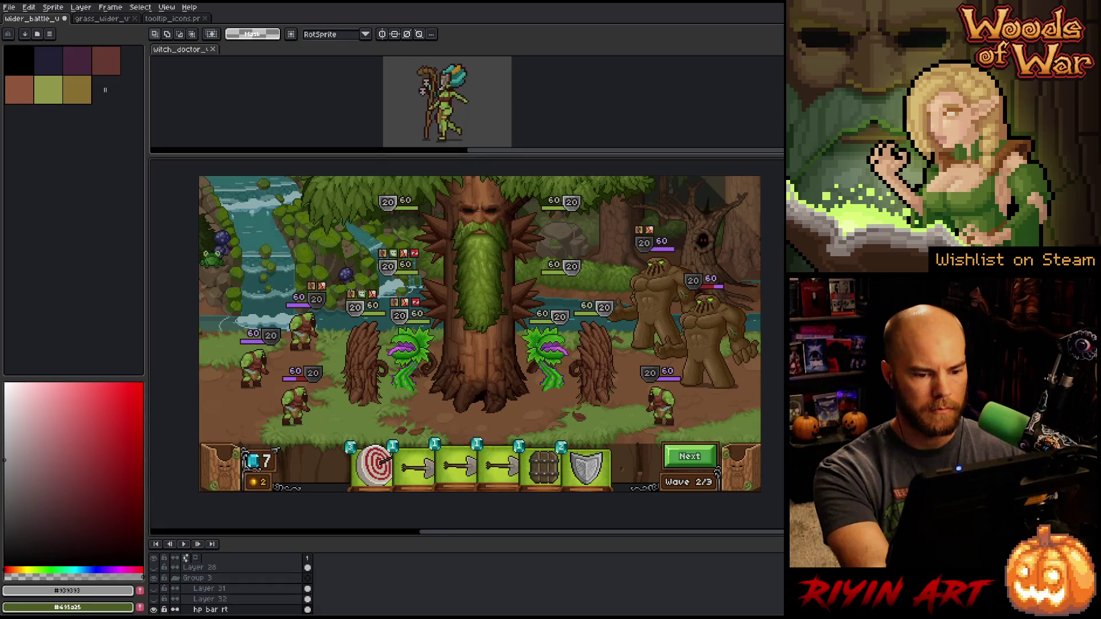
Shift the view left and save the battle mockup
{"action": "scroll", "coordinate": [537, 338], "scroll_direction": "down", "scroll_amount": 1}
{"action": "left_click_drag", "start_coordinate": [538, 339], "coordinate": [483, 332]}
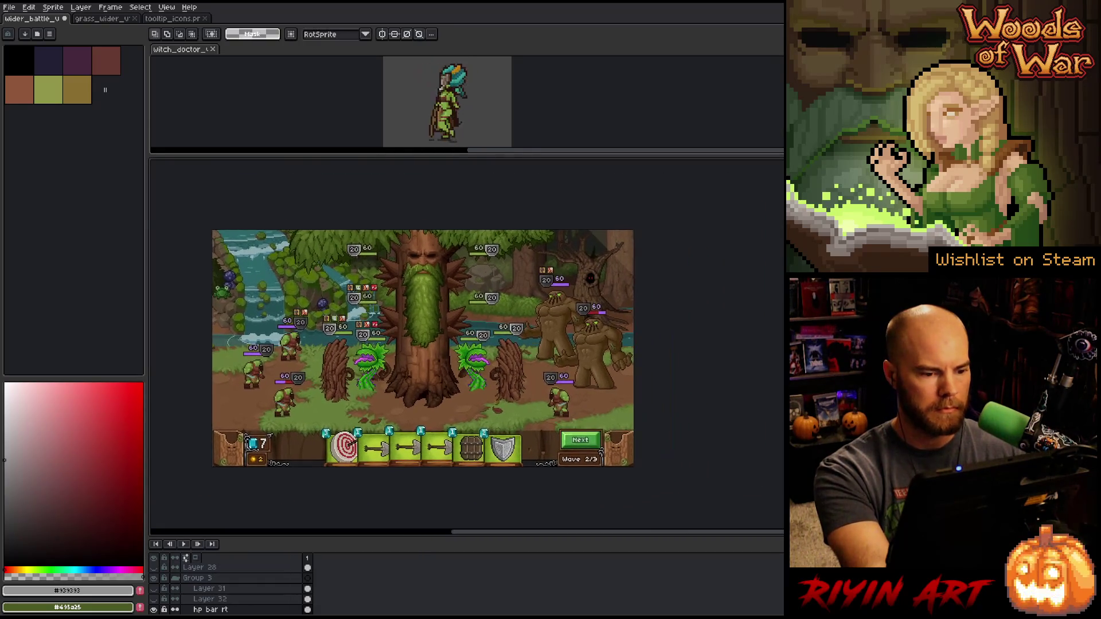
{"action": "scroll", "coordinate": [484, 331], "scroll_direction": "up", "scroll_amount": 1}
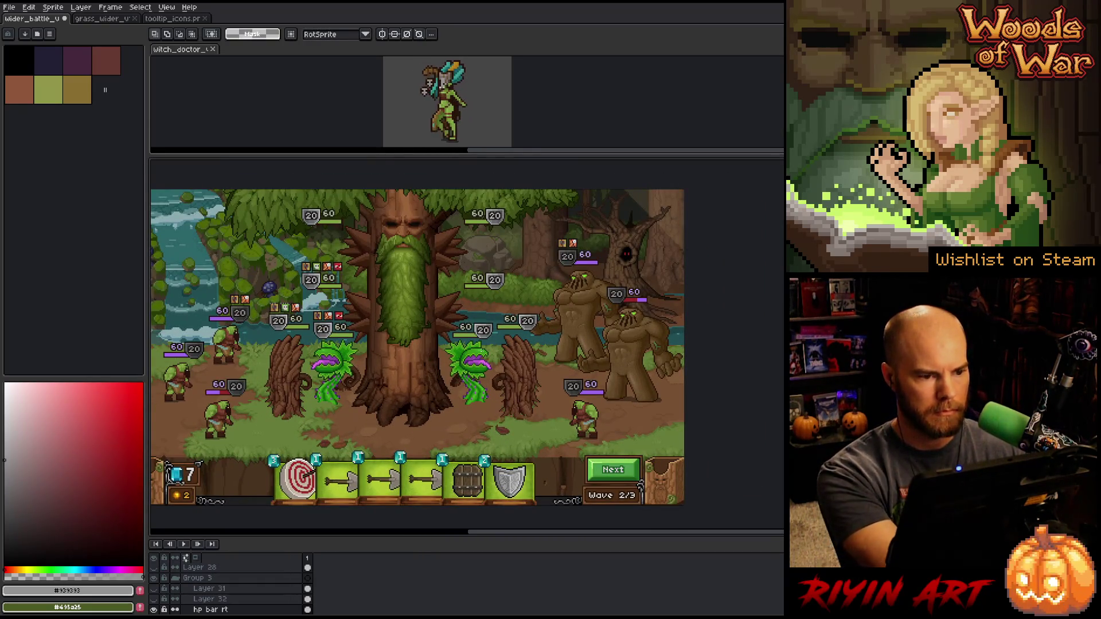
{"action": "key", "text": "ctrl+f"}
Hide the menus and side panels, then zoom and pan to review the saved battle scene
{"action": "right_click", "coordinate": [530, 278]}
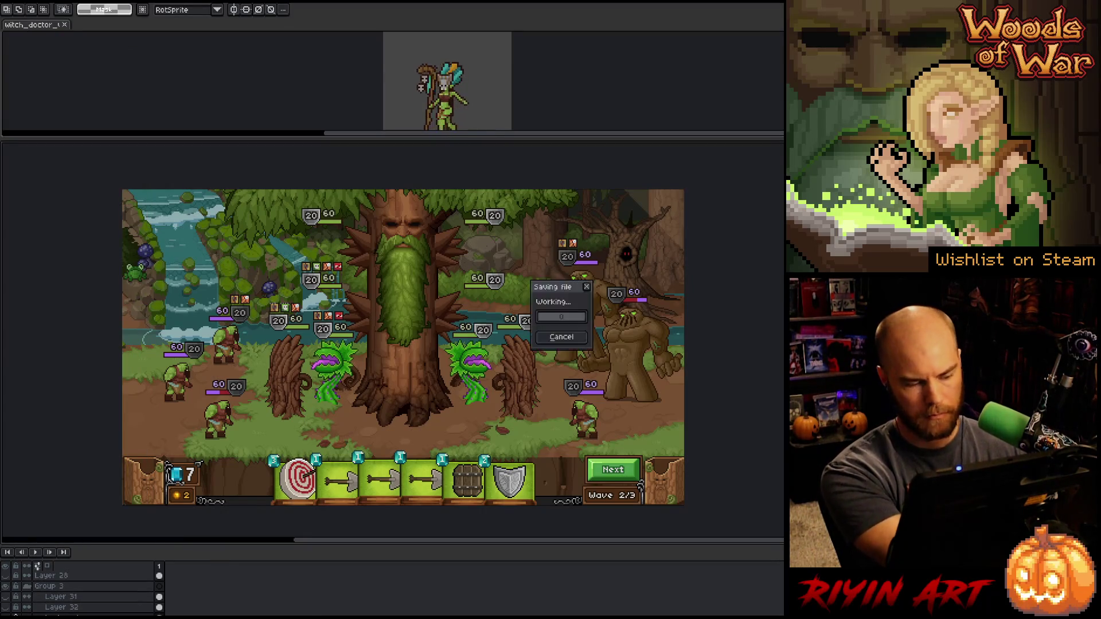
{"action": "key", "text": "Escape"}
{"action": "scroll", "coordinate": [435, 343], "scroll_direction": "up", "scroll_amount": 1}
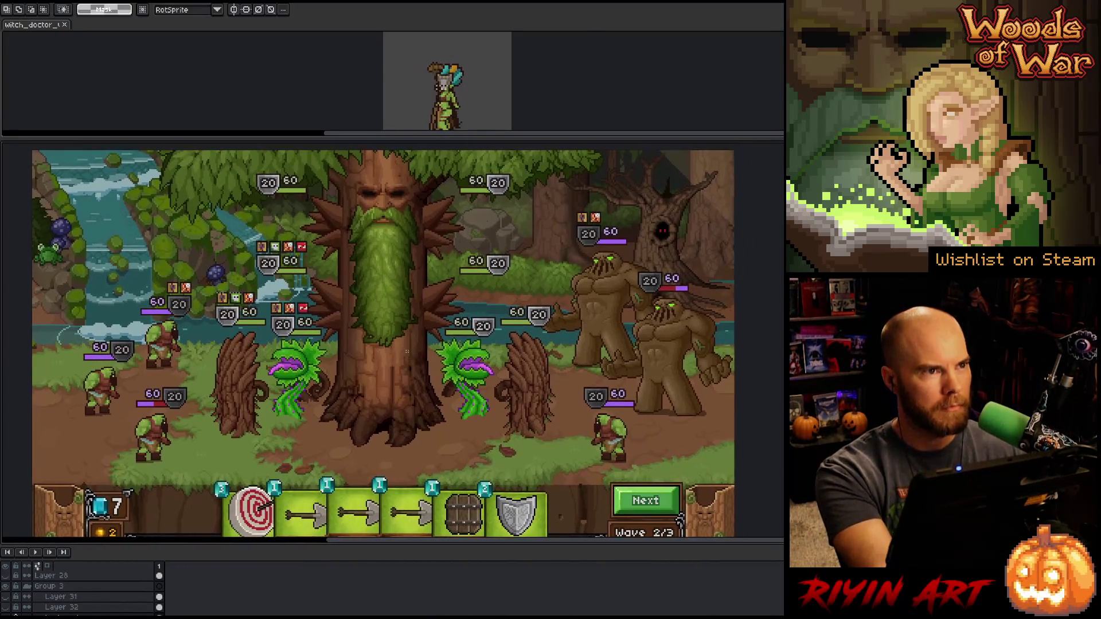
{"action": "left_click_drag", "start_coordinate": [428, 351], "coordinate": [425, 375]}
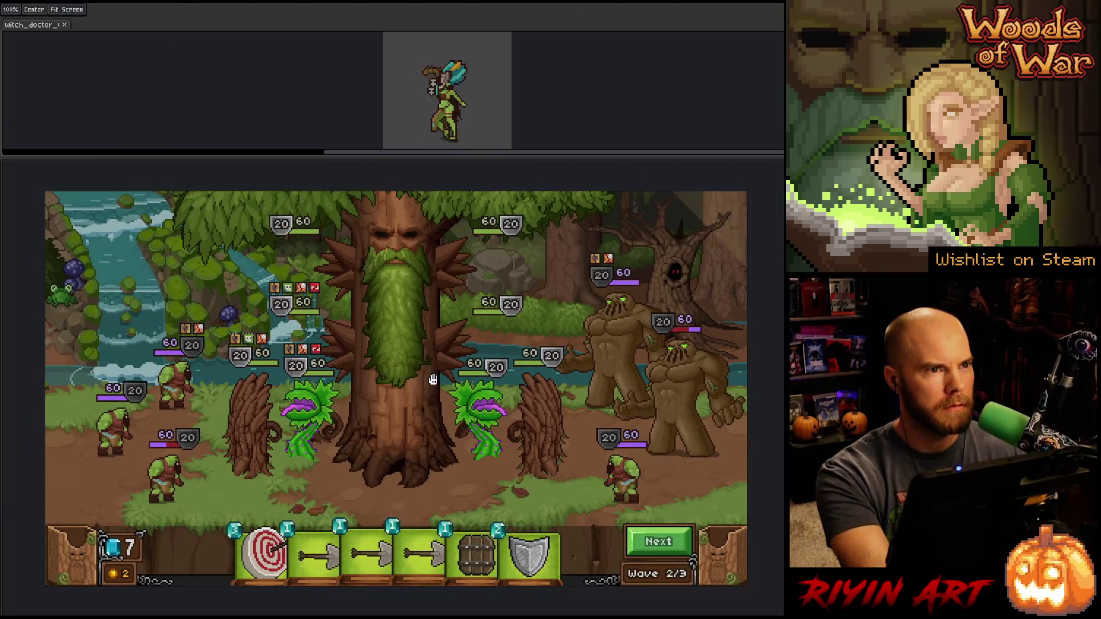
{"action": "key", "text": "space"}
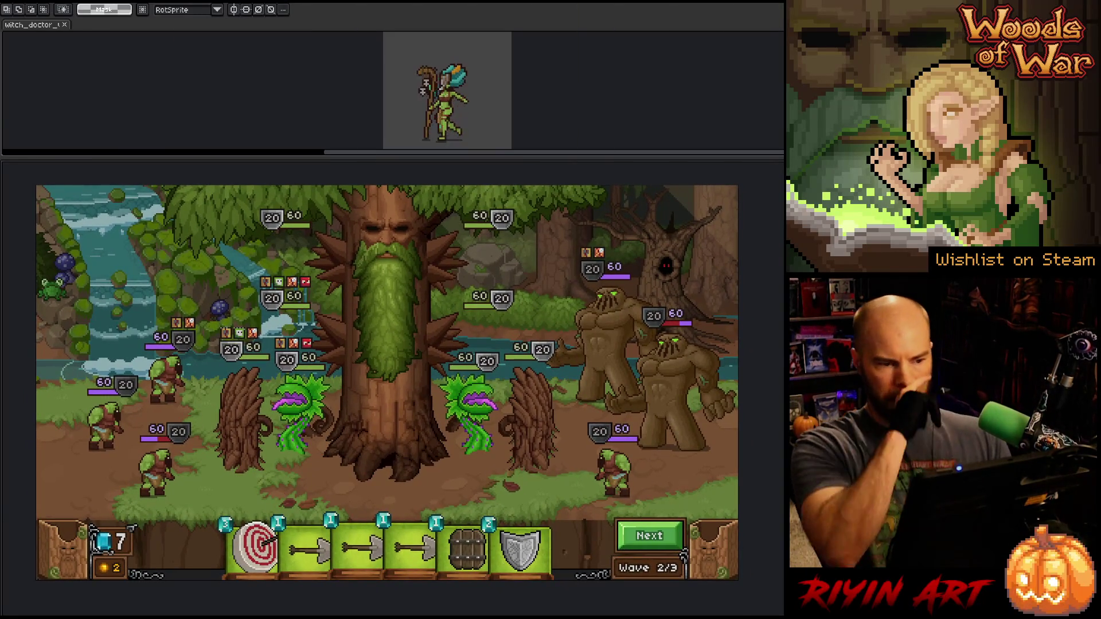
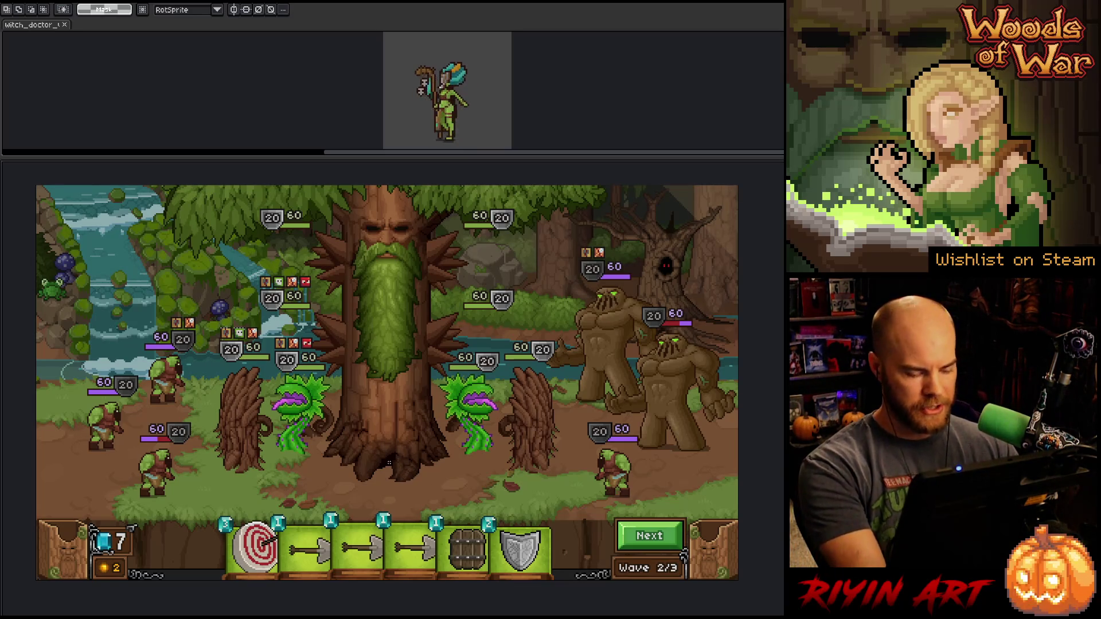
Show the layers timeline and lasso-select both piranha plants
{"action": "key", "text": "v"}
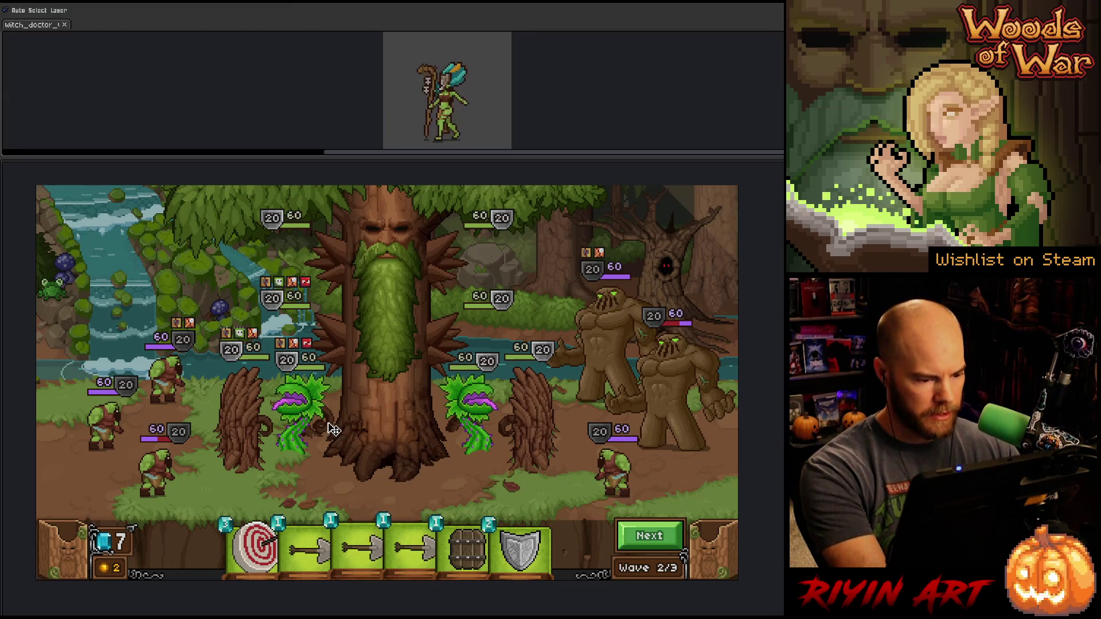
{"action": "key", "text": "Tab"}
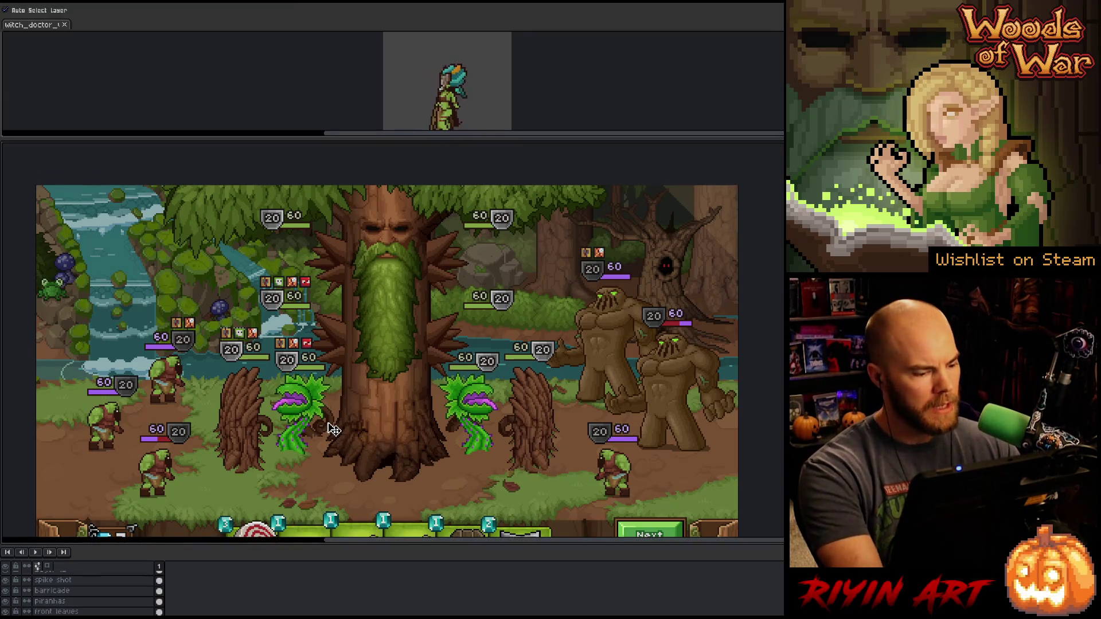
{"action": "key", "text": "m"}
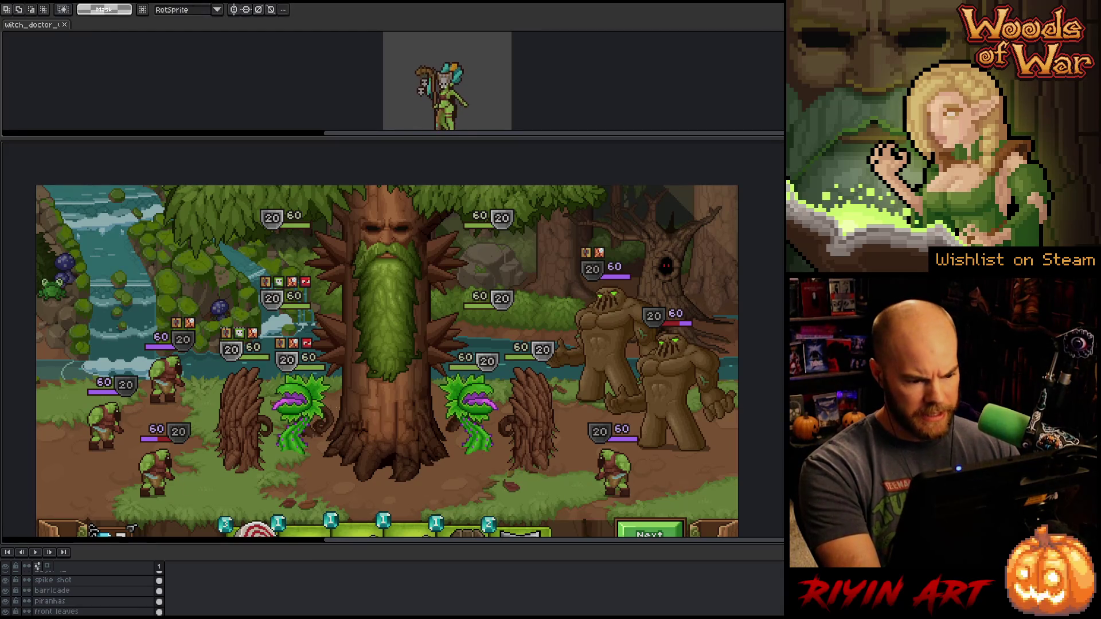
{"action": "key", "text": "b"}
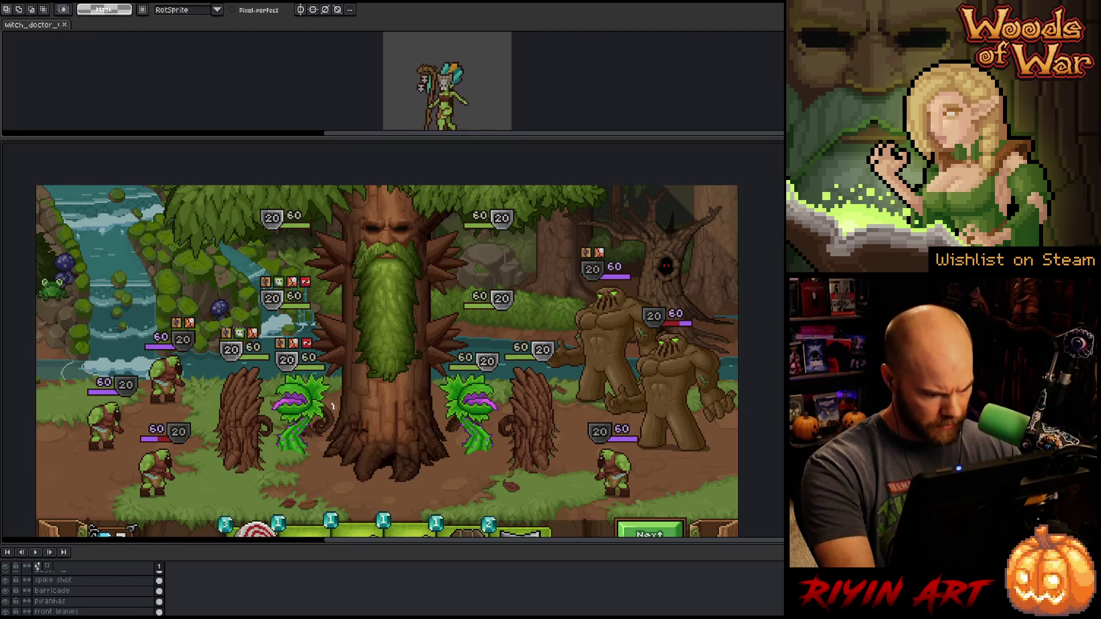
{"action": "mouse_move", "coordinate": [333, 416]}
{"action": "left_mouse_down"}
{"action": "mouse_move", "coordinate": [291, 450]}
{"action": "mouse_move", "coordinate": [211, 399]}
{"action": "mouse_move", "coordinate": [327, 390]}
{"action": "mouse_move", "coordinate": [332, 410]}
{"action": "left_mouse_up"}
{"action": "scroll", "coordinate": [328, 401], "scroll_direction": "up", "scroll_amount": 5}
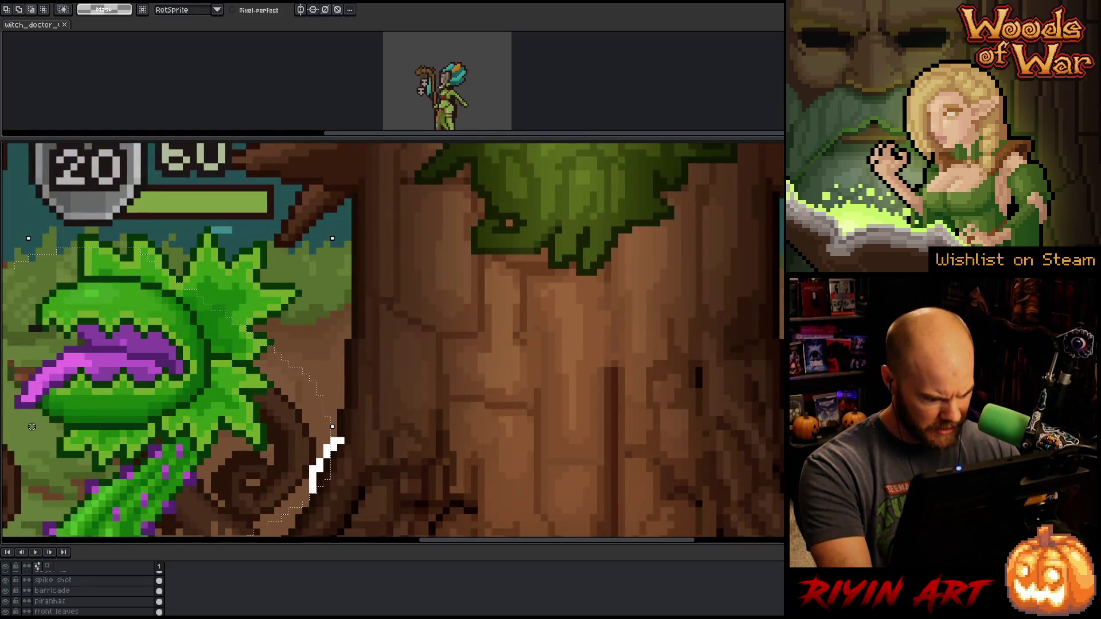
{"action": "scroll", "coordinate": [573, 484], "scroll_direction": "down", "scroll_amount": 5}
{"action": "left_click_drag", "start_coordinate": [572, 483], "coordinate": [389, 438]}
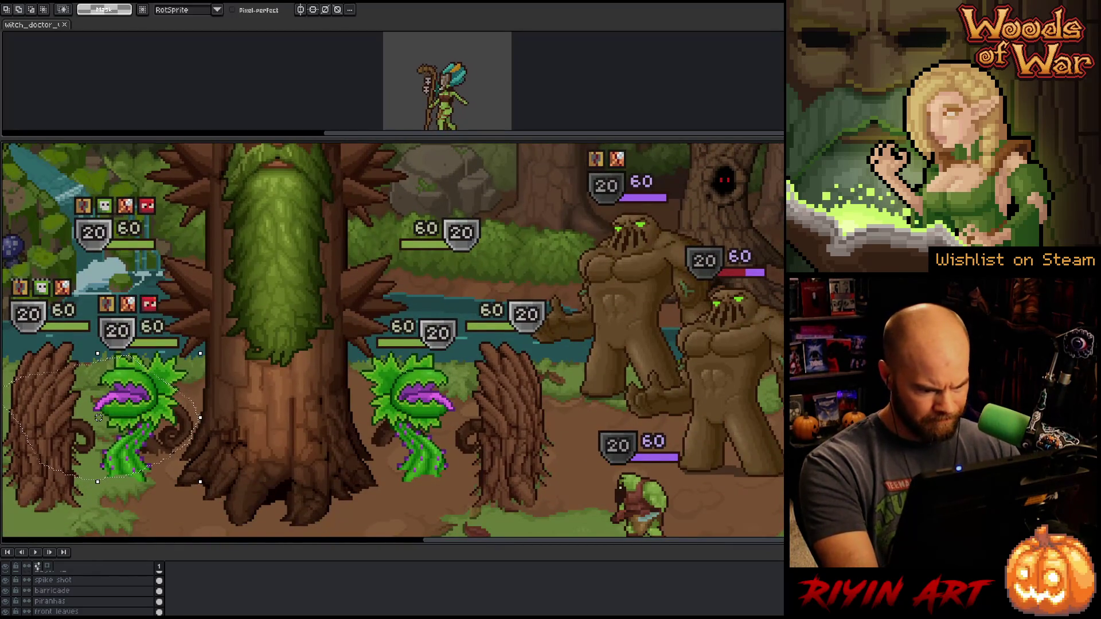
{"action": "mouse_move", "coordinate": [406, 373]}
{"action": "left_mouse_down"}
{"action": "mouse_move", "coordinate": [348, 425]}
{"action": "mouse_move", "coordinate": [370, 448]}
{"action": "mouse_move", "coordinate": [536, 464]}
{"action": "mouse_move", "coordinate": [542, 393]}
{"action": "left_mouse_up"}
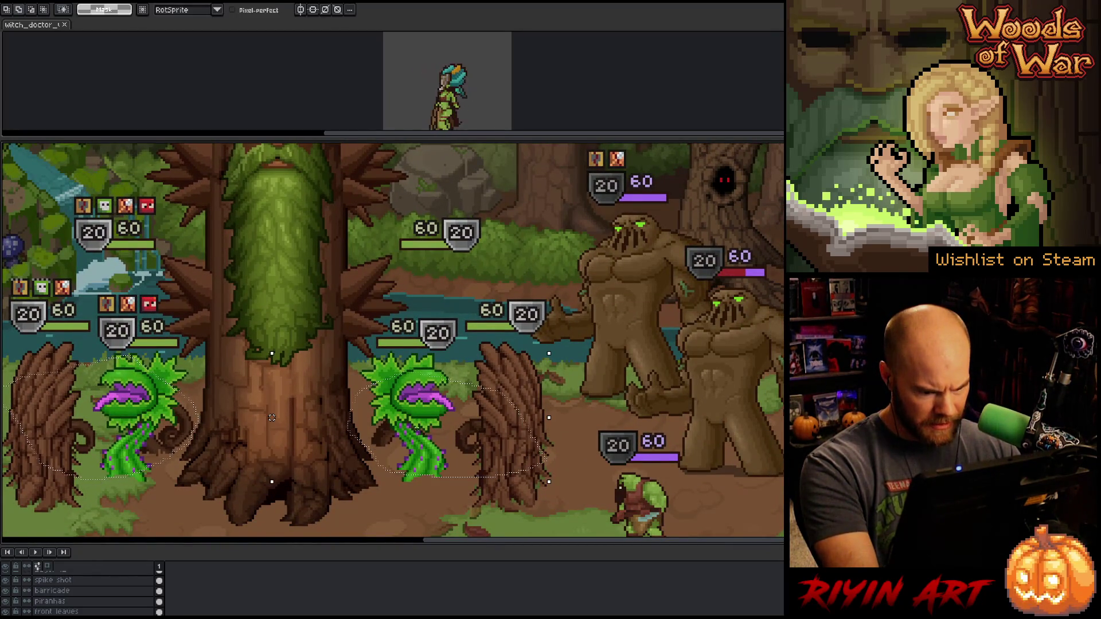
{"action": "mouse_move", "coordinate": [339, 390]}
{"action": "left_mouse_down"}
{"action": "mouse_move", "coordinate": [368, 421]}
{"action": "mouse_move", "coordinate": [367, 451]}
{"action": "mouse_move", "coordinate": [343, 461]}
{"action": "left_mouse_up"}
{"action": "scroll", "coordinate": [320, 434], "scroll_direction": "down", "scroll_amount": 1}
Nudge the selected piranhas upward with the arrow keys until placed, and apply the move
{"action": "key", "text": "Up"}
{"action": "key", "text": "Up"}
{"action": "key", "text": "Up"}
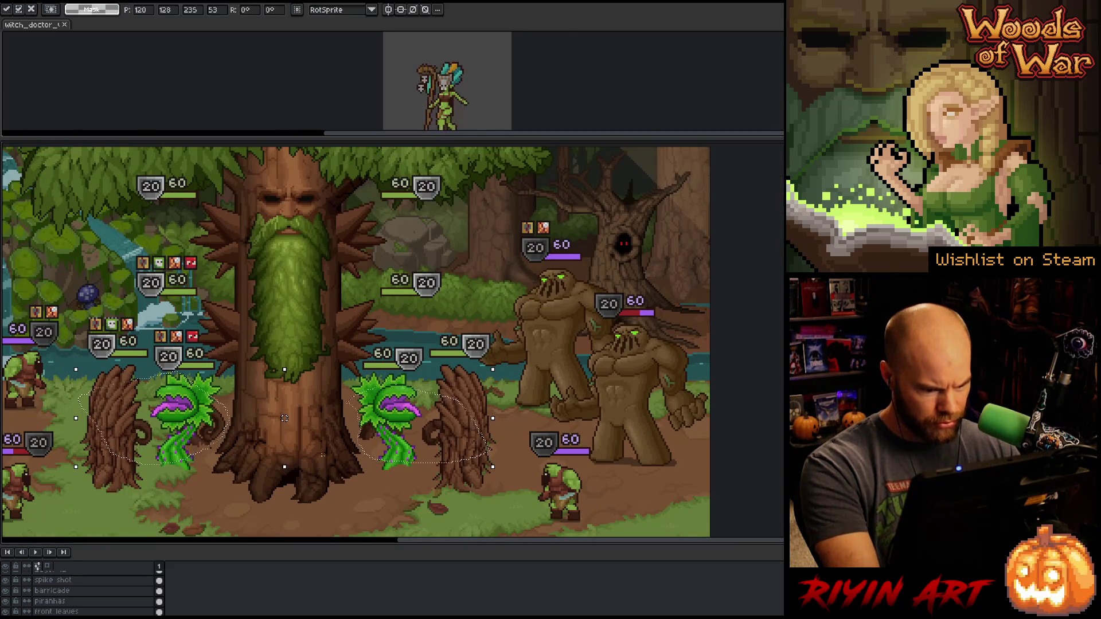
{"action": "key", "text": "Up"}
{"action": "key", "text": "Up"}
{"action": "key", "text": "Up"}
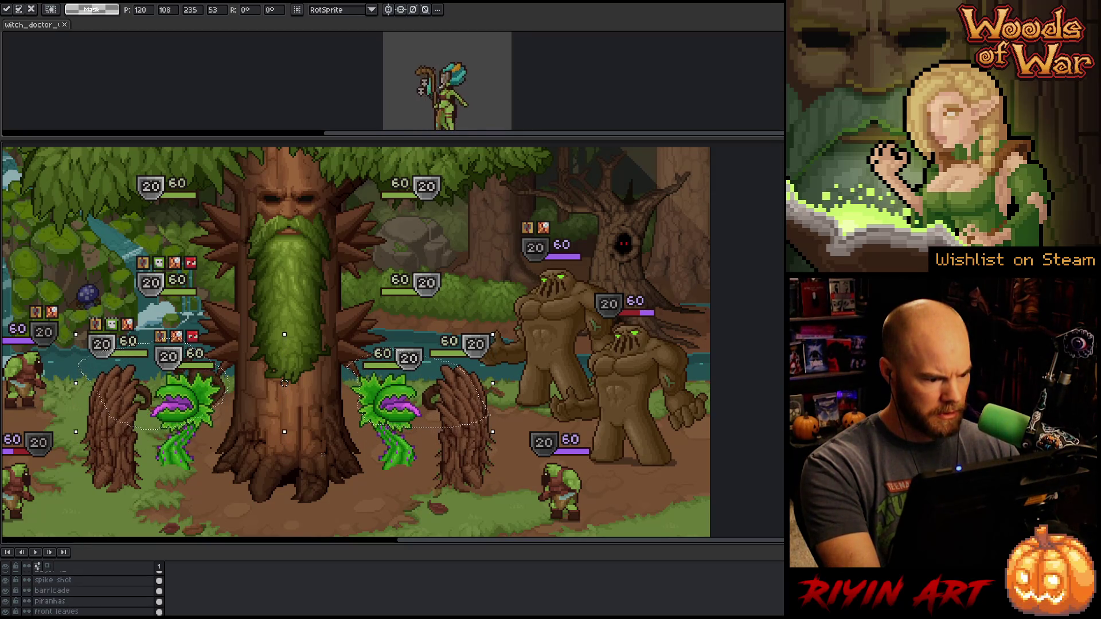
{"action": "key", "text": "Down"}
{"action": "key", "text": "Down"}
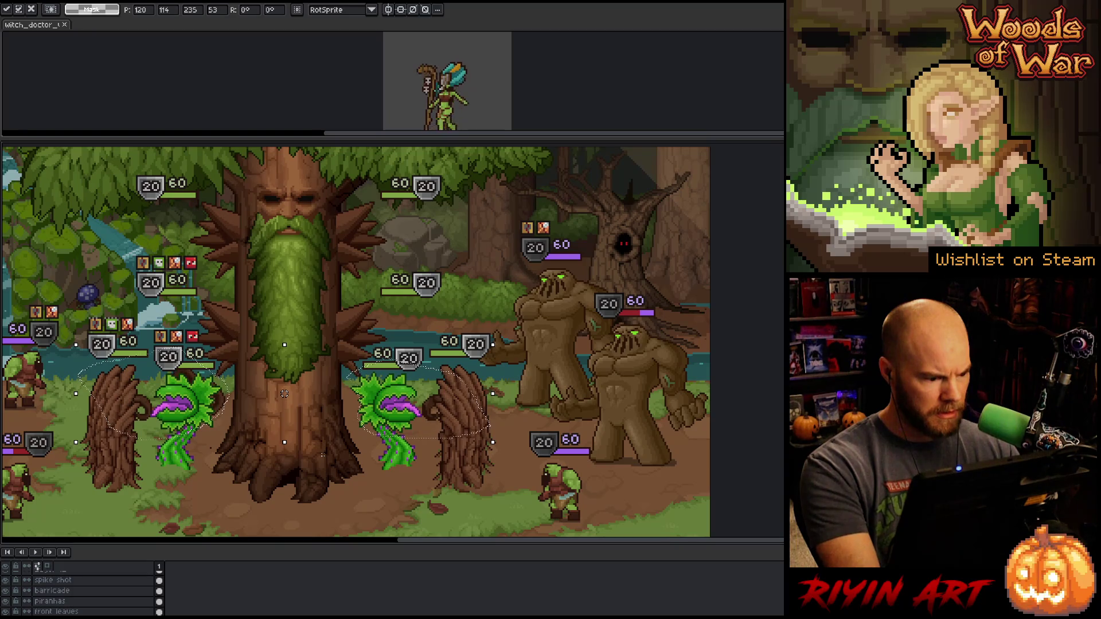
{"action": "key", "text": "Up"}
{"action": "key", "text": "Up"}
{"action": "key", "text": "Up"}
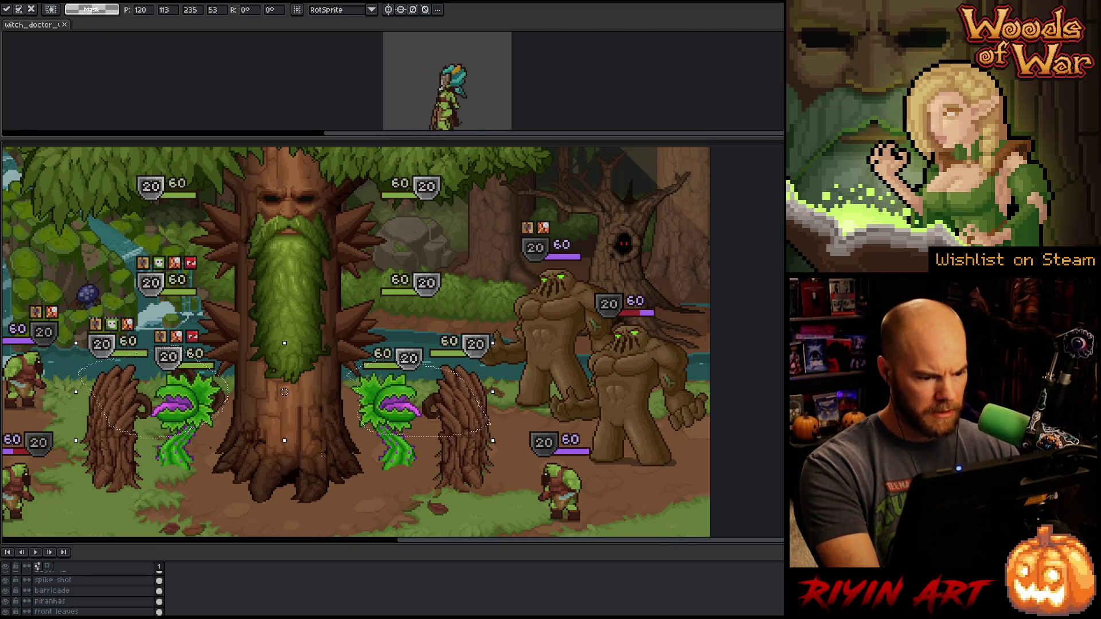
{"action": "key", "text": "Down"}
{"action": "key", "text": "Down"}
{"action": "key", "text": "Down"}
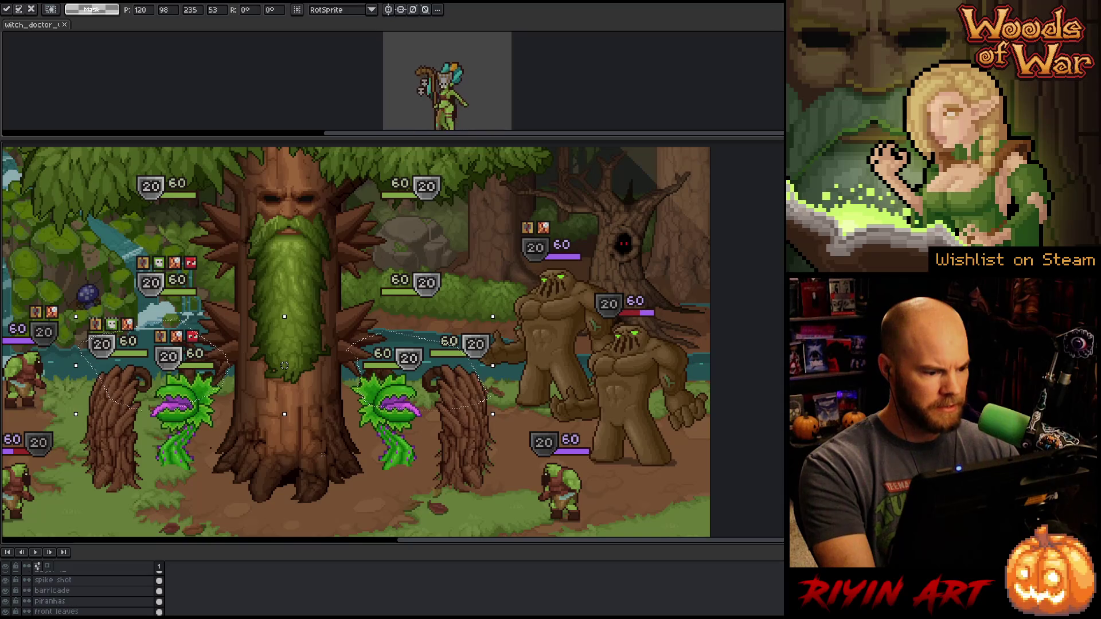
{"action": "key", "text": "Down"}
{"action": "key", "text": "Down"}
{"action": "key", "text": "Down"}
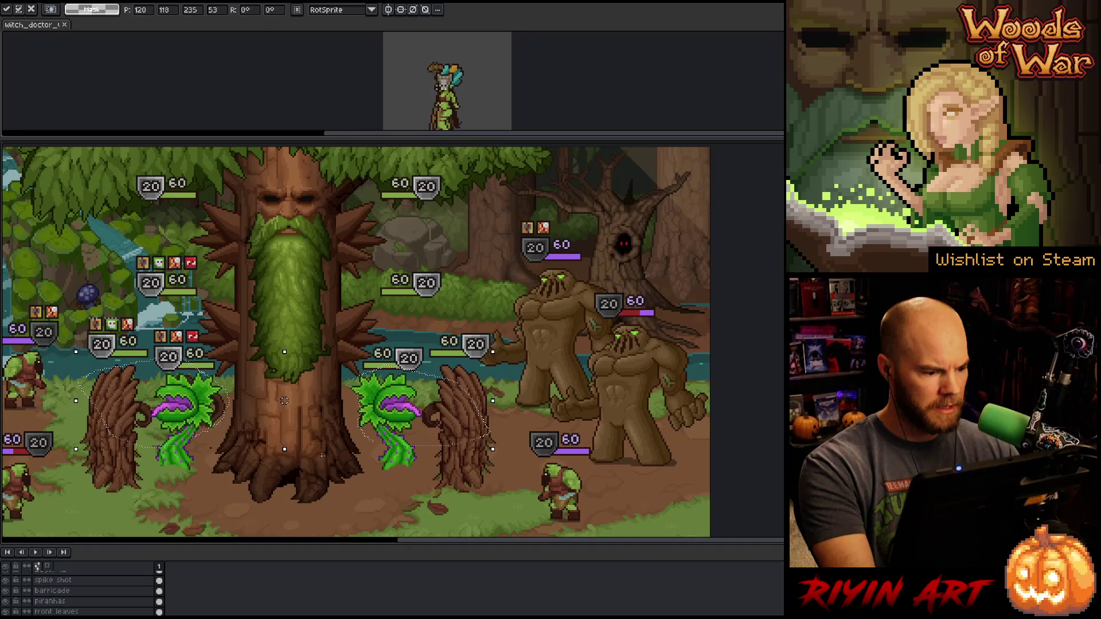
{"action": "key", "text": "Up"}
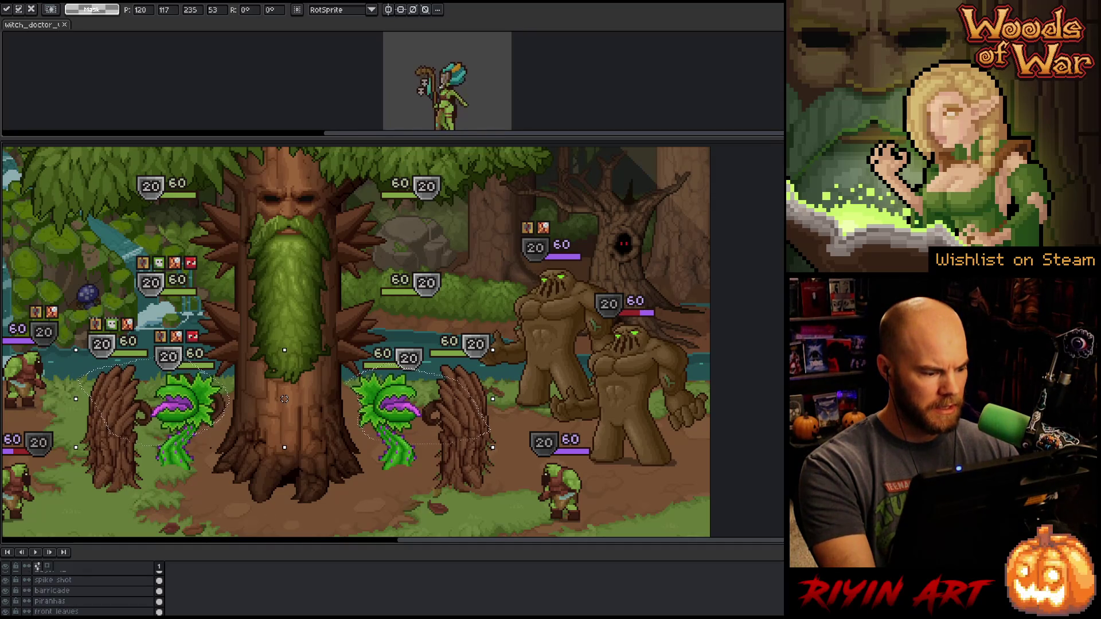
{"action": "key", "text": "Return"}
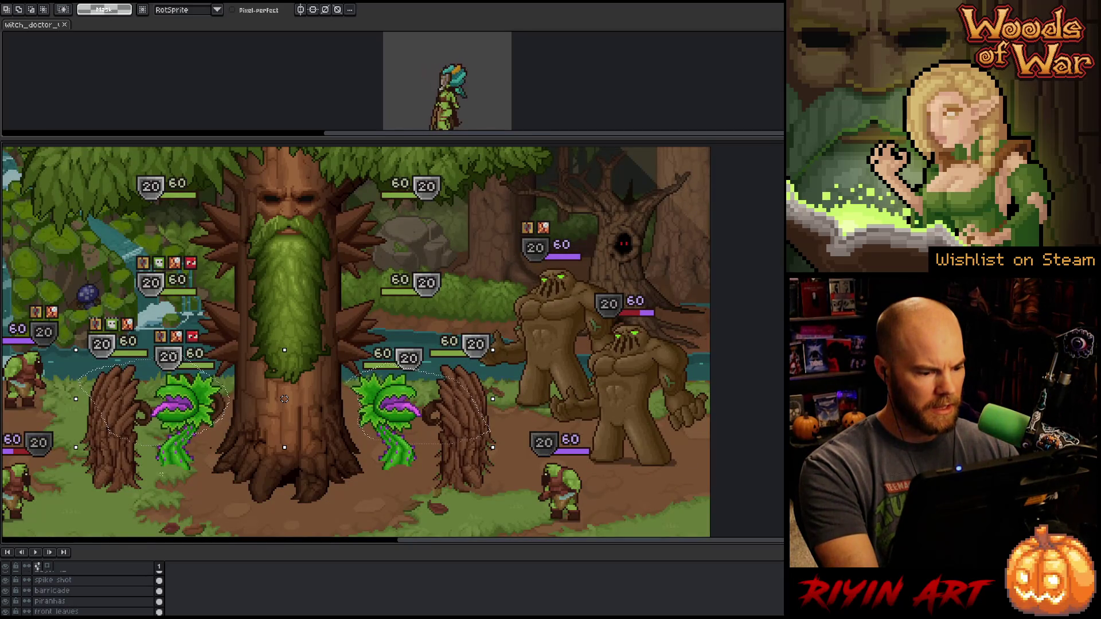
{"action": "scroll", "coordinate": [361, 369], "scroll_direction": "down", "scroll_amount": 3}
{"action": "scroll", "coordinate": [361, 368], "scroll_direction": "up", "scroll_amount": 3}
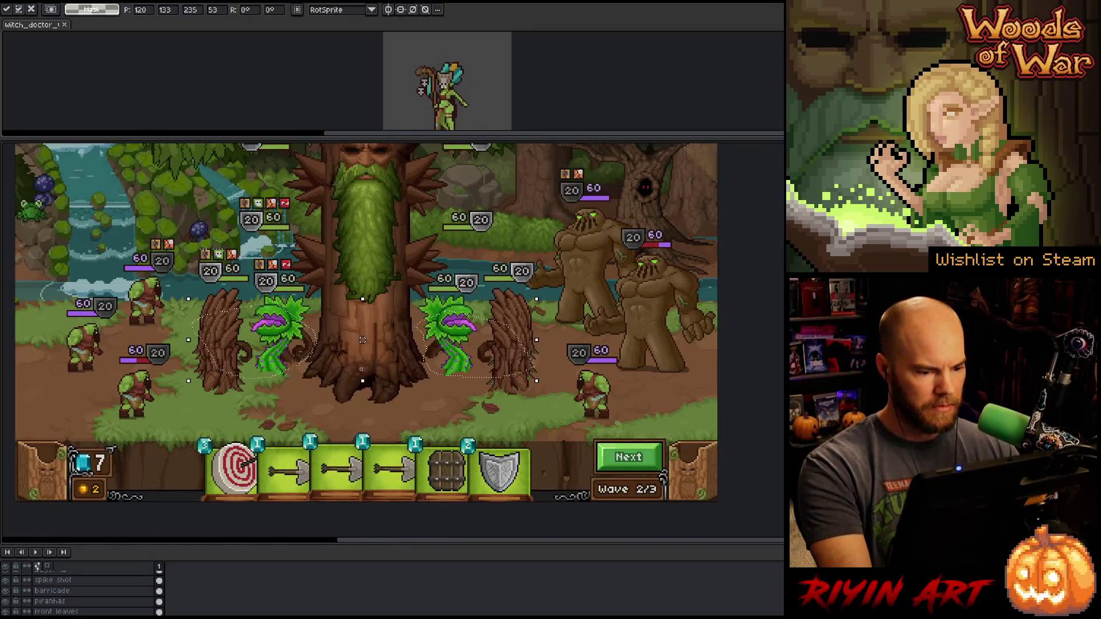
Cancel the trial root move, shift the selected pieces slightly down and commit them
{"action": "left_click_drag", "start_coordinate": [361, 369], "coordinate": [362, 439]}
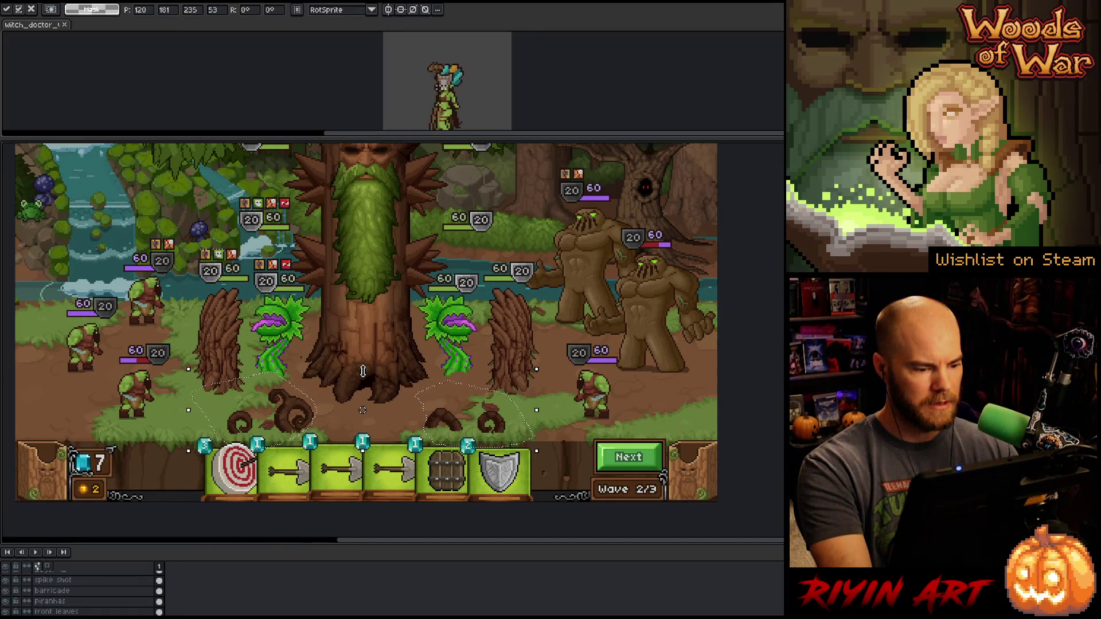
{"action": "key", "text": "Escape"}
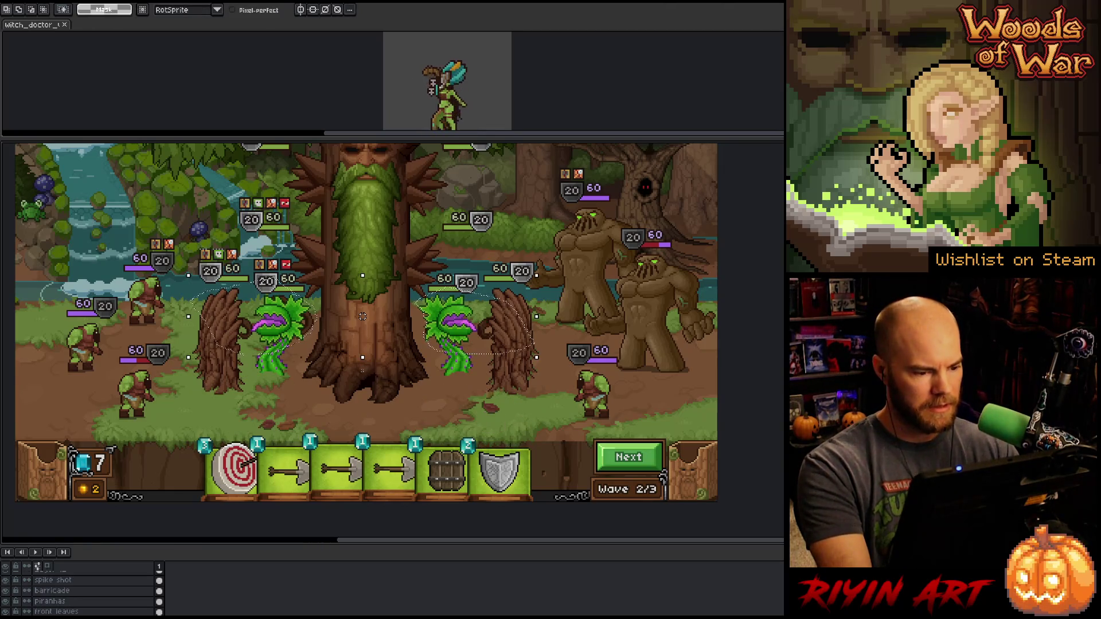
{"action": "left_click_drag", "start_coordinate": [363, 316], "coordinate": [362, 335]}
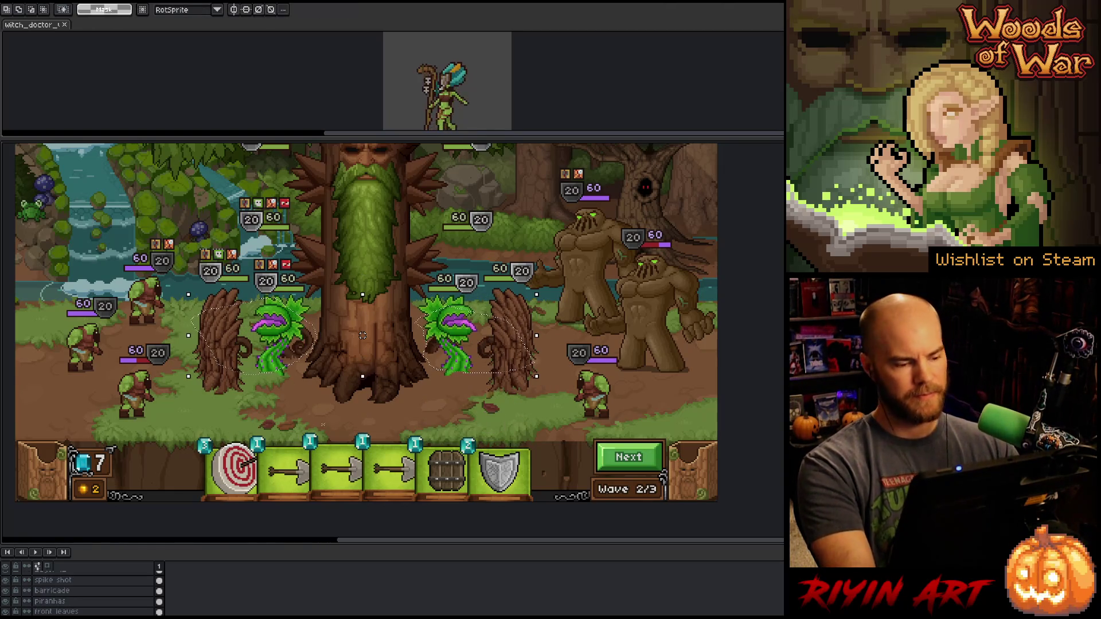
{"action": "scroll", "coordinate": [321, 425], "scroll_direction": "up", "scroll_amount": 2}
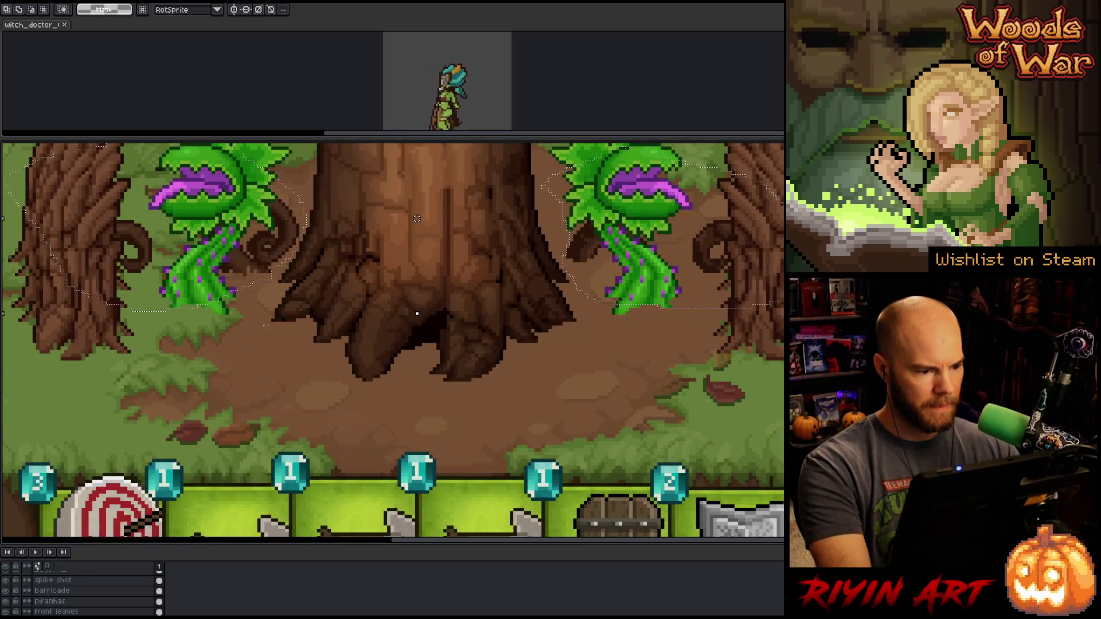
{"action": "scroll", "coordinate": [257, 261], "scroll_direction": "down", "scroll_amount": 2}
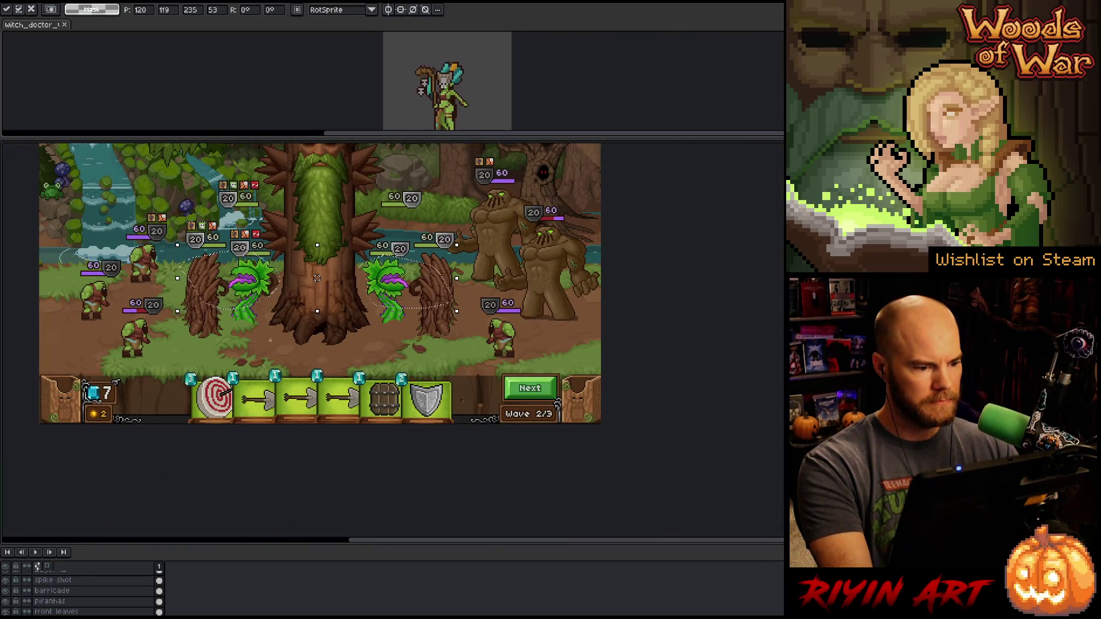
{"action": "scroll", "coordinate": [269, 303], "scroll_direction": "down", "scroll_amount": 1}
{"action": "scroll", "coordinate": [267, 301], "scroll_direction": "up", "scroll_amount": 1}
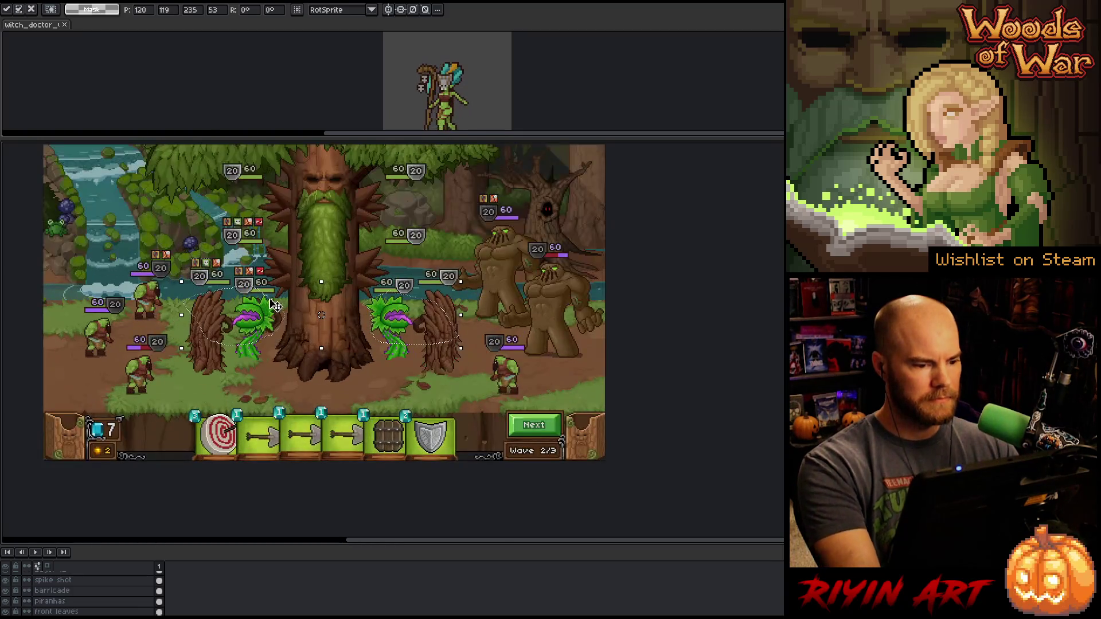
{"action": "left_click_drag", "start_coordinate": [296, 355], "coordinate": [317, 383]}
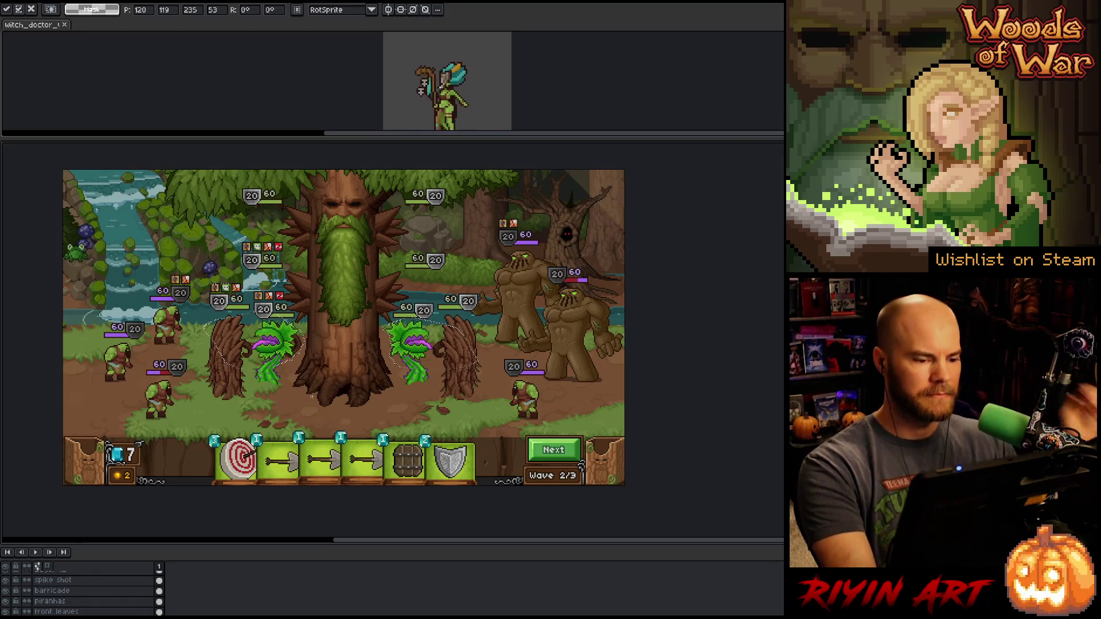
{"action": "key", "text": "Up"}
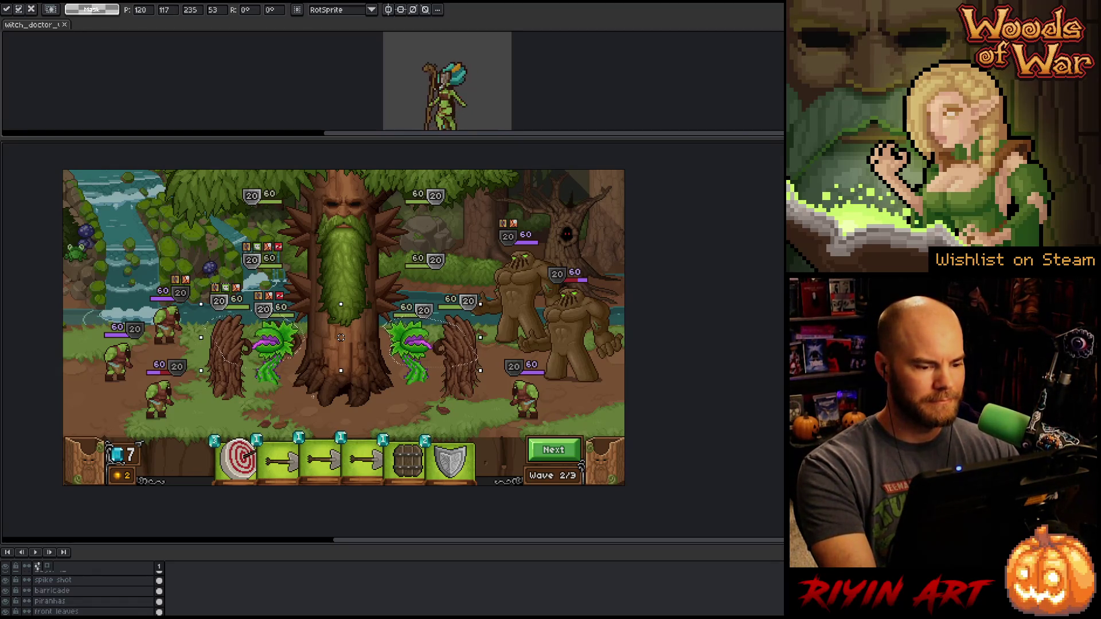
{"action": "key", "text": "Up"}
{"action": "key", "text": "Up"}
{"action": "key", "text": "Up"}
{"action": "key", "text": "Down"}
{"action": "key", "text": "Down"}
{"action": "key", "text": "Down"}
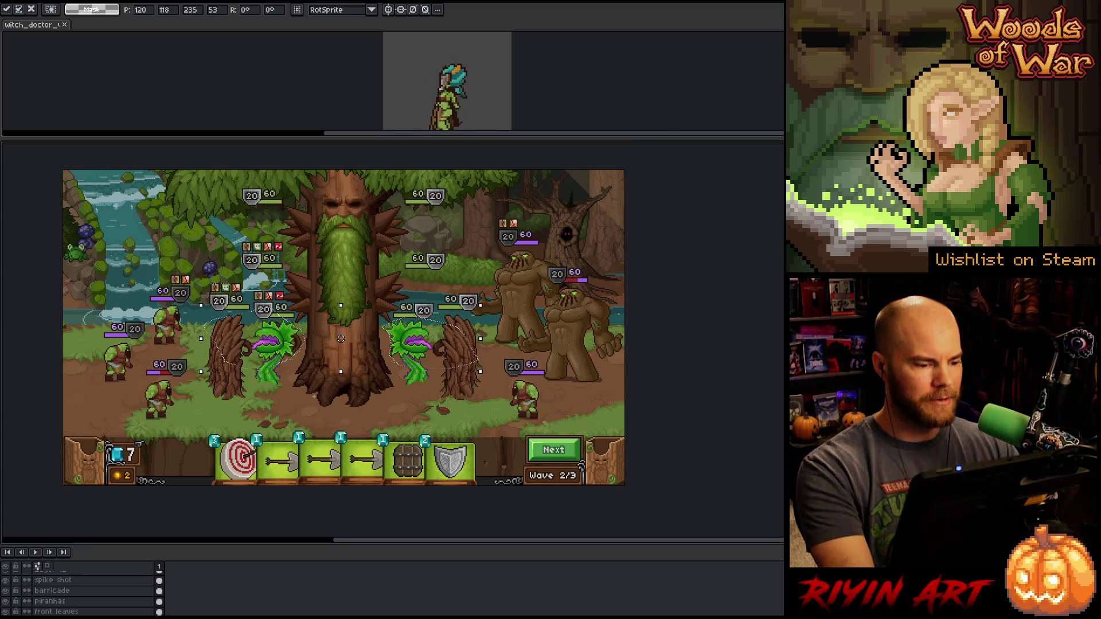
{"action": "key", "text": "Return"}
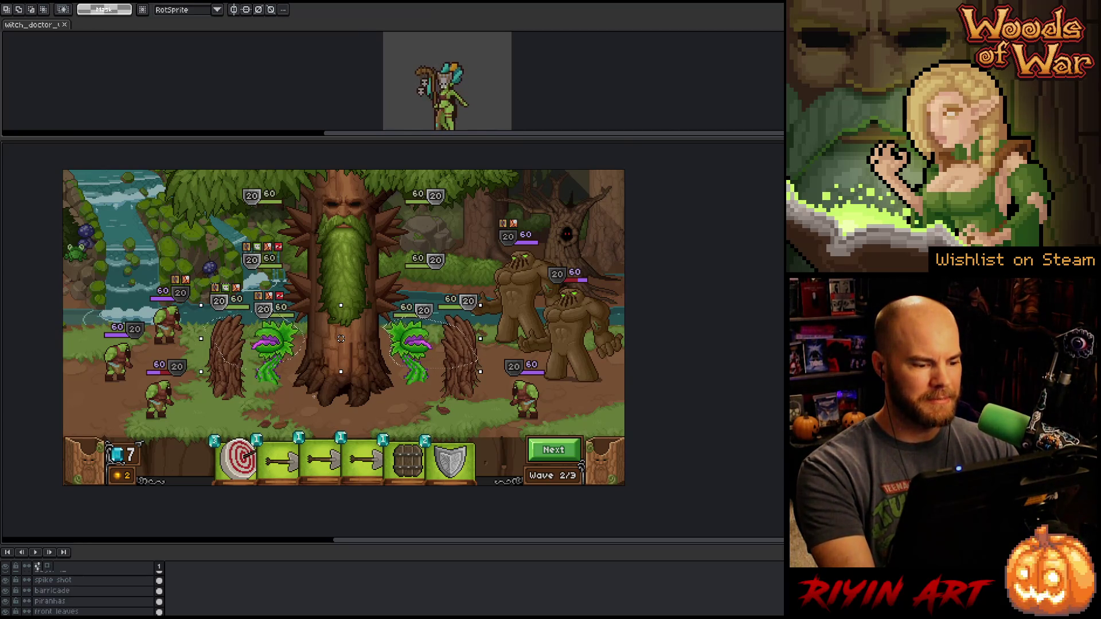
Clear the selection, hide the layers timeline and recentre the scene
{"action": "key", "text": "ctrl+d"}
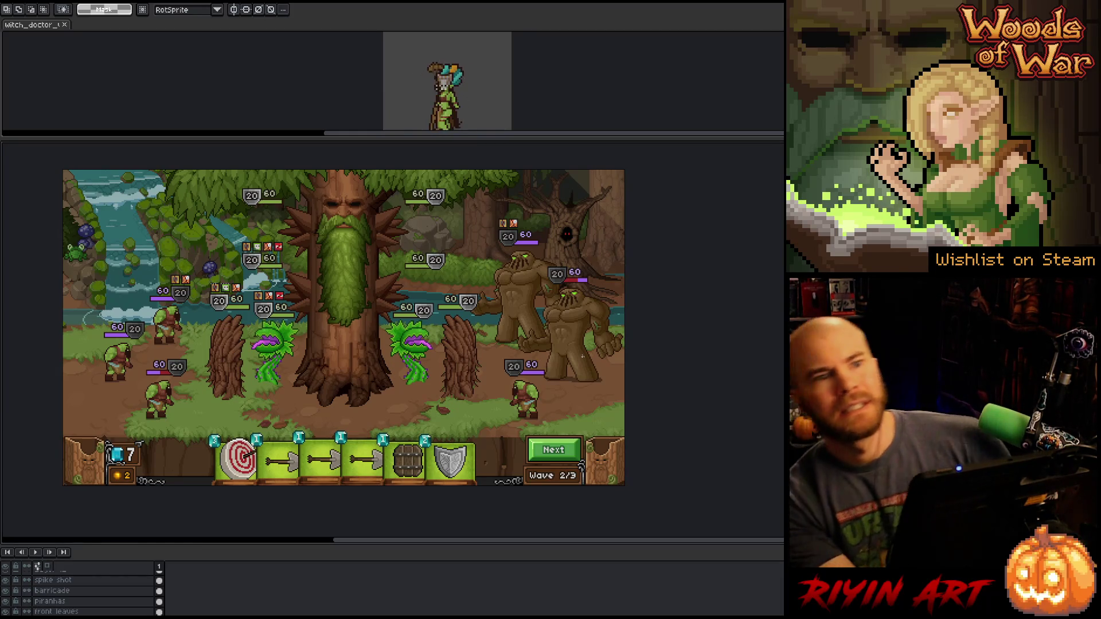
{"action": "scroll", "coordinate": [442, 308], "scroll_direction": "up", "scroll_amount": 2}
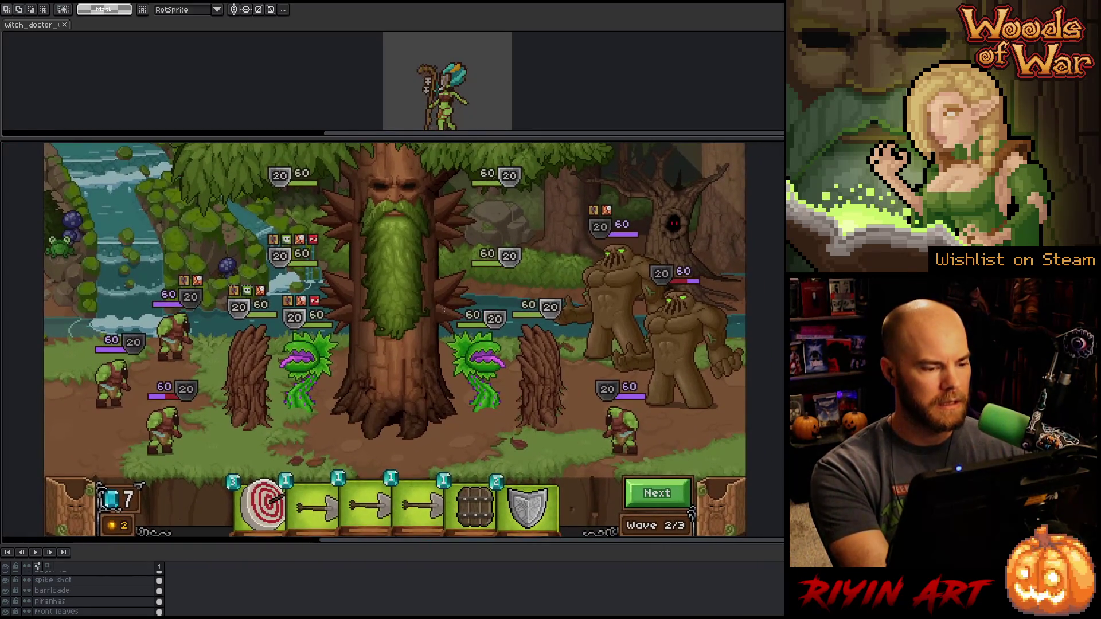
{"action": "key", "text": "Tab"}
{"action": "left_click_drag", "start_coordinate": [438, 327], "coordinate": [440, 370]}
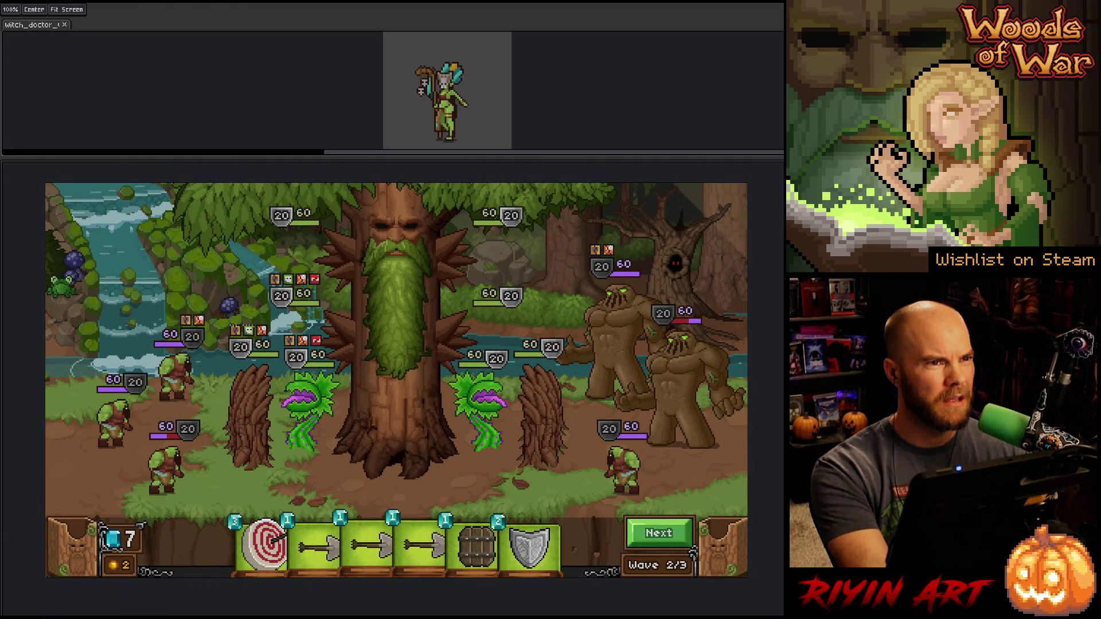
{"action": "key", "text": "m"}
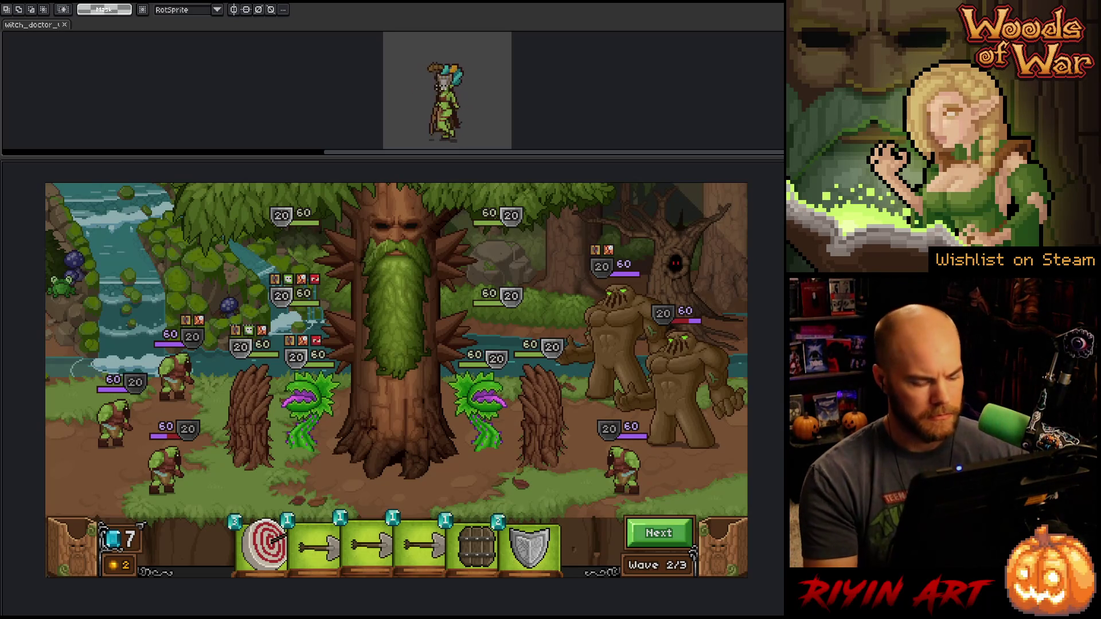
Show the timeline, nudge the current layer's content up three pixels, and activate the waterfall layer
{"action": "key", "text": "v"}
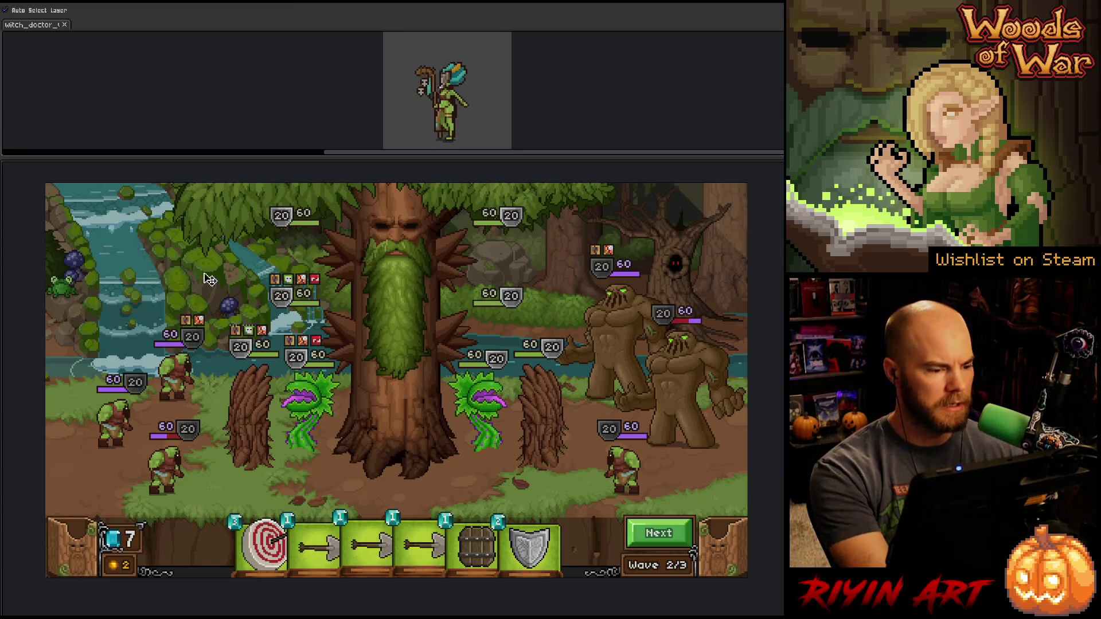
{"action": "key", "text": "Tab"}
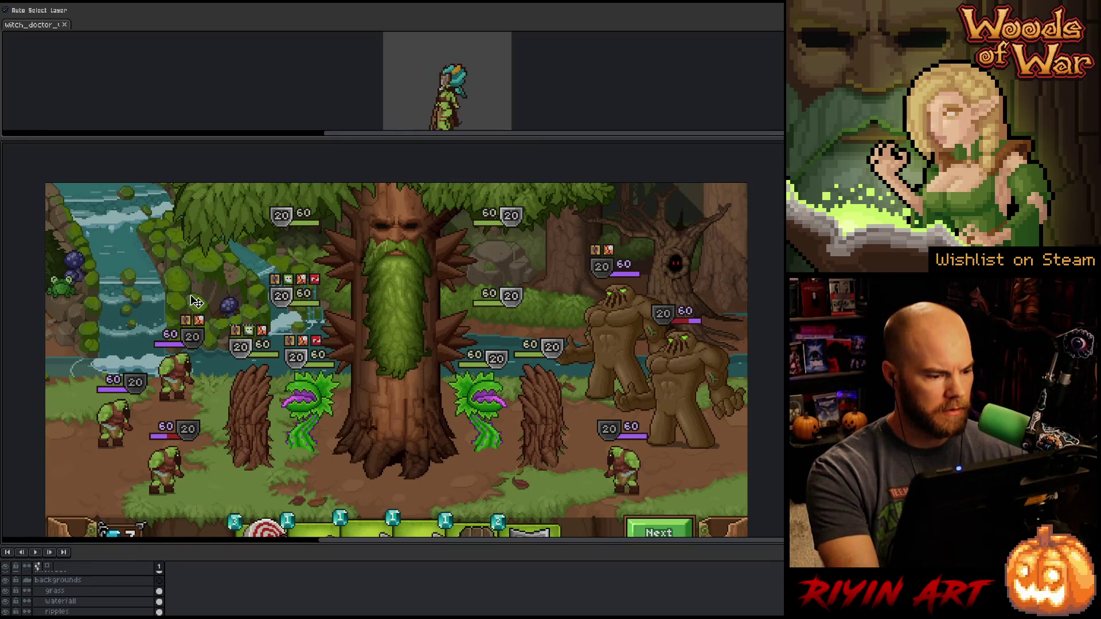
{"action": "key", "text": "ctrl"}
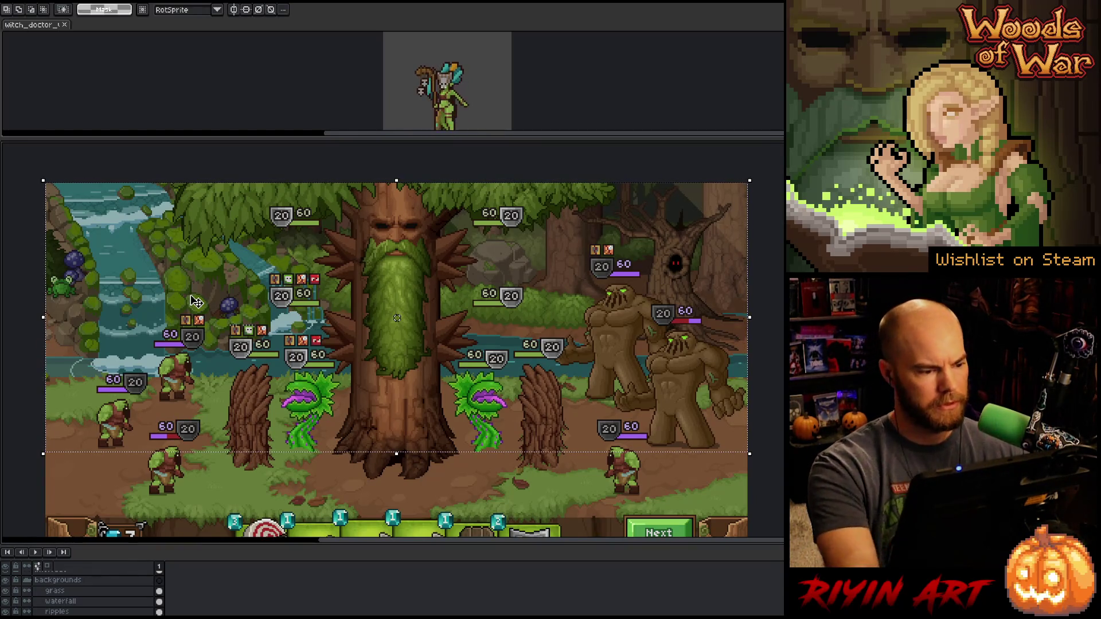
{"action": "key", "text": "ctrl+t"}
{"action": "key", "text": "Up"}
{"action": "key", "text": "Up"}
{"action": "key", "text": "Up"}
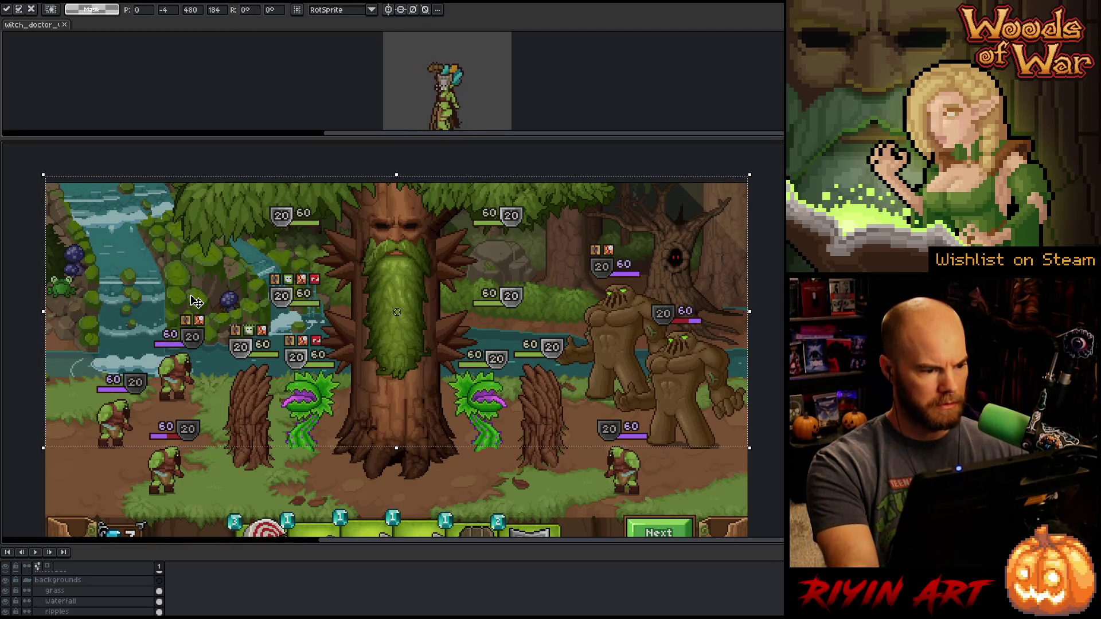
{"action": "key", "text": "Up"}
{"action": "key", "text": "Up"}
{"action": "key", "text": "Up"}
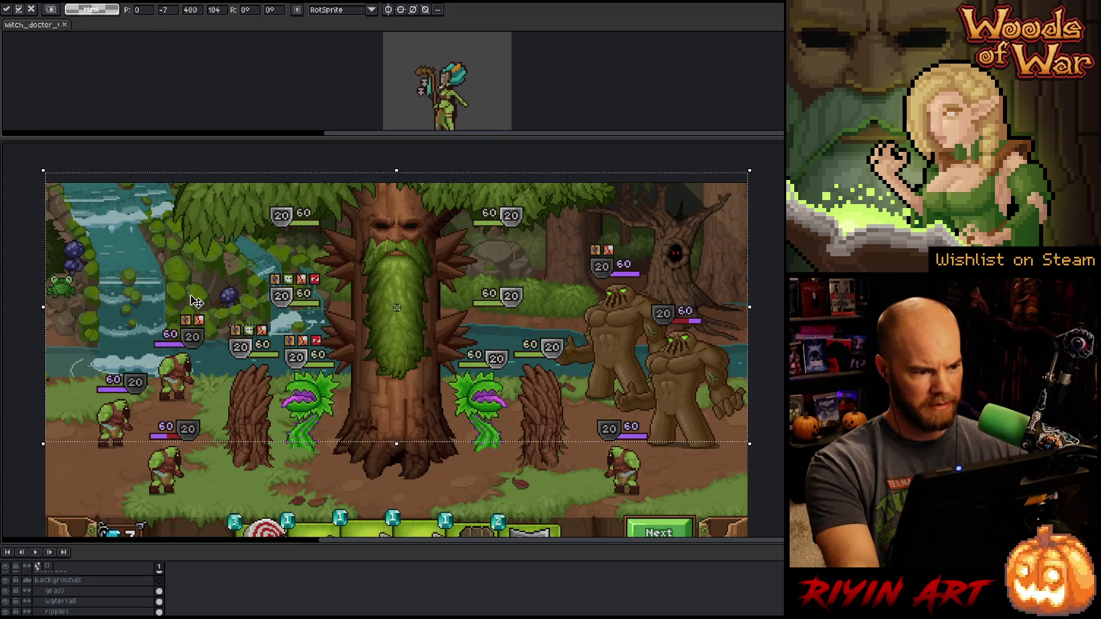
{"action": "key", "text": "Up"}
{"action": "key", "text": "Up"}
{"action": "key", "text": "Up"}
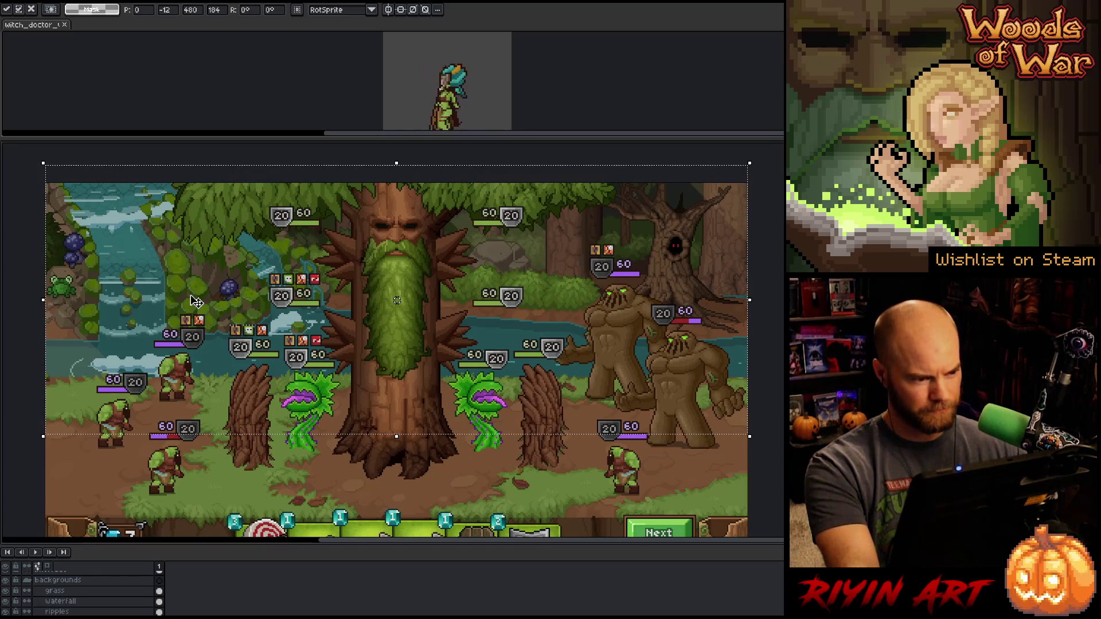
{"action": "left_click", "coordinate": [75, 612]}
{"action": "left_click", "coordinate": [74, 602]}
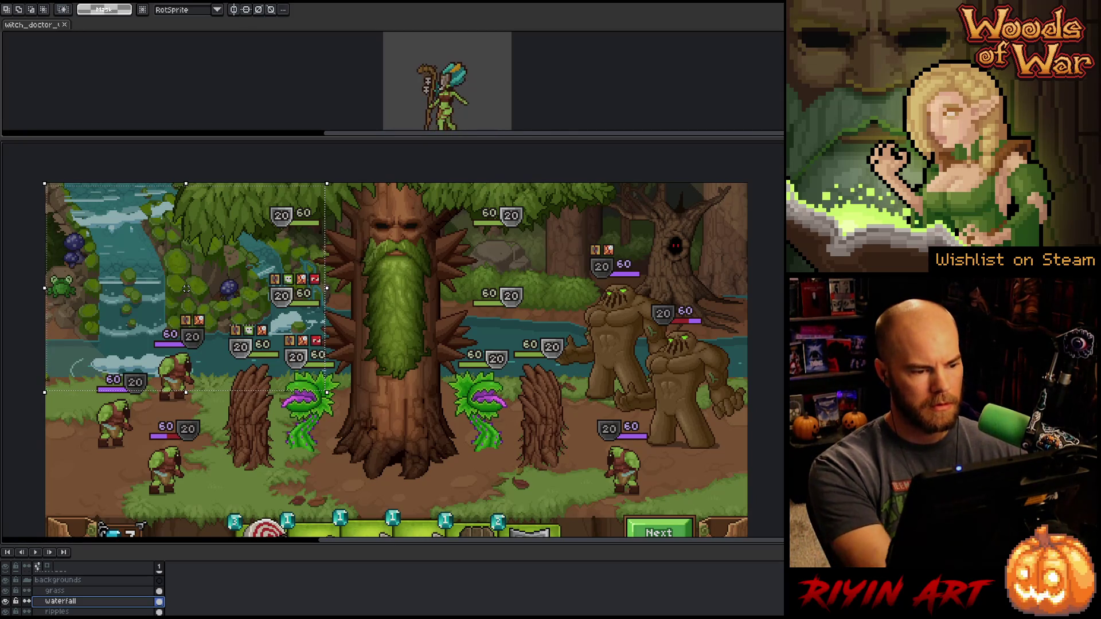
{"action": "left_click", "coordinate": [73, 602]}
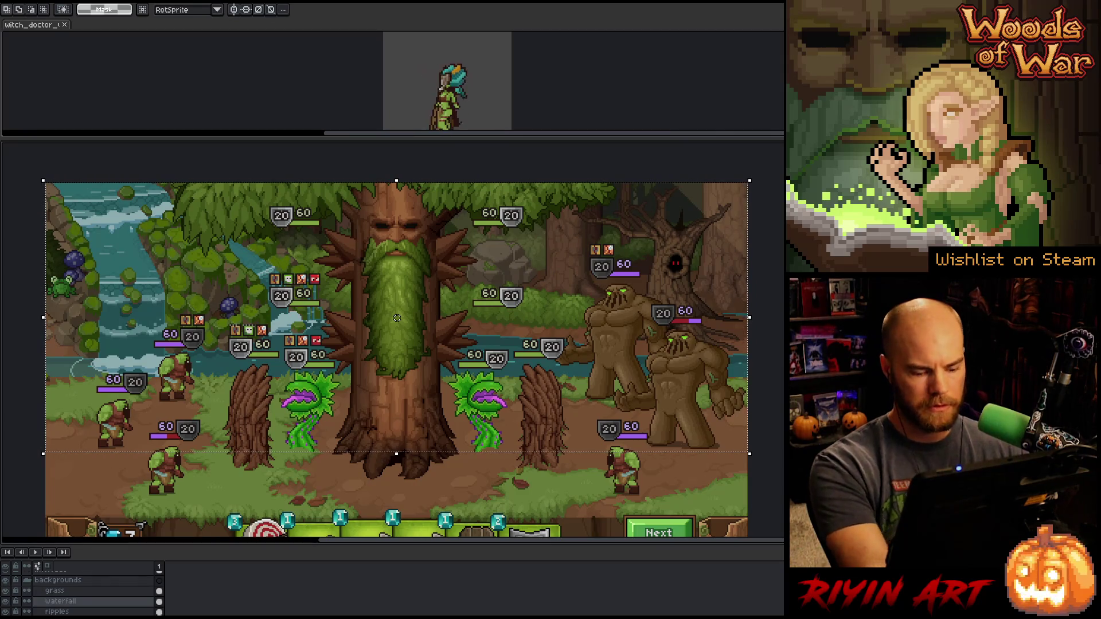
Marquee the upper-left waterfall area, raise it about 10 pixels, then drag it higher
{"action": "key", "text": "ctrl+d"}
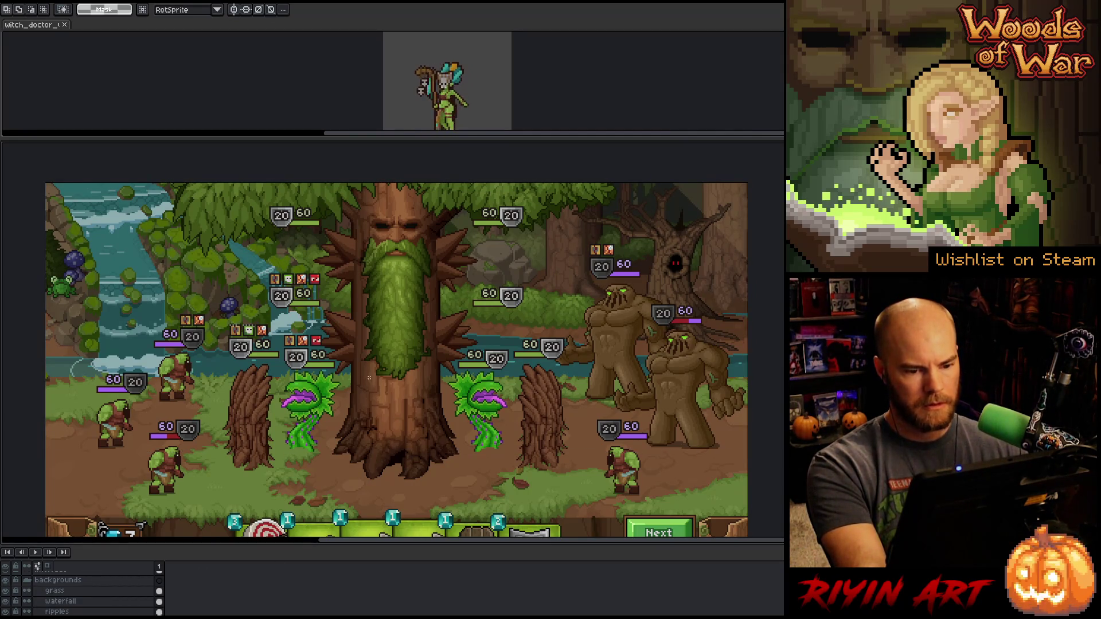
{"action": "mouse_move", "coordinate": [45, 182]}
{"action": "left_mouse_down"}
{"action": "mouse_move", "coordinate": [418, 492]}
{"action": "mouse_move", "coordinate": [394, 493]}
{"action": "left_mouse_up"}
{"action": "left_click", "coordinate": [393, 493]}
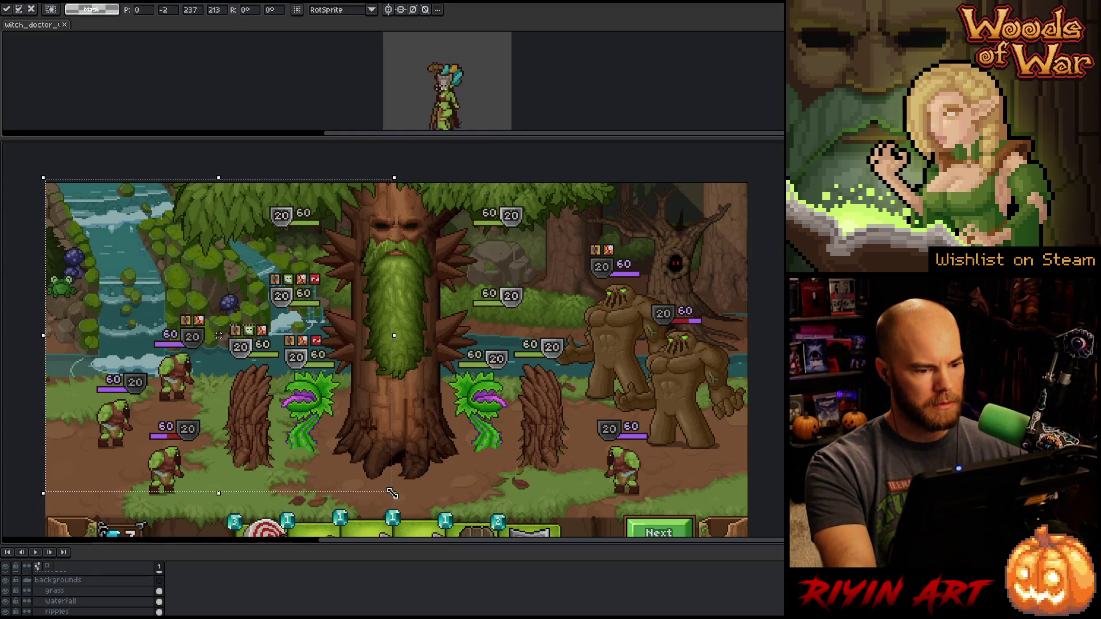
{"action": "key", "text": "Up"}
{"action": "key", "text": "Up"}
{"action": "key", "text": "Up"}
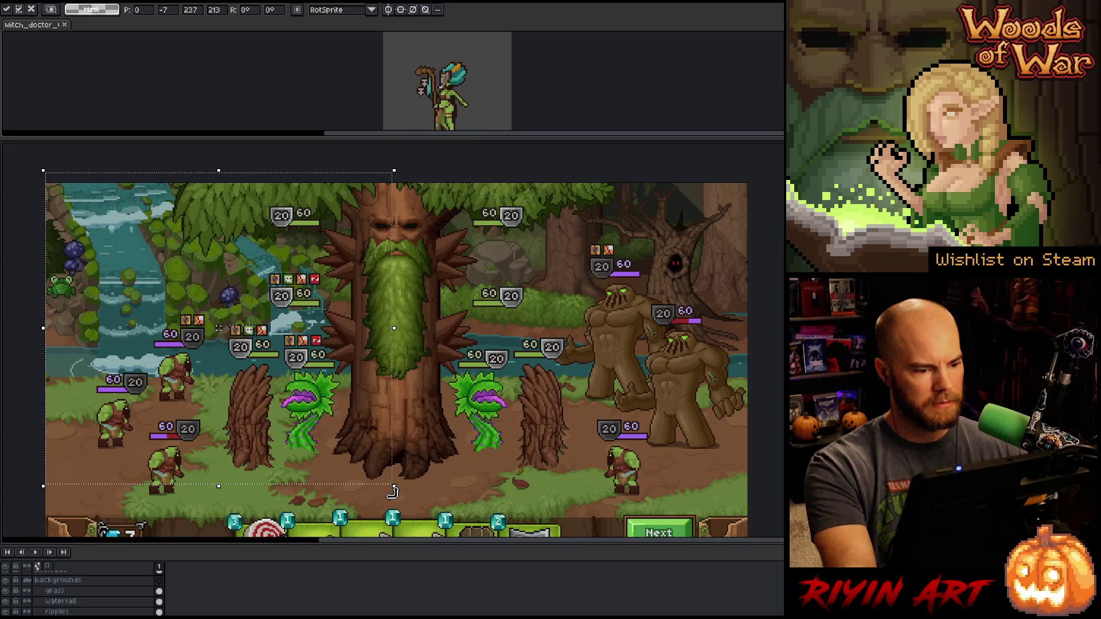
{"action": "key", "text": "Up"}
{"action": "key", "text": "Up"}
{"action": "key", "text": "Up"}
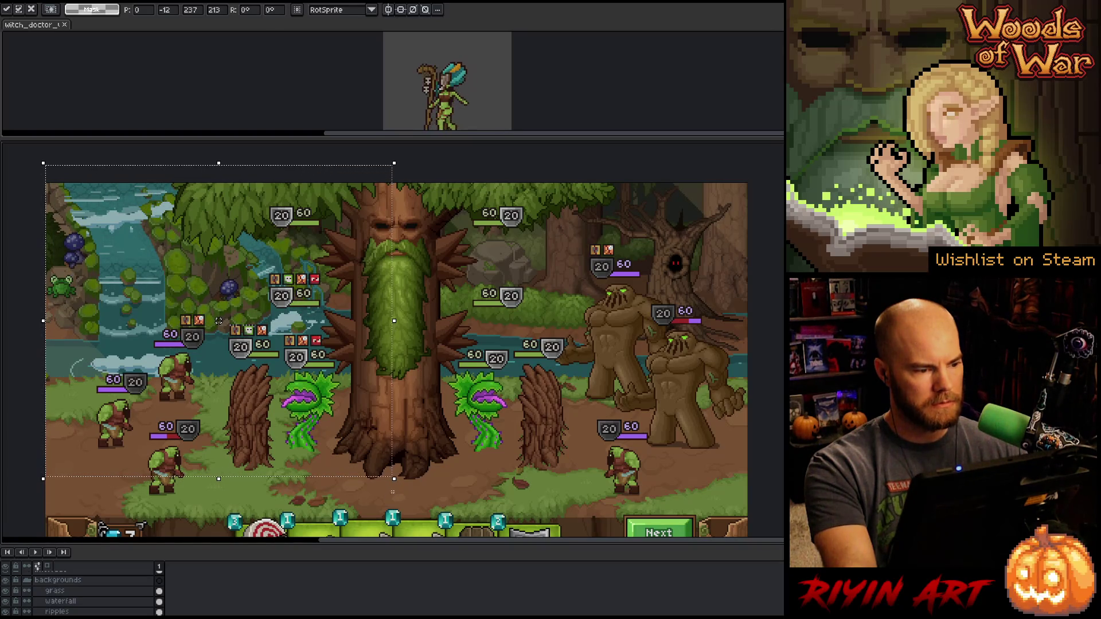
{"action": "left_click", "coordinate": [60, 602]}
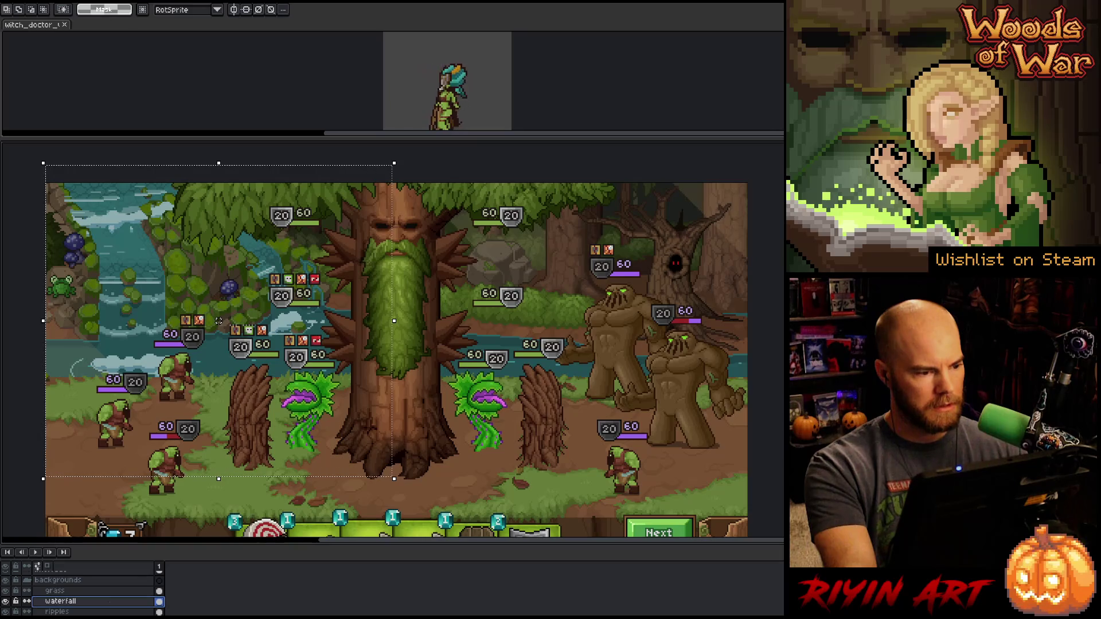
{"action": "left_click_drag", "start_coordinate": [219, 321], "coordinate": [218, 303]}
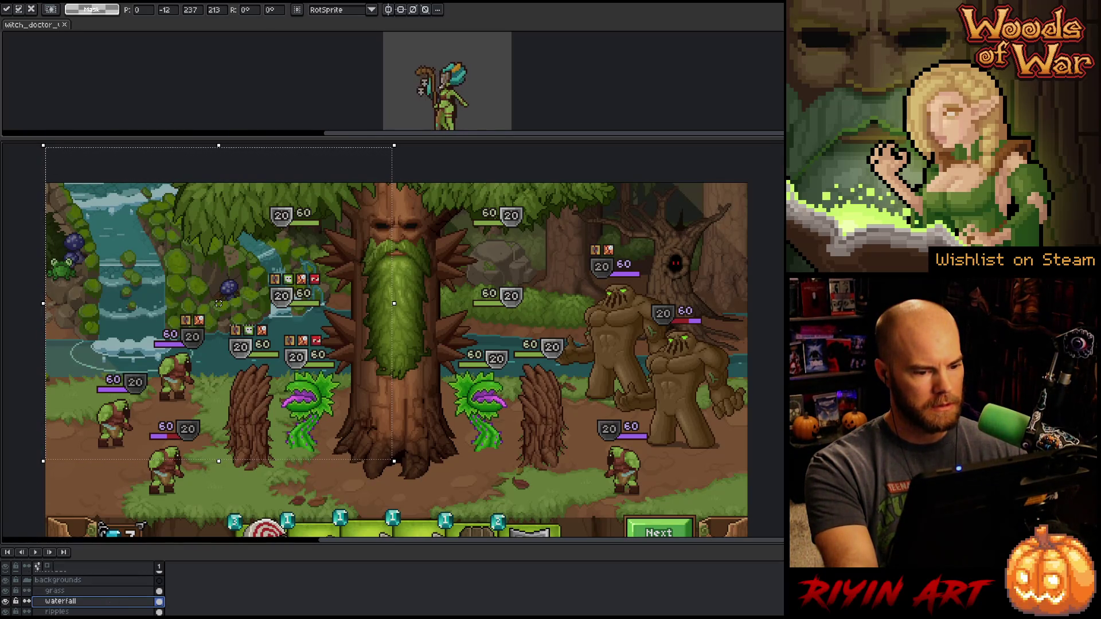
{"action": "key", "text": "ctrl+d"}
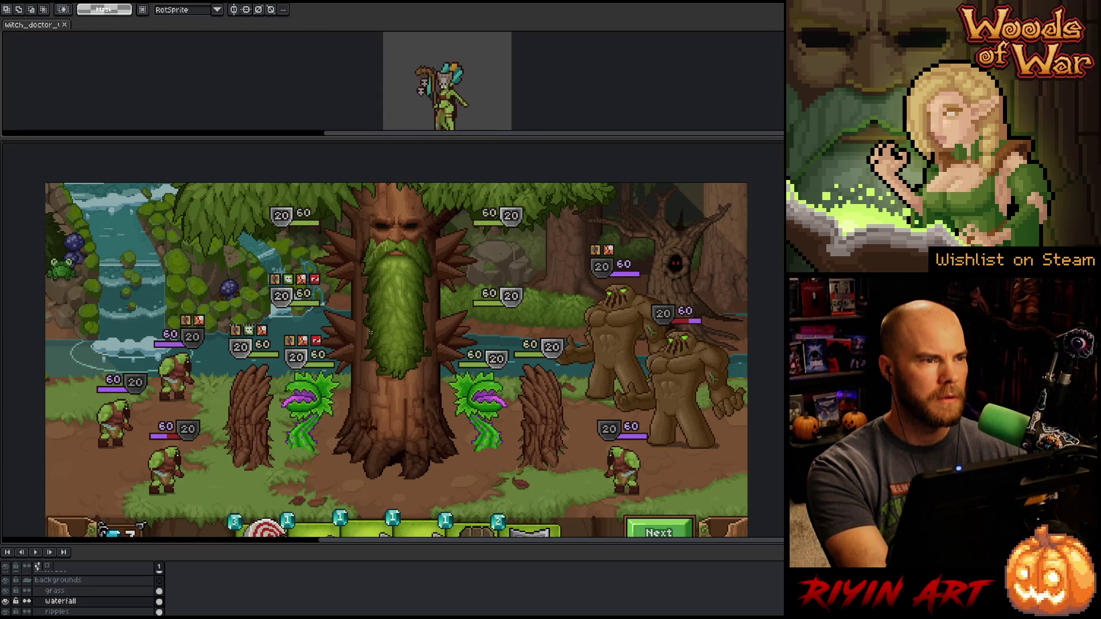
Recentre the scene and play the animation to preview the waterfall
{"action": "scroll", "coordinate": [362, 341], "scroll_direction": "down", "scroll_amount": 1}
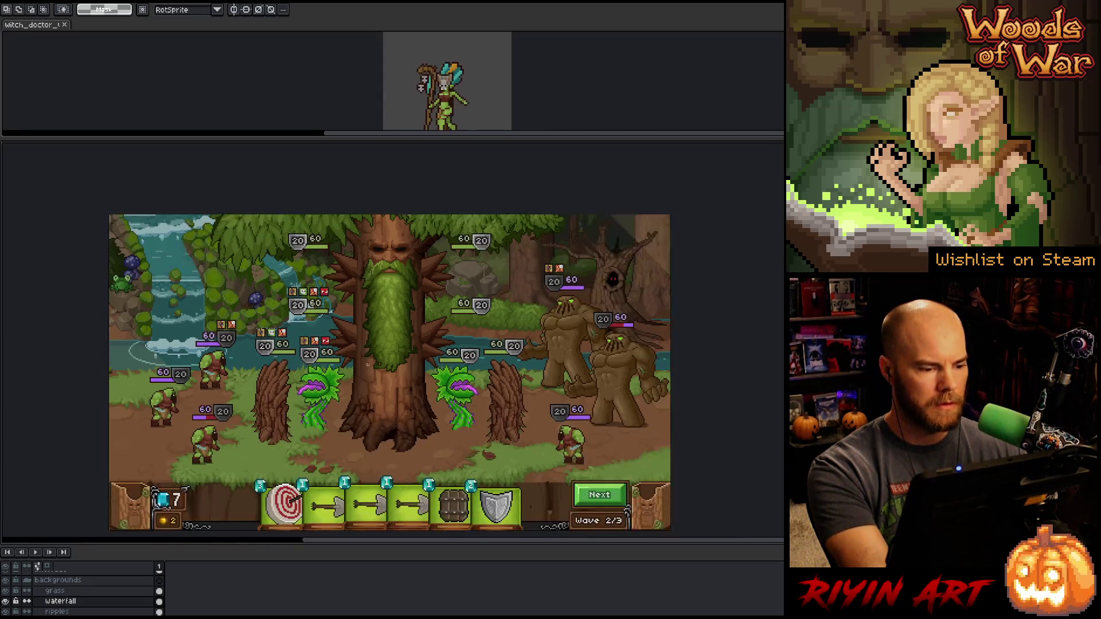
{"action": "scroll", "coordinate": [361, 342], "scroll_direction": "up", "scroll_amount": 1}
{"action": "left_click_drag", "start_coordinate": [361, 341], "coordinate": [341, 341]}
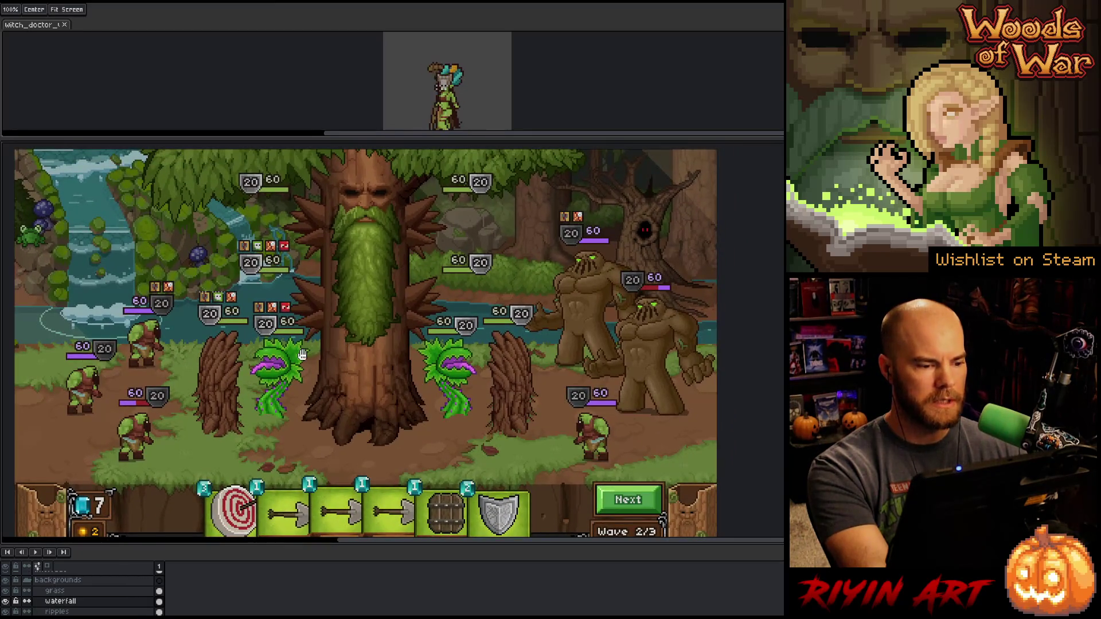
{"action": "scroll", "coordinate": [315, 356], "scroll_direction": "down", "scroll_amount": 1}
{"action": "scroll", "coordinate": [318, 357], "scroll_direction": "up", "scroll_amount": 1}
{"action": "scroll", "coordinate": [317, 356], "scroll_direction": "down", "scroll_amount": 1}
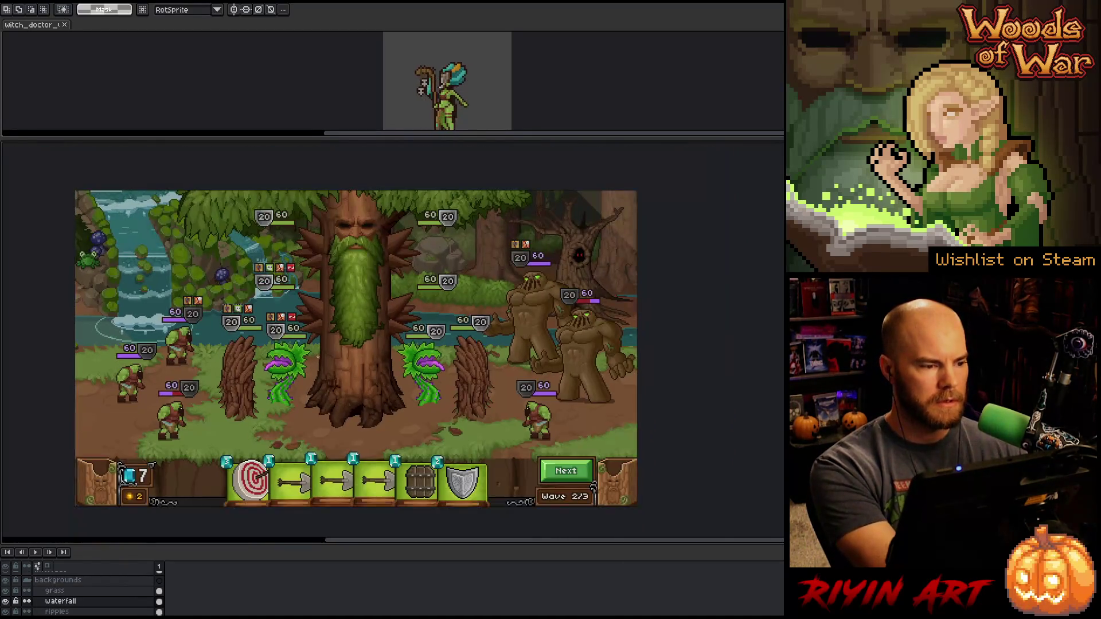
{"action": "key", "text": "Return"}
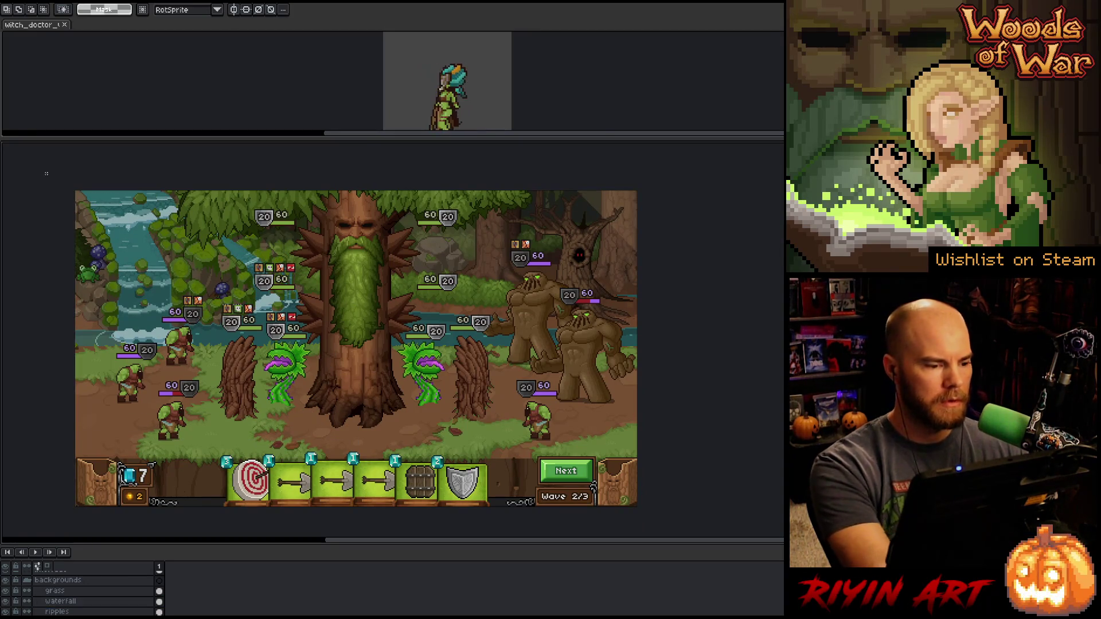
Raise the selected upper-left waterfall area 2 pixels plus a small drag, then deselect
{"action": "left_click_drag", "start_coordinate": [355, 441], "coordinate": [56, 198]}
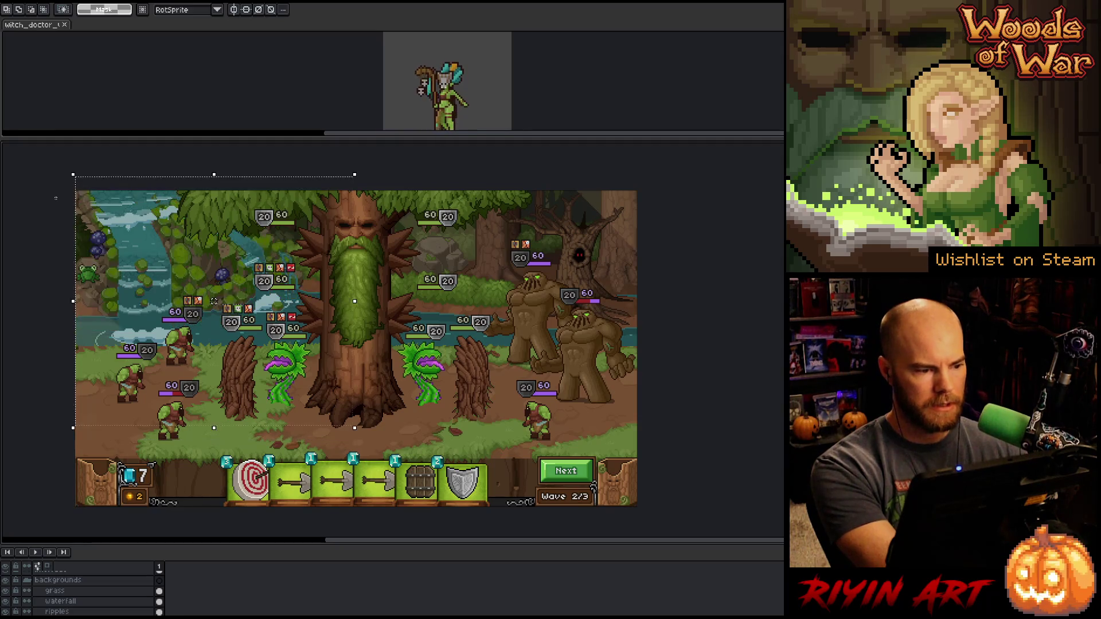
{"action": "key", "text": "Up"}
{"action": "key", "text": "Up"}
{"action": "key", "text": "Up"}
{"action": "key", "text": "Up"}
{"action": "key", "text": "Up"}
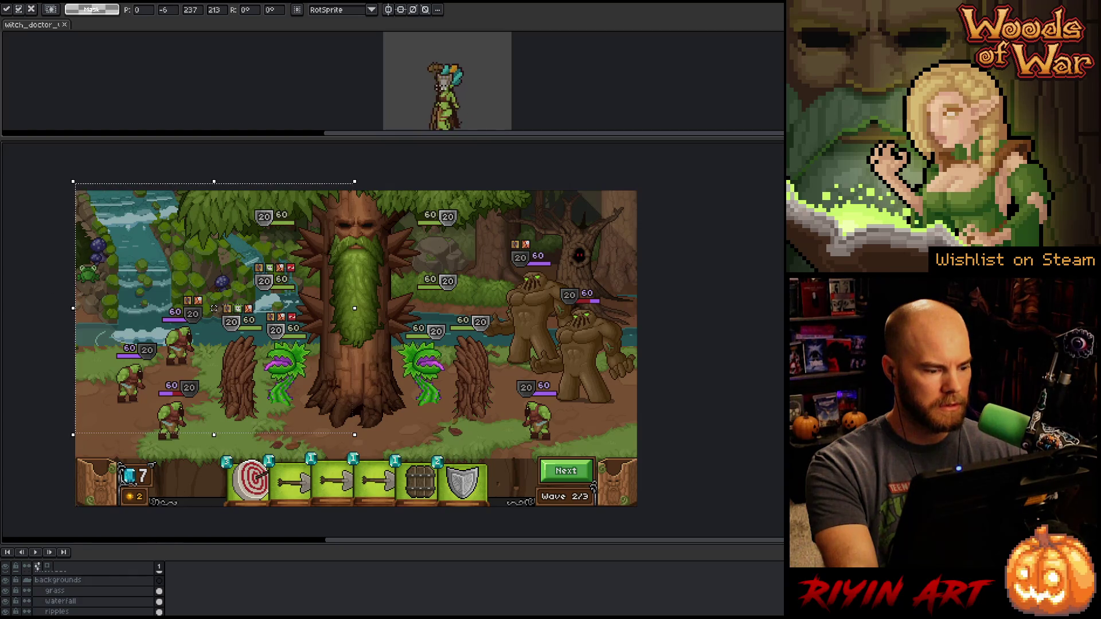
{"action": "left_click", "coordinate": [69, 601]}
{"action": "left_click_drag", "start_coordinate": [214, 309], "coordinate": [214, 302]}
{"action": "key", "text": "ctrl+d"}
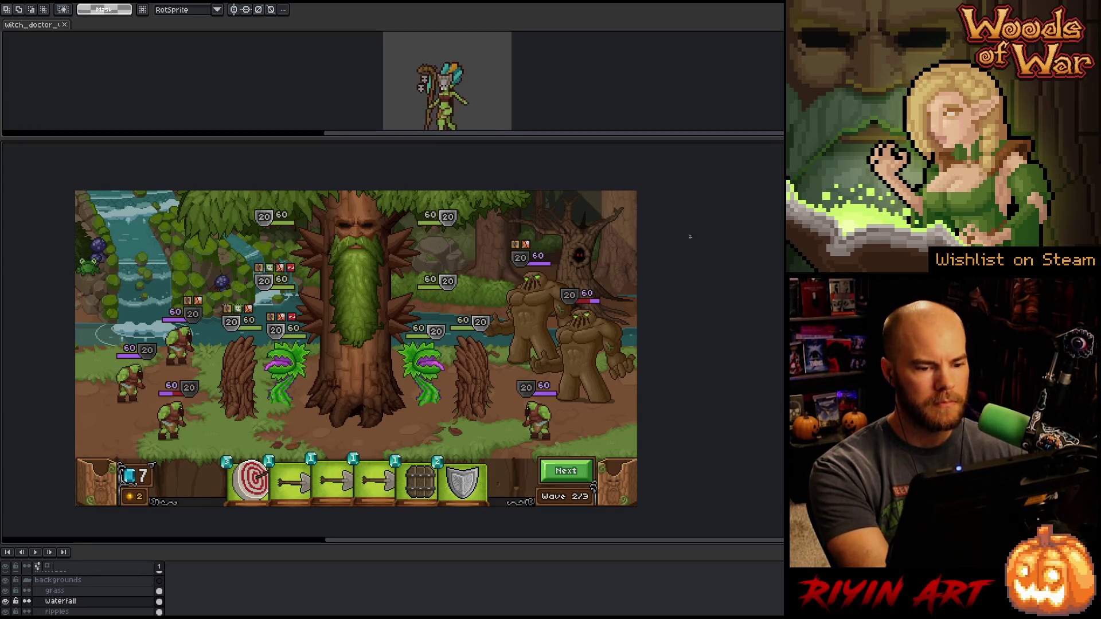
Select the right-side river area, raise it 2 pixels and commit
{"action": "left_click_drag", "start_coordinate": [639, 189], "coordinate": [360, 373]}
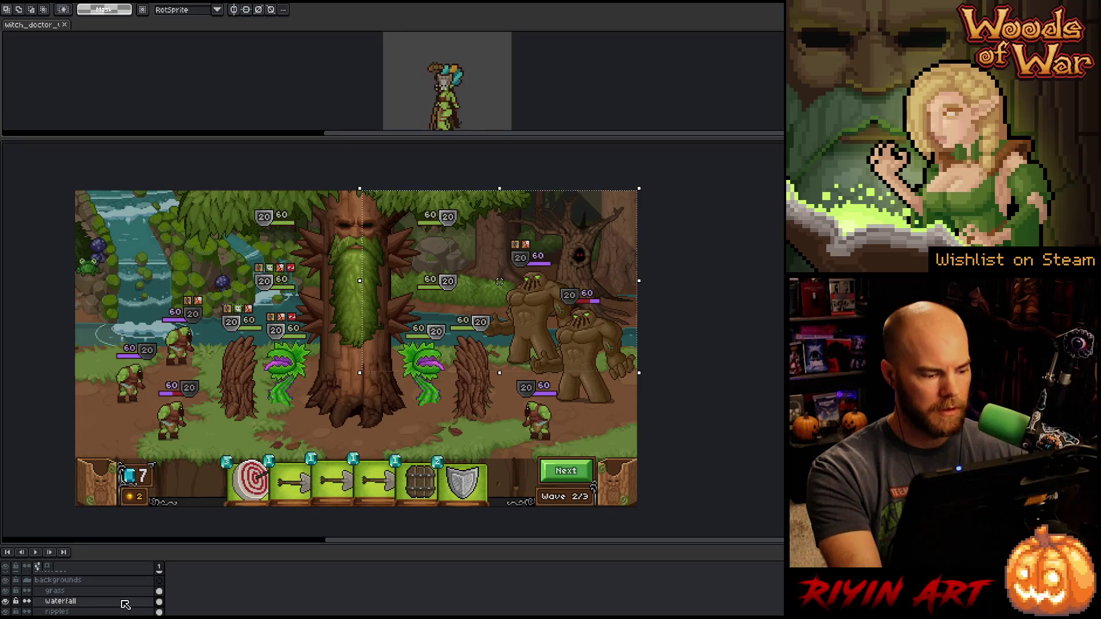
{"action": "key", "text": "ctrl+t"}
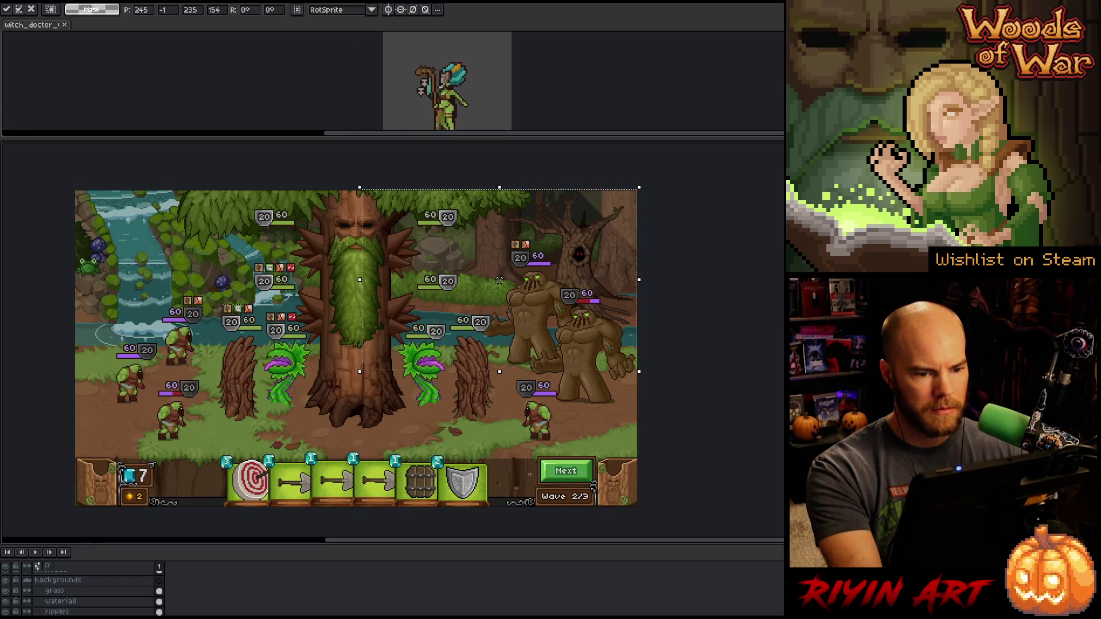
{"action": "key", "text": "Up"}
{"action": "key", "text": "Return"}
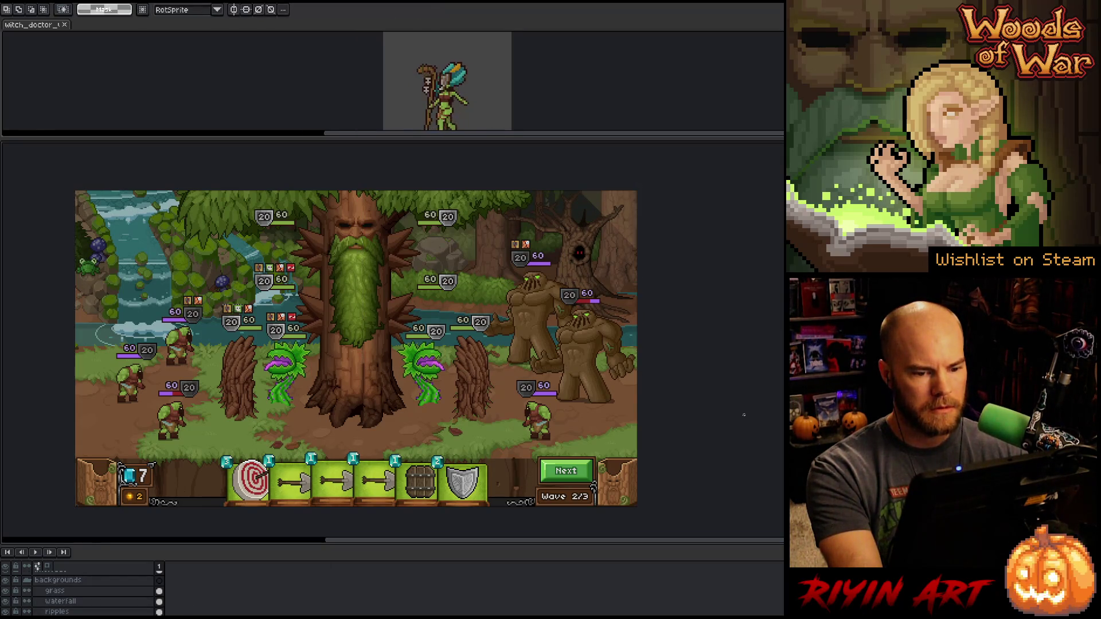
Raise the ripples layer's pixels about 12 pixels and commit them
{"action": "scroll", "coordinate": [625, 307], "scroll_direction": "up", "scroll_amount": 4}
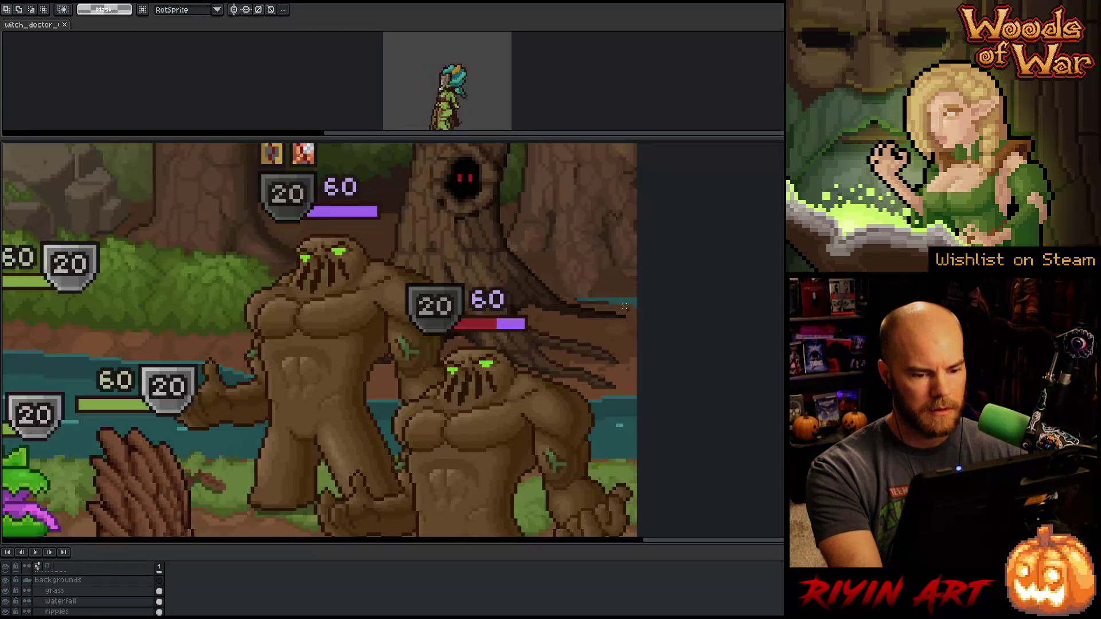
{"action": "key", "text": "v"}
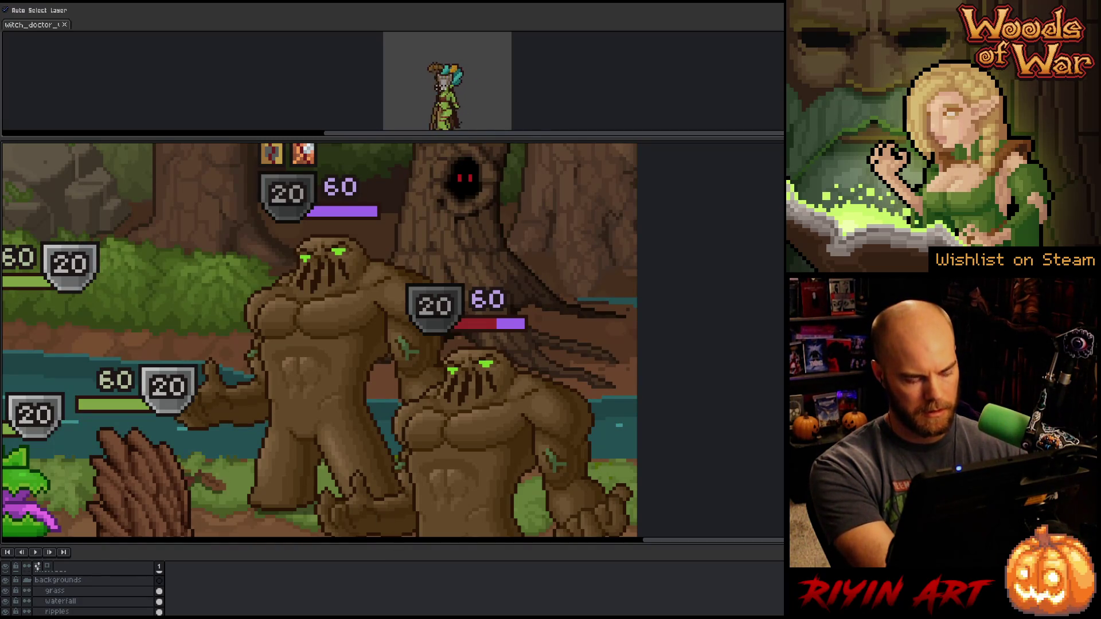
{"action": "key", "text": "w"}
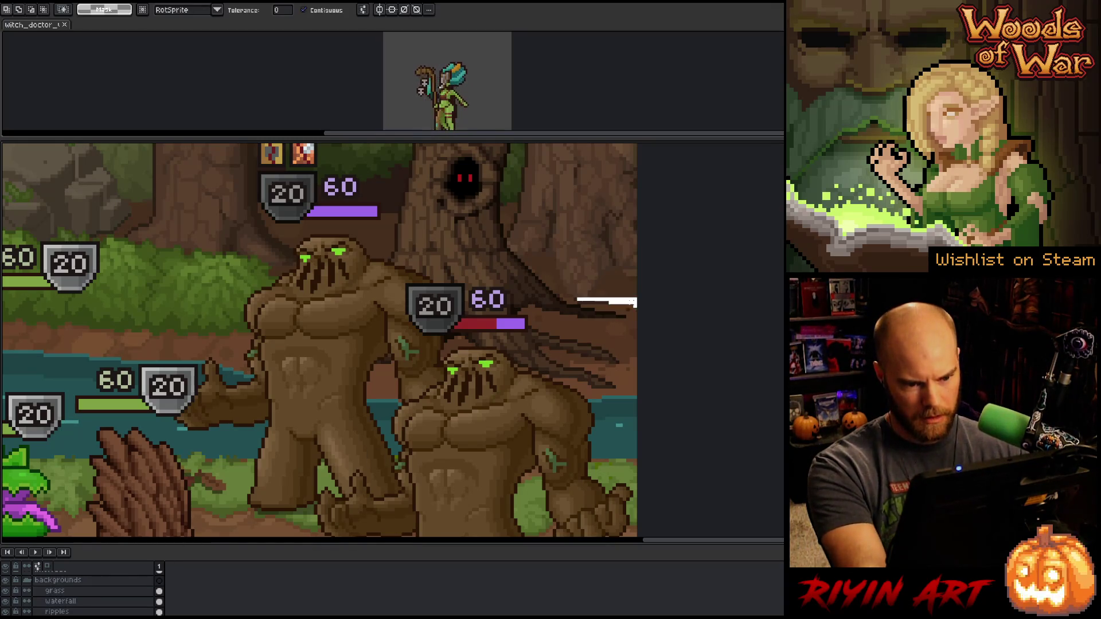
{"action": "scroll", "coordinate": [634, 332], "scroll_direction": "down", "scroll_amount": 3}
{"action": "key", "text": "space"}
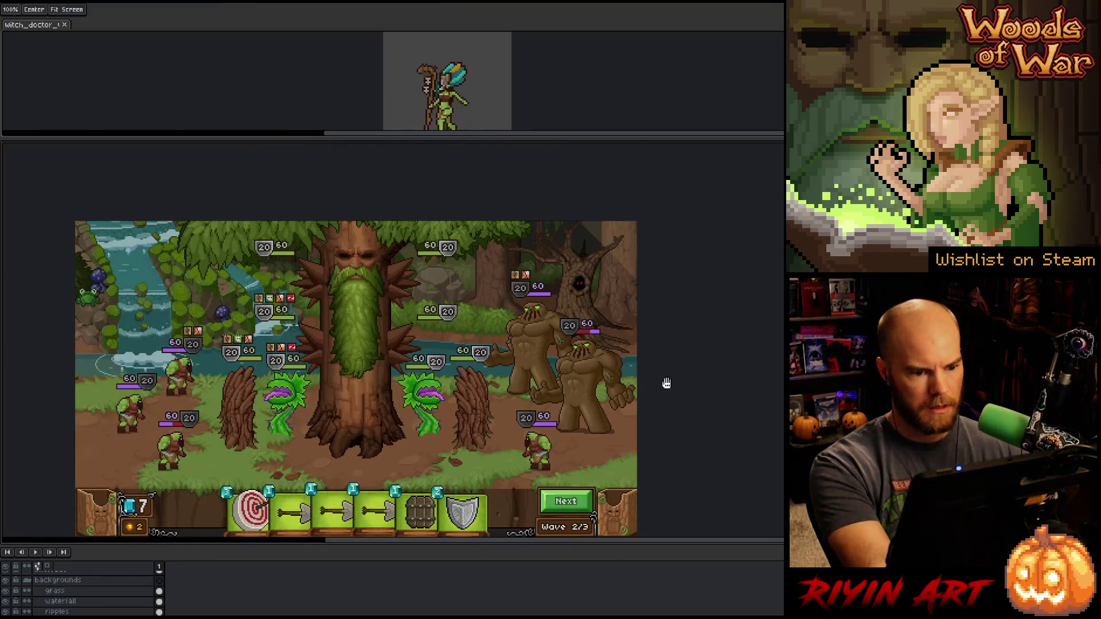
{"action": "left_click_drag", "start_coordinate": [667, 384], "coordinate": [706, 339]}
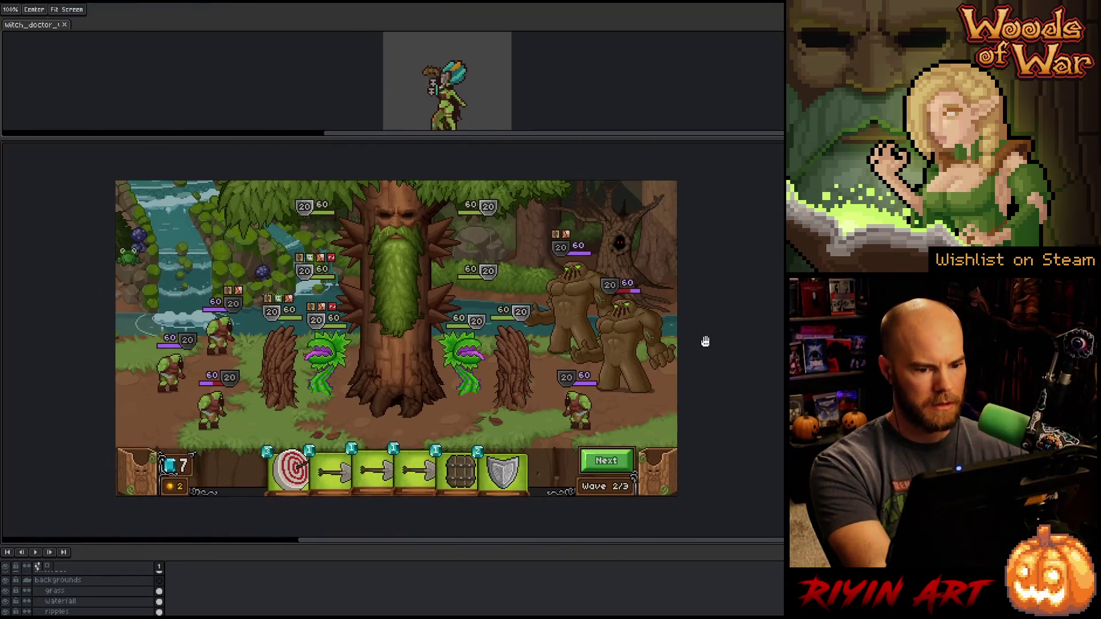
{"action": "left_click", "coordinate": [109, 612], "text": "ctrl"}
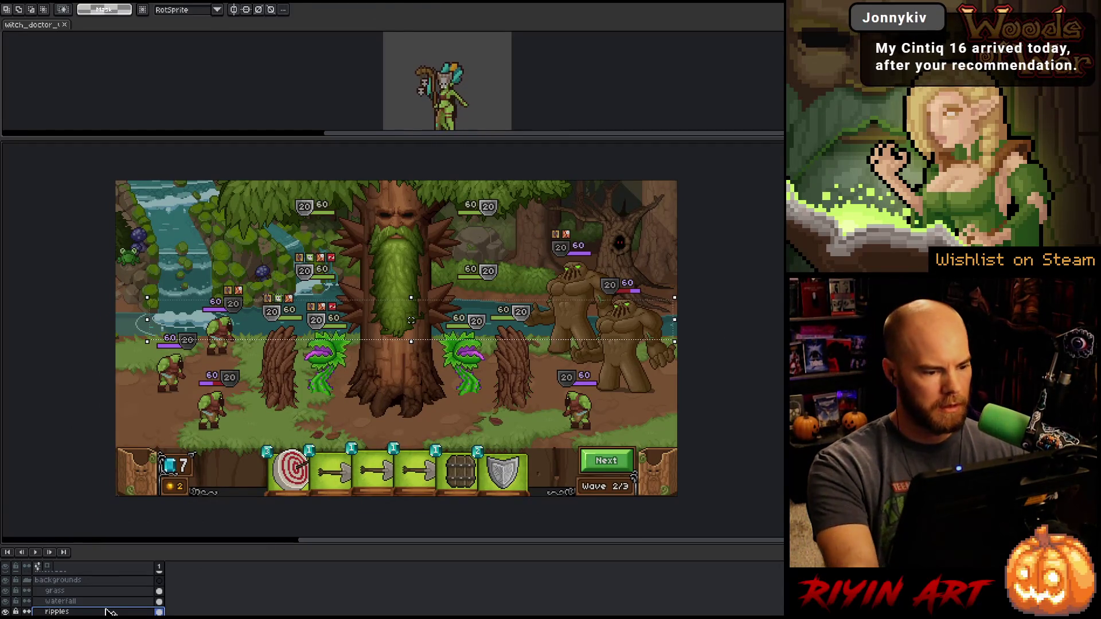
{"action": "key", "text": "Up"}
{"action": "key", "text": "Up"}
{"action": "key", "text": "Up"}
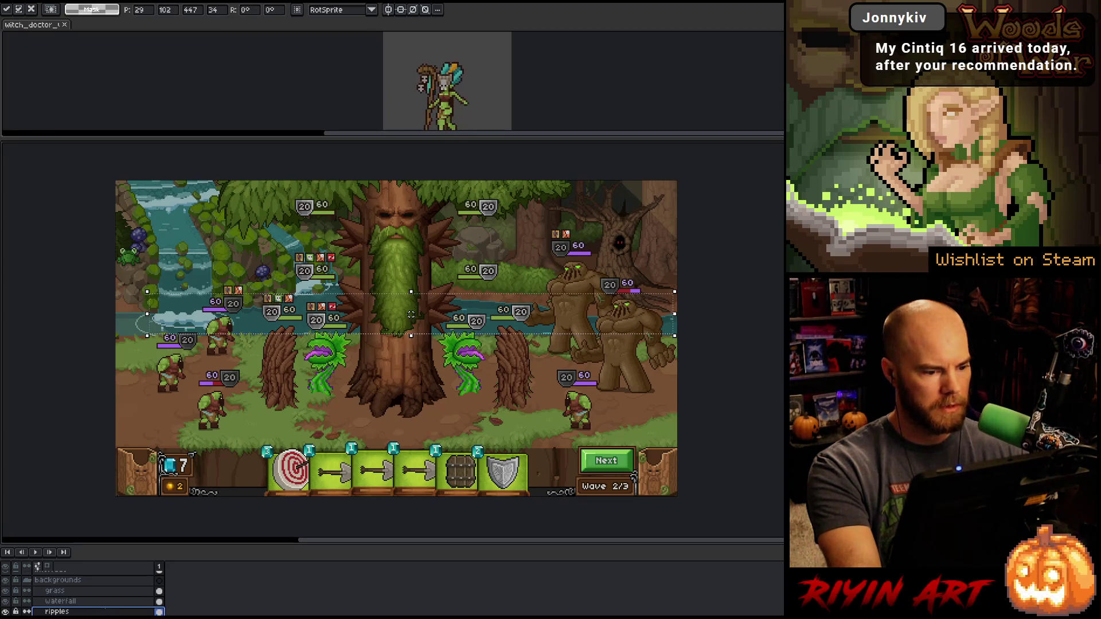
{"action": "key", "text": "Up"}
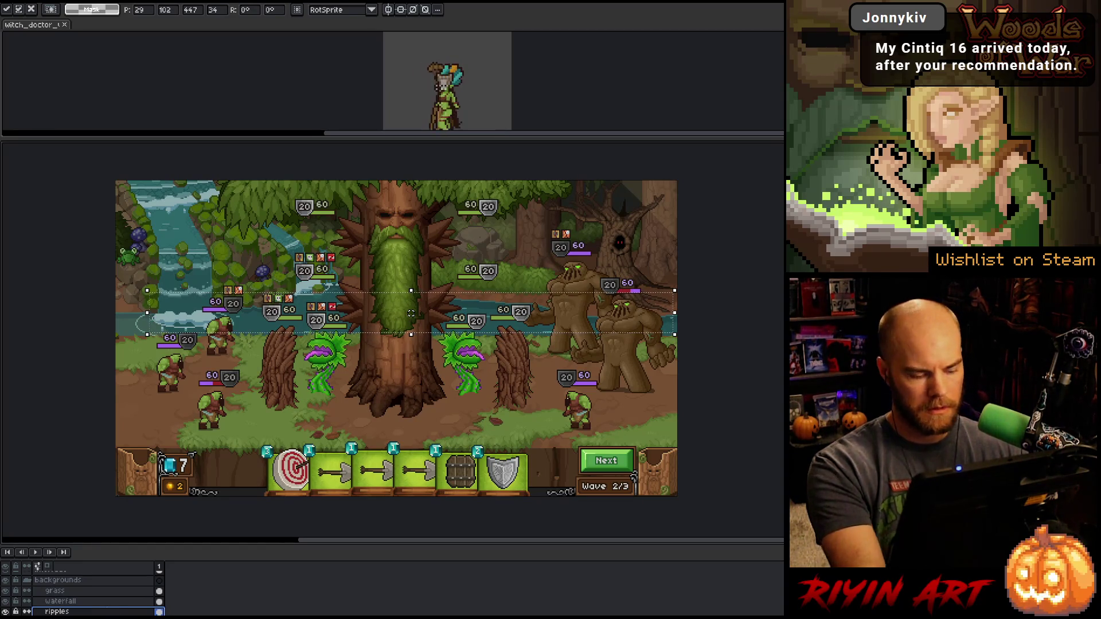
{"action": "key", "text": "ctrl+d"}
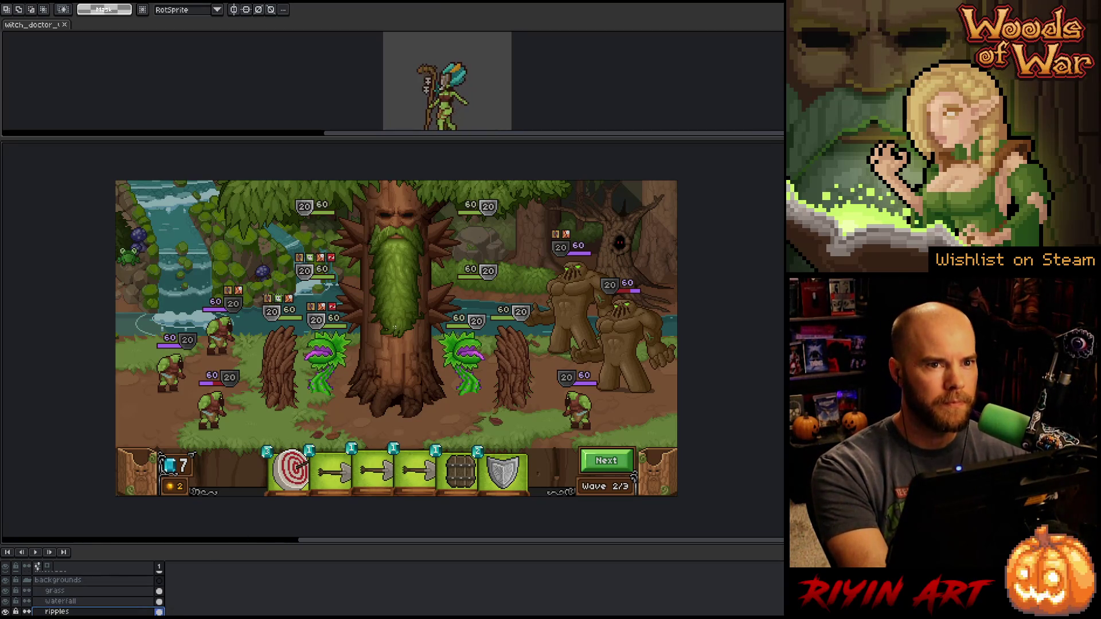
Hide the timeline and recentre the battle scene in view
{"action": "scroll", "coordinate": [394, 329], "scroll_direction": "down", "scroll_amount": 1}
{"action": "scroll", "coordinate": [411, 369], "scroll_direction": "up", "scroll_amount": 1}
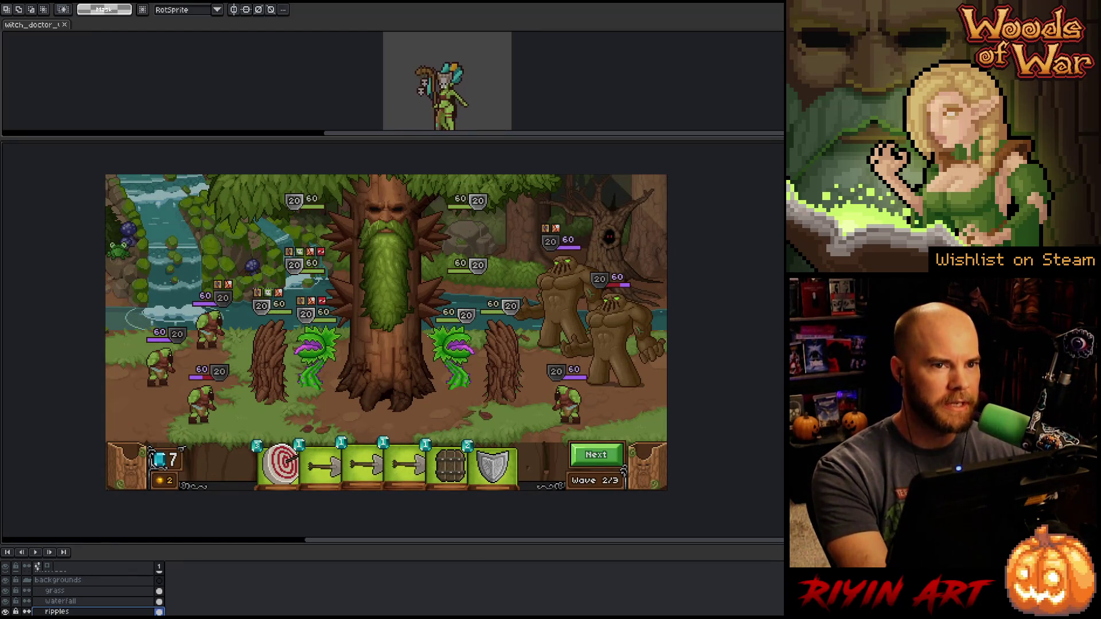
{"action": "key", "text": "space"}
{"action": "left_click_drag", "start_coordinate": [492, 347], "coordinate": [482, 365]}
{"action": "scroll", "coordinate": [482, 365], "scroll_direction": "up", "scroll_amount": 1}
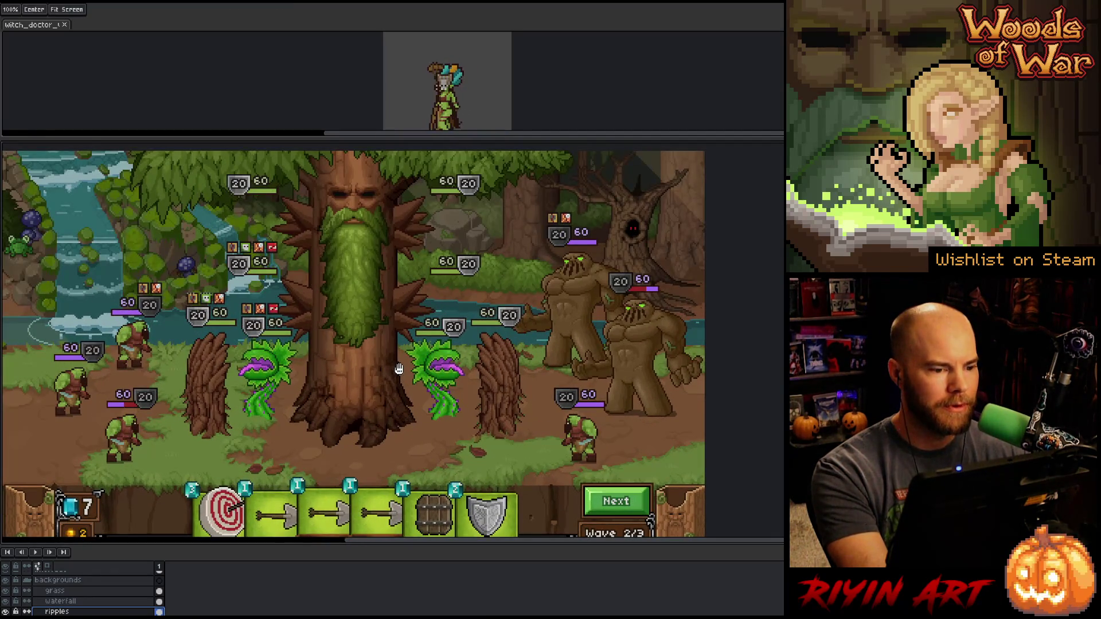
{"action": "key", "text": "Tab"}
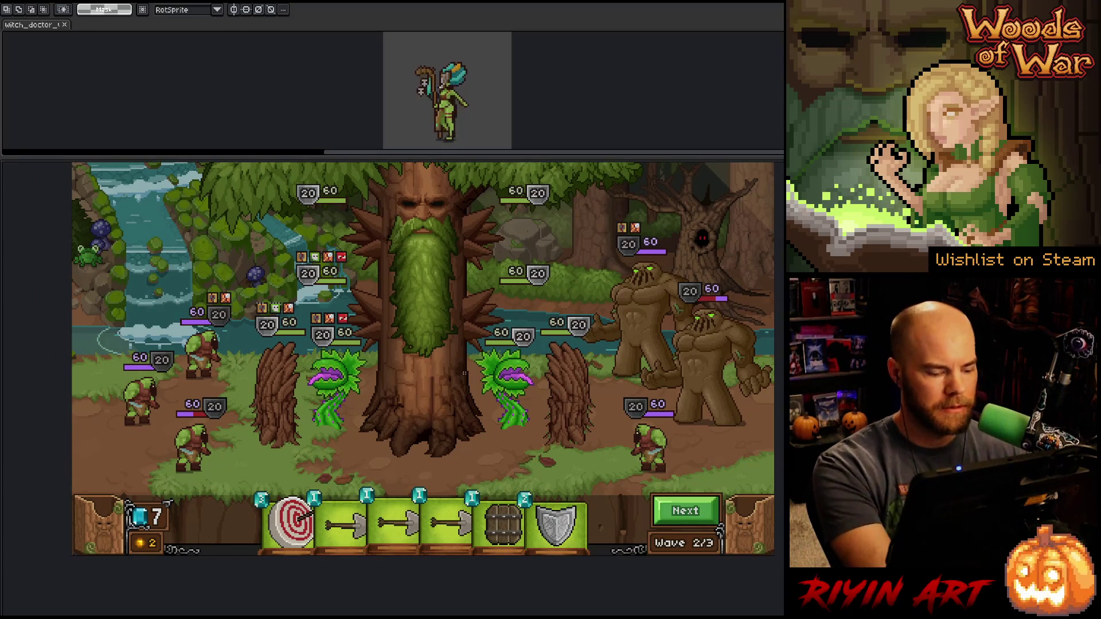
{"action": "key", "text": "space"}
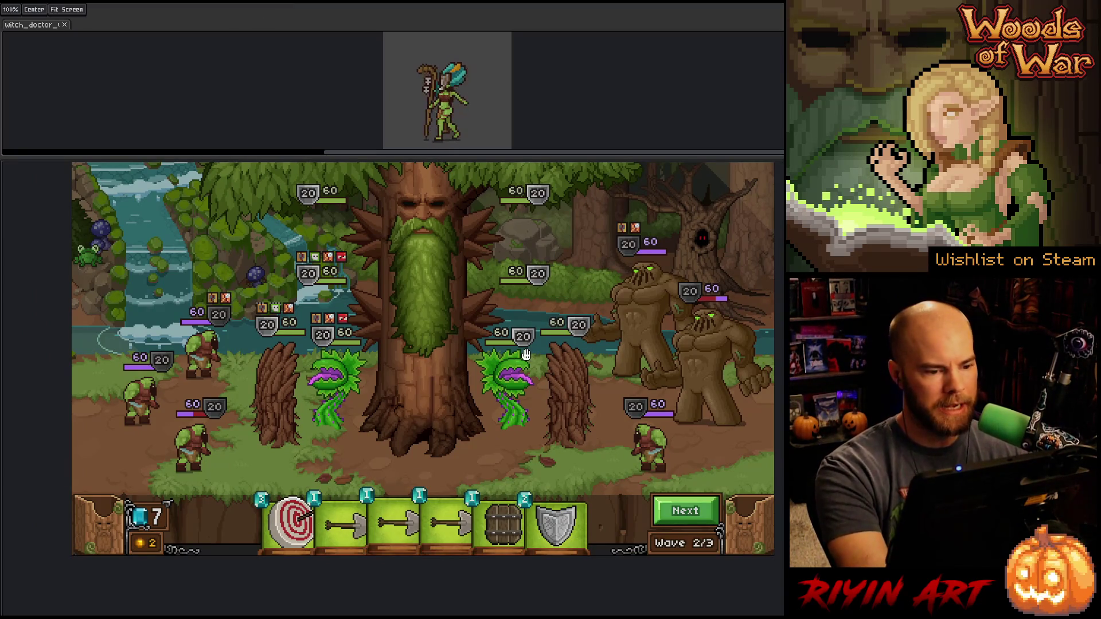
{"action": "mouse_move", "coordinate": [526, 358]}
{"action": "left_mouse_down"}
{"action": "mouse_move", "coordinate": [510, 387]}
{"action": "mouse_move", "coordinate": [525, 397]}
{"action": "left_mouse_up"}
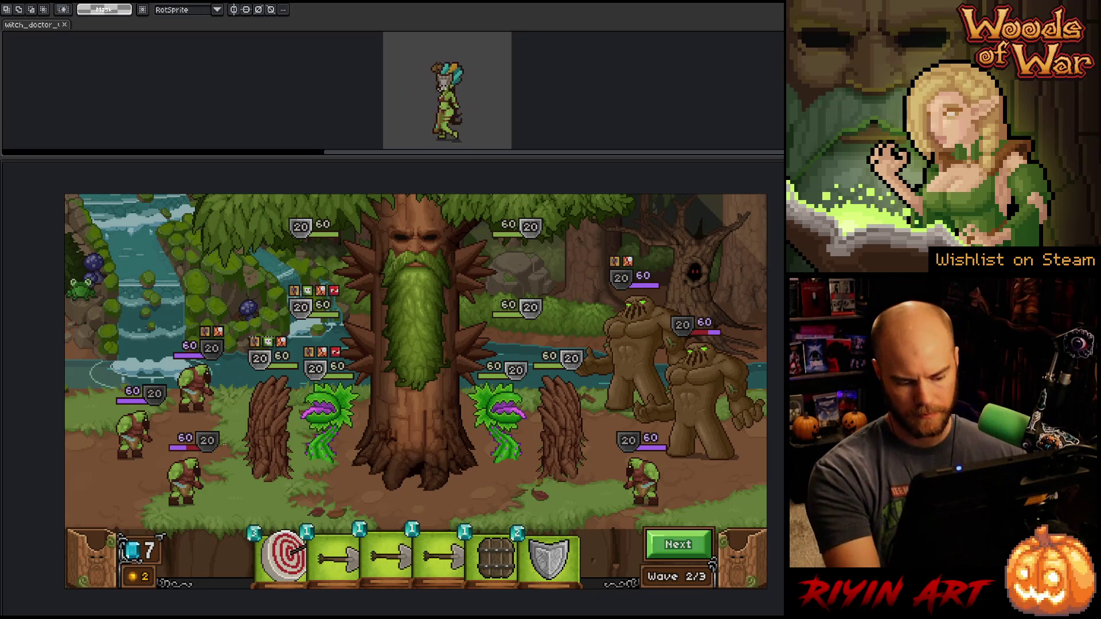
Drag the hp bar rt layer down so the bars sit beneath the orcs and golems
{"action": "key", "text": "v"}
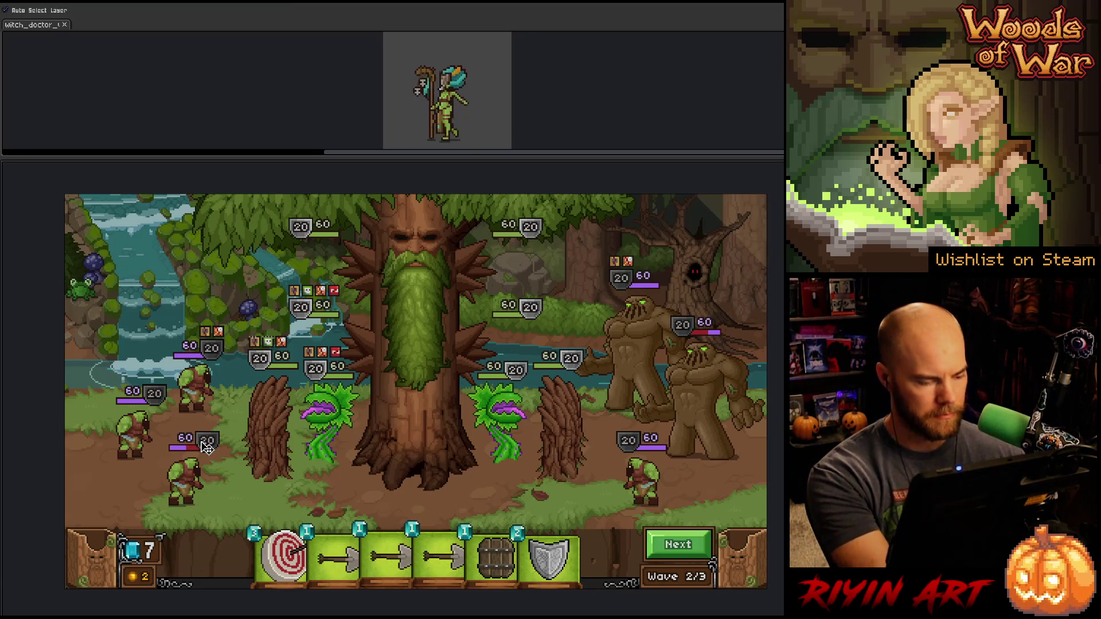
{"action": "key", "text": "Tab"}
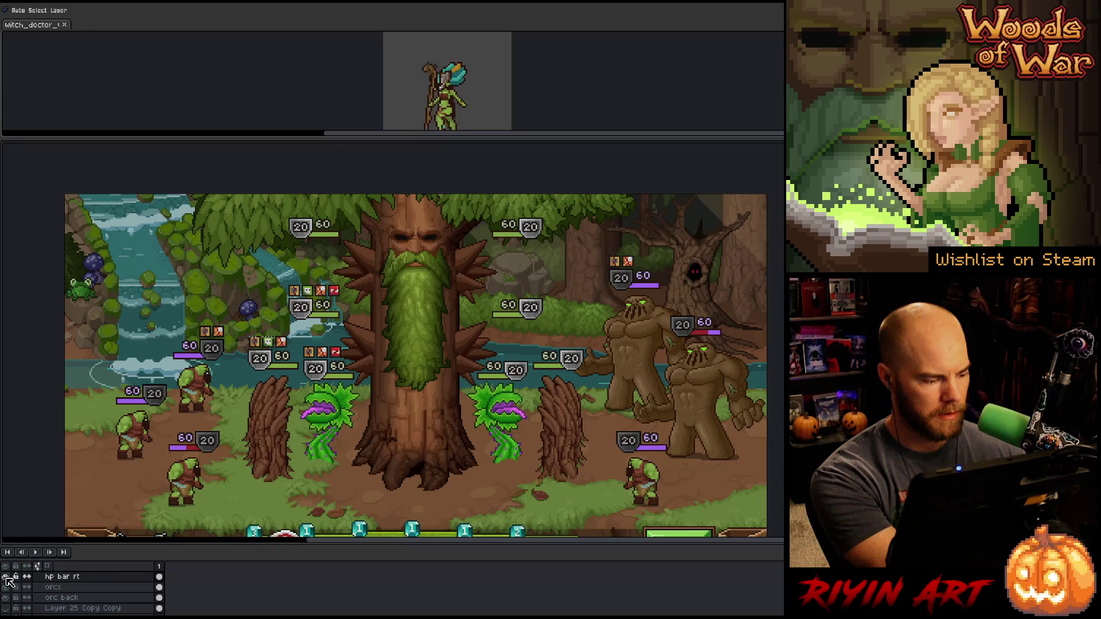
{"action": "left_click", "coordinate": [6, 578]}
{"action": "left_click", "coordinate": [6, 578]}
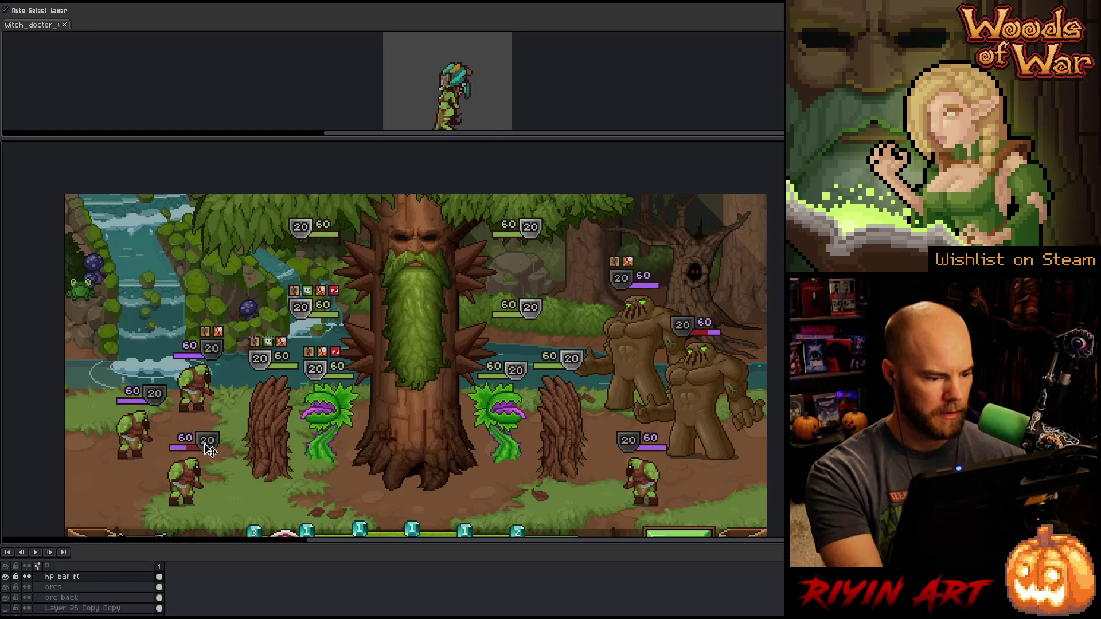
{"action": "left_click_drag", "start_coordinate": [212, 495], "coordinate": [211, 525]}
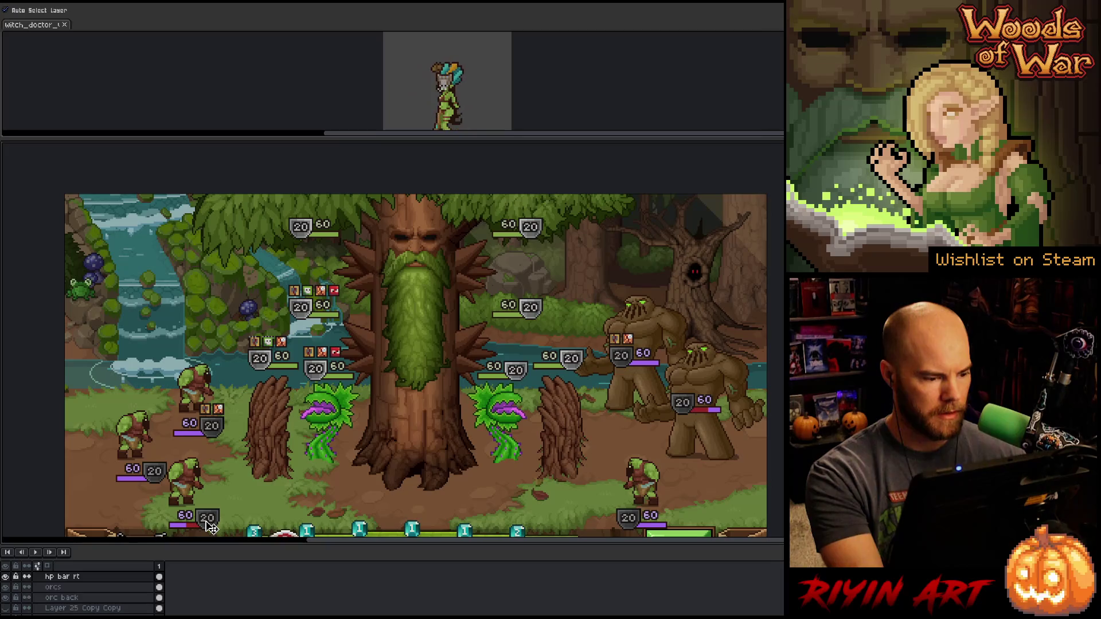
{"action": "left_click_drag", "start_coordinate": [211, 527], "coordinate": [210, 524]}
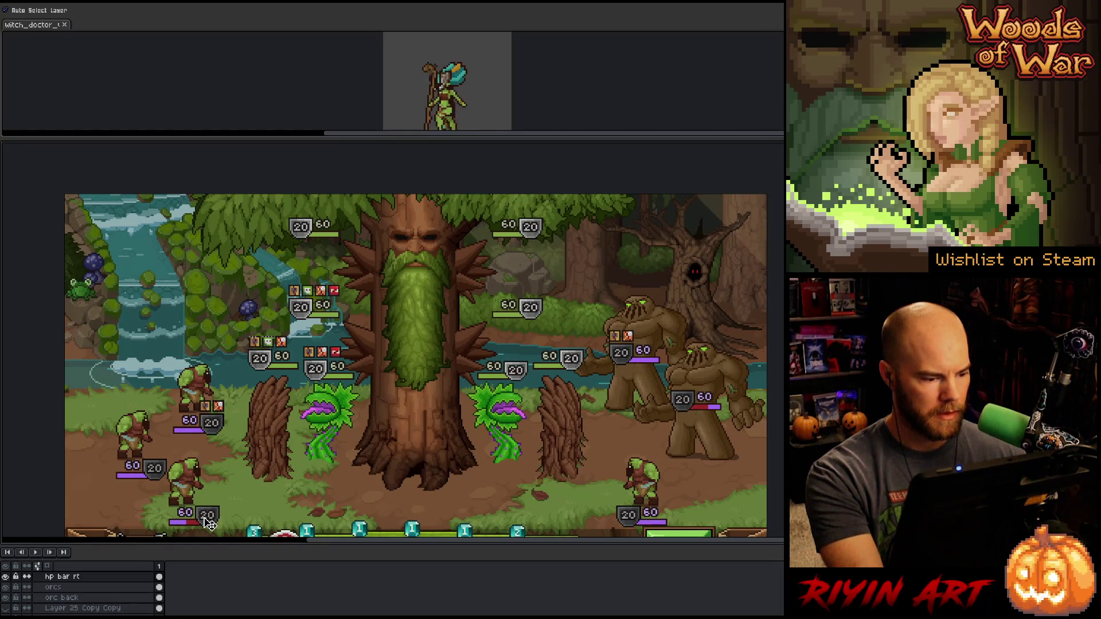
Marquee the middle-left orc's 60/20 badge and shift it about 20 px left
{"action": "key", "text": "m"}
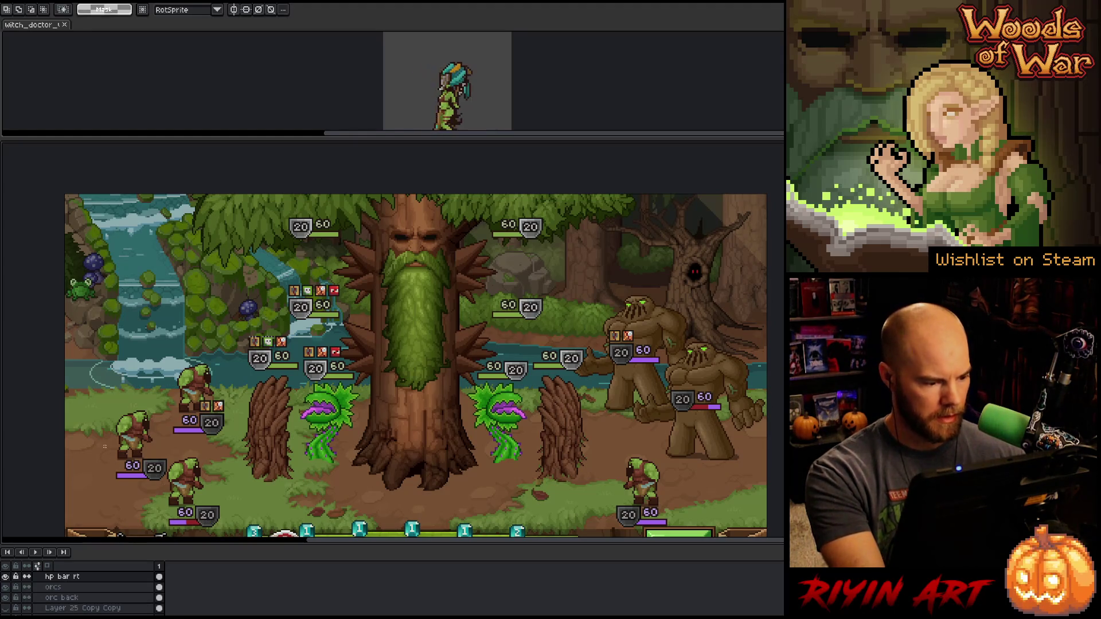
{"action": "left_click_drag", "start_coordinate": [105, 446], "coordinate": [168, 486]}
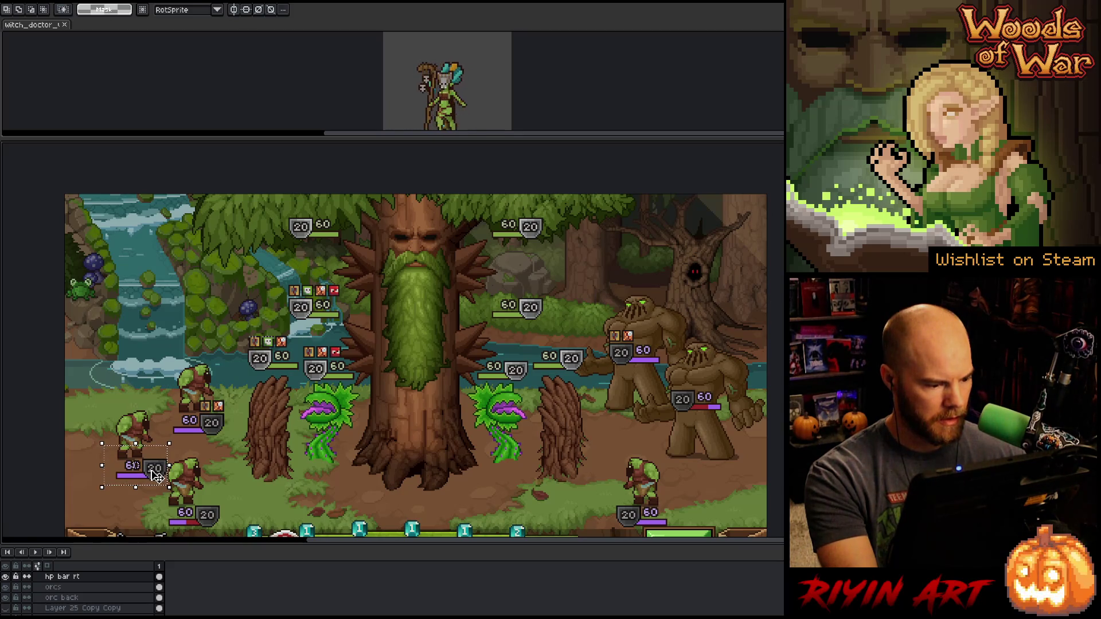
{"action": "mouse_move", "coordinate": [154, 475]}
{"action": "left_mouse_down"}
{"action": "mouse_move", "coordinate": [144, 474]}
{"action": "mouse_move", "coordinate": [166, 498]}
{"action": "mouse_move", "coordinate": [234, 531]}
{"action": "mouse_move", "coordinate": [204, 522]}
{"action": "left_mouse_up"}
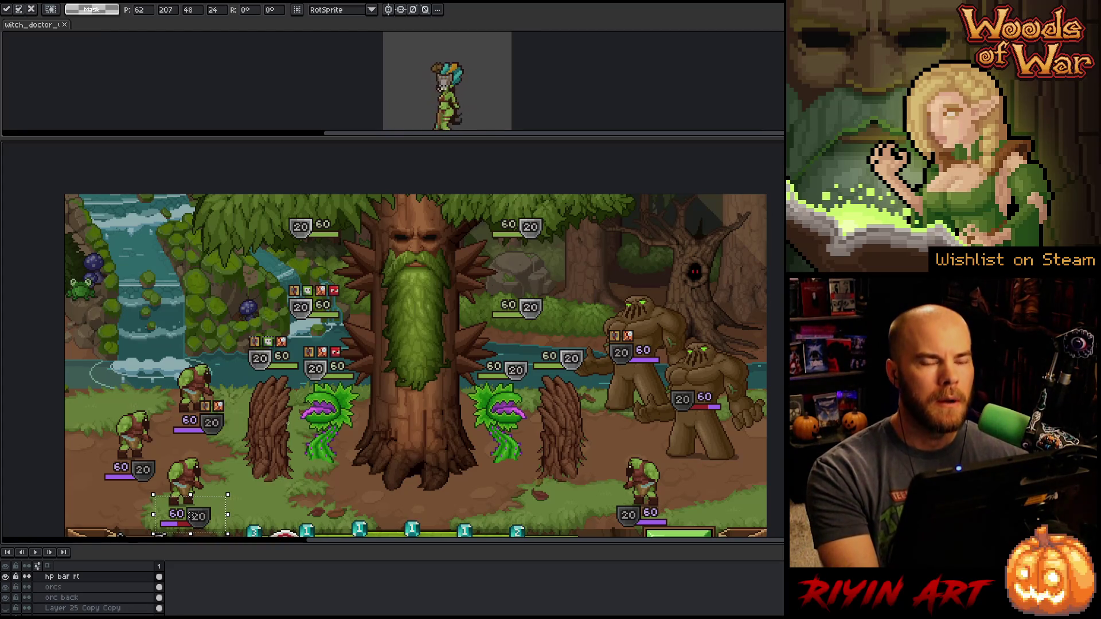
{"action": "mouse_move", "coordinate": [613, 479]}
{"action": "left_mouse_down"}
{"action": "mouse_move", "coordinate": [583, 403]}
{"action": "mouse_move", "coordinate": [654, 479]}
{"action": "mouse_move", "coordinate": [670, 475]}
{"action": "left_mouse_up"}
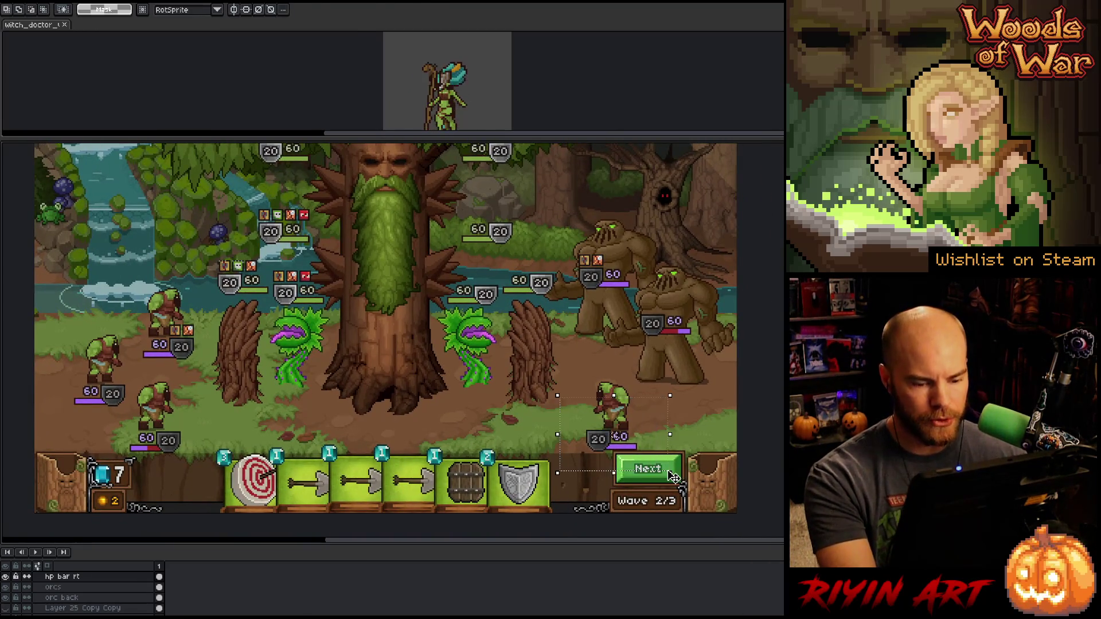
Drag the right and left golems' HP bars down to their feet and commit
{"action": "key", "text": "ctrl+d"}
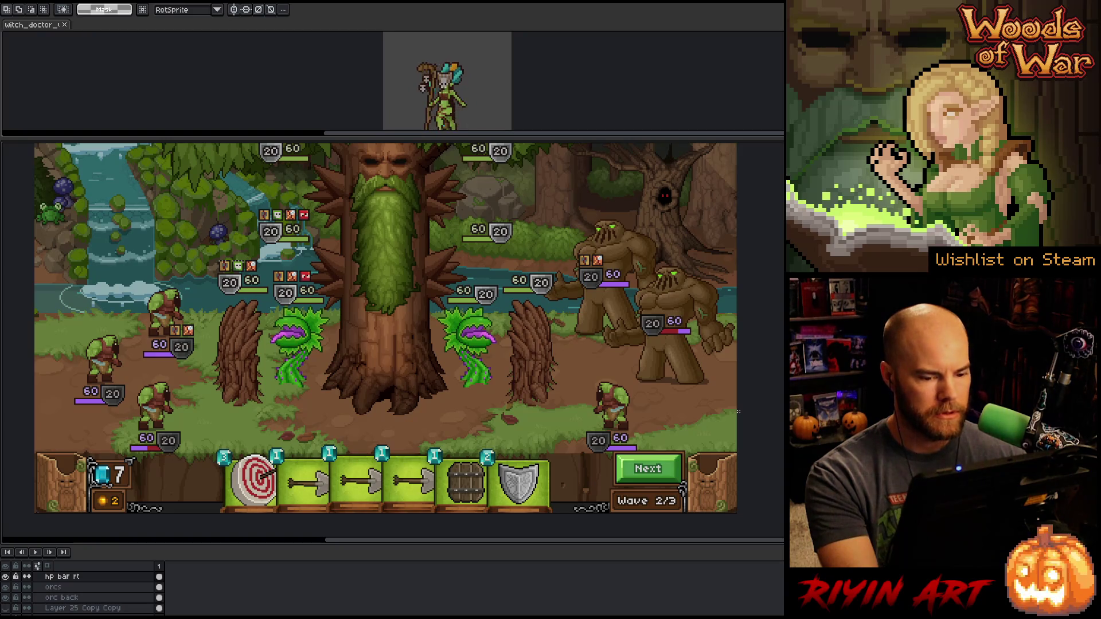
{"action": "left_click_drag", "start_coordinate": [724, 280], "coordinate": [630, 375]}
{"action": "left_click_drag", "start_coordinate": [663, 327], "coordinate": [677, 400]}
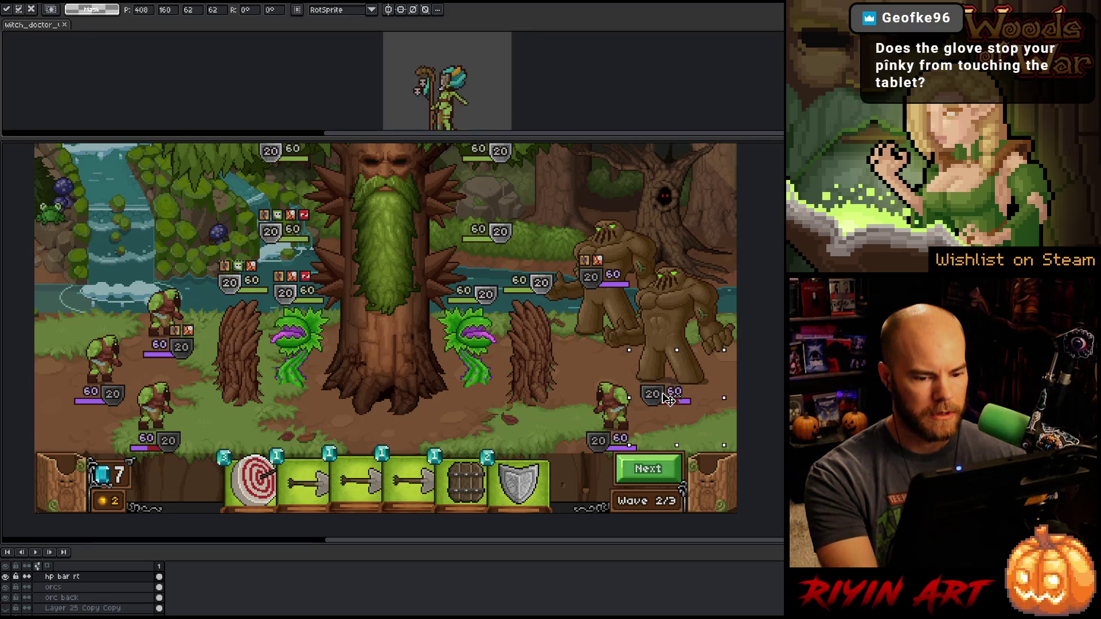
{"action": "mouse_move", "coordinate": [577, 233]}
{"action": "left_mouse_down"}
{"action": "mouse_move", "coordinate": [659, 298]}
{"action": "mouse_move", "coordinate": [596, 332]}
{"action": "mouse_move", "coordinate": [596, 358]}
{"action": "left_mouse_up"}
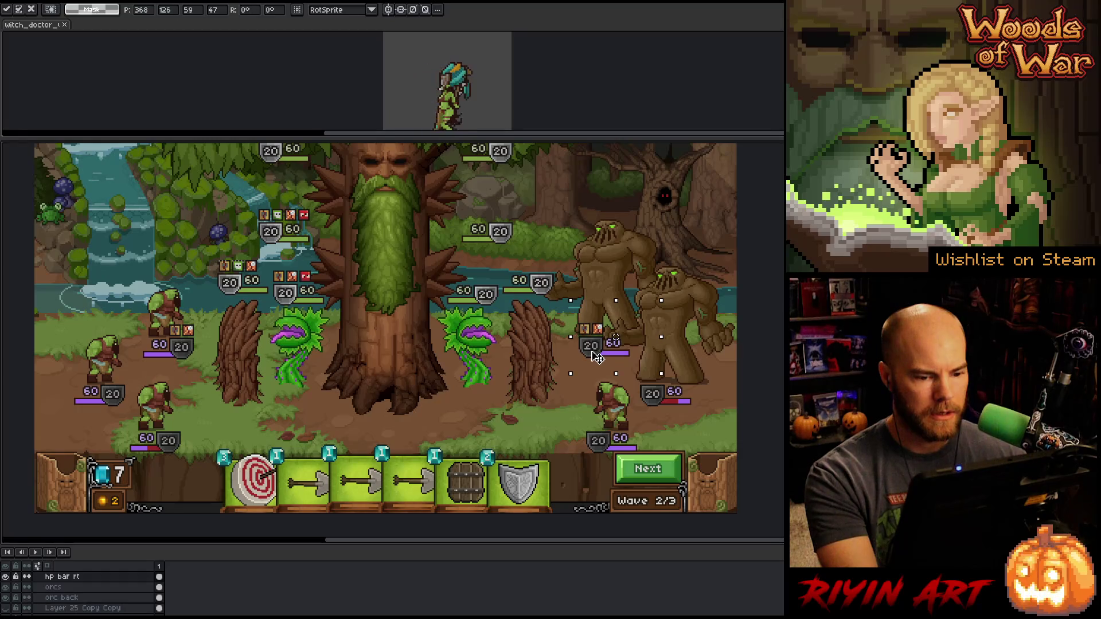
{"action": "key", "text": "ctrl+d"}
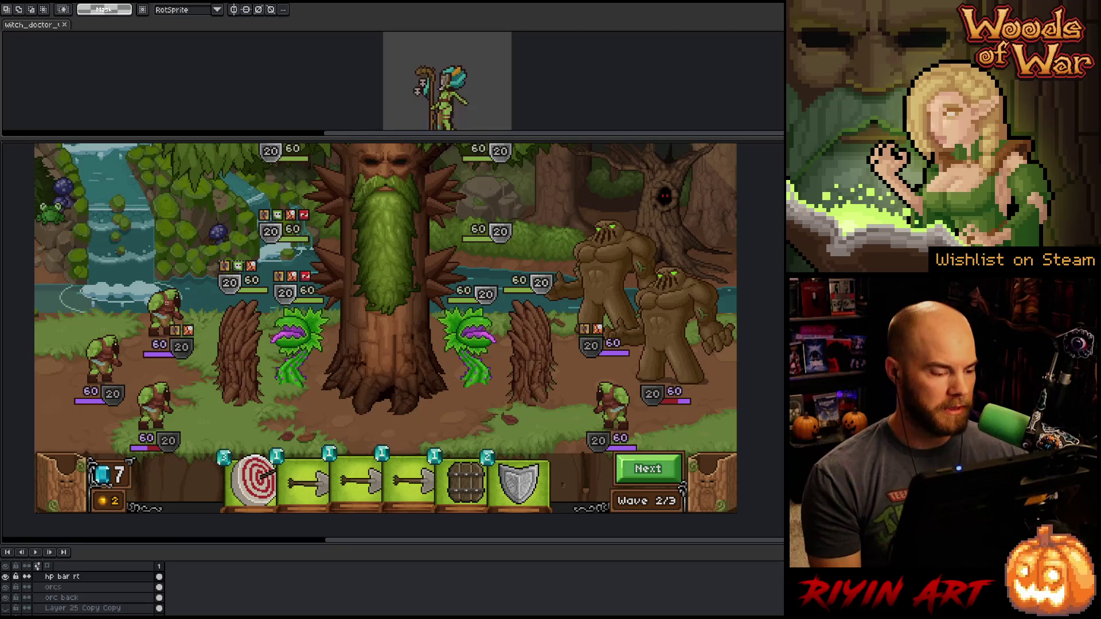
Select the orcs' HP bars in turn and lift the lower-right orc's bar above it
{"action": "mouse_move", "coordinate": [133, 313]}
{"action": "left_mouse_down"}
{"action": "mouse_move", "coordinate": [173, 335]}
{"action": "mouse_move", "coordinate": [218, 340]}
{"action": "left_mouse_up"}
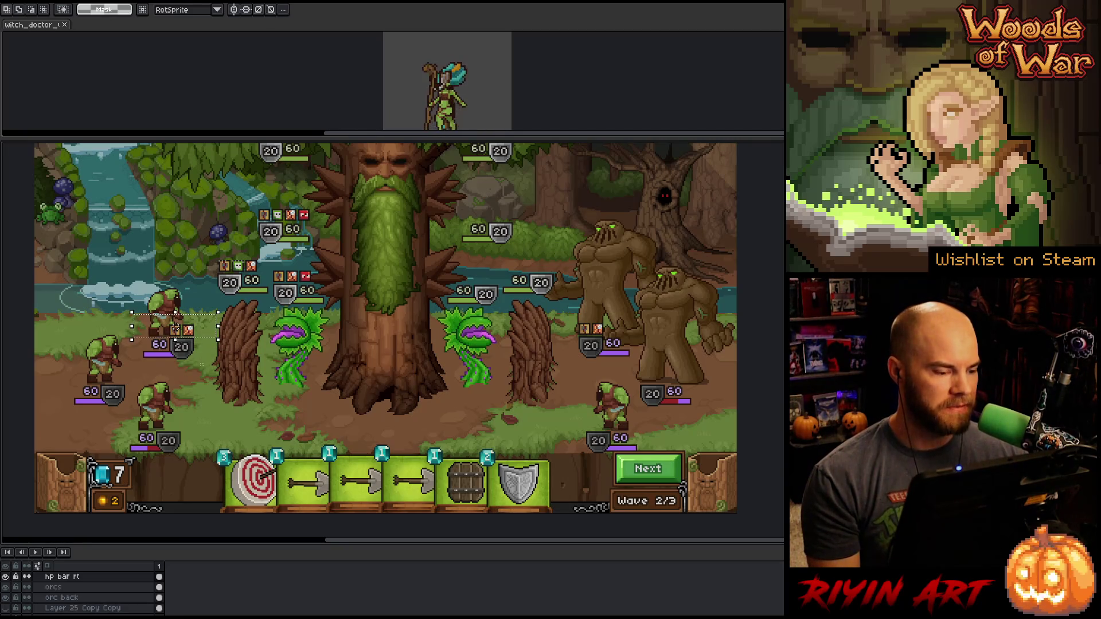
{"action": "left_click", "coordinate": [200, 377]}
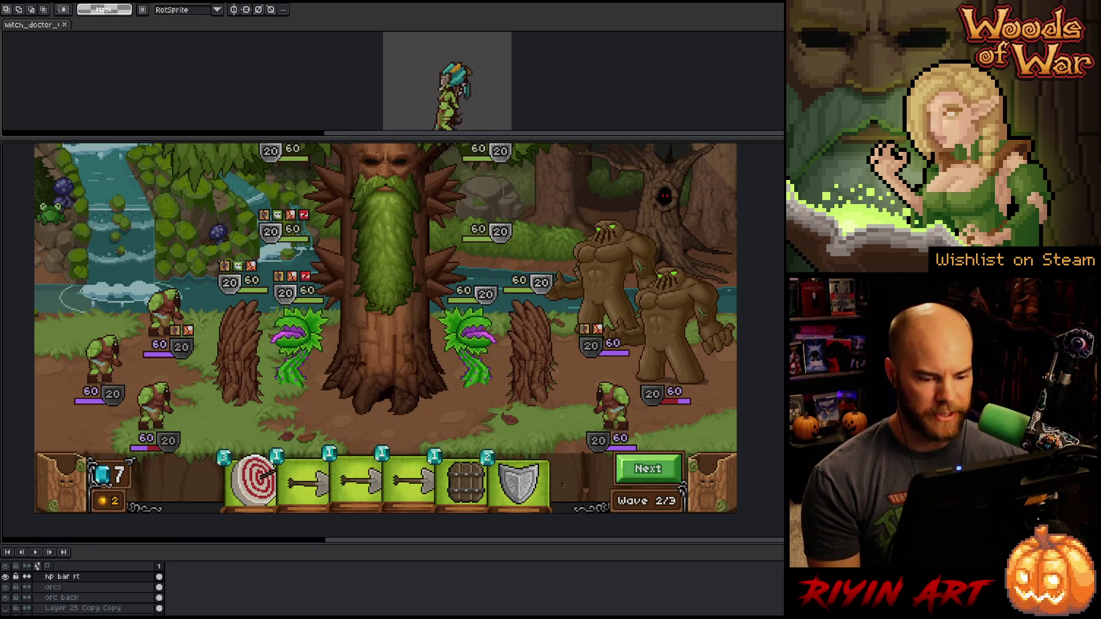
{"action": "left_click_drag", "start_coordinate": [559, 413], "coordinate": [678, 469]}
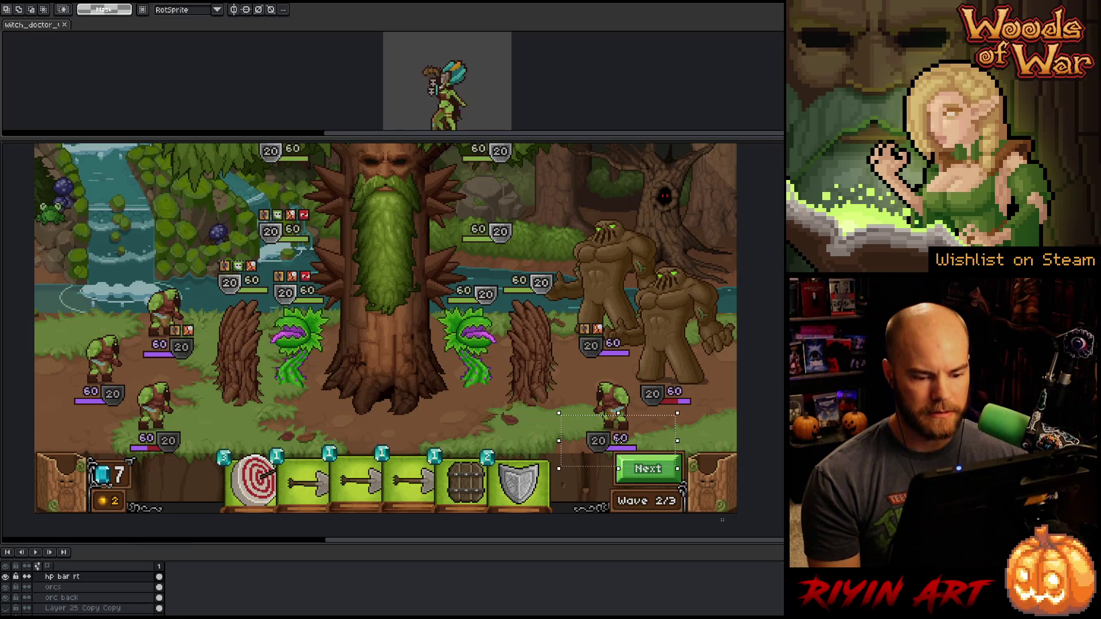
{"action": "left_click", "coordinate": [745, 398]}
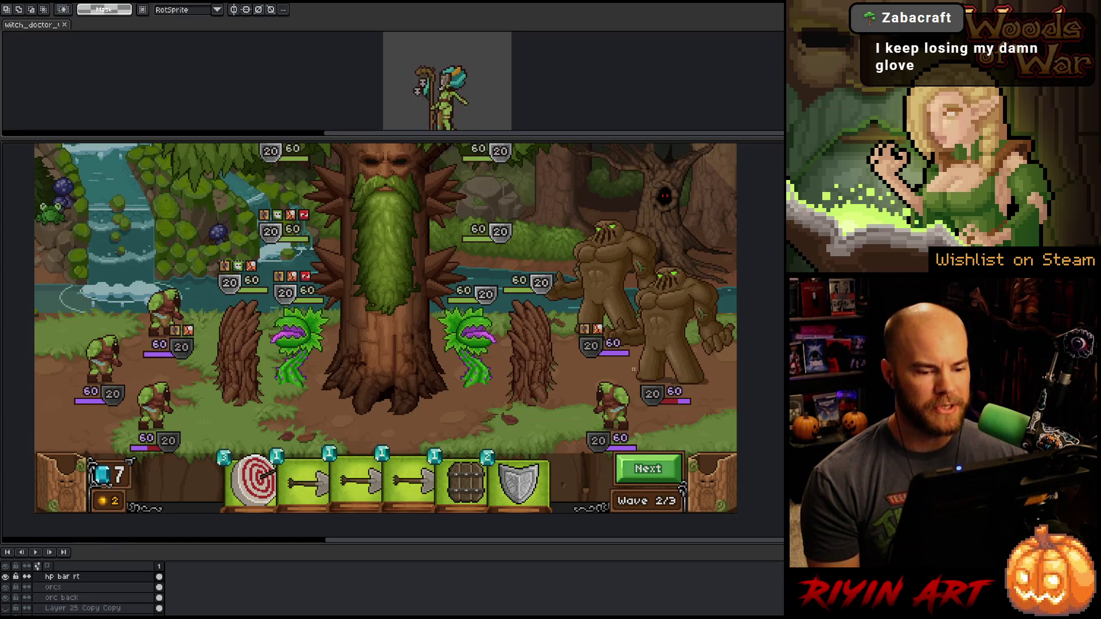
{"action": "mouse_move", "coordinate": [707, 331]}
{"action": "left_mouse_down"}
{"action": "mouse_move", "coordinate": [246, 451]}
{"action": "mouse_move", "coordinate": [79, 423]}
{"action": "mouse_move", "coordinate": [74, 459]}
{"action": "mouse_move", "coordinate": [71, 440]}
{"action": "mouse_move", "coordinate": [635, 445]}
{"action": "mouse_move", "coordinate": [566, 467]}
{"action": "mouse_move", "coordinate": [593, 435]}
{"action": "mouse_move", "coordinate": [652, 464]}
{"action": "mouse_move", "coordinate": [577, 449]}
{"action": "mouse_move", "coordinate": [596, 445]}
{"action": "left_mouse_up"}
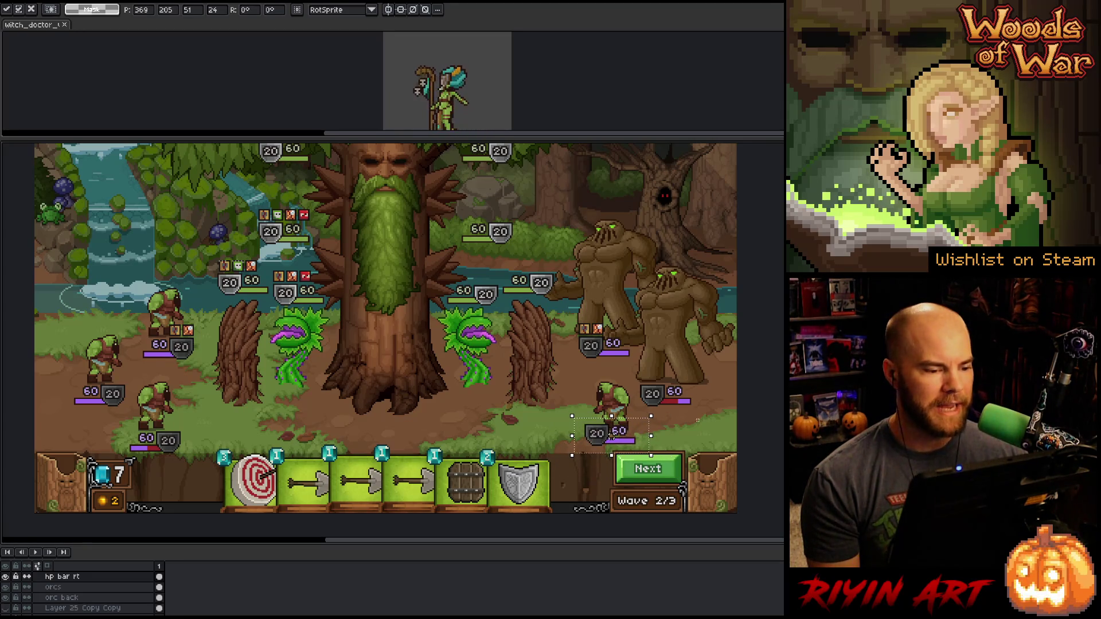
{"action": "key", "text": "Escape"}
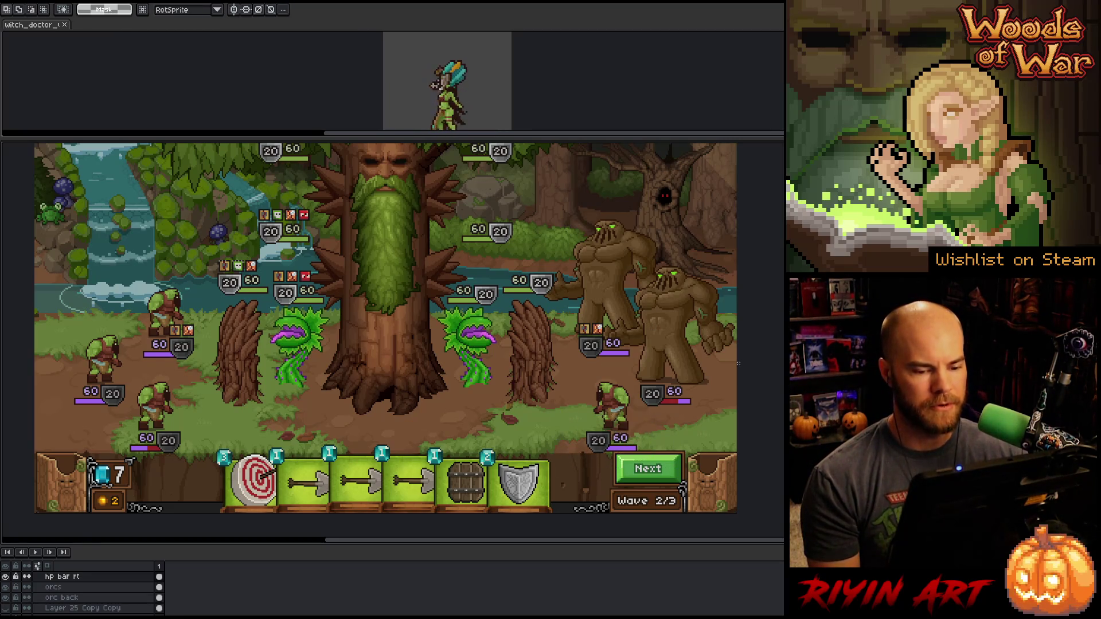
{"action": "left_click_drag", "start_coordinate": [616, 338], "coordinate": [616, 268]}
Undo and redo to compare lowered versus raised HP bars, then hide the timeline
{"action": "key", "text": "ctrl+y"}
{"action": "key", "text": "ctrl+y"}
{"action": "key", "text": "ctrl+y"}
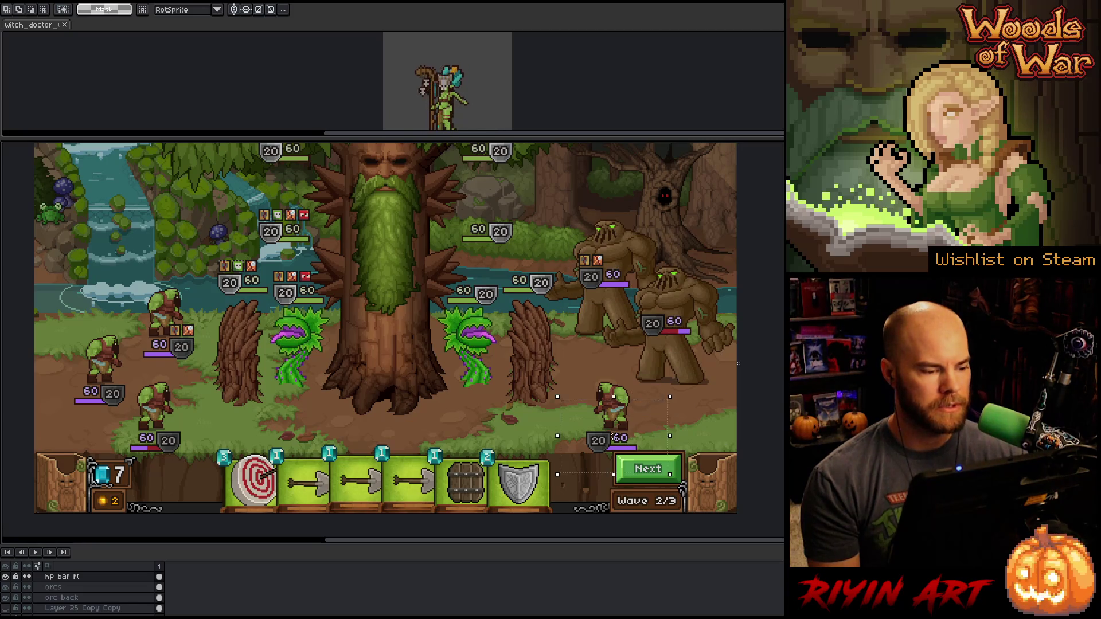
{"action": "key", "text": "ctrl+y"}
{"action": "key", "text": "ctrl+y"}
{"action": "key", "text": "ctrl+y"}
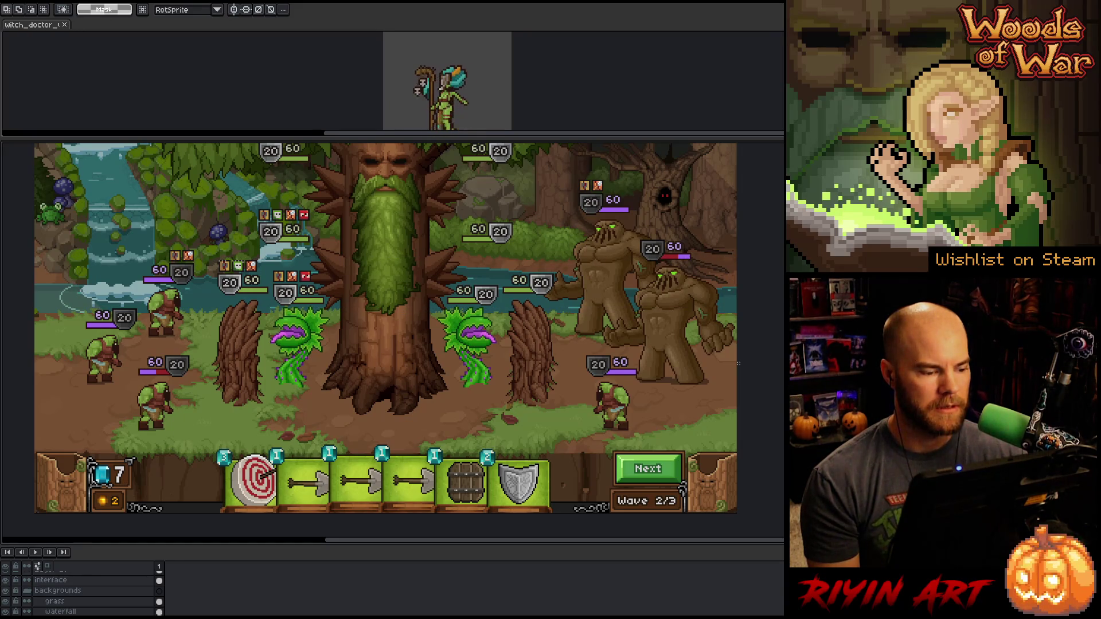
{"action": "key", "text": "ctrl+z"}
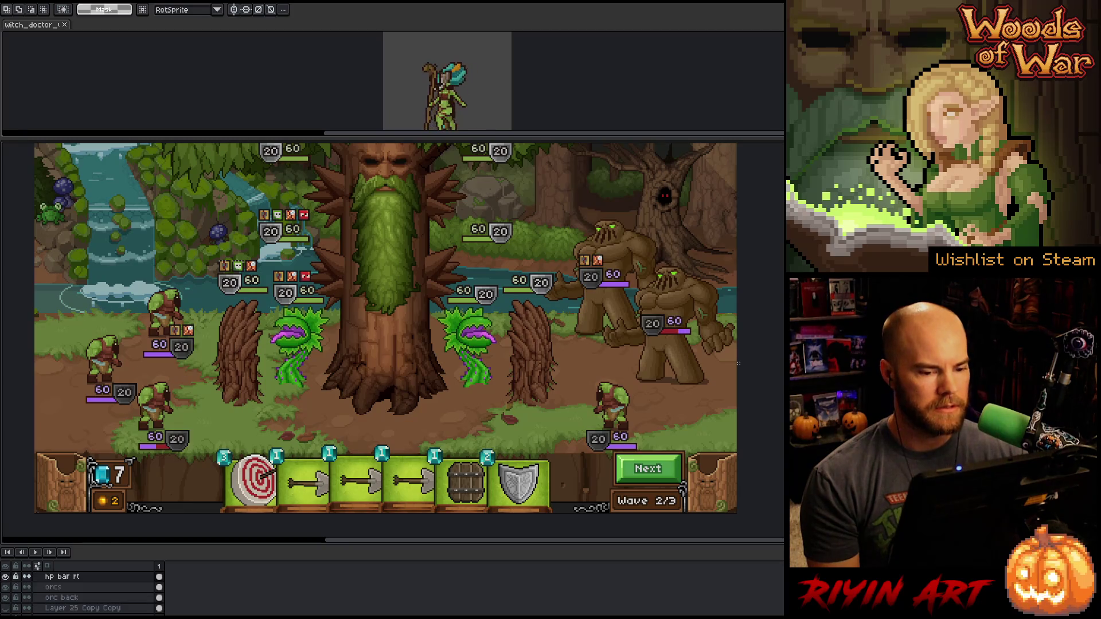
{"action": "key", "text": "ctrl+y"}
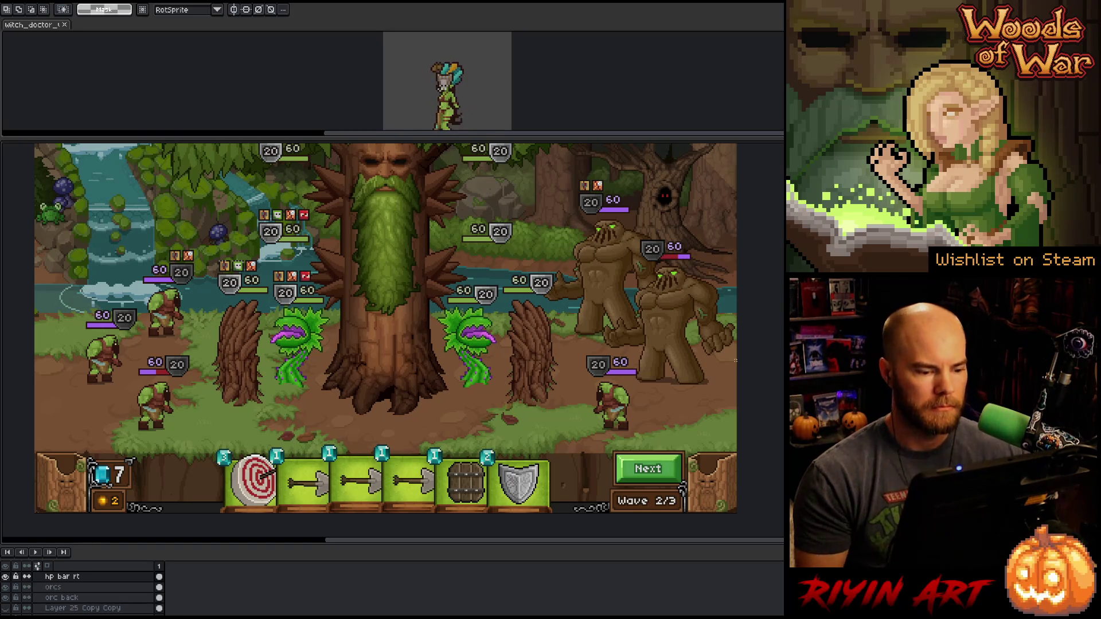
{"action": "key", "text": "Tab"}
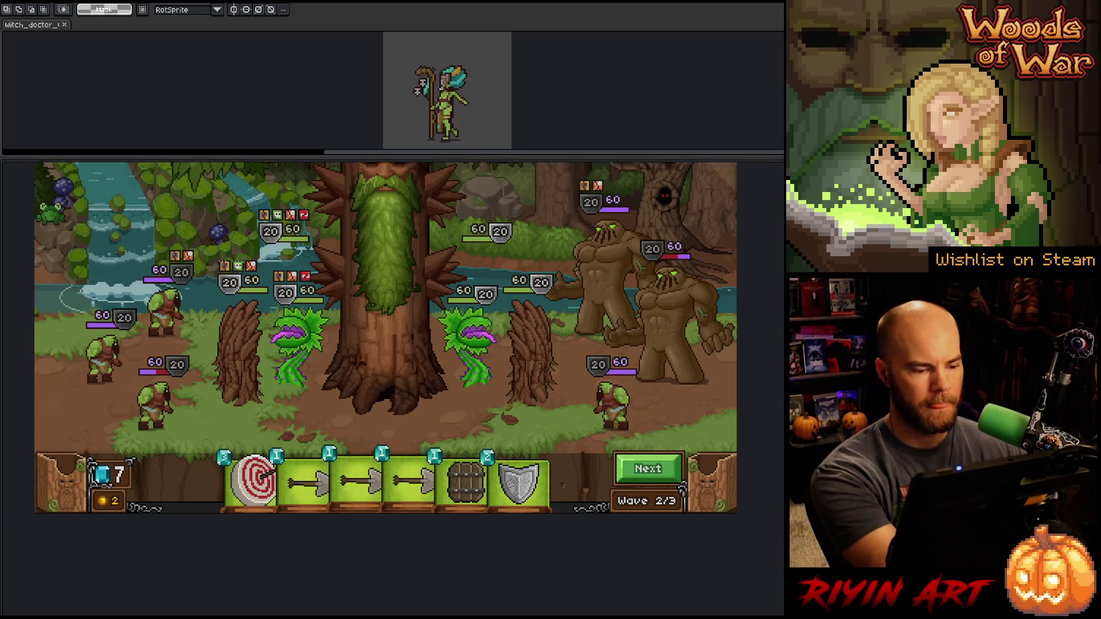
Pan the canvas to recentre the battle scene and return to rectangular selection
{"action": "key", "text": "h"}
{"action": "mouse_move", "coordinate": [424, 400]}
{"action": "left_mouse_down"}
{"action": "mouse_move", "coordinate": [418, 423]}
{"action": "mouse_move", "coordinate": [406, 418]}
{"action": "mouse_move", "coordinate": [421, 418]}
{"action": "left_mouse_up"}
{"action": "key", "text": "m"}
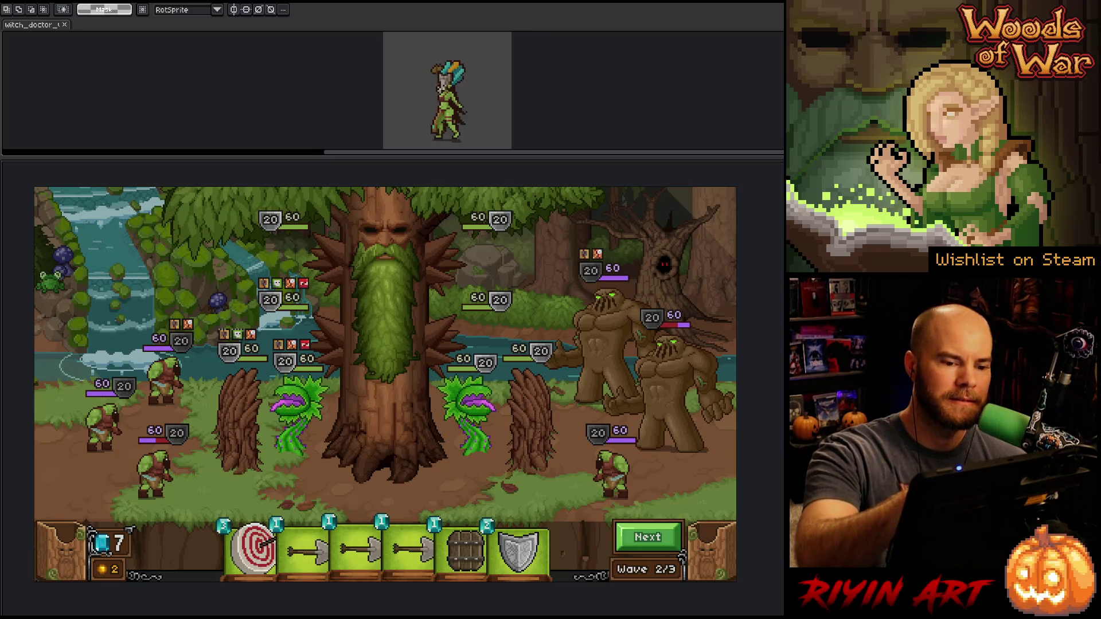
Marquee the golem HP bars by the dead tree and the left orc group to check them
{"action": "mouse_move", "coordinate": [574, 216]}
{"action": "left_mouse_down"}
{"action": "mouse_move", "coordinate": [467, 265]}
{"action": "mouse_move", "coordinate": [724, 246]}
{"action": "mouse_move", "coordinate": [393, 351]}
{"action": "mouse_move", "coordinate": [664, 267]}
{"action": "mouse_move", "coordinate": [474, 315]}
{"action": "mouse_move", "coordinate": [442, 246]}
{"action": "mouse_move", "coordinate": [721, 197]}
{"action": "mouse_move", "coordinate": [331, 259]}
{"action": "mouse_move", "coordinate": [717, 243]}
{"action": "mouse_move", "coordinate": [405, 315]}
{"action": "mouse_move", "coordinate": [634, 266]}
{"action": "mouse_move", "coordinate": [698, 216]}
{"action": "mouse_move", "coordinate": [433, 344]}
{"action": "mouse_move", "coordinate": [738, 283]}
{"action": "left_mouse_up"}
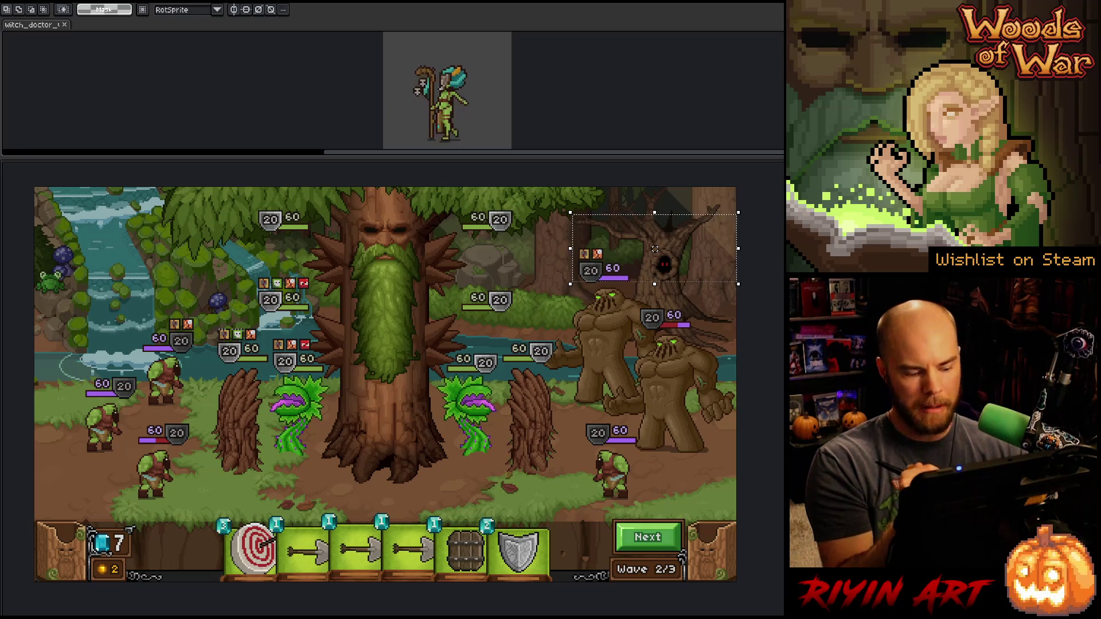
{"action": "key", "text": "ctrl+d"}
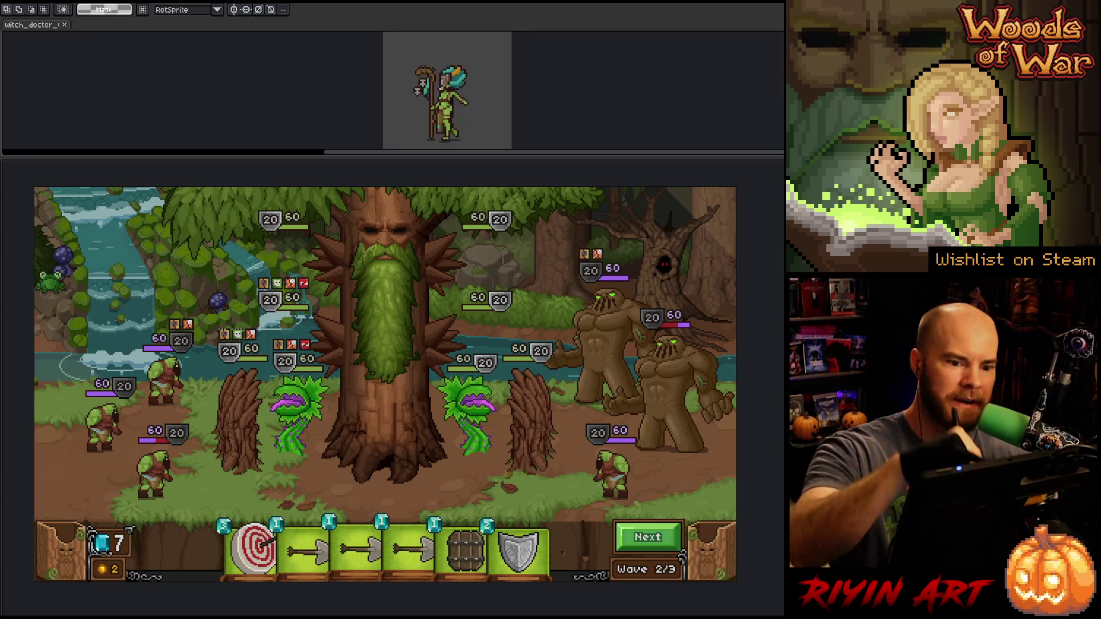
{"action": "mouse_move", "coordinate": [664, 237]}
{"action": "left_mouse_down"}
{"action": "mouse_move", "coordinate": [531, 287]}
{"action": "mouse_move", "coordinate": [654, 246]}
{"action": "mouse_move", "coordinate": [634, 319]}
{"action": "mouse_move", "coordinate": [565, 303]}
{"action": "mouse_move", "coordinate": [634, 264]}
{"action": "left_mouse_up"}
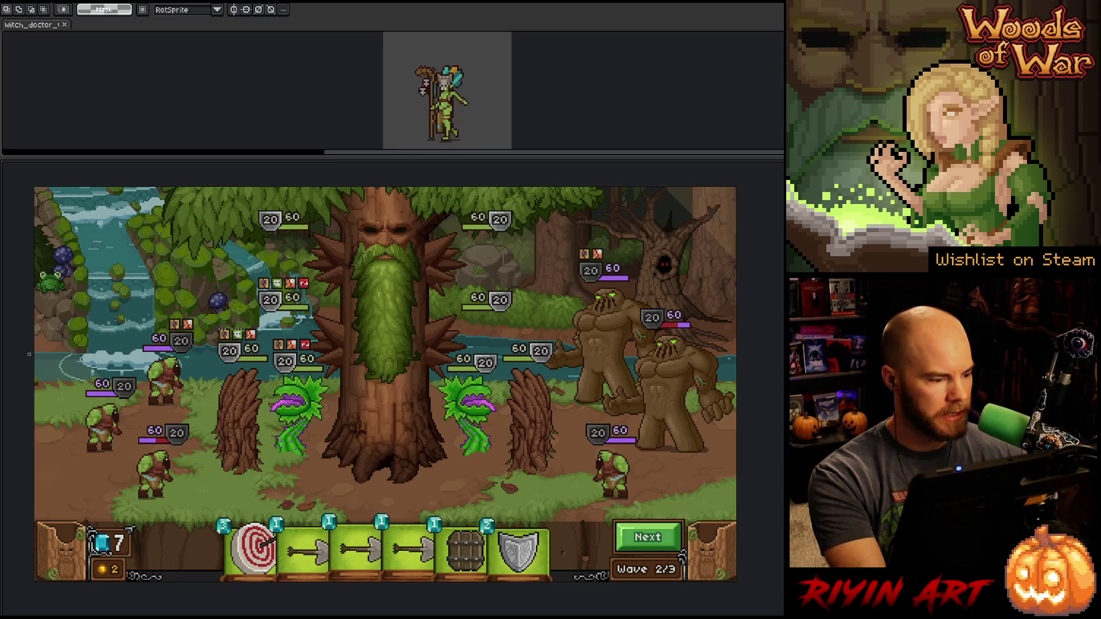
{"action": "left_click_drag", "start_coordinate": [32, 339], "coordinate": [221, 546]}
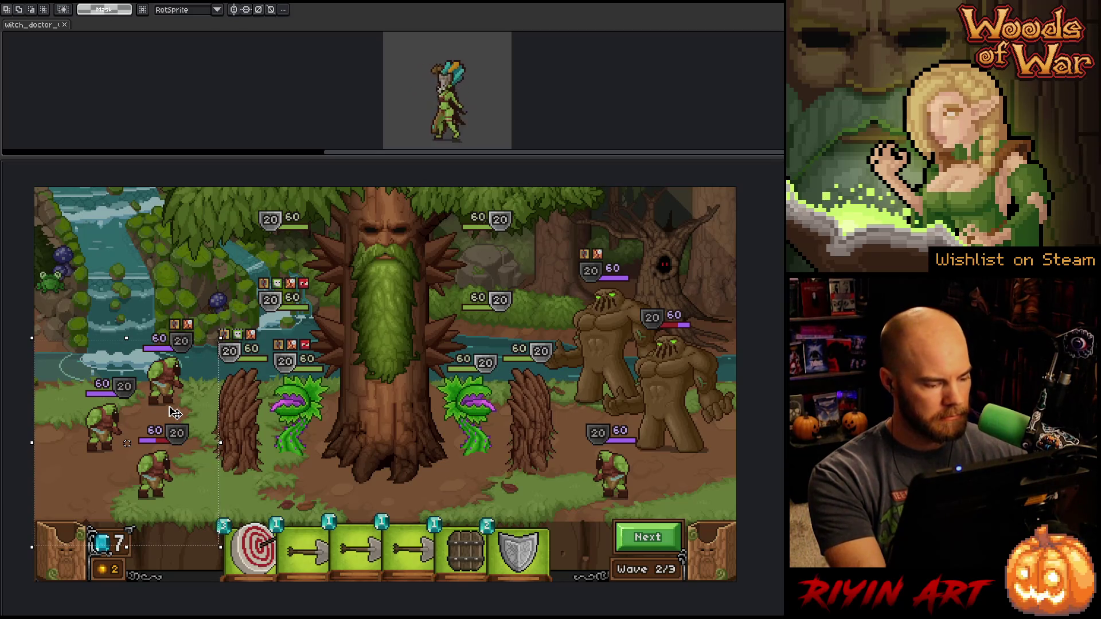
Restore the full workspace with Ctrl+F and recentre the battle scene
{"action": "key", "text": "Tab"}
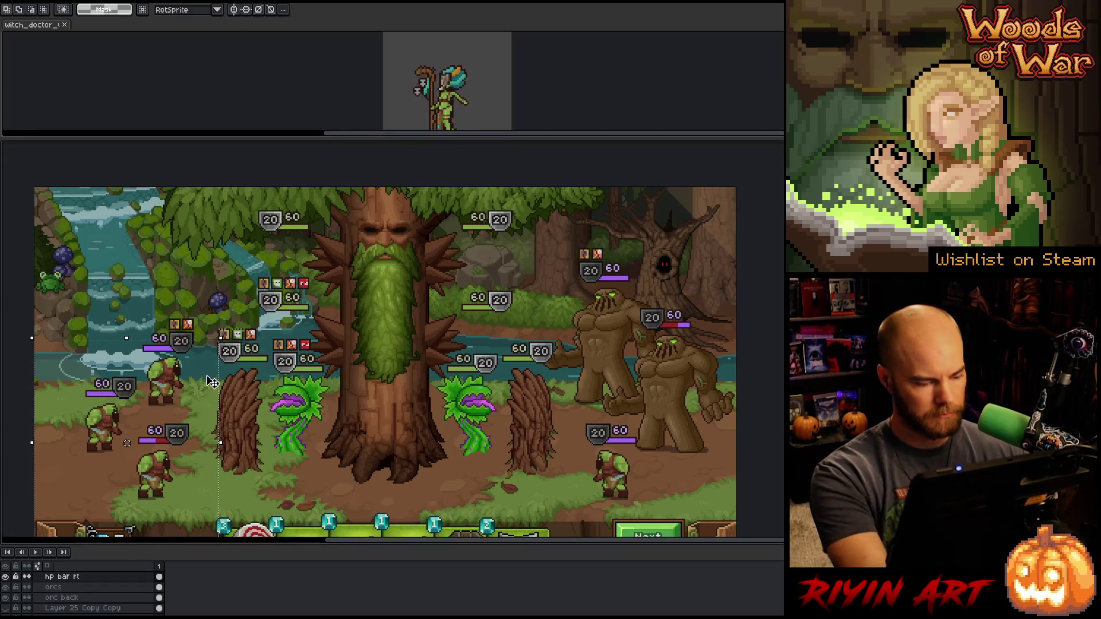
{"action": "key", "text": "Tab"}
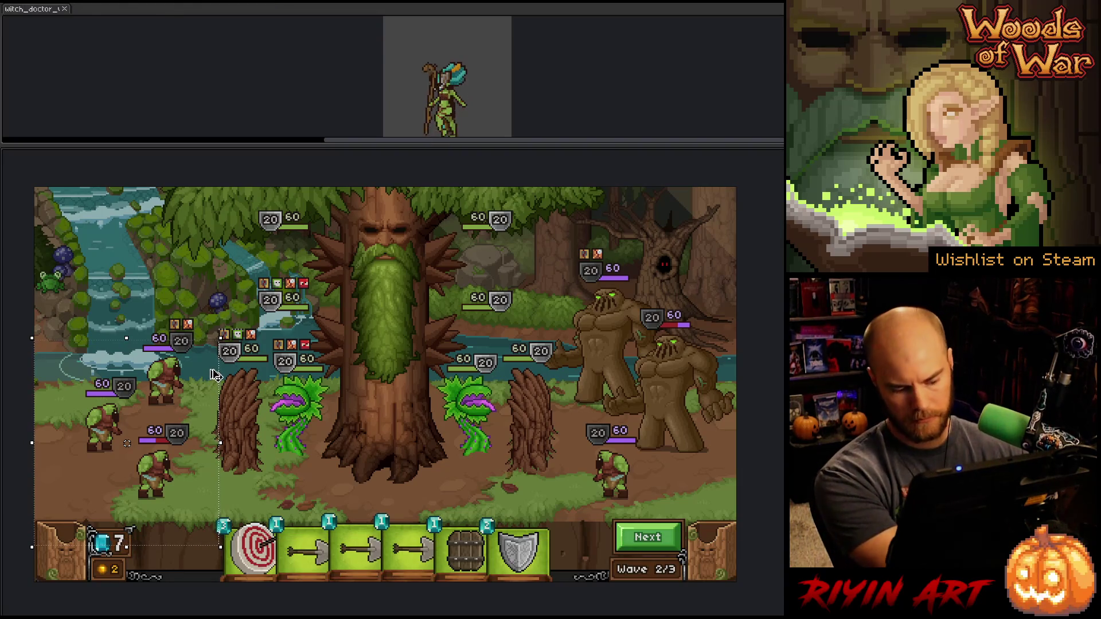
{"action": "key", "text": "ctrl+f"}
{"action": "mouse_move", "coordinate": [215, 376]}
{"action": "left_mouse_down"}
{"action": "mouse_move", "coordinate": [338, 371]}
{"action": "mouse_move", "coordinate": [377, 327]}
{"action": "mouse_move", "coordinate": [423, 320]}
{"action": "left_mouse_up"}
{"action": "scroll", "coordinate": [422, 319], "scroll_direction": "down", "scroll_amount": 1}
{"action": "left_click_drag", "start_coordinate": [509, 339], "coordinate": [458, 360]}
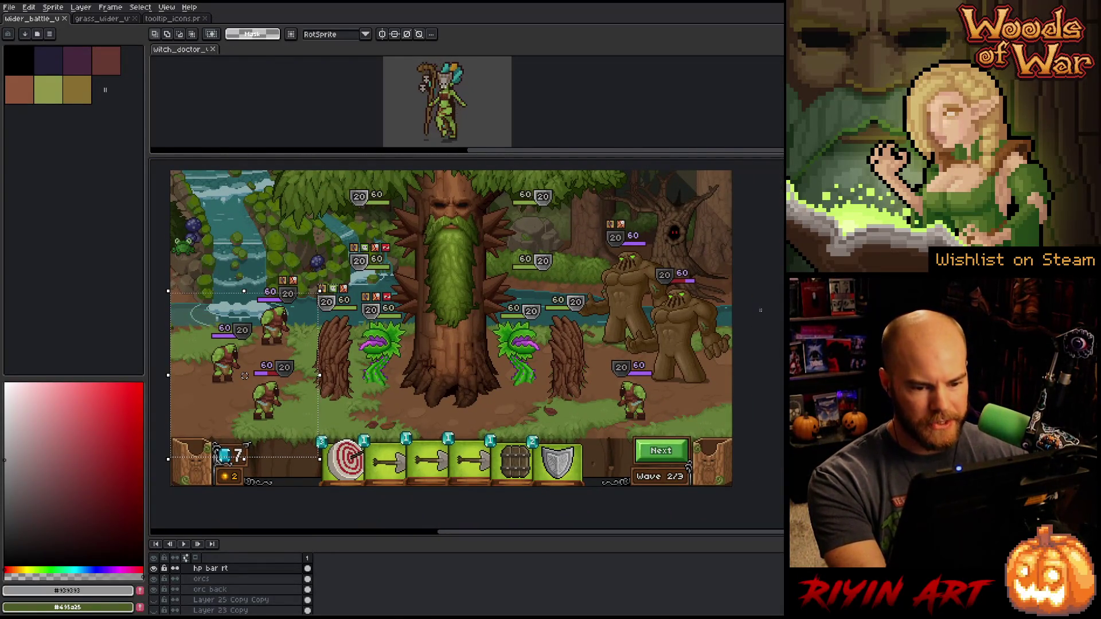
Nudge the left stump block a couple of pixels right and commit the move
{"action": "mouse_move", "coordinate": [761, 311]}
{"action": "left_mouse_down"}
{"action": "mouse_move", "coordinate": [674, 326]}
{"action": "mouse_move", "coordinate": [499, 479]}
{"action": "left_mouse_up"}
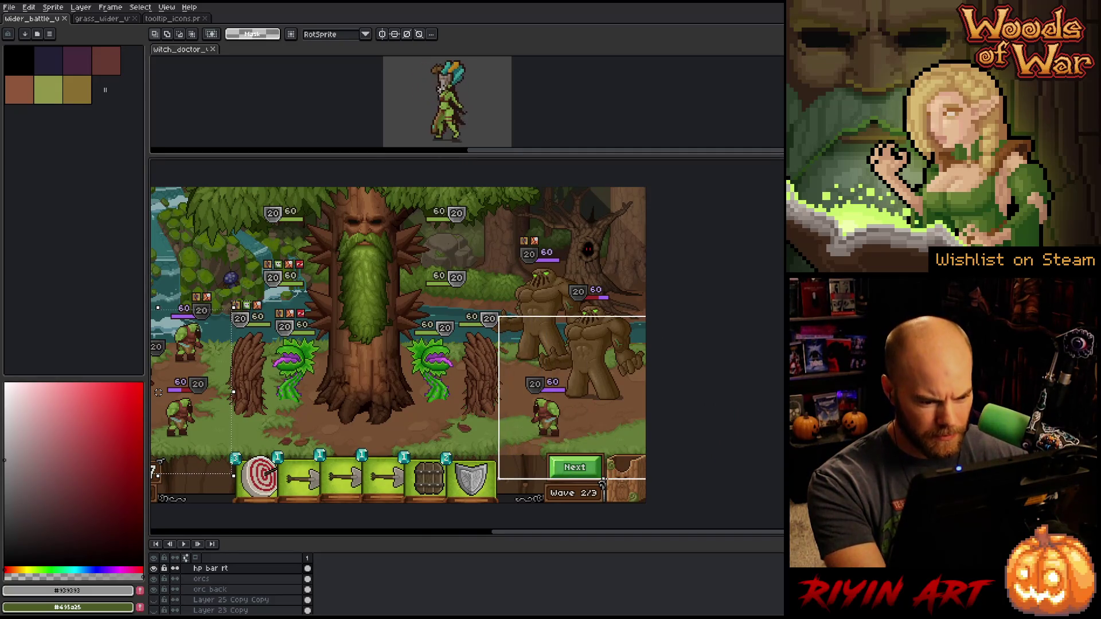
{"action": "scroll", "coordinate": [551, 403], "scroll_direction": "down", "scroll_amount": 1}
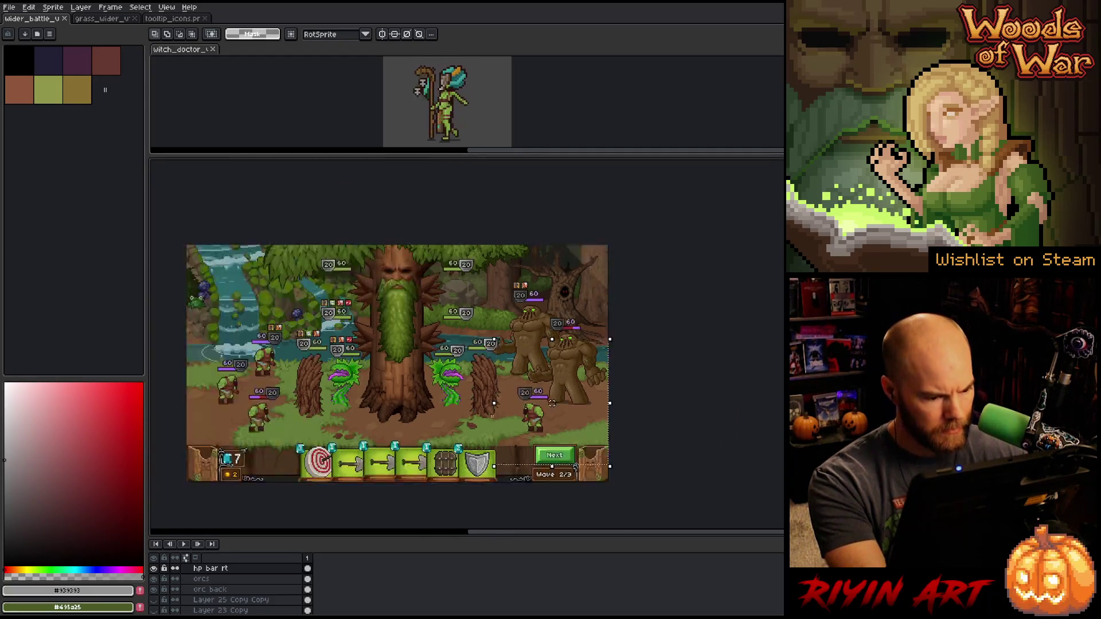
{"action": "scroll", "coordinate": [552, 403], "scroll_direction": "down", "scroll_amount": 1}
{"action": "scroll", "coordinate": [647, 426], "scroll_direction": "up", "scroll_amount": 2}
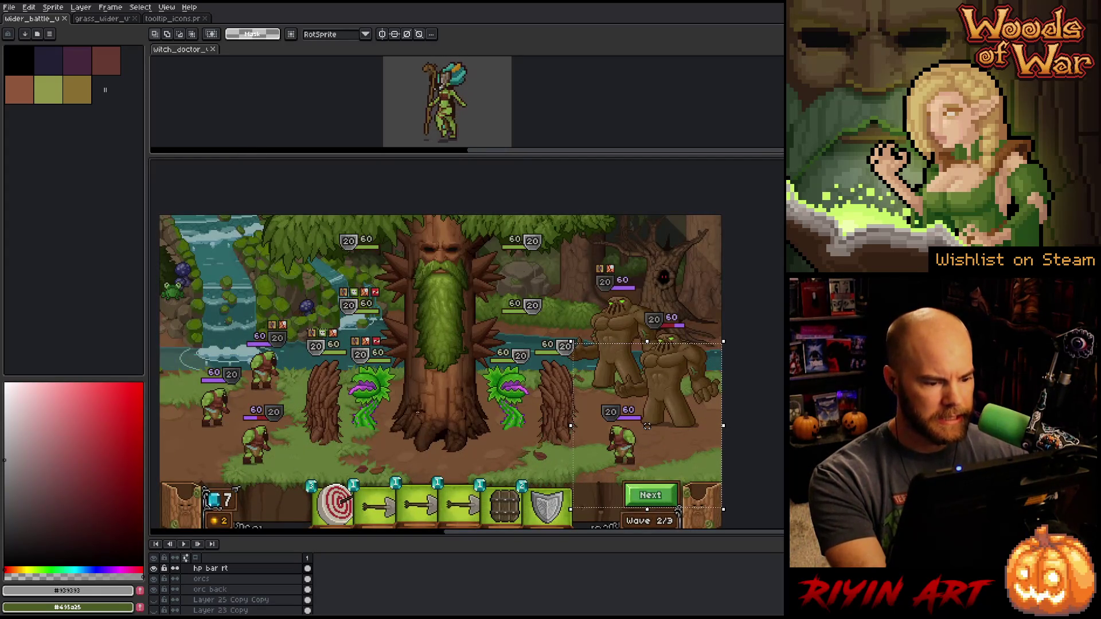
{"action": "scroll", "coordinate": [646, 426], "scroll_direction": "down", "scroll_amount": 1}
{"action": "scroll", "coordinate": [647, 426], "scroll_direction": "up", "scroll_amount": 1}
{"action": "mouse_move", "coordinate": [419, 420]}
{"action": "left_mouse_down"}
{"action": "mouse_move", "coordinate": [454, 372]}
{"action": "mouse_move", "coordinate": [439, 379]}
{"action": "left_mouse_up"}
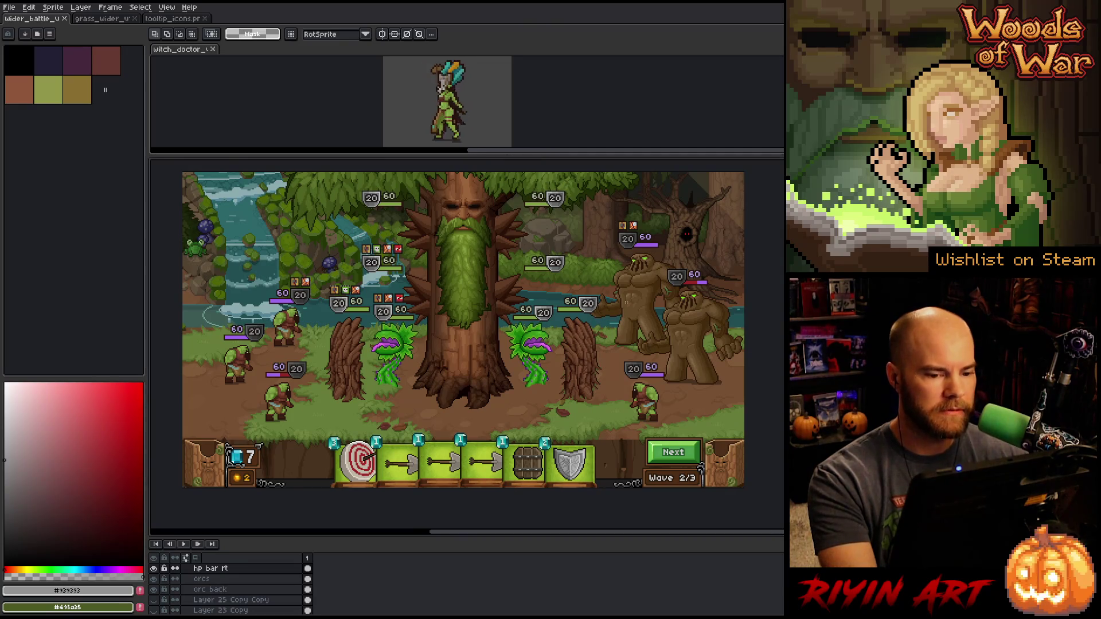
{"action": "mouse_move", "coordinate": [652, 288]}
{"action": "left_mouse_down"}
{"action": "mouse_move", "coordinate": [624, 355]}
{"action": "mouse_move", "coordinate": [546, 433]}
{"action": "left_mouse_up"}
{"action": "left_click_drag", "start_coordinate": [278, 298], "coordinate": [377, 425]}
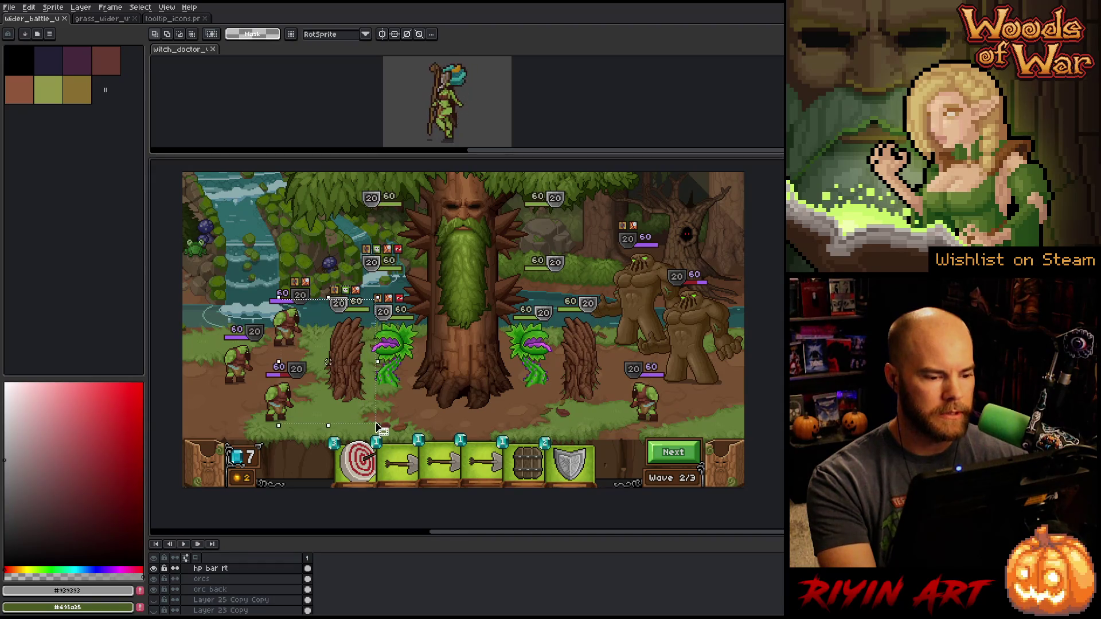
{"action": "left_click", "coordinate": [326, 362]}
{"action": "left_click_drag", "start_coordinate": [326, 362], "coordinate": [328, 363]}
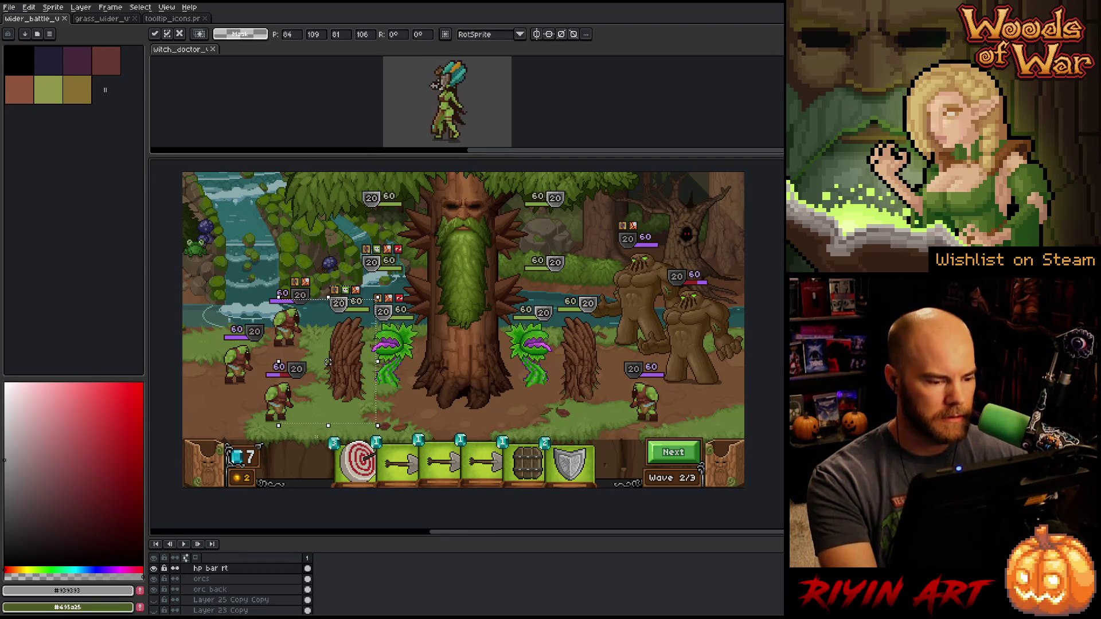
{"action": "key", "text": "v"}
Toggle the barricade layer's visibility to check it, then clear the selections
{"action": "left_click", "coordinate": [403, 385]}
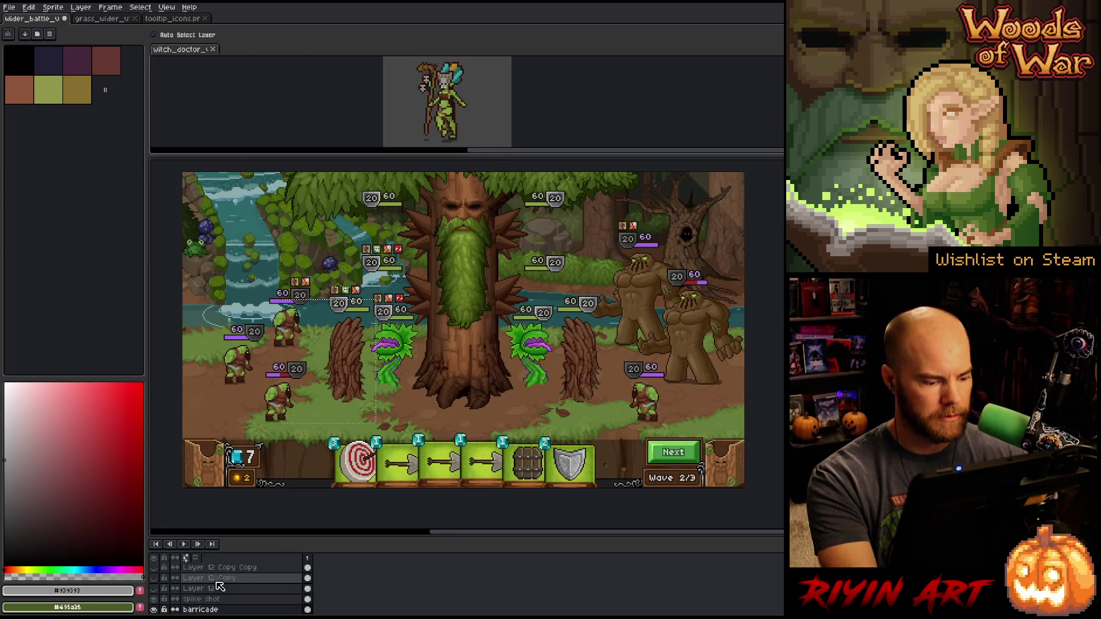
{"action": "left_click", "coordinate": [156, 610]}
{"action": "left_click", "coordinate": [156, 611]}
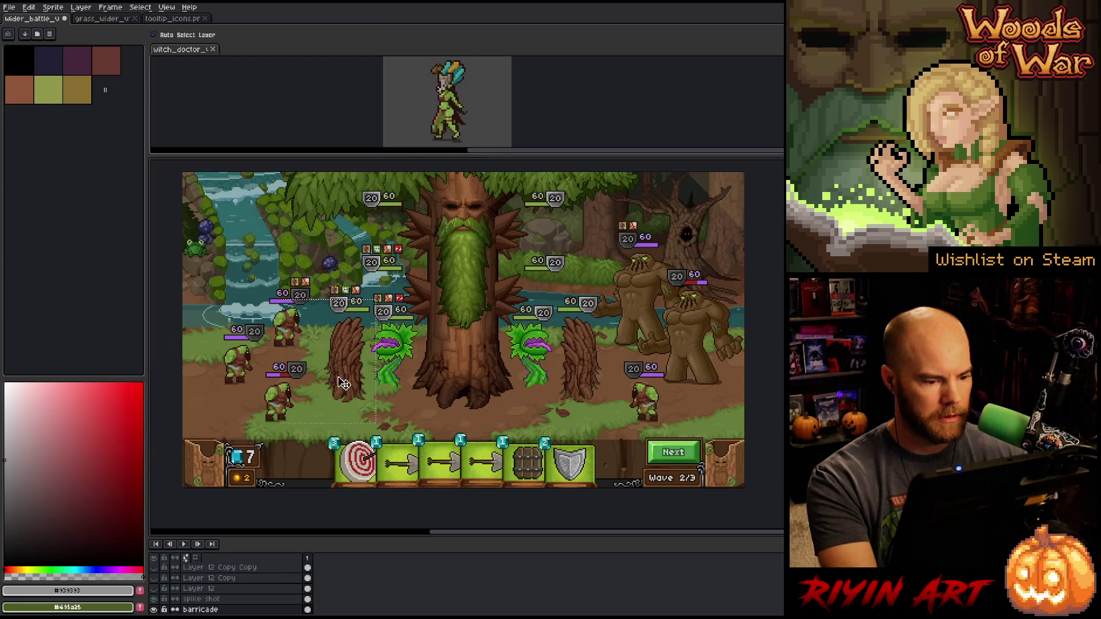
{"action": "key", "text": "m"}
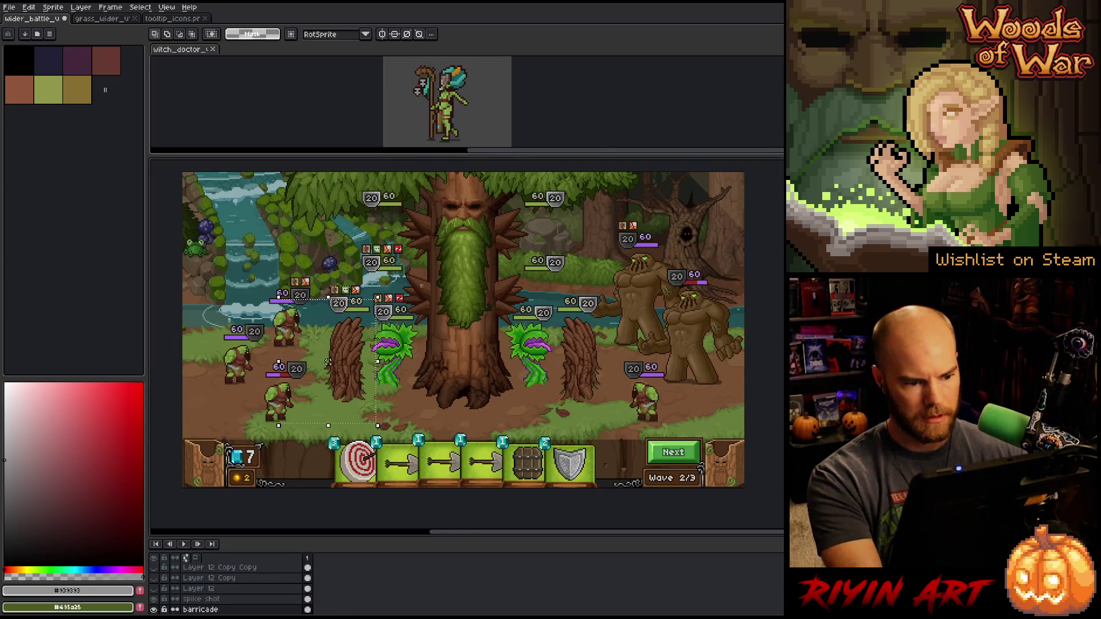
{"action": "left_click", "coordinate": [328, 363]}
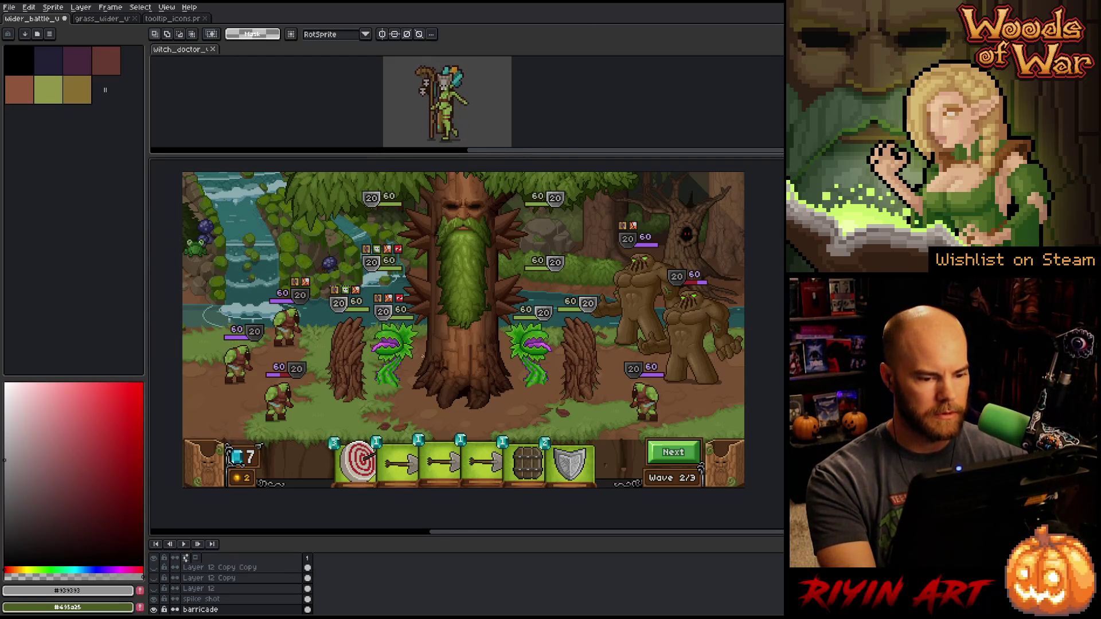
{"action": "mouse_move", "coordinate": [182, 308]}
{"action": "left_mouse_down"}
{"action": "mouse_move", "coordinate": [261, 434]}
{"action": "mouse_move", "coordinate": [332, 437]}
{"action": "left_mouse_up"}
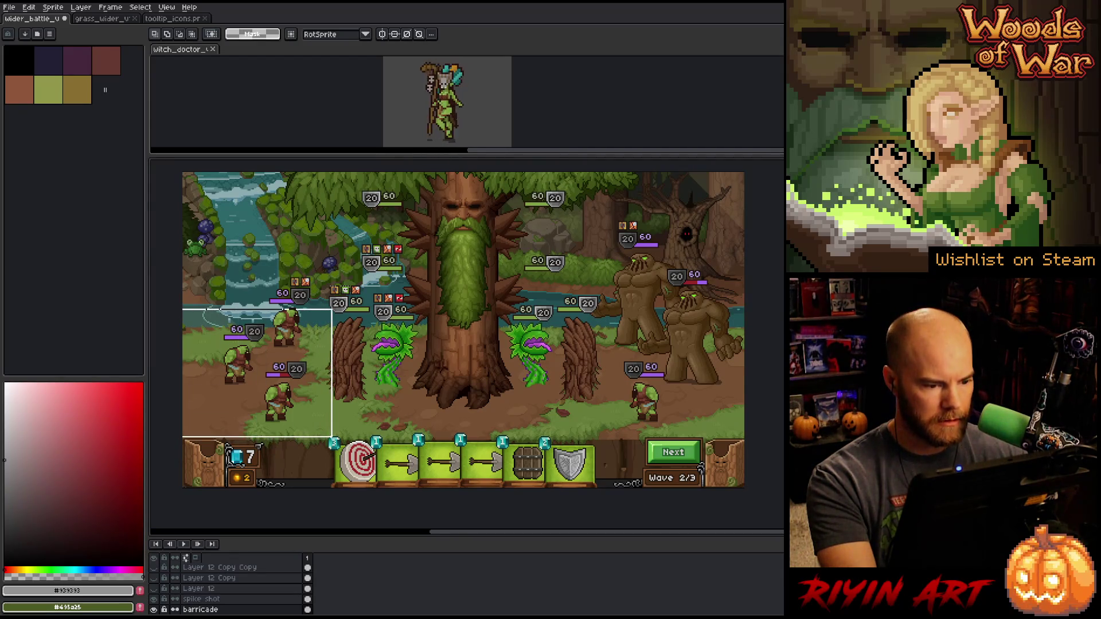
{"action": "left_click", "coordinate": [257, 373]}
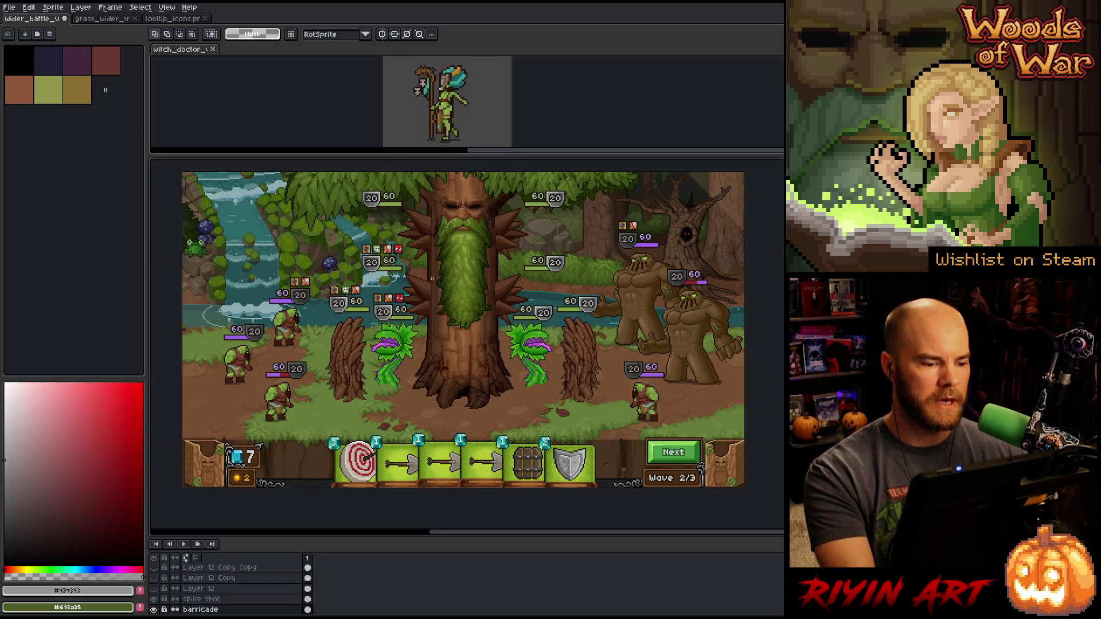
Nudge the right piranha plant and stump block 2 px right
{"action": "mouse_move", "coordinate": [432, 279]}
{"action": "left_mouse_down"}
{"action": "mouse_move", "coordinate": [317, 452]}
{"action": "mouse_move", "coordinate": [312, 427]}
{"action": "left_mouse_up"}
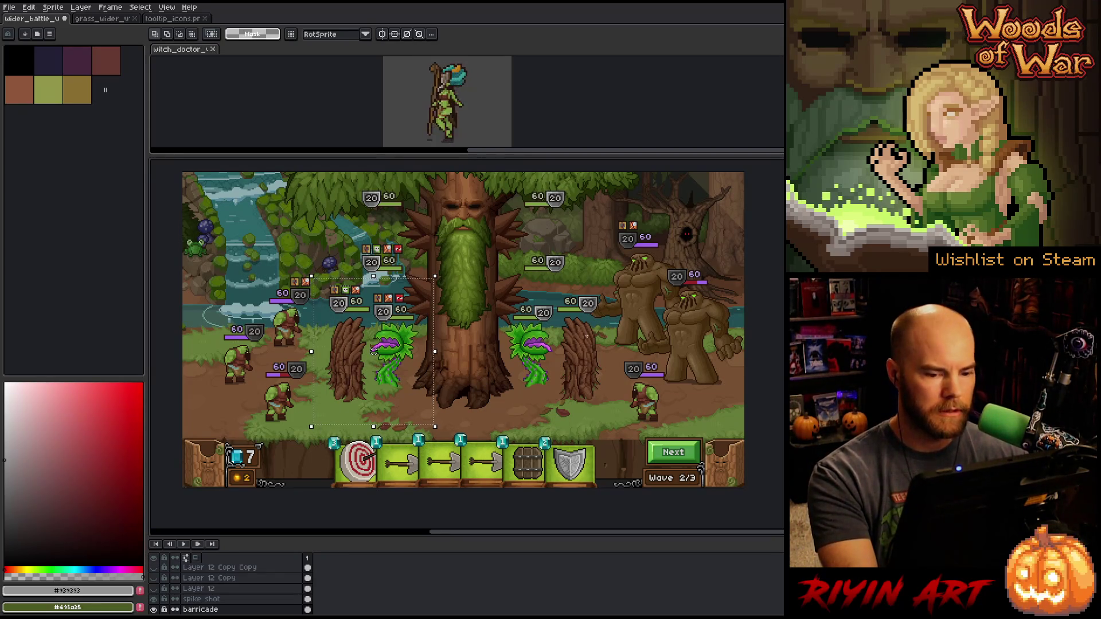
{"action": "left_click_drag", "start_coordinate": [530, 284], "coordinate": [638, 429]}
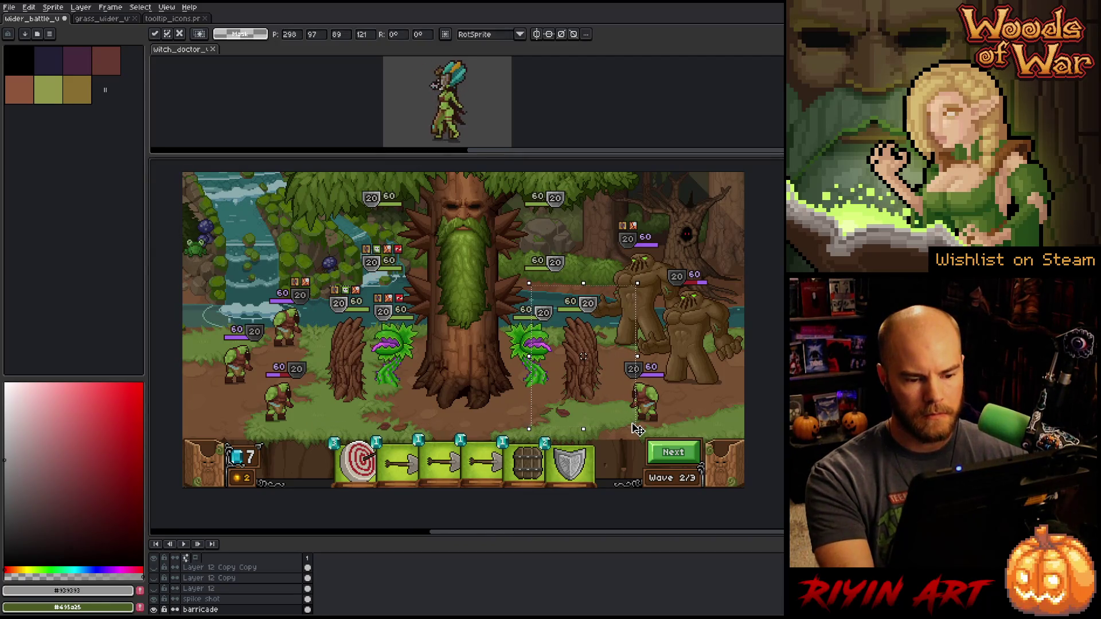
{"action": "key", "text": "Right"}
{"action": "key", "text": "Right"}
{"action": "key", "text": "Right"}
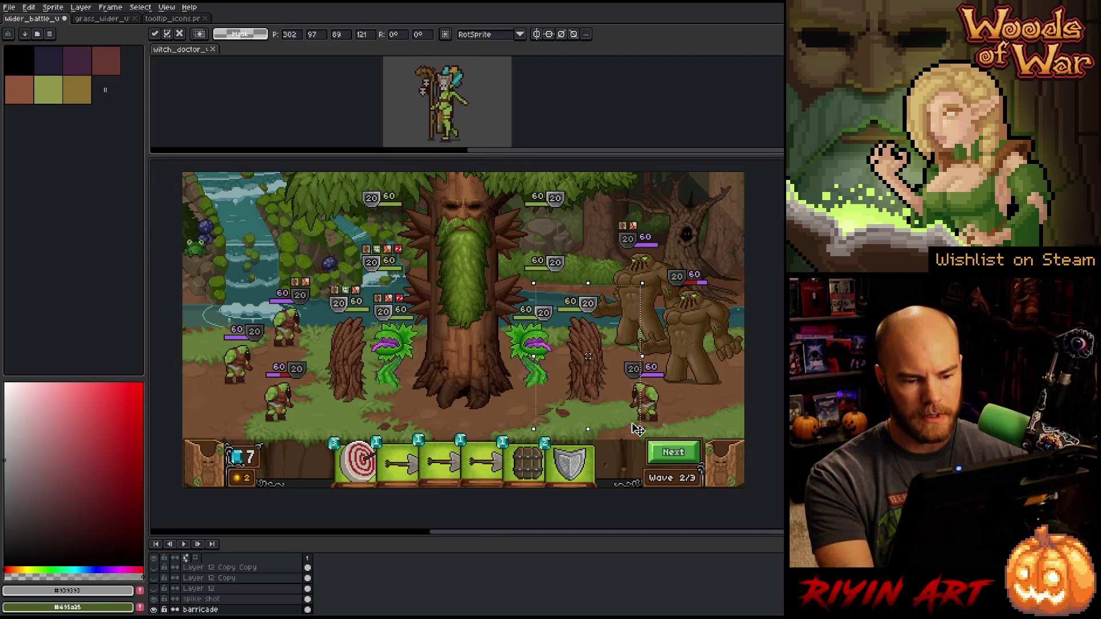
{"action": "key", "text": "Right"}
{"action": "key", "text": "Right"}
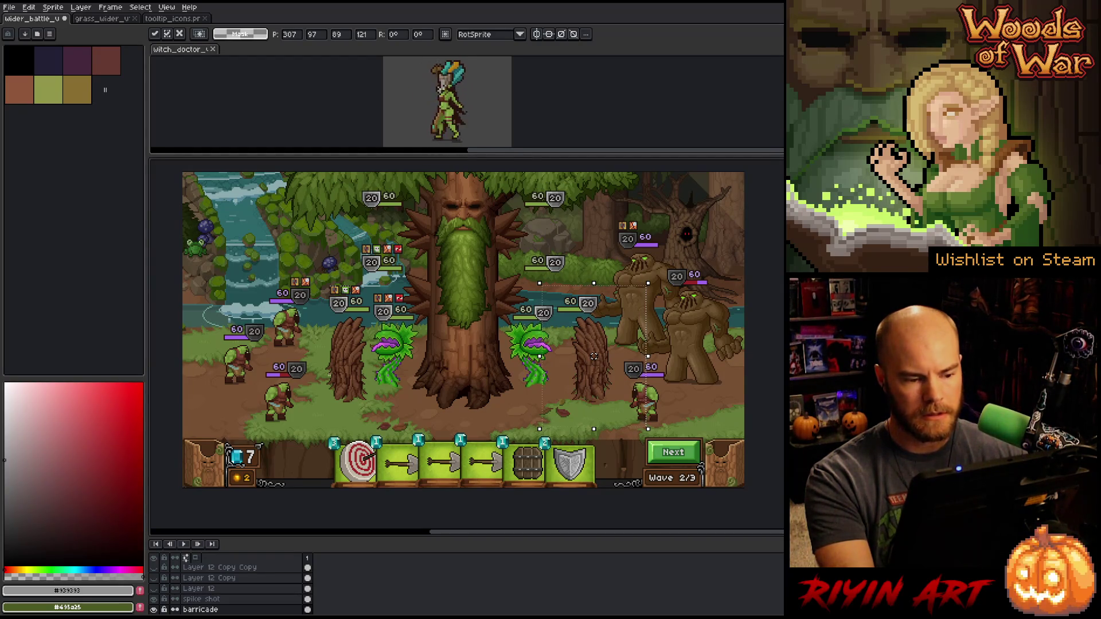
Shift the tree-and-left-plant block left, then select the left piranha on the piranhas layer
{"action": "mouse_move", "coordinate": [376, 281]}
{"action": "left_mouse_down"}
{"action": "mouse_move", "coordinate": [410, 344]}
{"action": "mouse_move", "coordinate": [297, 421]}
{"action": "mouse_move", "coordinate": [308, 423]}
{"action": "left_mouse_up"}
{"action": "key", "text": "Left"}
{"action": "key", "text": "Left"}
{"action": "key", "text": "Left"}
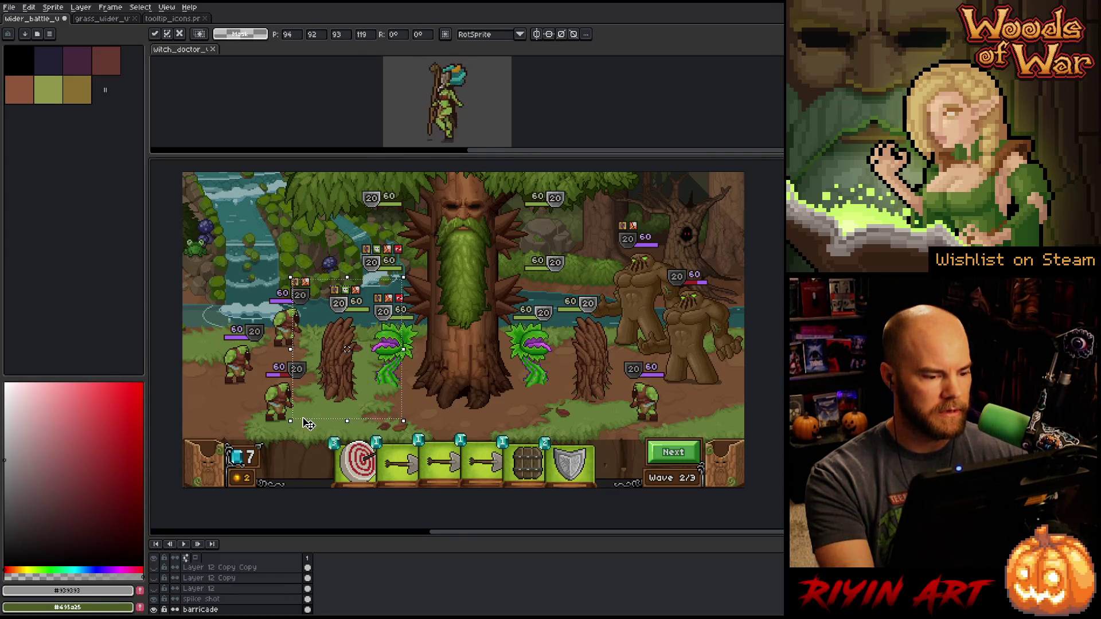
{"action": "key", "text": "Left"}
{"action": "scroll", "coordinate": [221, 600], "scroll_direction": "down", "scroll_amount": 1}
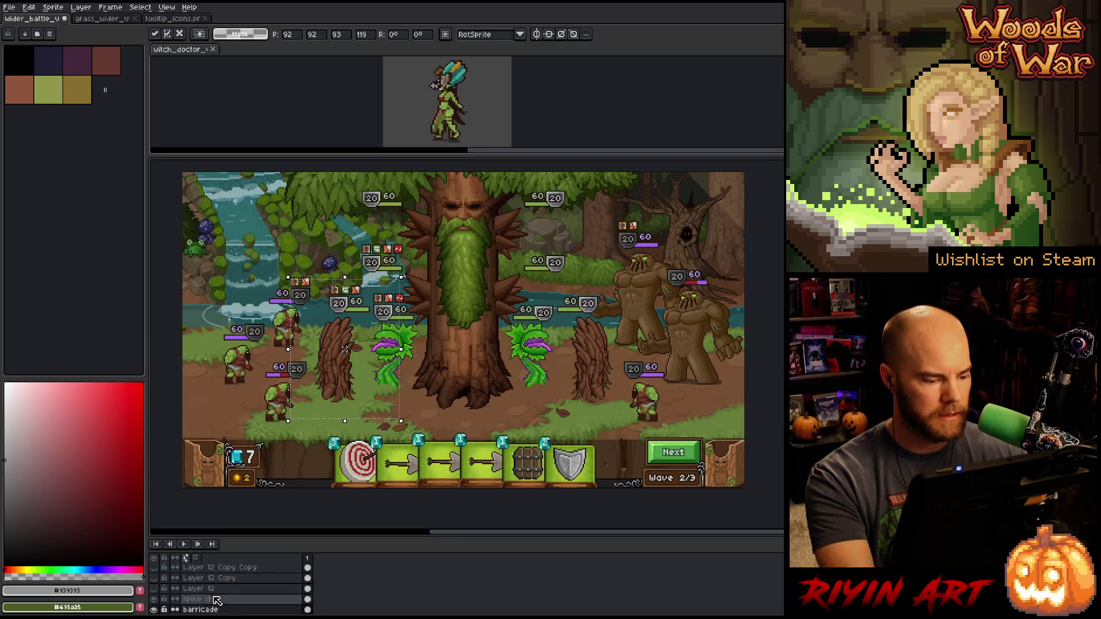
{"action": "left_click", "coordinate": [220, 610]}
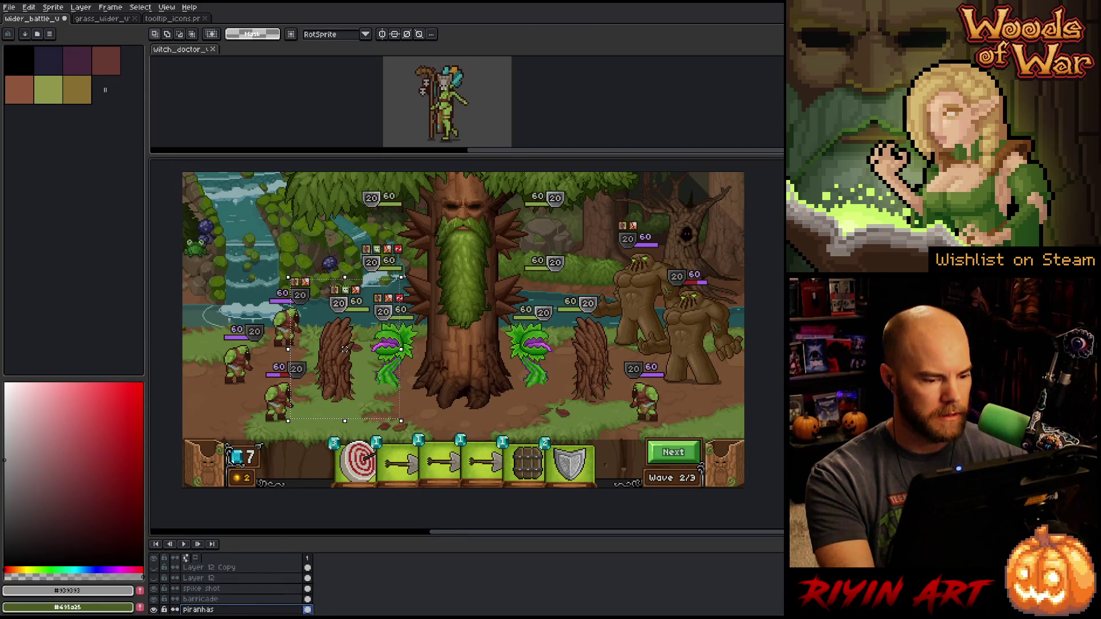
{"action": "left_click_drag", "start_coordinate": [465, 289], "coordinate": [363, 438]}
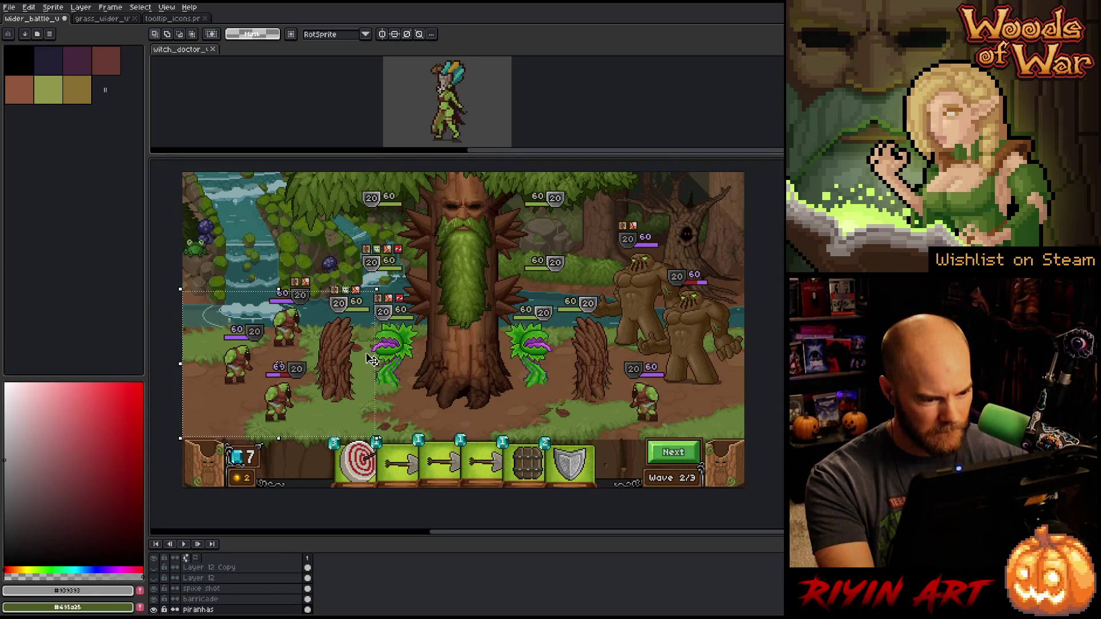
Nudge the piranha right of the tree a few pixels right and deselect
{"action": "scroll", "coordinate": [368, 339], "scroll_direction": "up", "scroll_amount": 5}
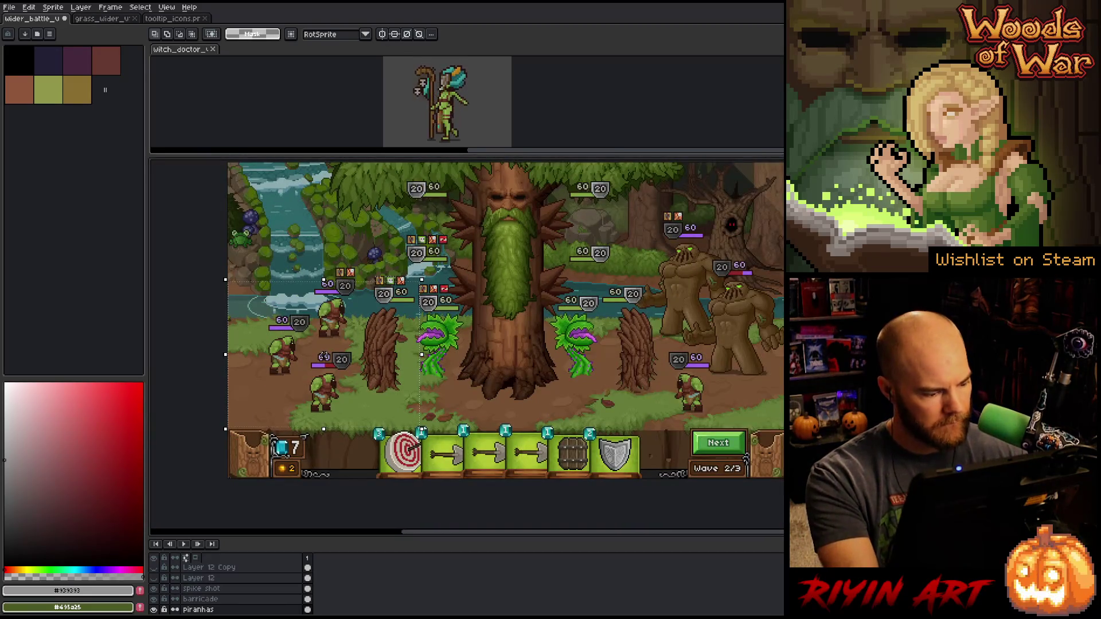
{"action": "left_click_drag", "start_coordinate": [591, 347], "coordinate": [442, 353]}
{"action": "key", "text": "m"}
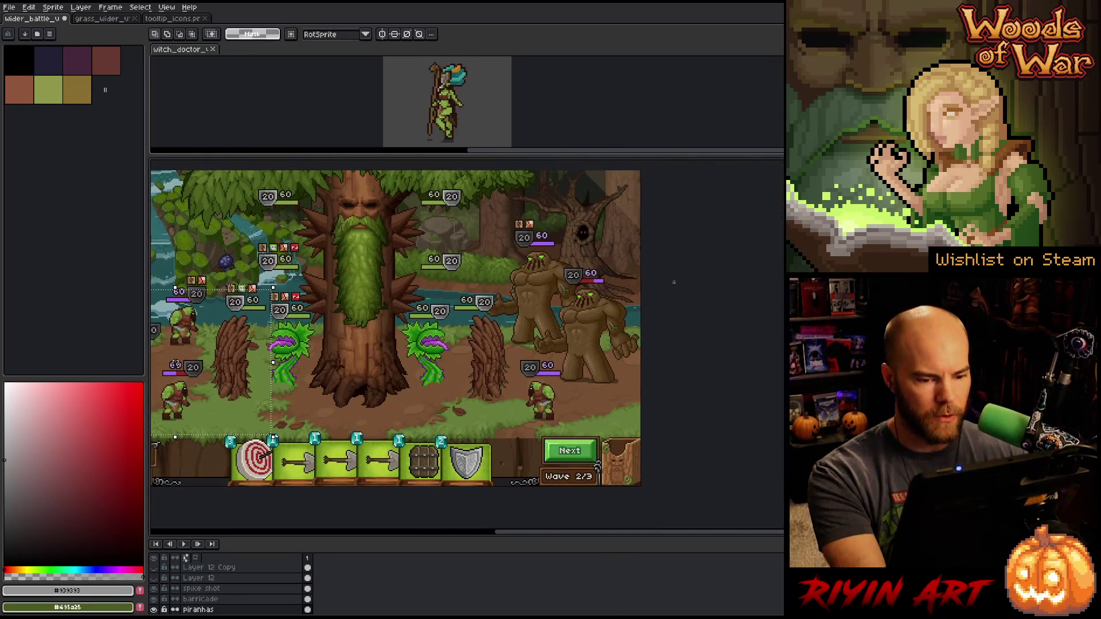
{"action": "mouse_move", "coordinate": [643, 280]}
{"action": "left_mouse_down"}
{"action": "mouse_move", "coordinate": [492, 441]}
{"action": "mouse_move", "coordinate": [444, 440]}
{"action": "left_mouse_up"}
{"action": "scroll", "coordinate": [441, 325], "scroll_direction": "up", "scroll_amount": 3}
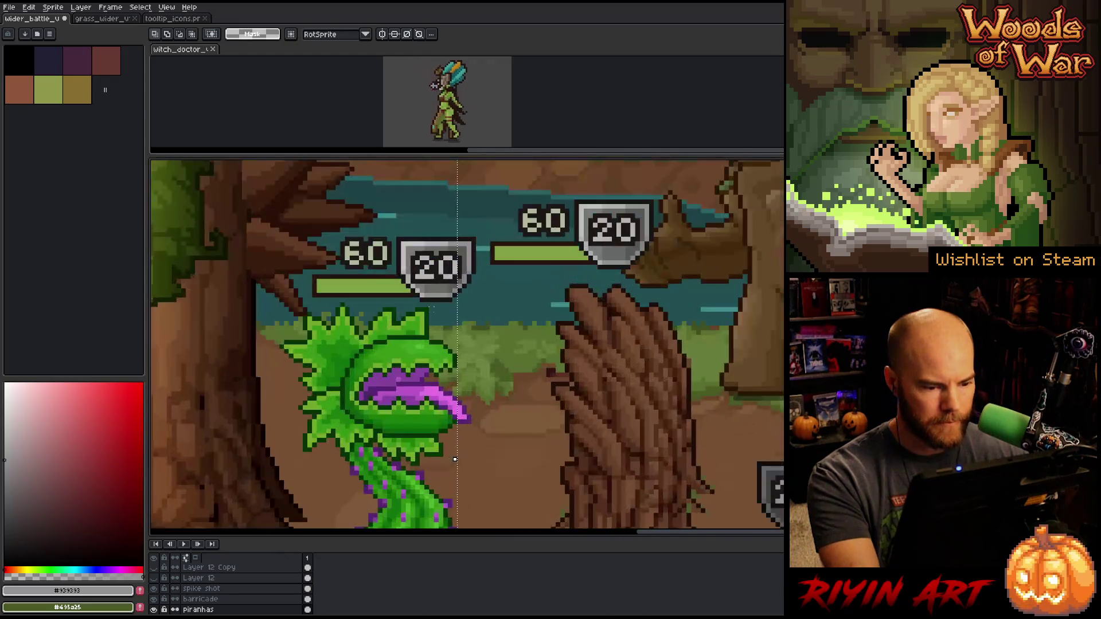
{"action": "scroll", "coordinate": [455, 459], "scroll_direction": "down", "scroll_amount": 3}
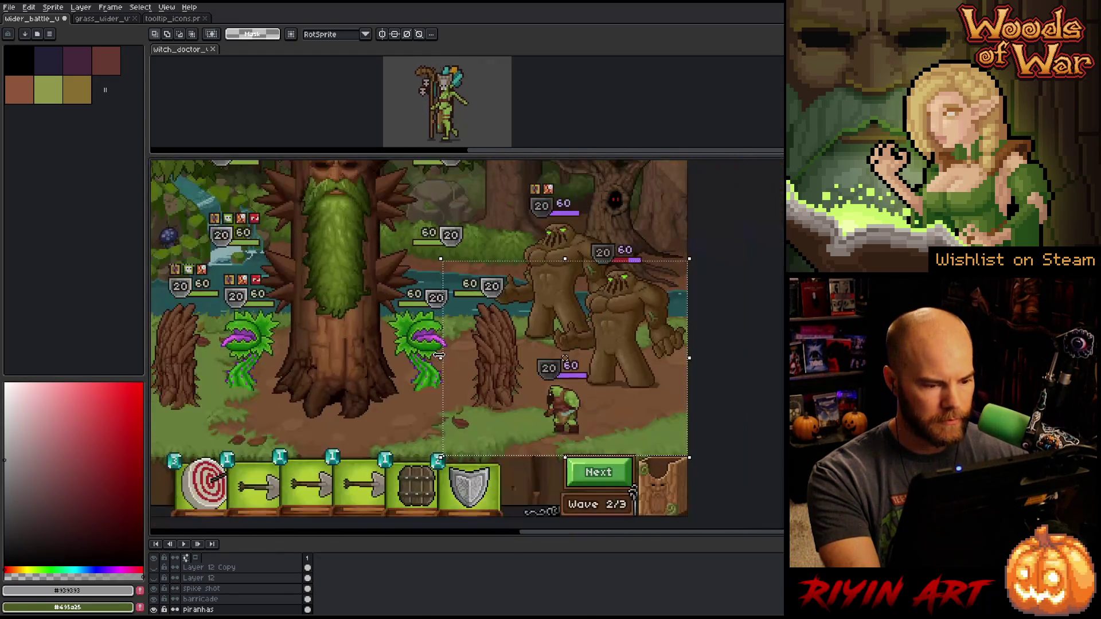
{"action": "left_click_drag", "start_coordinate": [451, 420], "coordinate": [451, 422]}
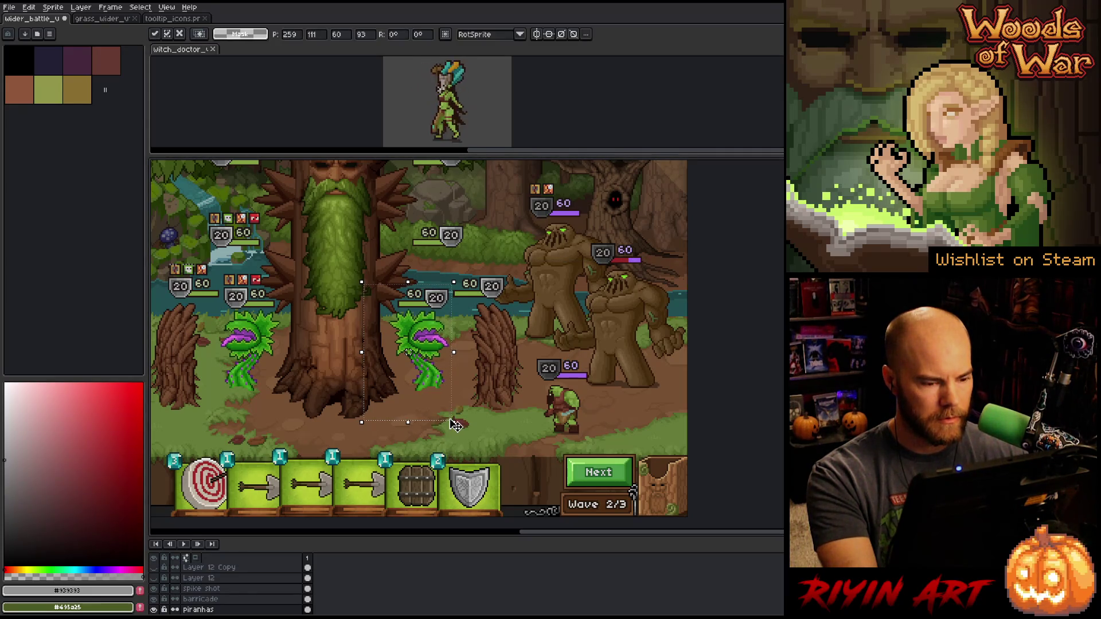
{"action": "key", "text": "Right"}
{"action": "key", "text": "Right"}
{"action": "key", "text": "Right"}
{"action": "key", "text": "ctrl+d"}
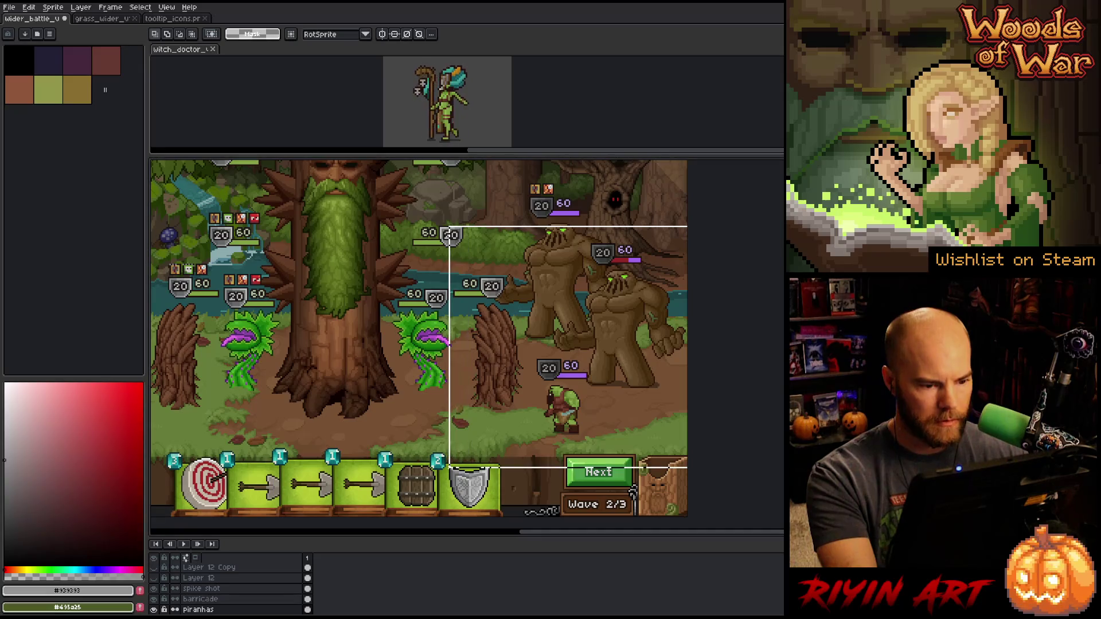
{"action": "left_click", "coordinate": [451, 471]}
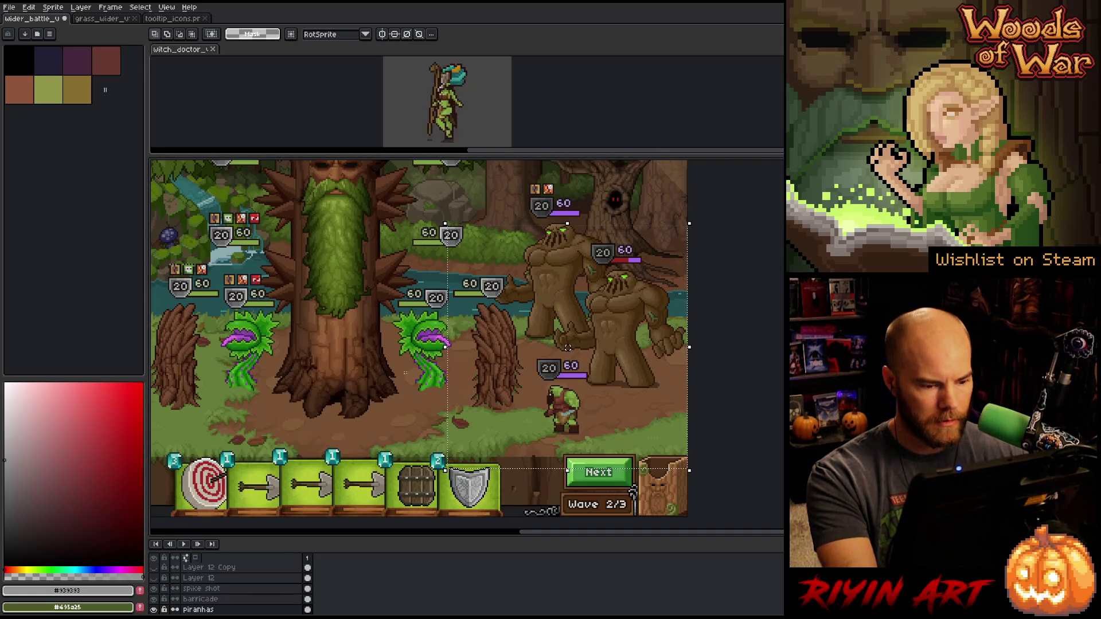
Shift the tree trunk and left plant a couple of pixels left, then deselect
{"action": "scroll", "coordinate": [567, 347], "scroll_direction": "down", "scroll_amount": 1}
{"action": "left_click_drag", "start_coordinate": [401, 368], "coordinate": [457, 366]}
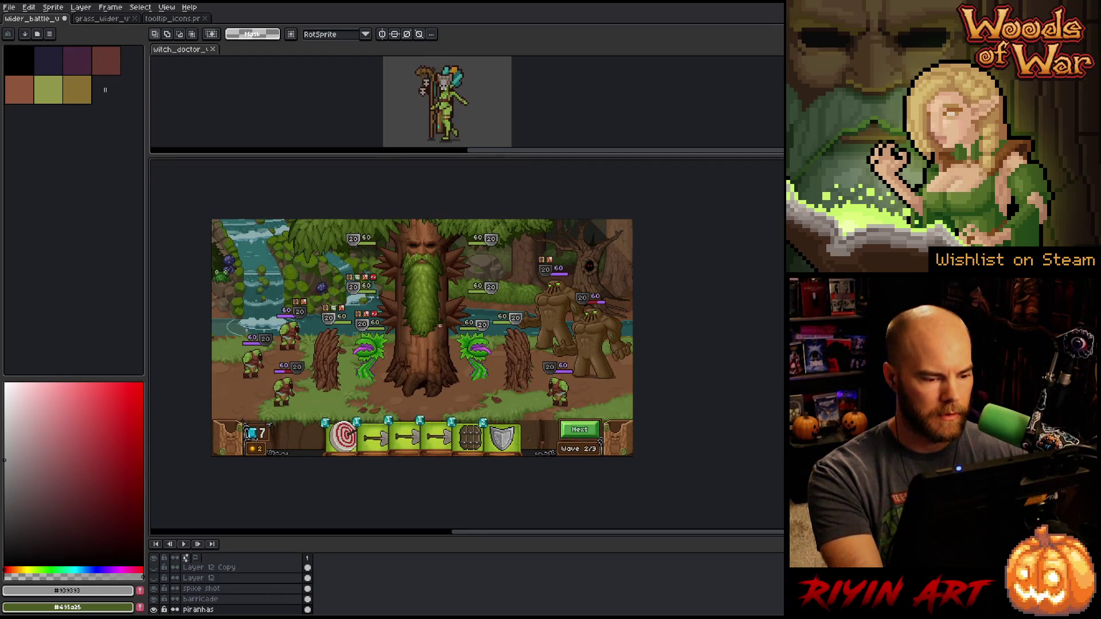
{"action": "mouse_move", "coordinate": [427, 302]}
{"action": "left_mouse_down"}
{"action": "mouse_move", "coordinate": [358, 425]}
{"action": "mouse_move", "coordinate": [351, 418]}
{"action": "left_mouse_up"}
{"action": "key", "text": "Left"}
{"action": "key", "text": "Left"}
{"action": "key", "text": "Left"}
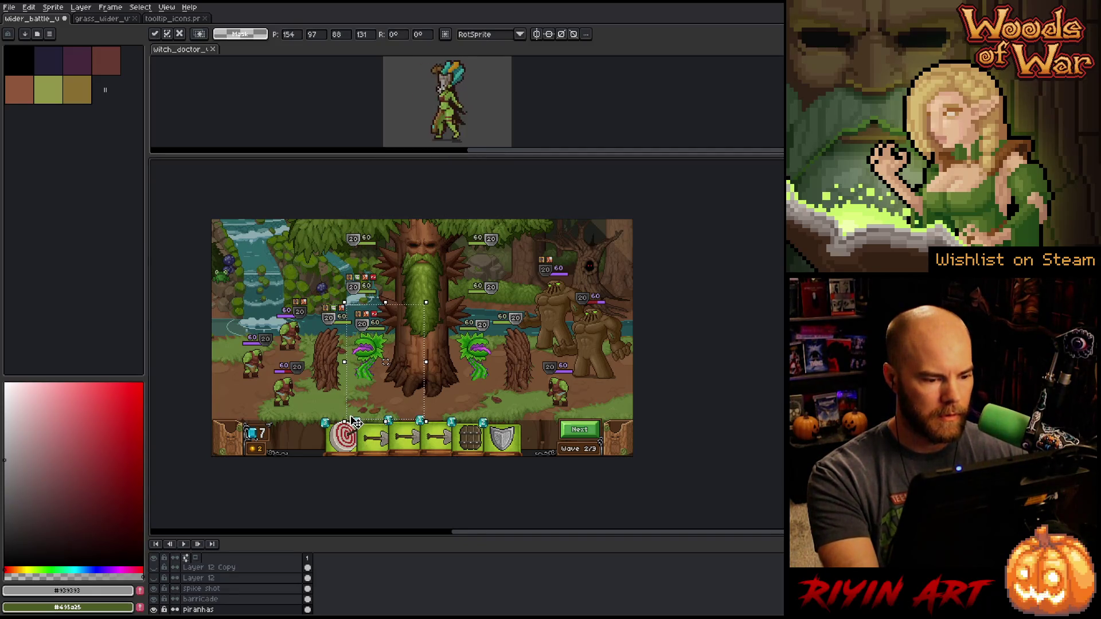
{"action": "key", "text": "Left"}
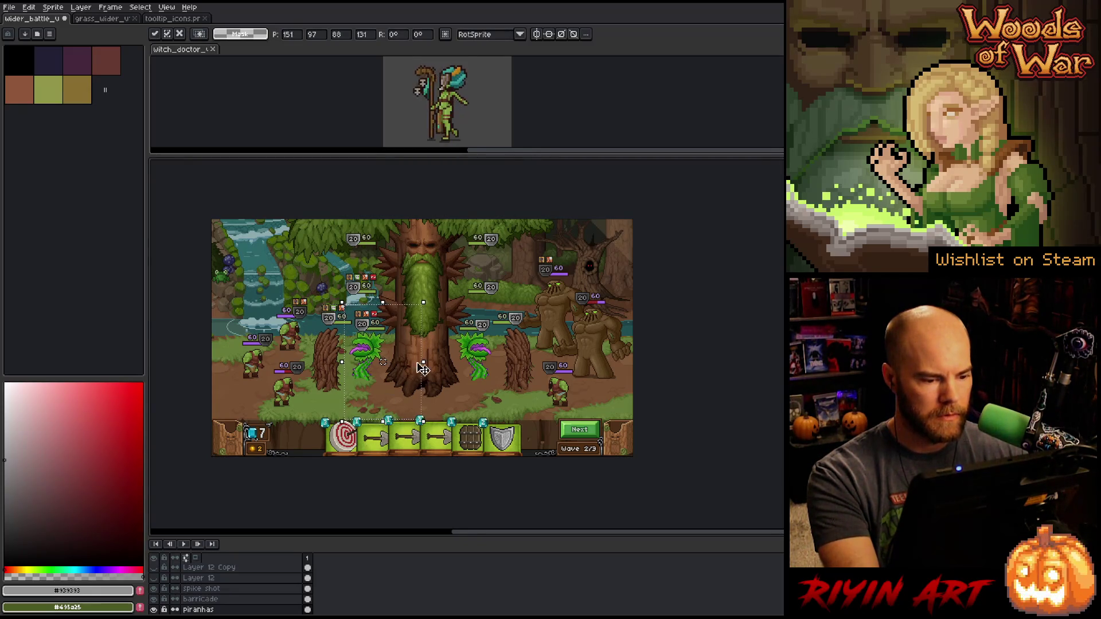
{"action": "left_click_drag", "start_coordinate": [436, 299], "coordinate": [505, 435]}
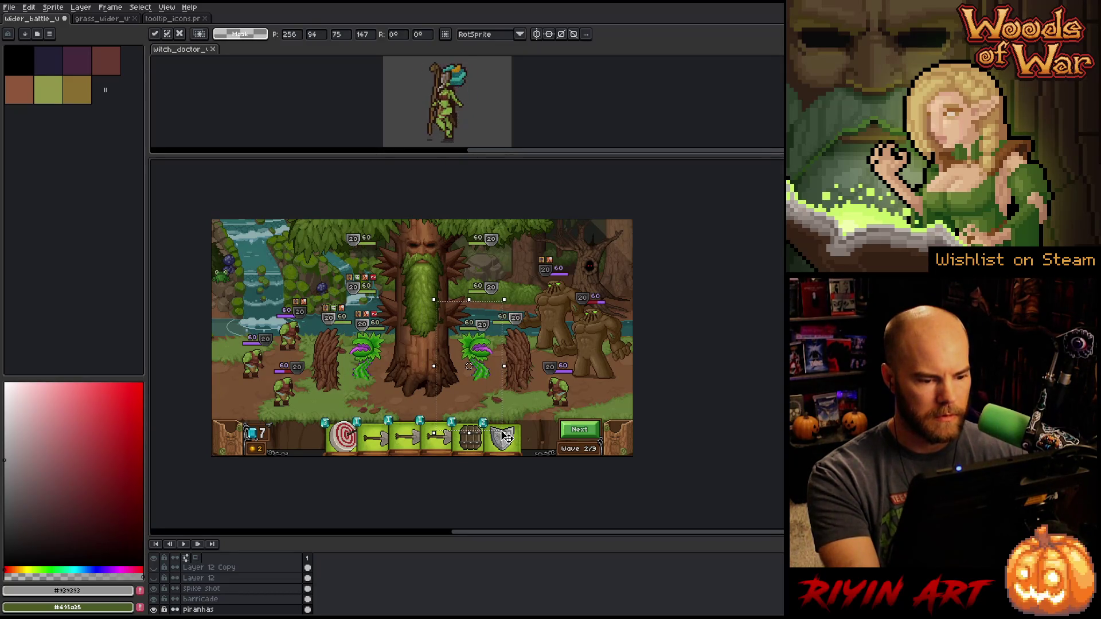
{"action": "key", "text": "ctrl+d"}
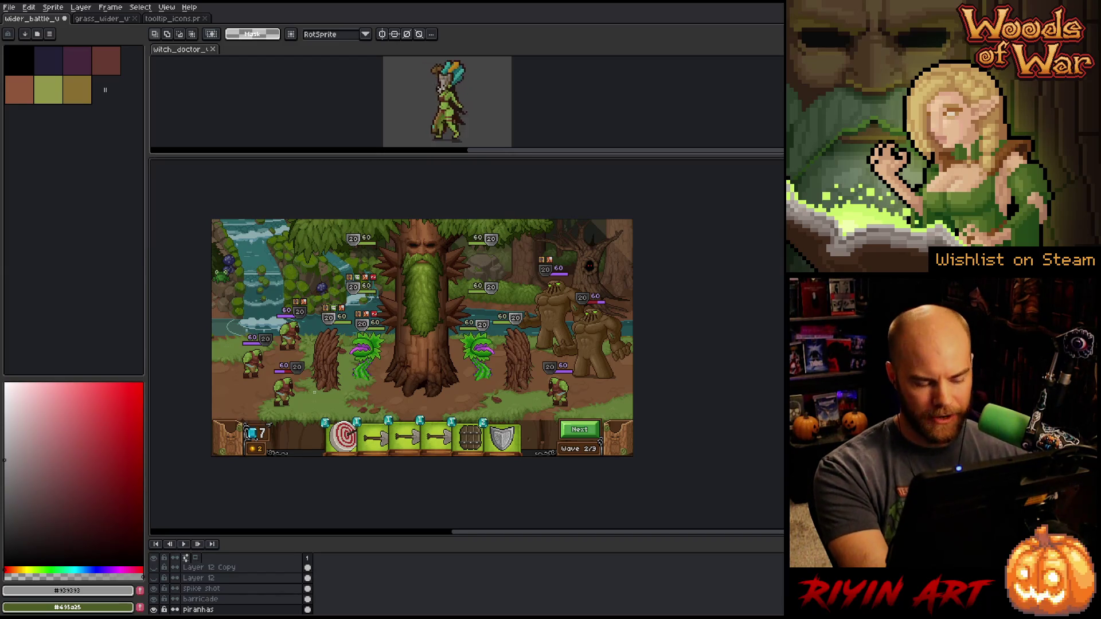
Pick Layer 35 directly from the canvas with the Move tool
{"action": "key", "text": "v"}
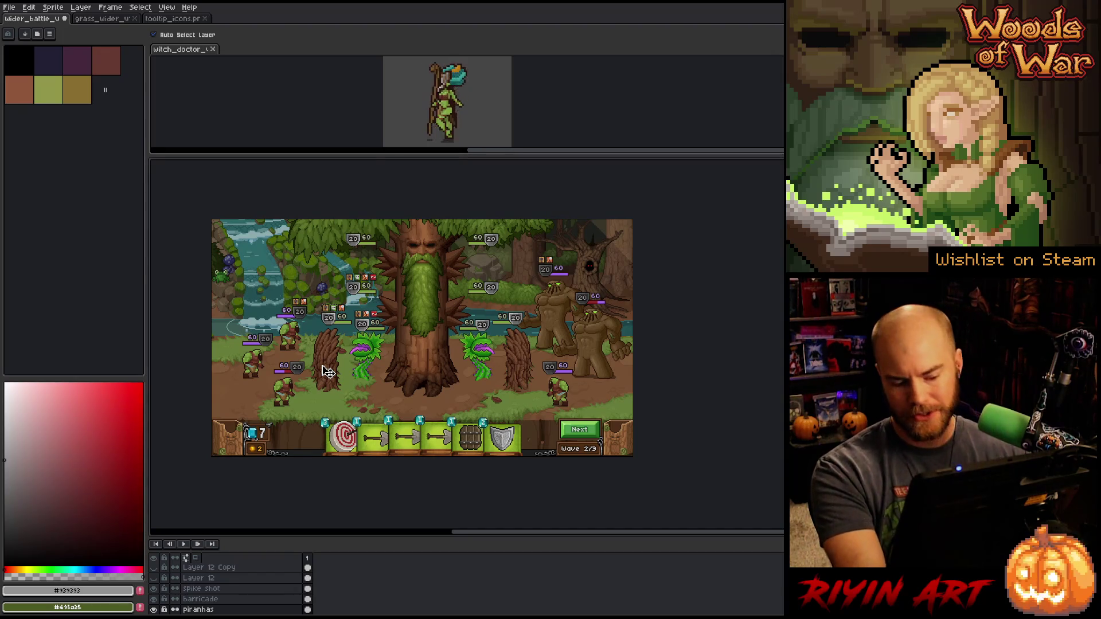
{"action": "key", "text": "m"}
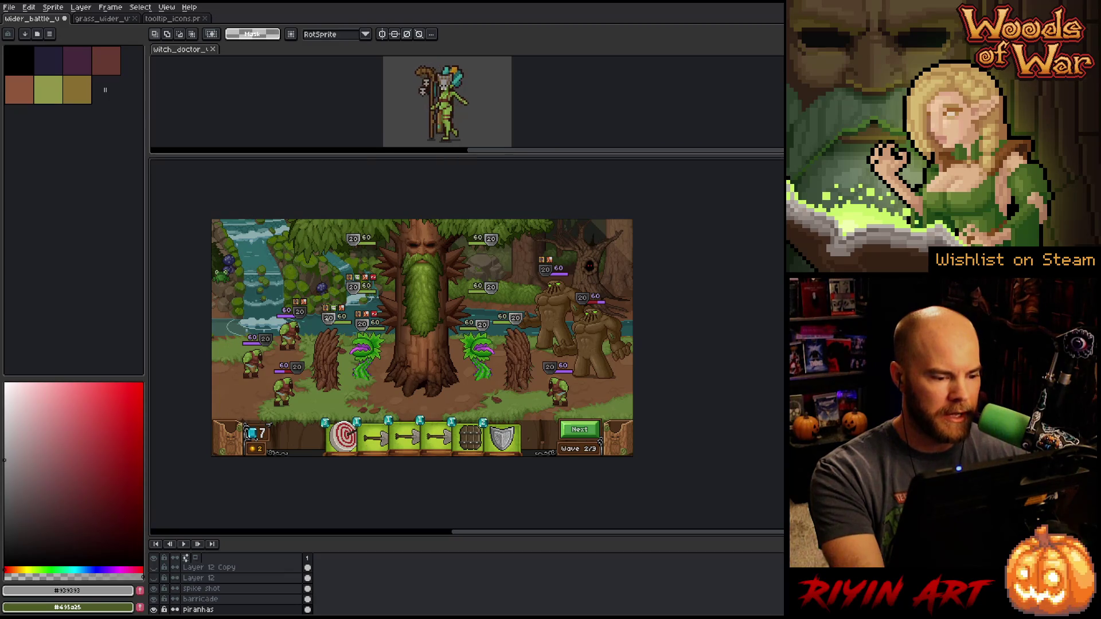
{"action": "key", "text": "v"}
{"action": "left_click", "coordinate": [333, 323]}
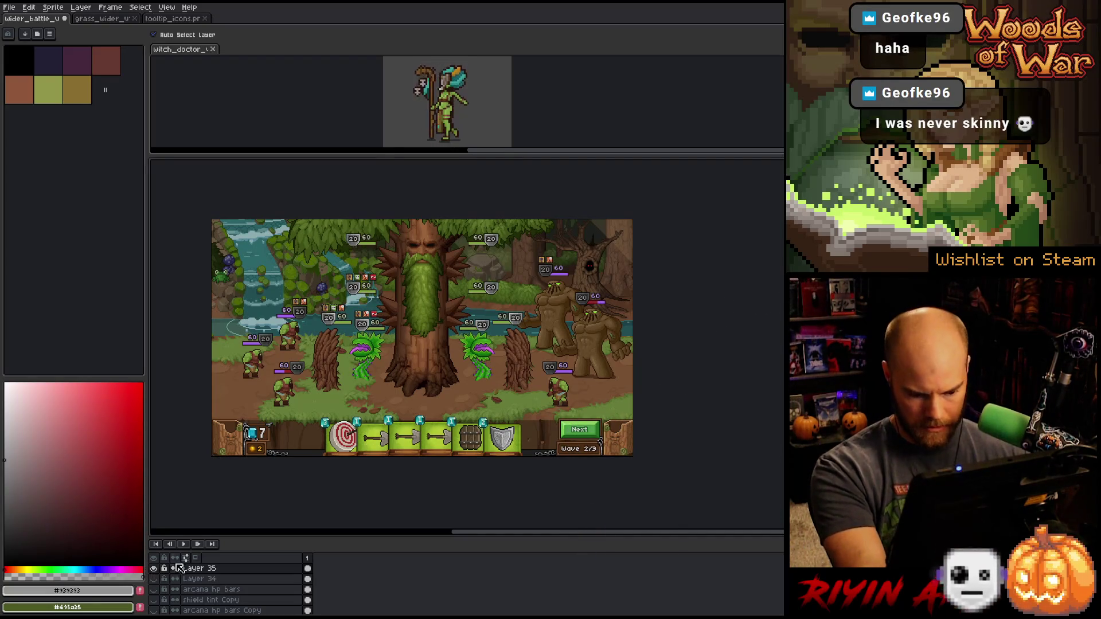
Move the HP-bar status icons about 24 px left and commit
{"action": "key", "text": "m"}
{"action": "scroll", "coordinate": [311, 307], "scroll_direction": "up", "scroll_amount": 3}
{"action": "mouse_move", "coordinate": [315, 282]}
{"action": "left_mouse_down"}
{"action": "mouse_move", "coordinate": [467, 425]}
{"action": "mouse_move", "coordinate": [534, 427]}
{"action": "left_mouse_up"}
{"action": "key", "text": "Left"}
{"action": "key", "text": "Left"}
{"action": "key", "text": "Left"}
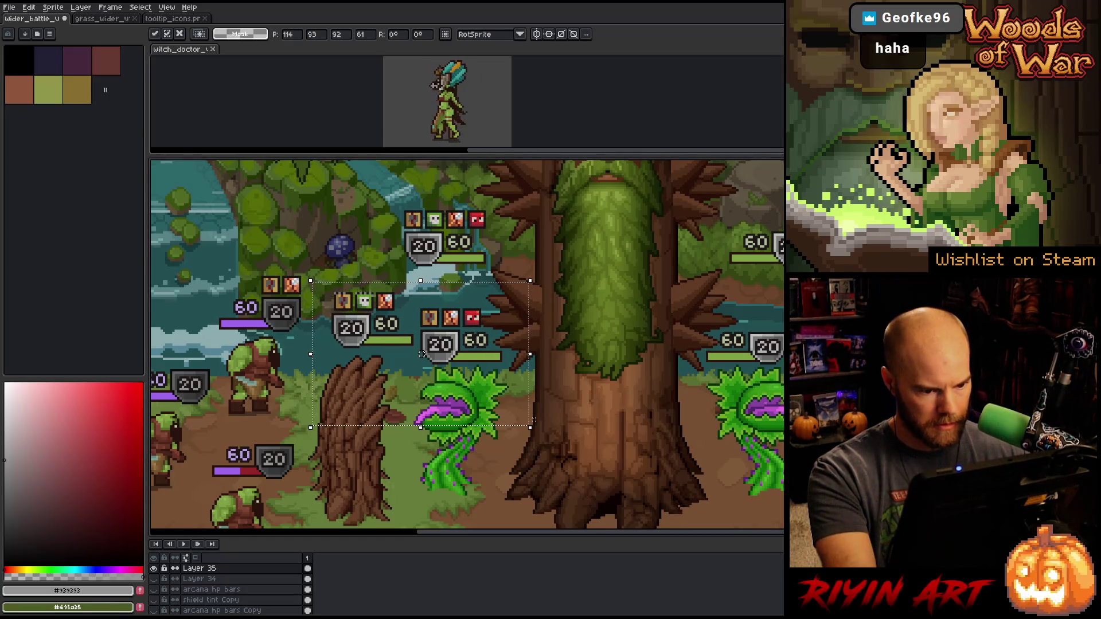
{"action": "key", "text": "Return"}
{"action": "mouse_move", "coordinate": [317, 276]}
{"action": "left_mouse_down"}
{"action": "mouse_move", "coordinate": [393, 386]}
{"action": "mouse_move", "coordinate": [418, 390]}
{"action": "left_mouse_up"}
{"action": "left_click_drag", "start_coordinate": [368, 334], "coordinate": [353, 333]}
{"action": "key", "text": "ctrl+d"}
Move the right 60/20 HP bar further right
{"action": "scroll", "coordinate": [368, 316], "scroll_direction": "down", "scroll_amount": 2}
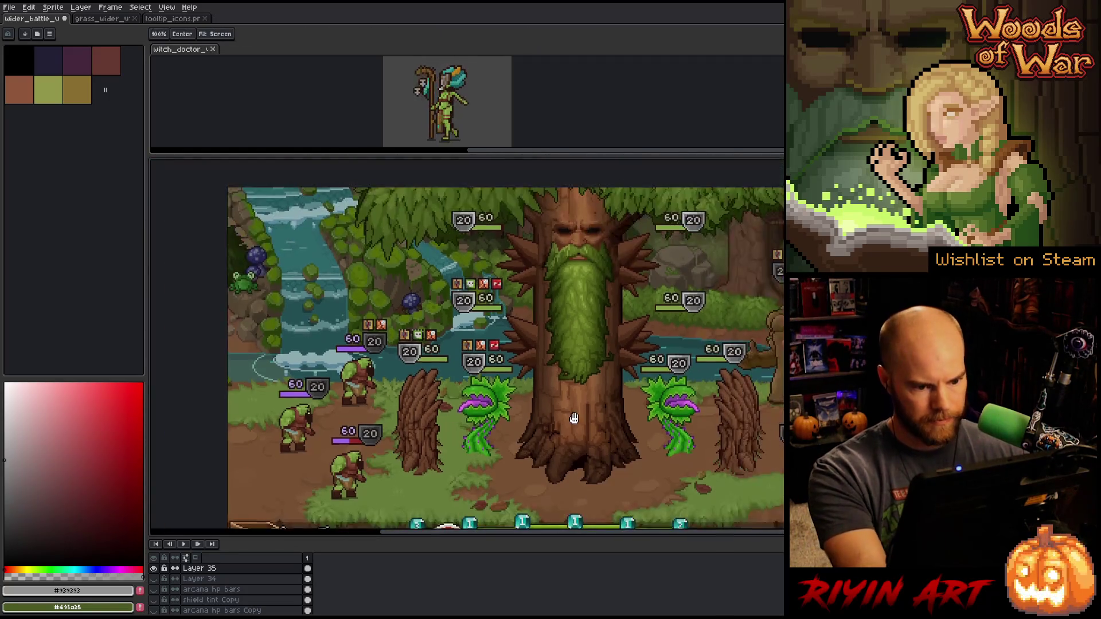
{"action": "scroll", "coordinate": [368, 316], "scroll_direction": "up", "scroll_amount": 1}
{"action": "left_click_drag", "start_coordinate": [366, 305], "coordinate": [536, 429]}
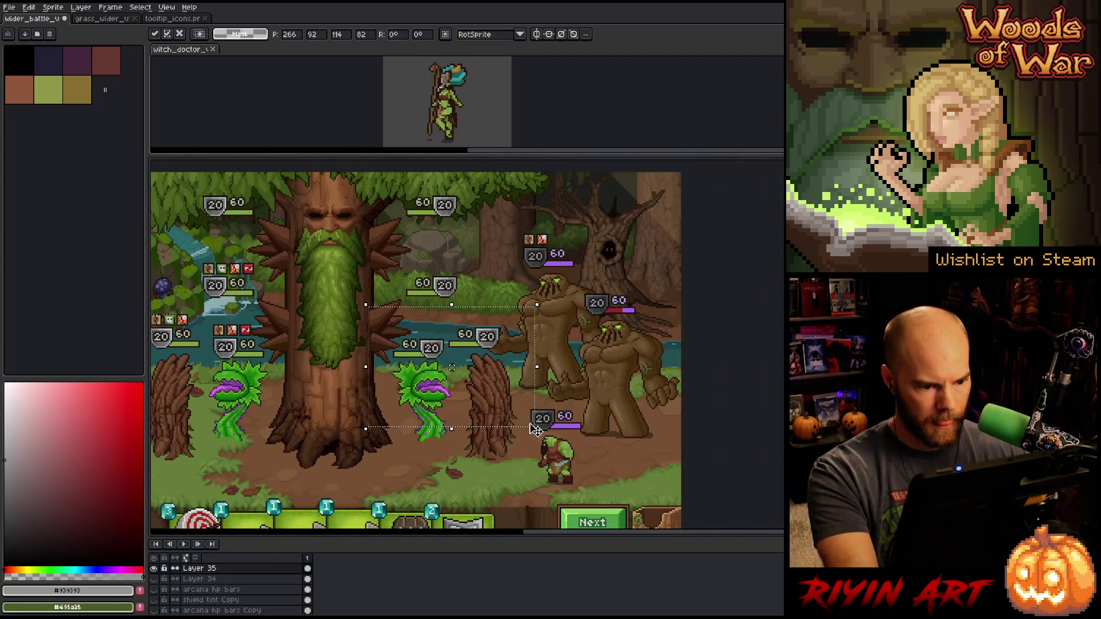
{"action": "scroll", "coordinate": [228, 403], "scroll_direction": "up", "scroll_amount": 3}
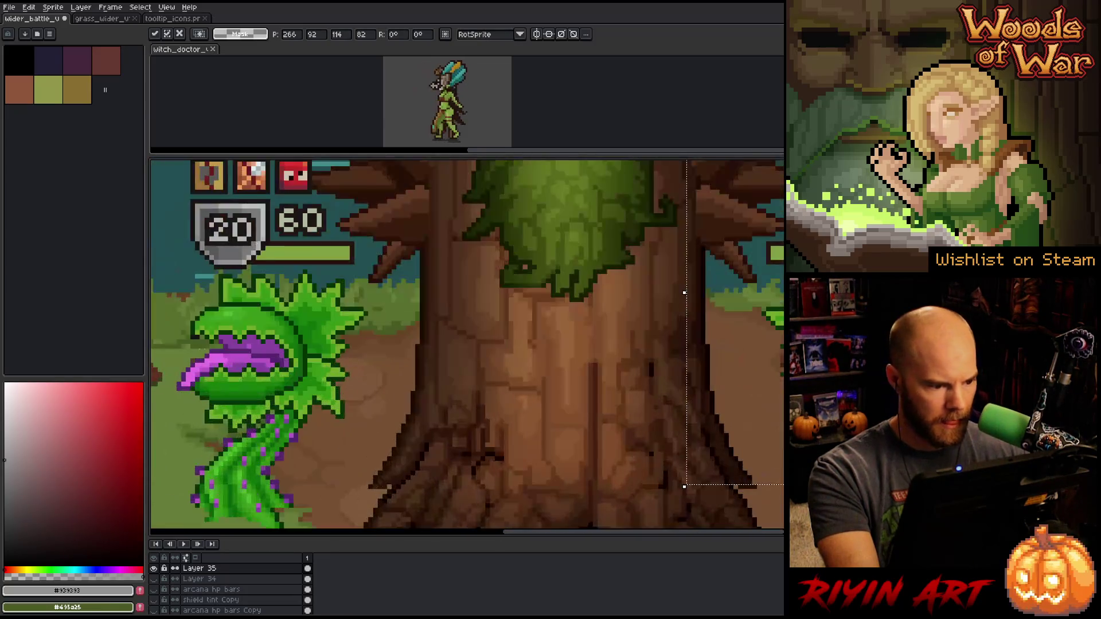
{"action": "left_click_drag", "start_coordinate": [171, 223], "coordinate": [193, 367]}
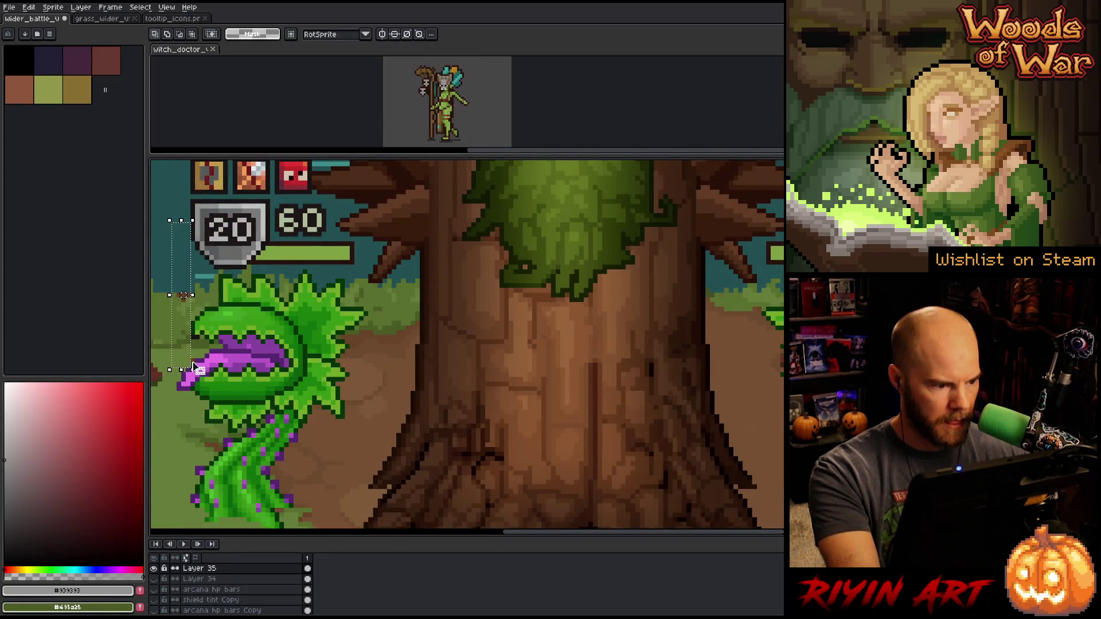
{"action": "scroll", "coordinate": [192, 364], "scroll_direction": "down", "scroll_amount": 3}
{"action": "scroll", "coordinate": [535, 320], "scroll_direction": "up", "scroll_amount": 3}
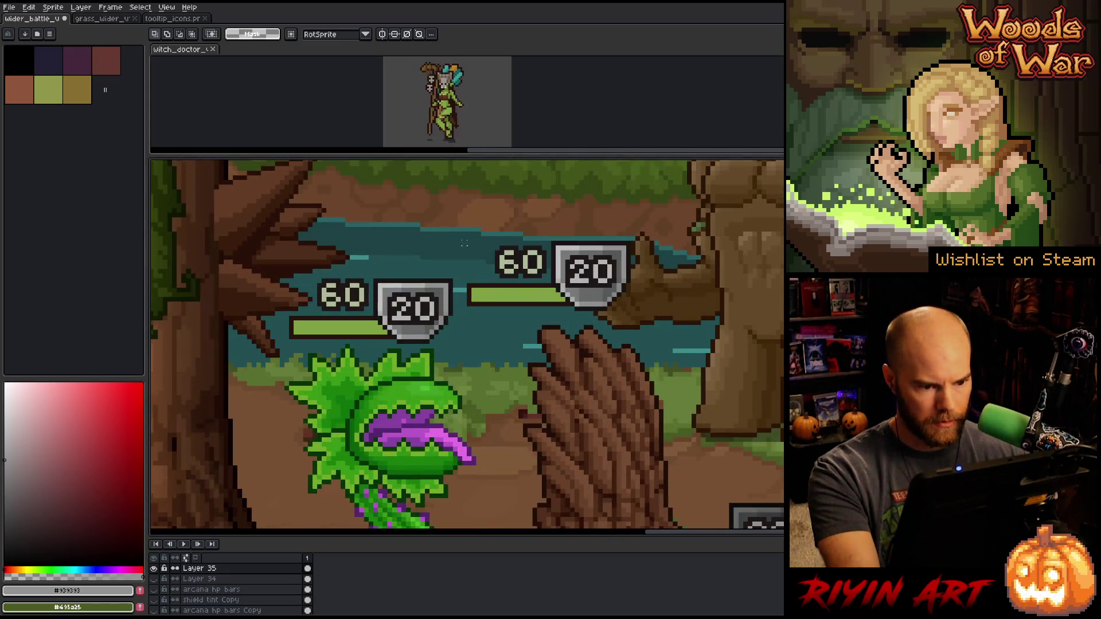
{"action": "left_click_drag", "start_coordinate": [458, 223], "coordinate": [631, 324]}
{"action": "left_click_drag", "start_coordinate": [562, 281], "coordinate": [619, 281]}
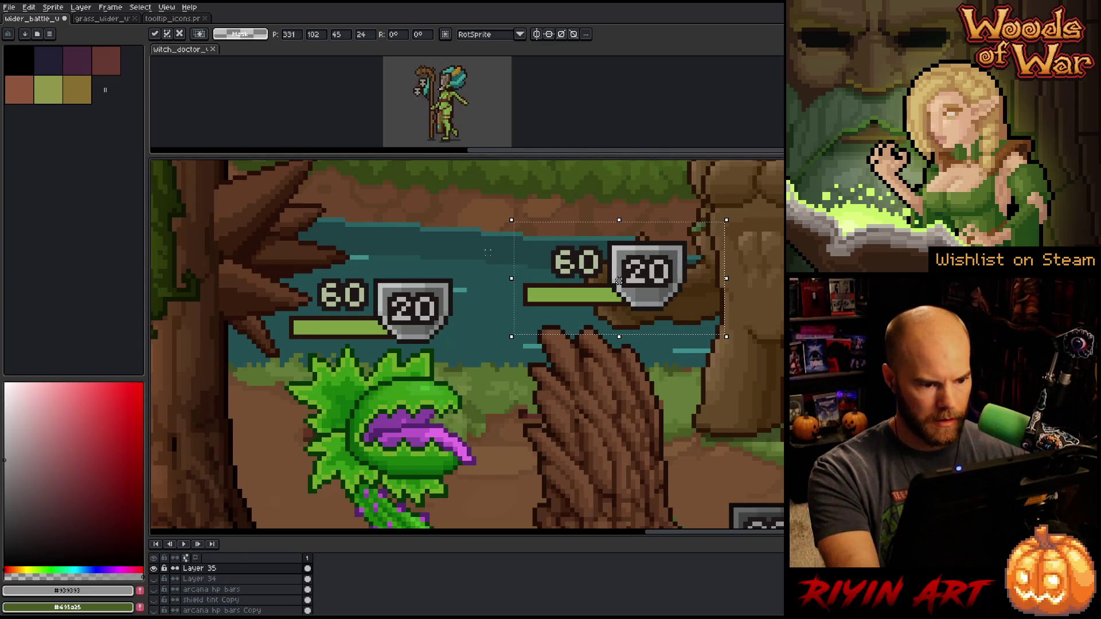
Reposition the left HP bar slightly right and confirm its position
{"action": "left_click_drag", "start_coordinate": [246, 251], "coordinate": [490, 390]}
{"action": "left_click_drag", "start_coordinate": [370, 323], "coordinate": [385, 323]}
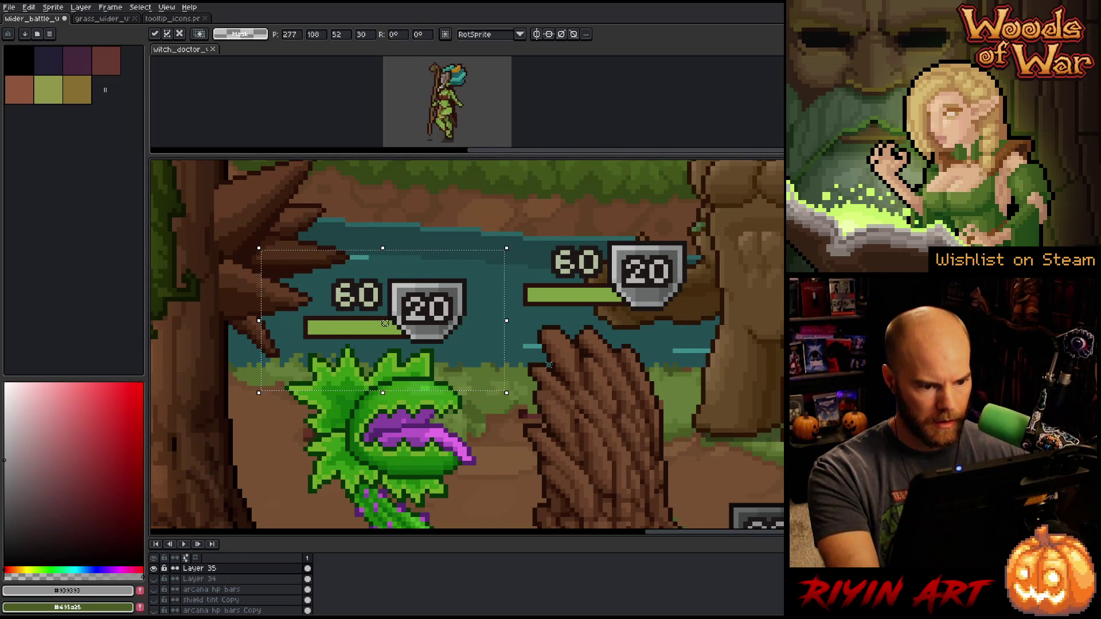
{"action": "key", "text": "Return"}
{"action": "key", "text": "ctrl+shift+d"}
{"action": "key", "text": "Left"}
{"action": "key", "text": "Return"}
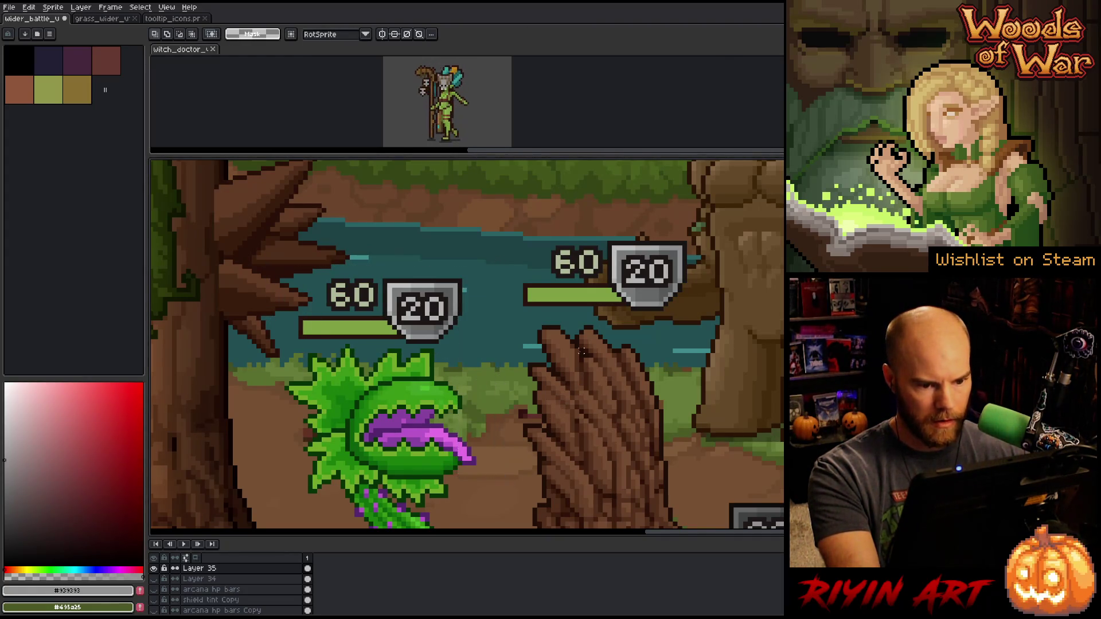
Marquee tall strips beside the tree stump and golem to check alignment
{"action": "scroll", "coordinate": [347, 299], "scroll_direction": "down", "scroll_amount": 3}
{"action": "scroll", "coordinate": [347, 298], "scroll_direction": "up", "scroll_amount": 3}
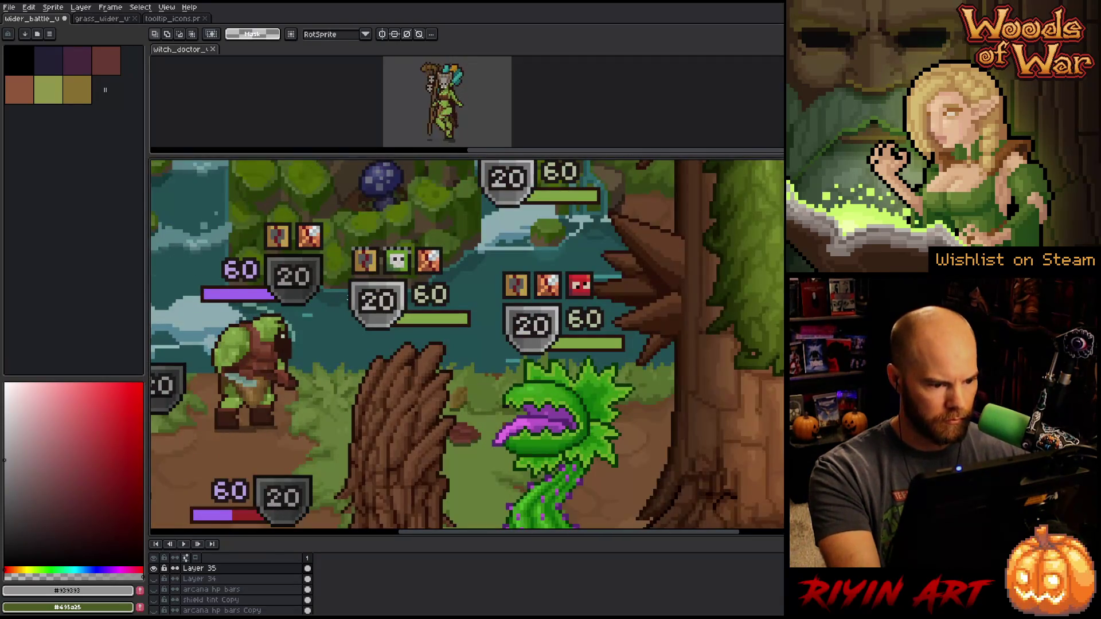
{"action": "mouse_move", "coordinate": [345, 297]}
{"action": "left_mouse_down"}
{"action": "mouse_move", "coordinate": [343, 451]}
{"action": "mouse_move", "coordinate": [357, 449]}
{"action": "mouse_move", "coordinate": [335, 445]}
{"action": "left_mouse_up"}
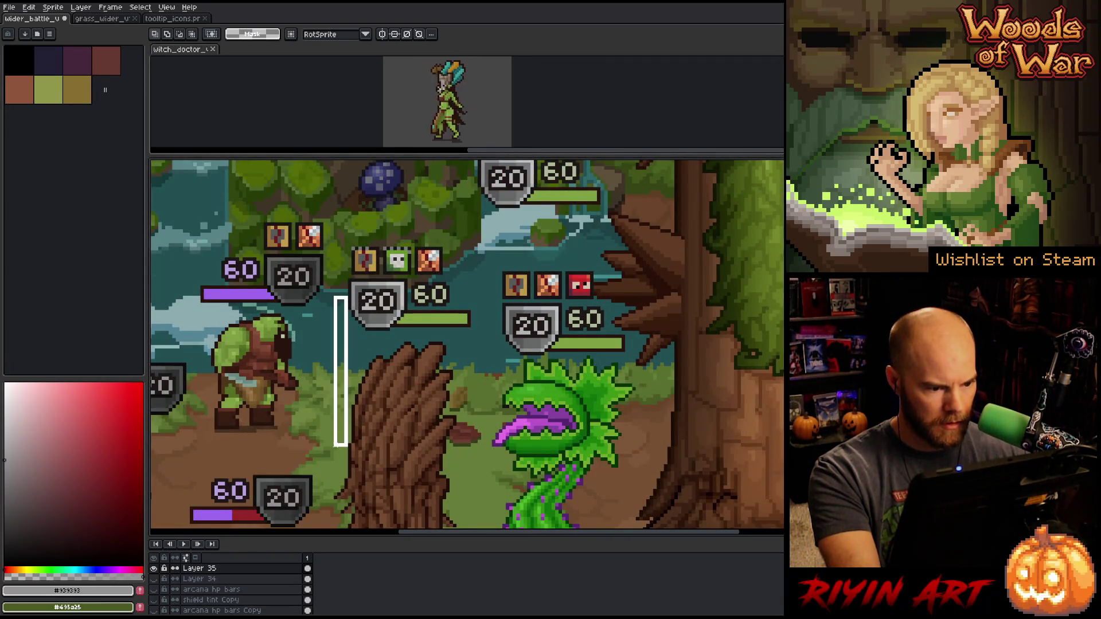
{"action": "scroll", "coordinate": [338, 373], "scroll_direction": "down", "scroll_amount": 3}
{"action": "scroll", "coordinate": [338, 373], "scroll_direction": "up", "scroll_amount": 5}
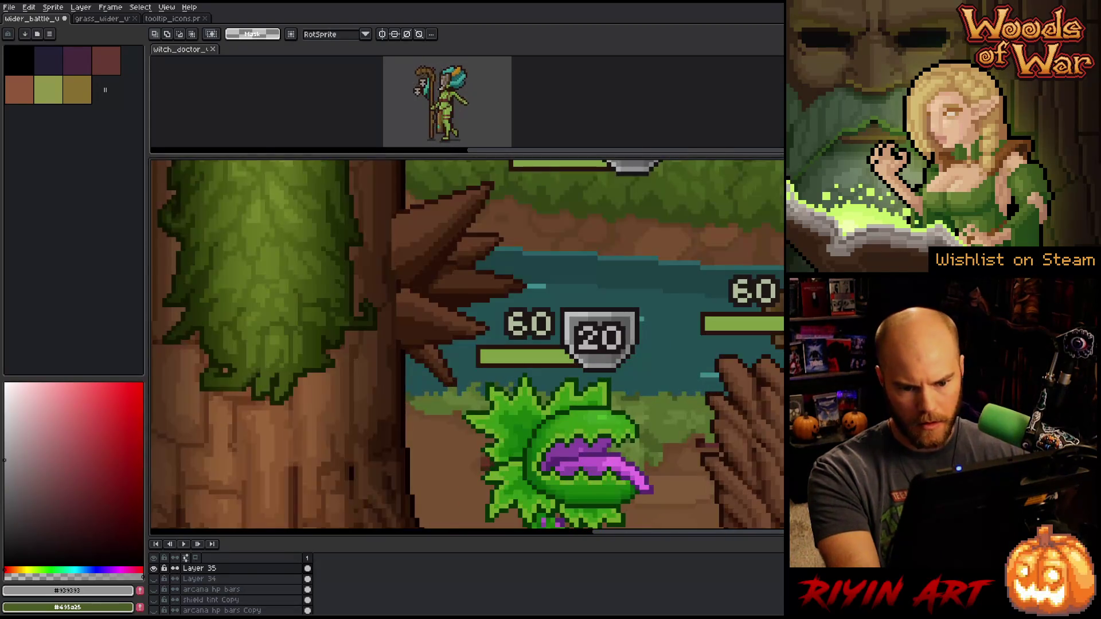
{"action": "scroll", "coordinate": [338, 373], "scroll_direction": "down", "scroll_amount": 2}
{"action": "scroll", "coordinate": [548, 279], "scroll_direction": "right", "scroll_amount": 5}
{"action": "scroll", "coordinate": [548, 278], "scroll_direction": "up", "scroll_amount": 3}
{"action": "left_click_drag", "start_coordinate": [546, 277], "coordinate": [592, 512]}
Move the HP bar above the tree stump about 25 px left and deselect
{"action": "left_click_drag", "start_coordinate": [619, 217], "coordinate": [348, 339]}
{"action": "left_click_drag", "start_coordinate": [483, 278], "coordinate": [469, 278]}
{"action": "left_click", "coordinate": [652, 423]}
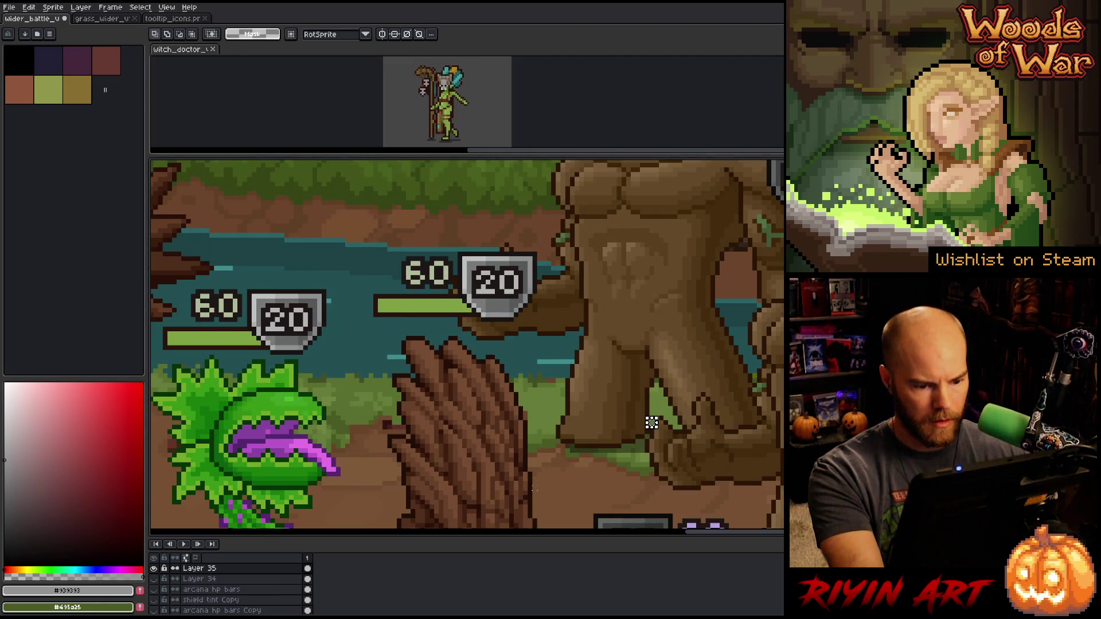
{"action": "left_click_drag", "start_coordinate": [563, 235], "coordinate": [342, 339]}
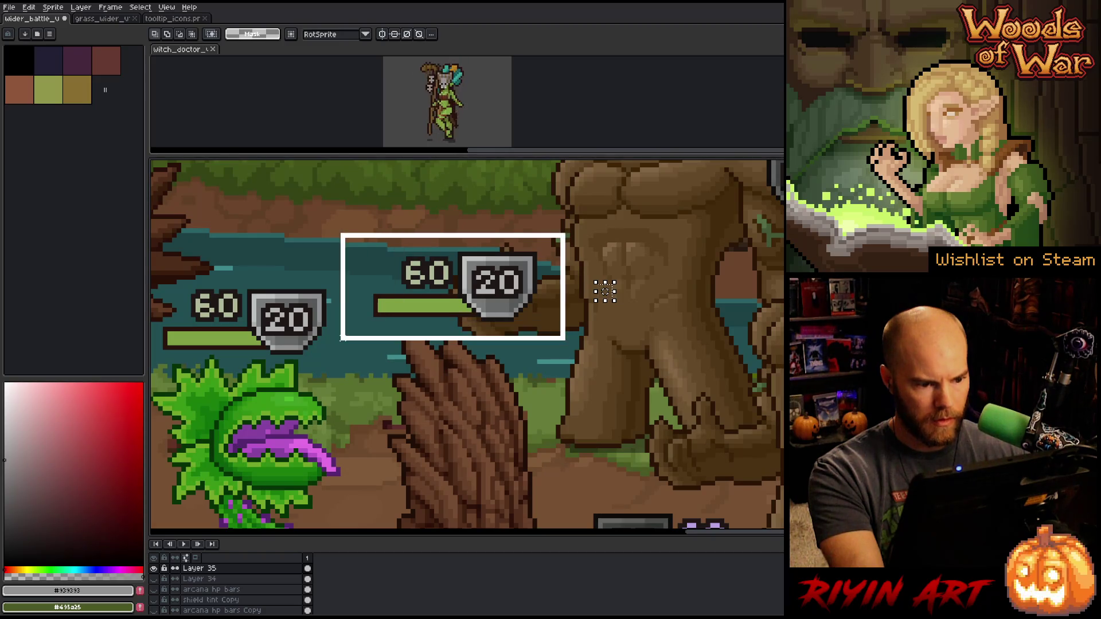
{"action": "left_click", "coordinate": [362, 337]}
{"action": "scroll", "coordinate": [484, 367], "scroll_direction": "down", "scroll_amount": 5}
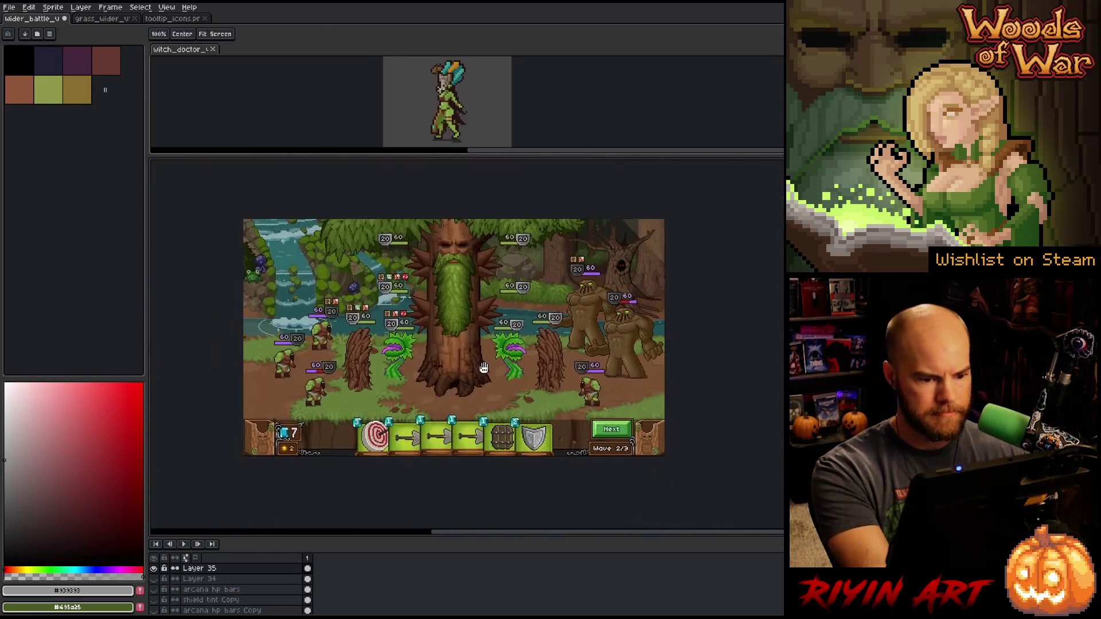
{"action": "key", "text": "m"}
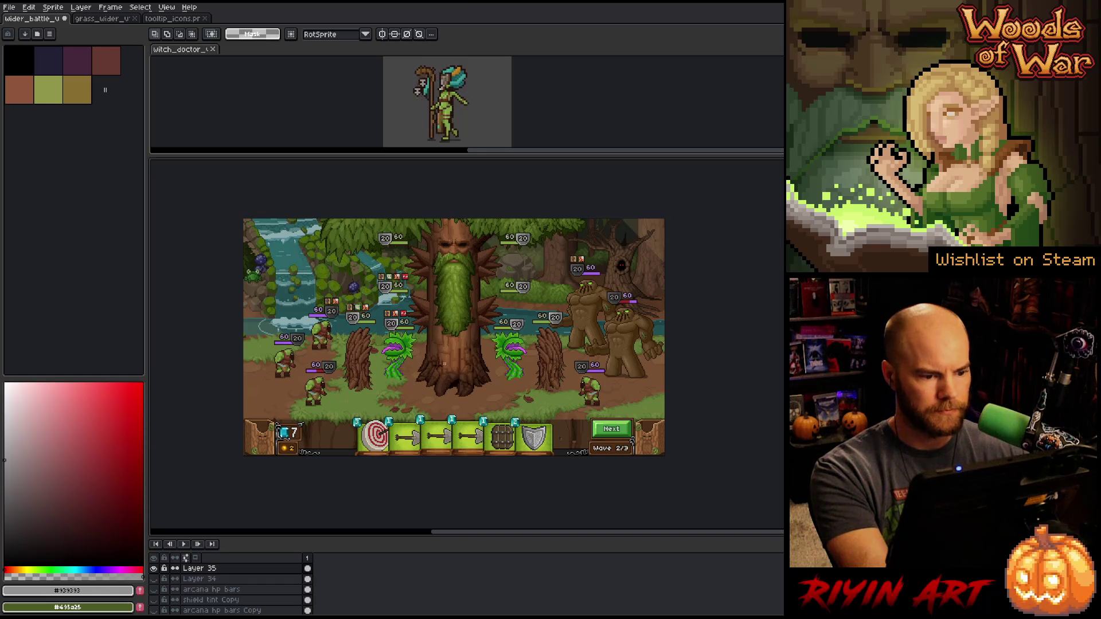
{"action": "left_click_drag", "start_coordinate": [456, 381], "coordinate": [425, 371]}
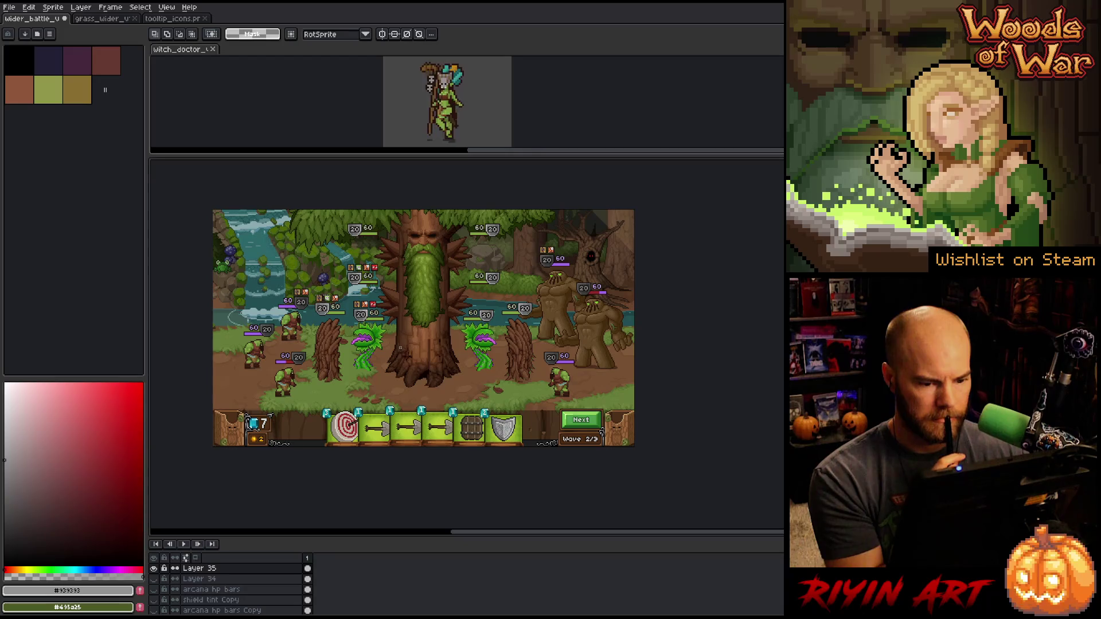
Make the spaces layer active and visible to reveal the tan grid tiles
{"action": "scroll", "coordinate": [207, 579], "scroll_direction": "down", "scroll_amount": 5}
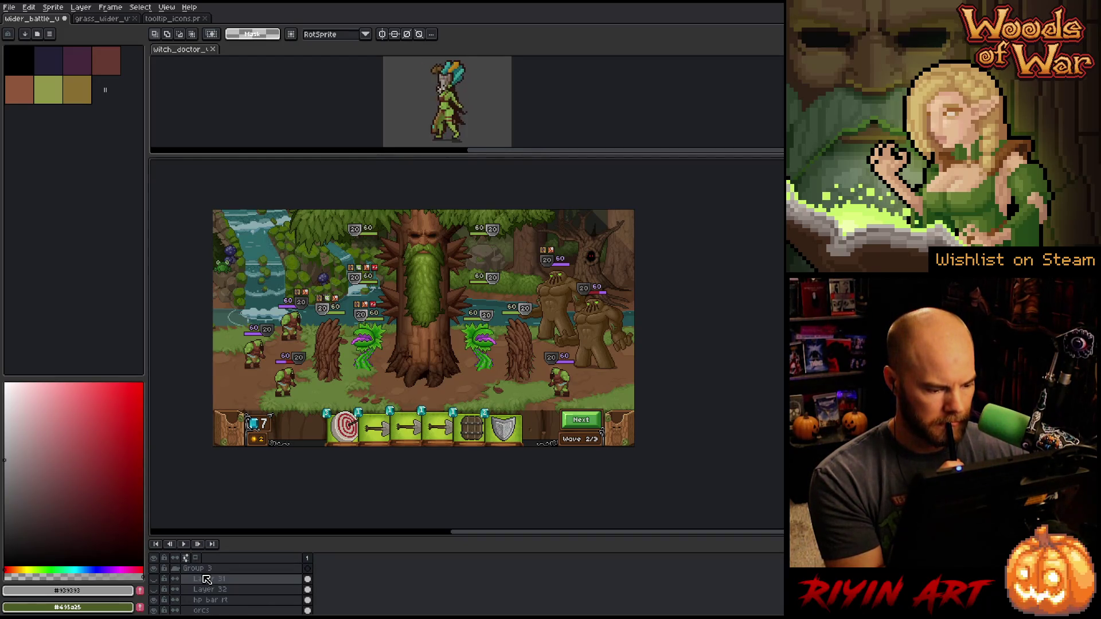
{"action": "scroll", "coordinate": [207, 579], "scroll_direction": "down", "scroll_amount": 5}
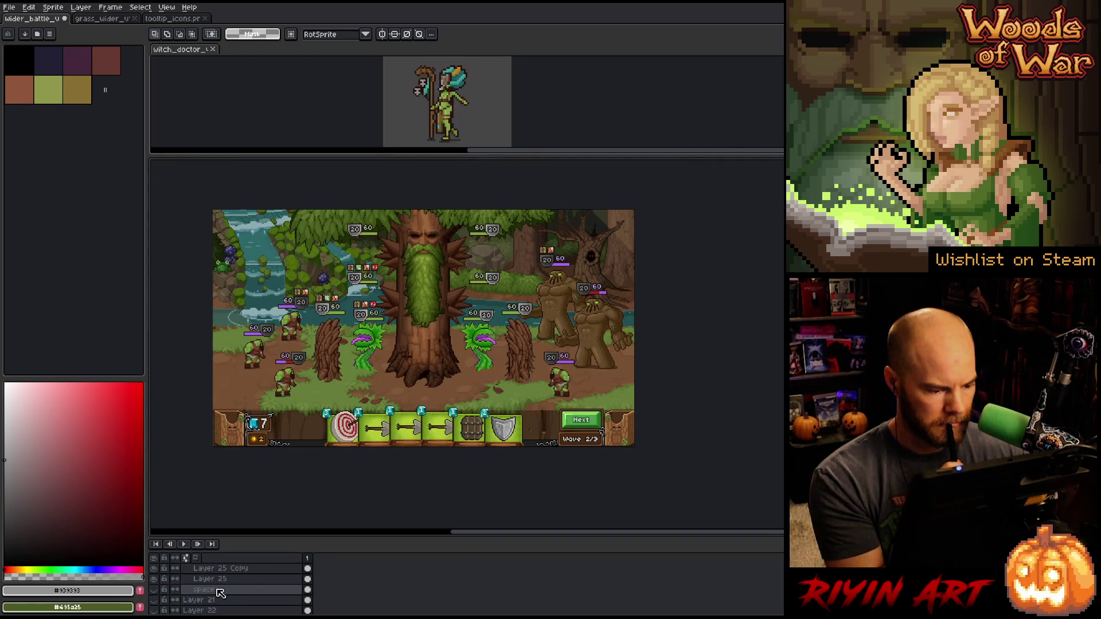
{"action": "left_click", "coordinate": [219, 591]}
{"action": "left_click", "coordinate": [156, 590]}
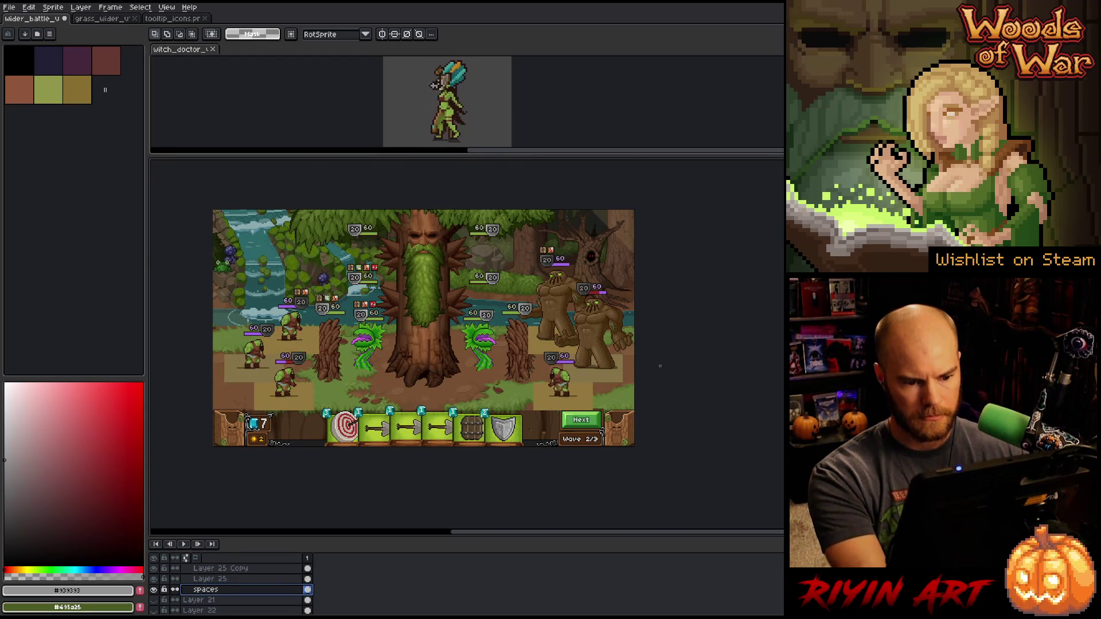
Marquee the tile patch right of the golem and recentre the scene view
{"action": "scroll", "coordinate": [660, 366], "scroll_direction": "up", "scroll_amount": 4}
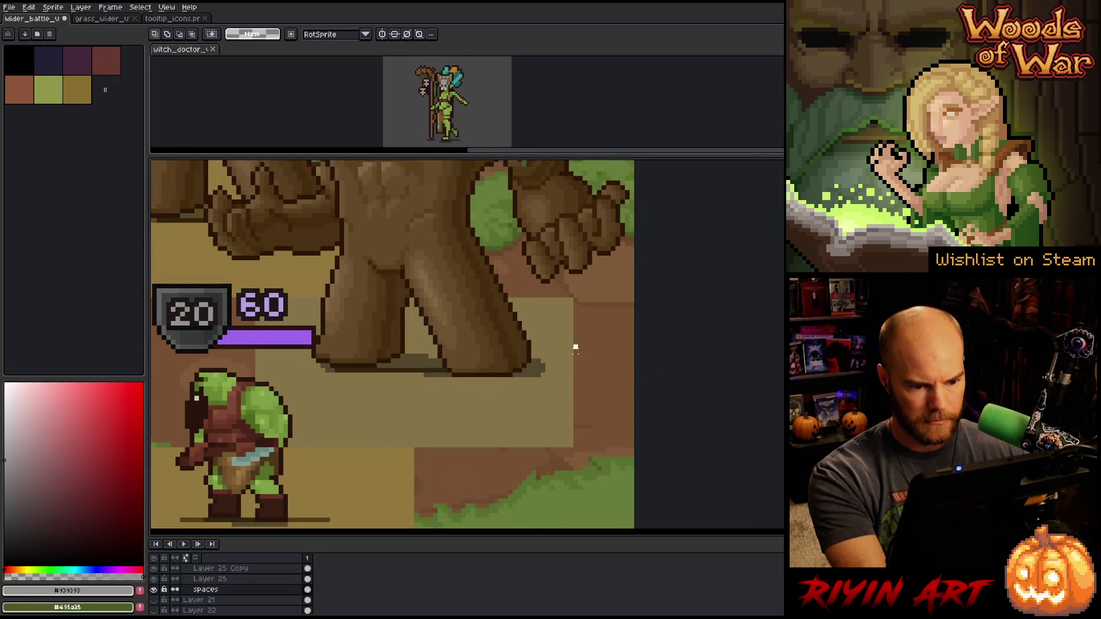
{"action": "left_click_drag", "start_coordinate": [574, 345], "coordinate": [636, 440]}
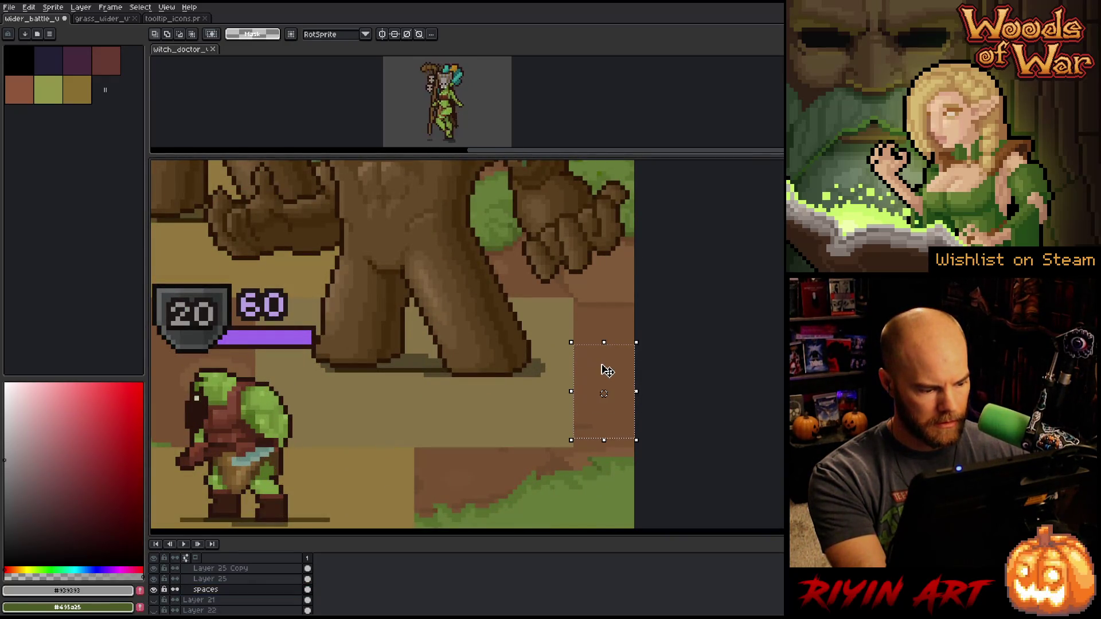
{"action": "scroll", "coordinate": [607, 371], "scroll_direction": "down", "scroll_amount": 3}
{"action": "scroll", "coordinate": [297, 386], "scroll_direction": "left", "scroll_amount": 5}
{"action": "scroll", "coordinate": [297, 385], "scroll_direction": "up", "scroll_amount": 3}
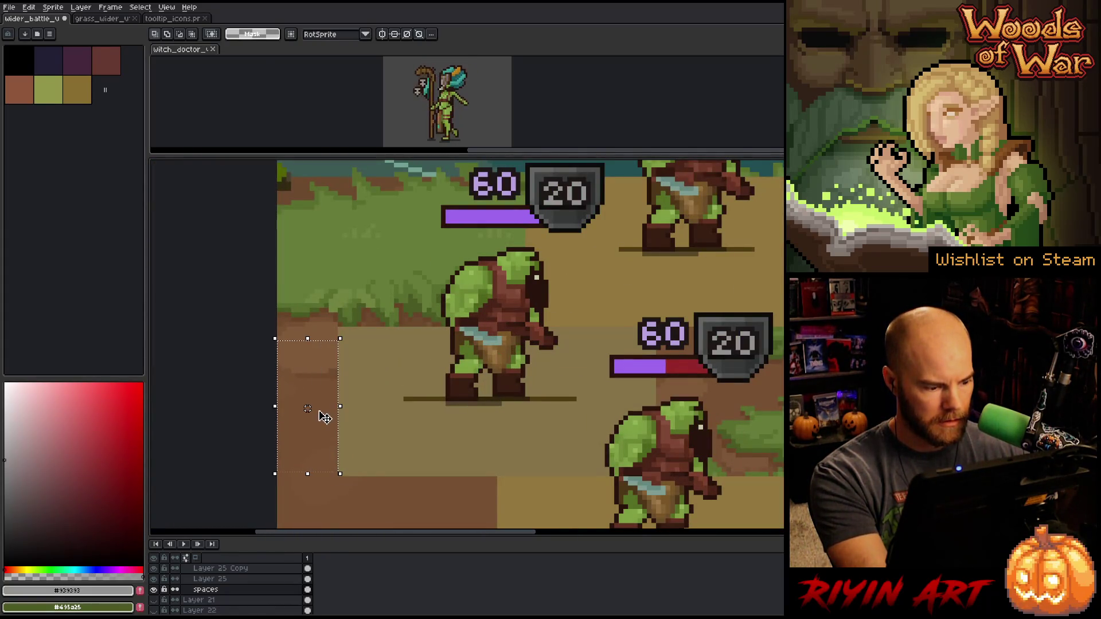
{"action": "scroll", "coordinate": [324, 417], "scroll_direction": "down", "scroll_amount": 3}
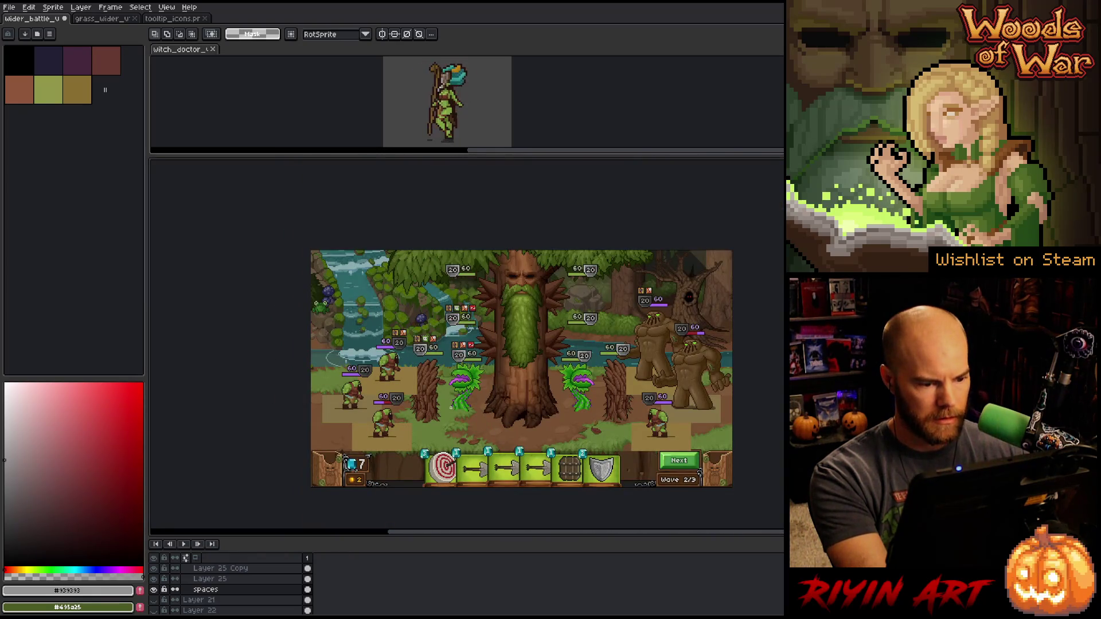
{"action": "left_click_drag", "start_coordinate": [451, 407], "coordinate": [376, 384]}
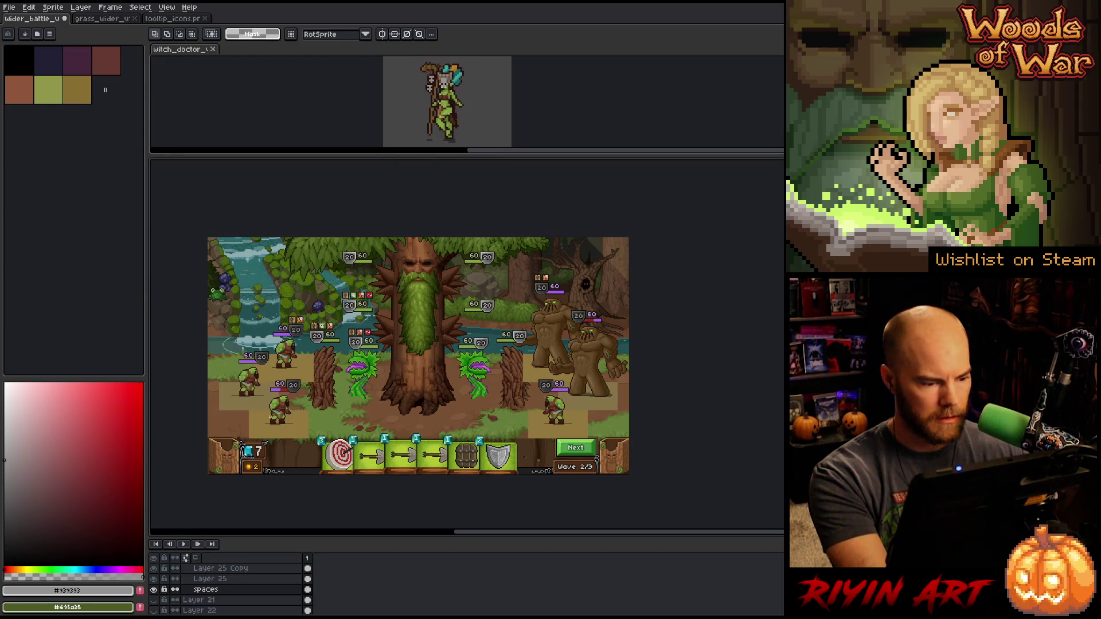
{"action": "key", "text": "v"}
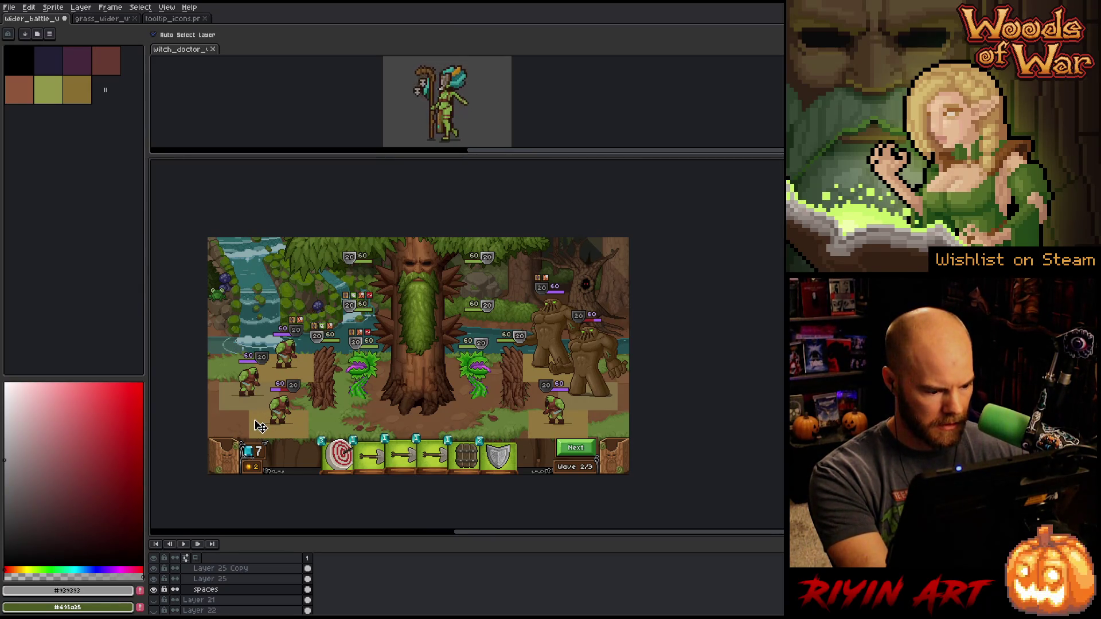
Transform-nudge the left block of grid tiles 3 px left and commit
{"action": "key", "text": "m"}
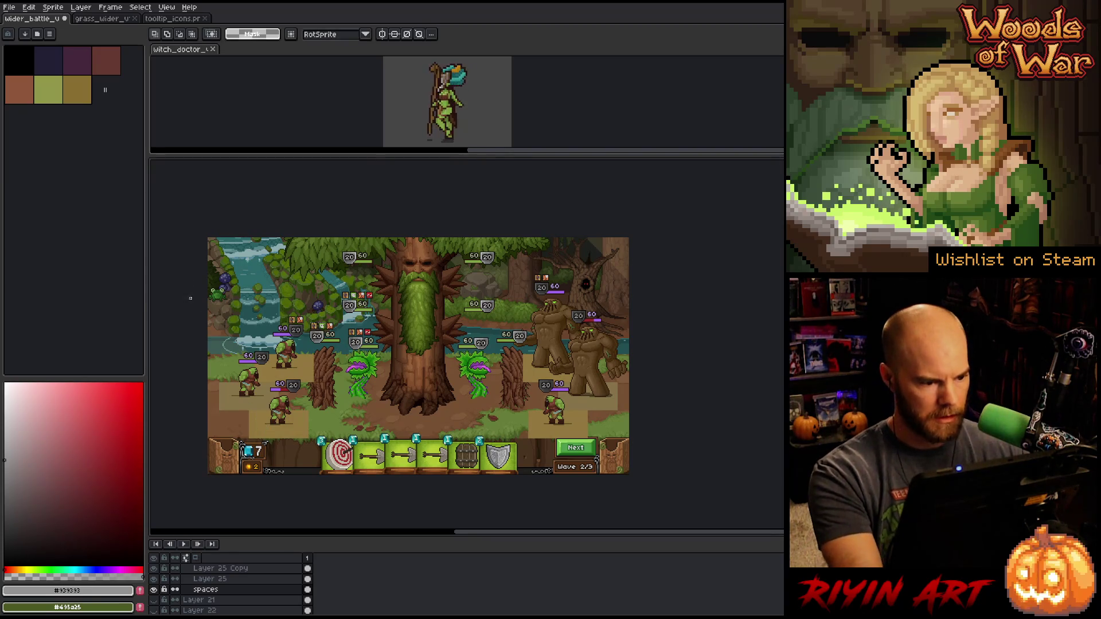
{"action": "left_click_drag", "start_coordinate": [189, 279], "coordinate": [356, 476]}
{"action": "key", "text": "ctrl+t"}
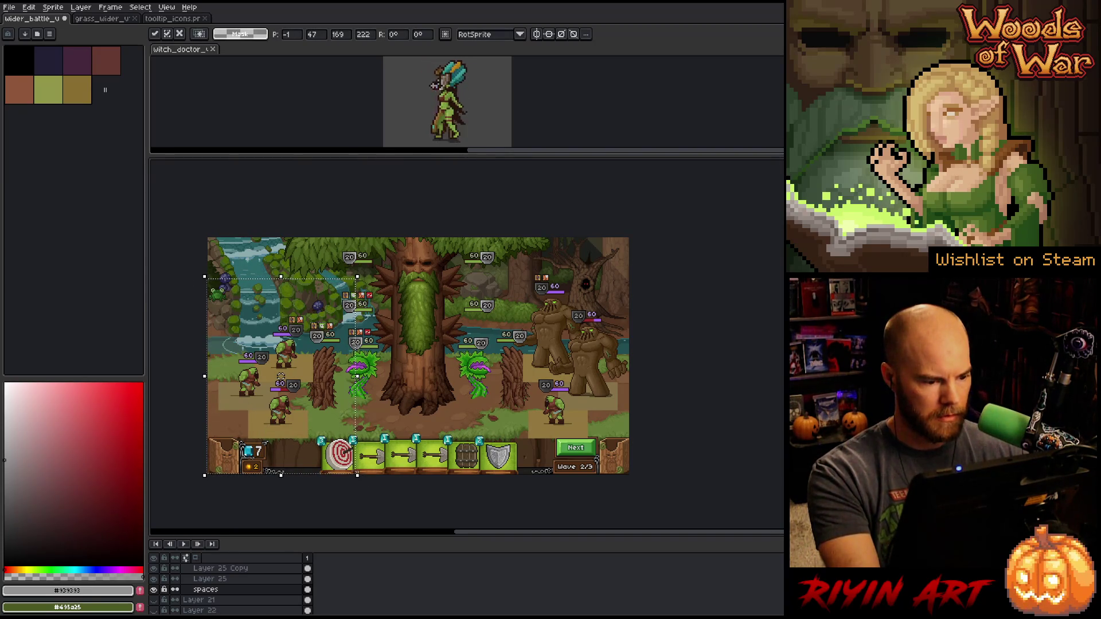
{"action": "key", "text": "Left"}
{"action": "key", "text": "Left"}
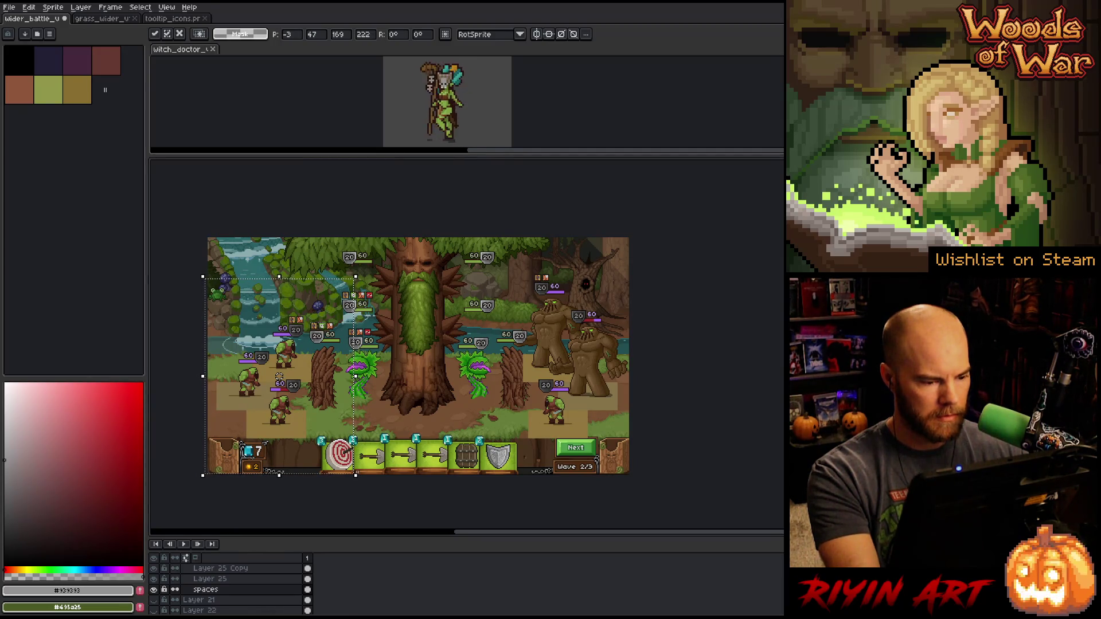
{"action": "key", "text": "Left"}
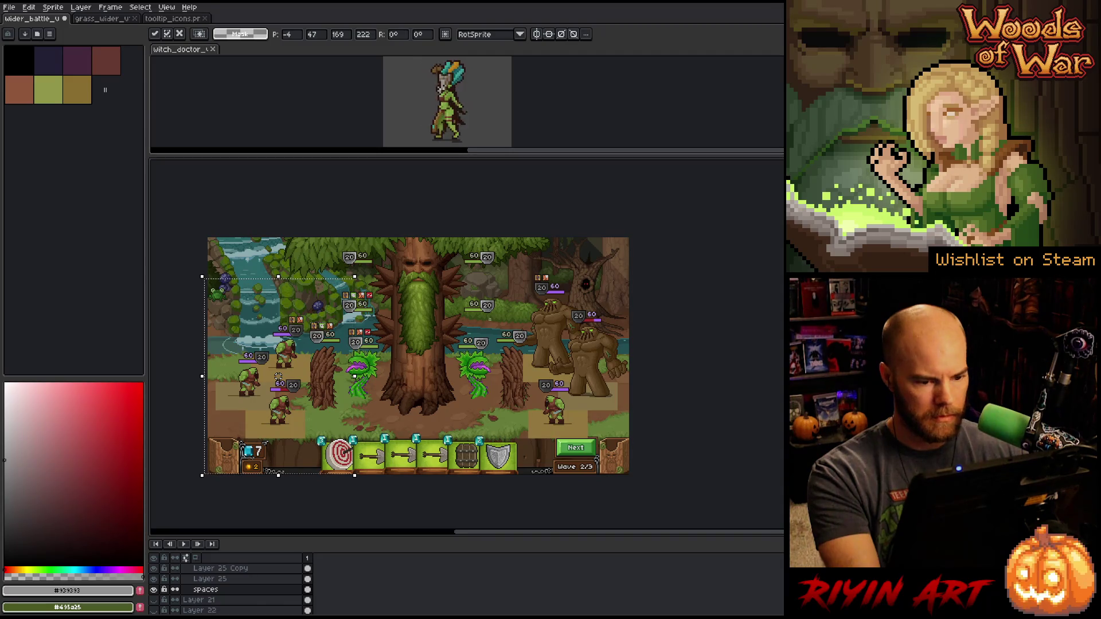
{"action": "mouse_move", "coordinate": [490, 304]}
{"action": "left_mouse_down"}
{"action": "mouse_move", "coordinate": [629, 385]}
{"action": "mouse_move", "coordinate": [633, 460]}
{"action": "left_mouse_up"}
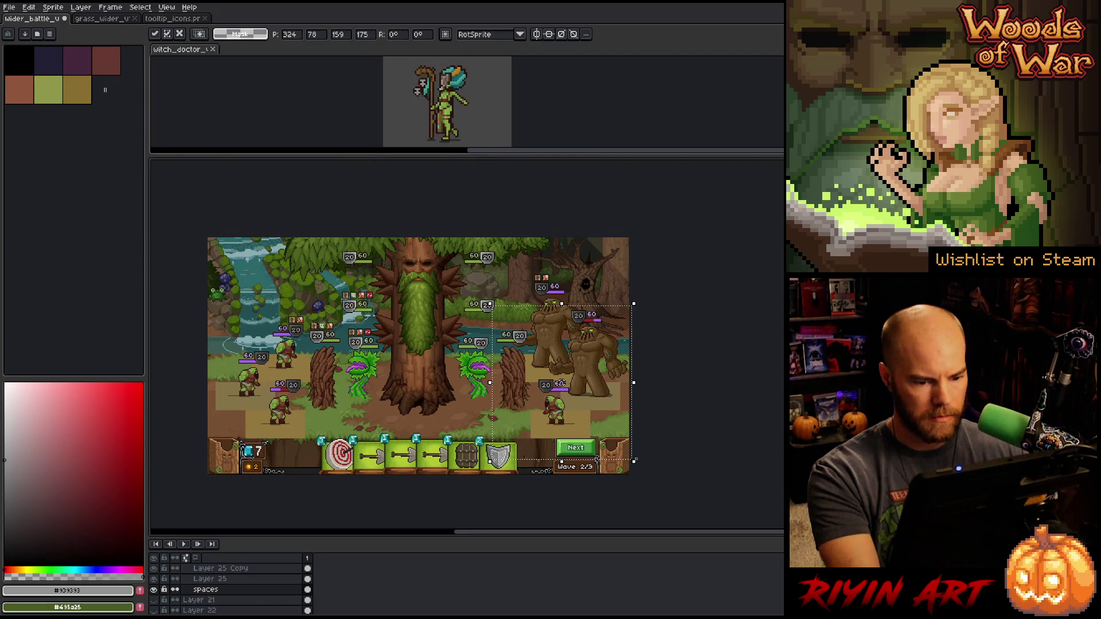
{"action": "key", "text": "Return"}
Pan and zoom around the battlefield to recheck the tile alignment
{"action": "scroll", "coordinate": [612, 386], "scroll_direction": "up", "scroll_amount": 3}
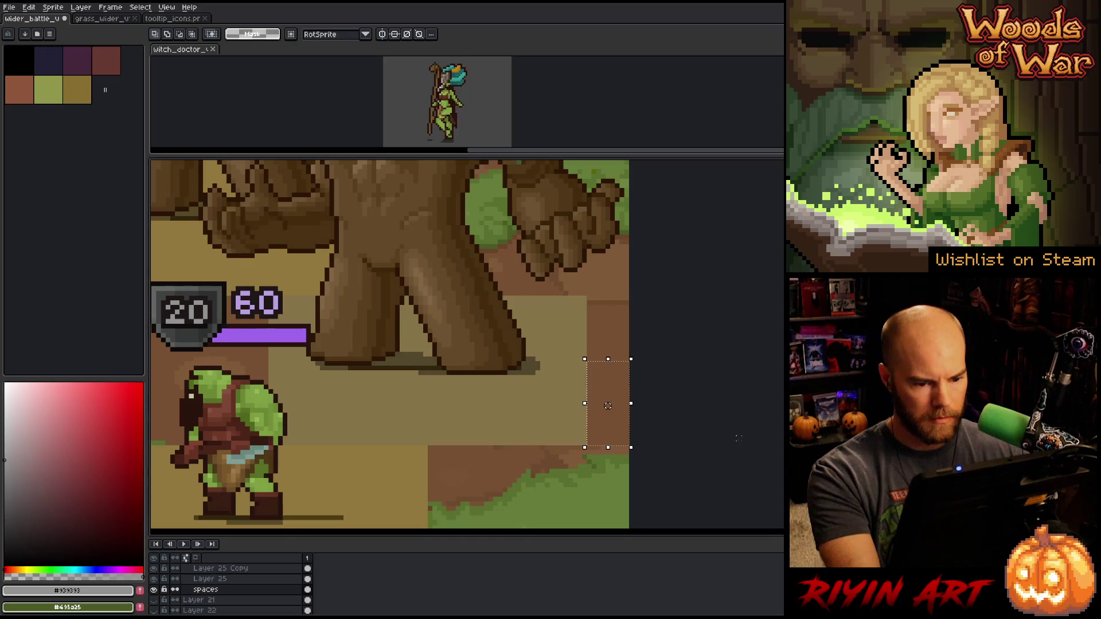
{"action": "scroll", "coordinate": [622, 393], "scroll_direction": "down", "scroll_amount": 3}
{"action": "key", "text": "space"}
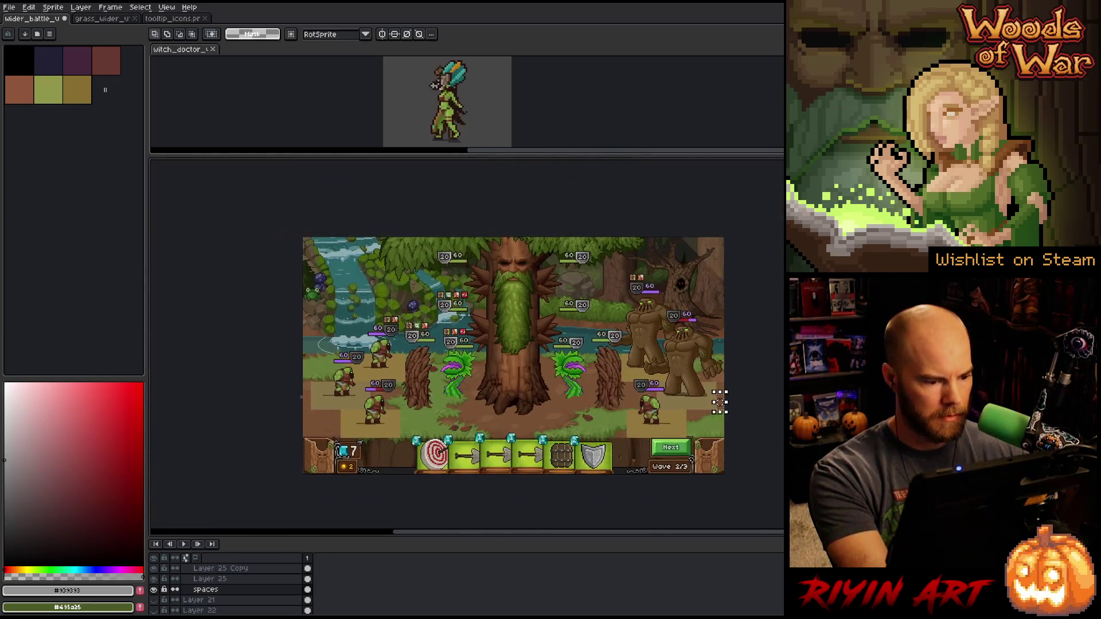
{"action": "scroll", "coordinate": [328, 382], "scroll_direction": "up", "scroll_amount": 4}
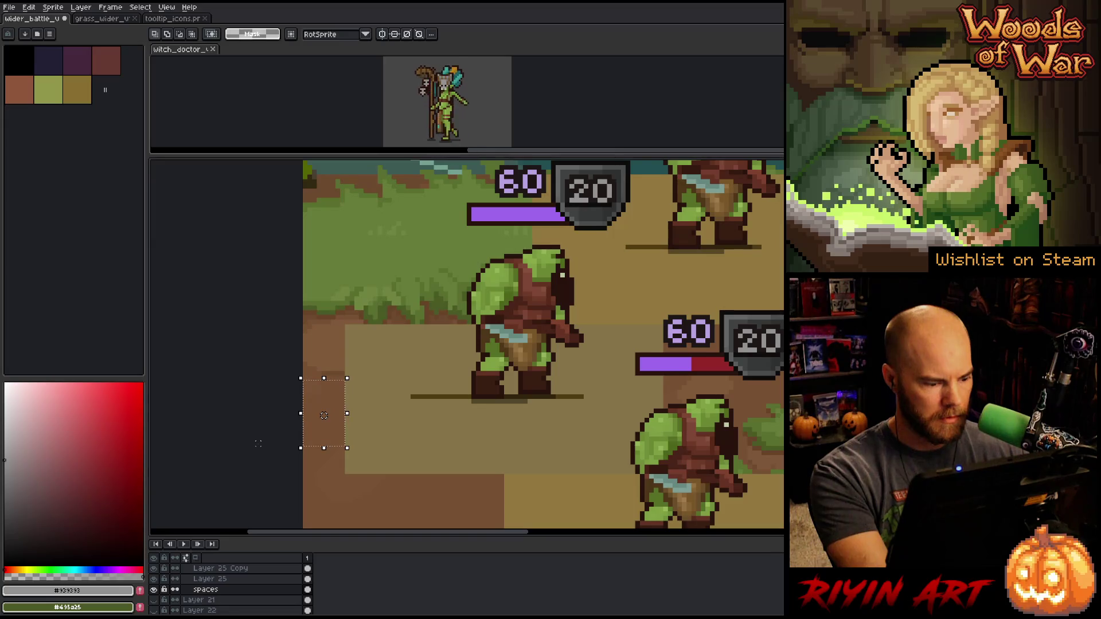
{"action": "scroll", "coordinate": [308, 433], "scroll_direction": "down", "scroll_amount": 4}
{"action": "key", "text": "space"}
{"action": "left_click_drag", "start_coordinate": [308, 433], "coordinate": [270, 423]}
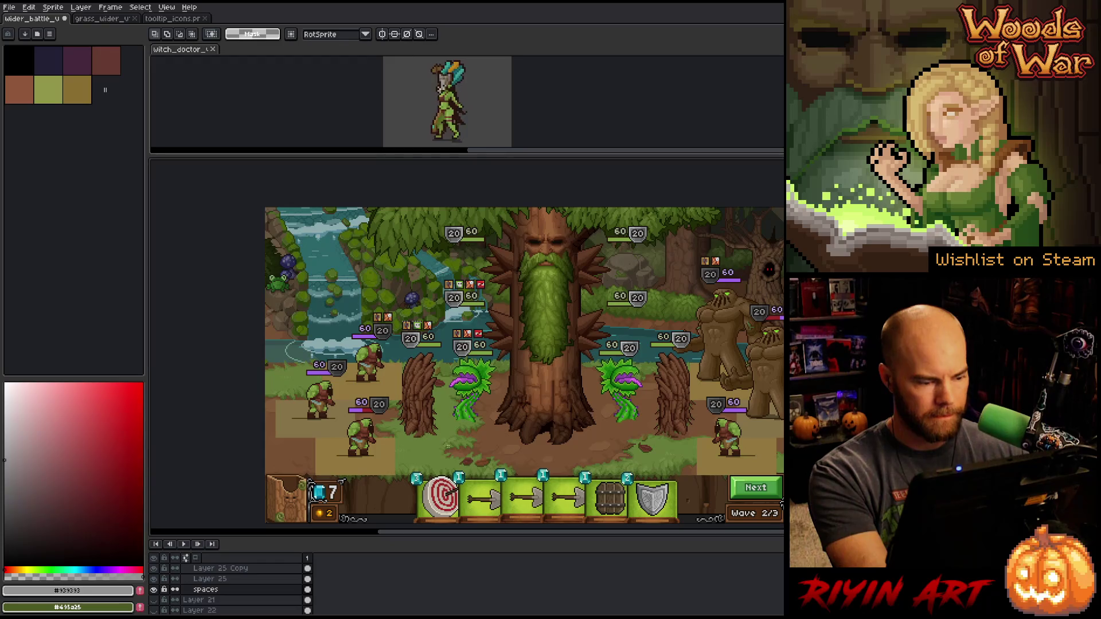
{"action": "scroll", "coordinate": [226, 584], "scroll_direction": "up", "scroll_amount": 5}
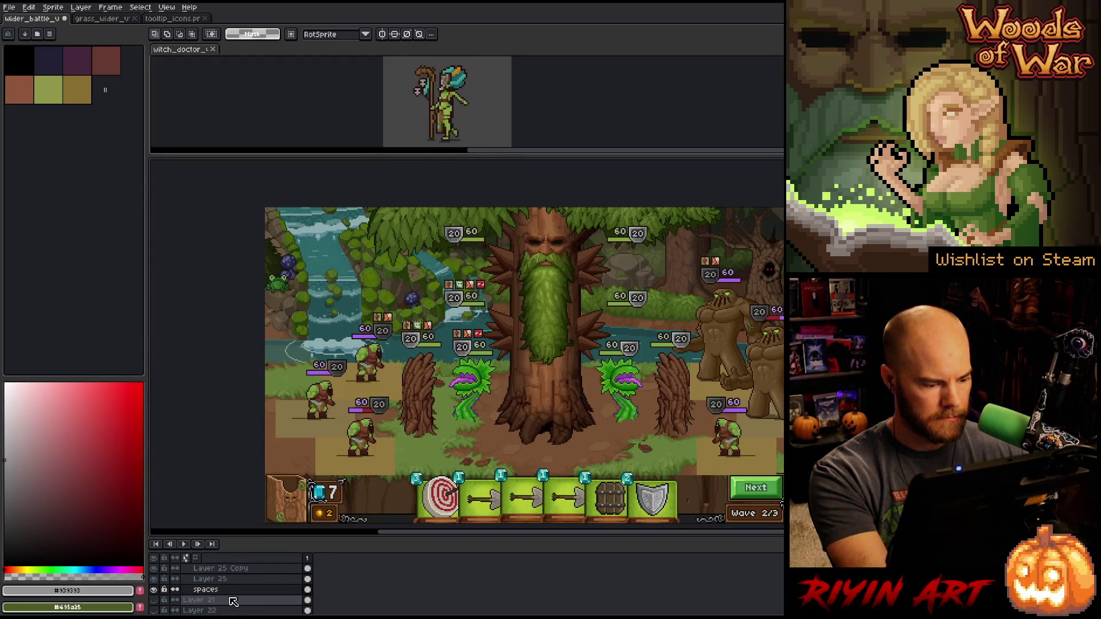
Toggle Layer 25 Copy off and back on, bringing the golems into view
{"action": "scroll", "coordinate": [226, 583], "scroll_direction": "down", "scroll_amount": 3}
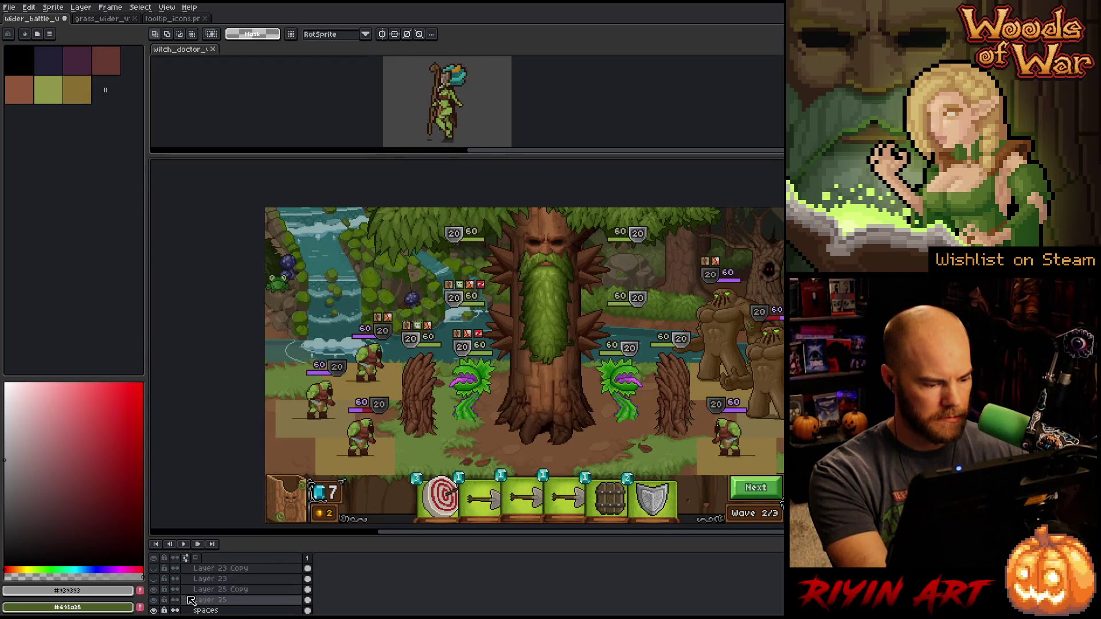
{"action": "left_click", "coordinate": [155, 589]}
{"action": "left_click", "coordinate": [155, 590]}
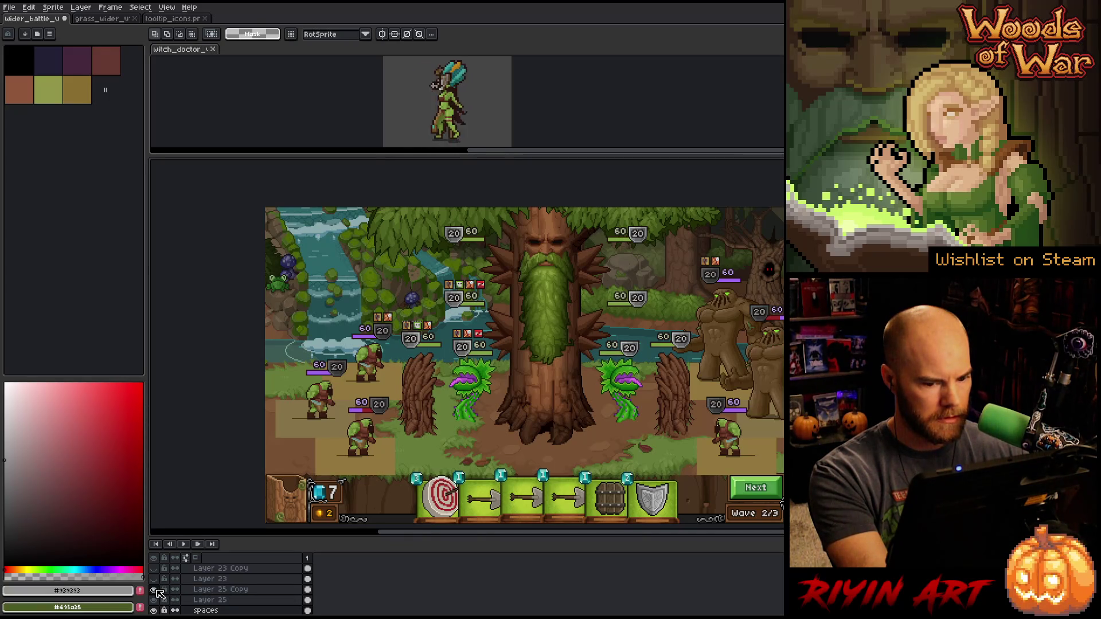
{"action": "left_click_drag", "start_coordinate": [769, 401], "coordinate": [545, 401]}
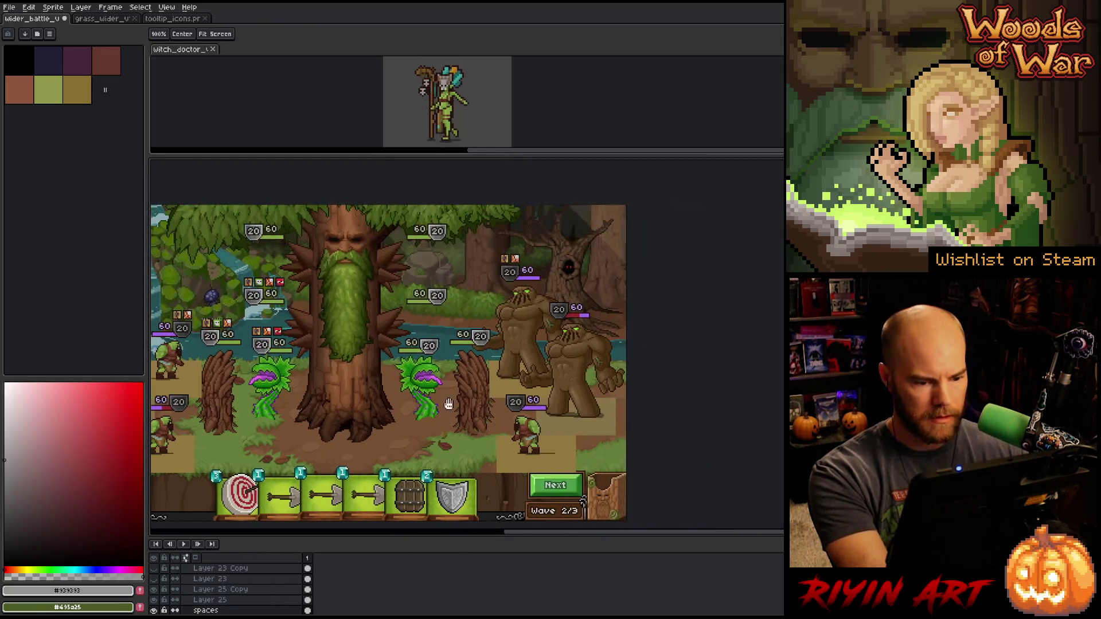
{"action": "scroll", "coordinate": [602, 400], "scroll_direction": "up", "scroll_amount": 2}
{"action": "scroll", "coordinate": [602, 400], "scroll_direction": "up", "scroll_amount": 2}
{"action": "scroll", "coordinate": [608, 427], "scroll_direction": "down", "scroll_amount": 1}
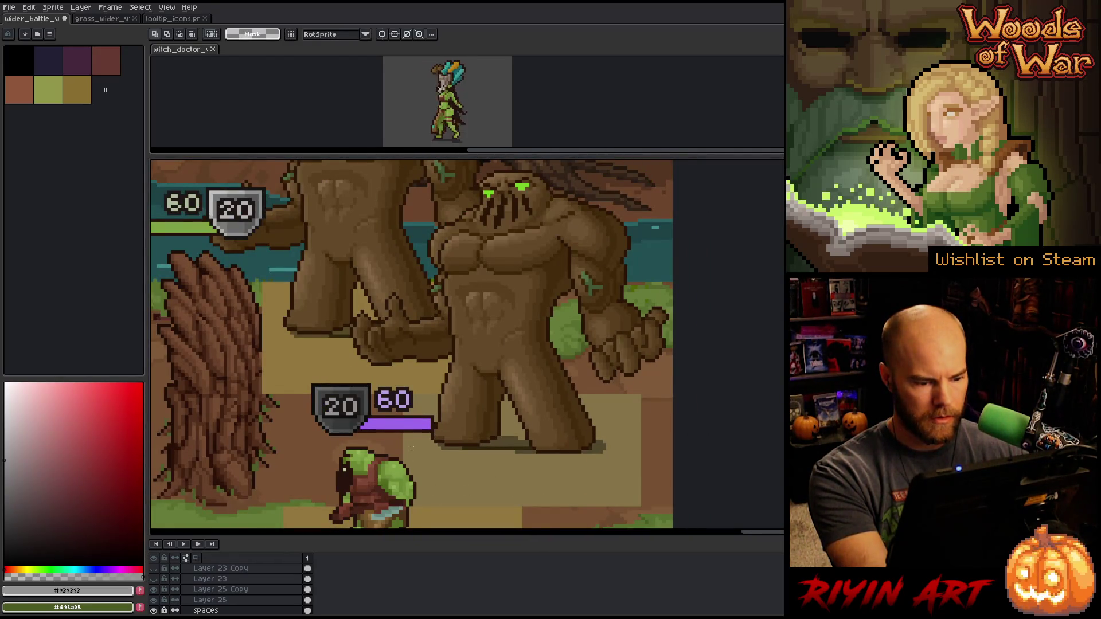
Centre Layer 25 Copy horizontally on the selected tan tile with Edit > Center > Center X
{"action": "mouse_move", "coordinate": [405, 458]}
{"action": "left_mouse_down"}
{"action": "mouse_move", "coordinate": [657, 496]}
{"action": "mouse_move", "coordinate": [642, 496]}
{"action": "left_mouse_up"}
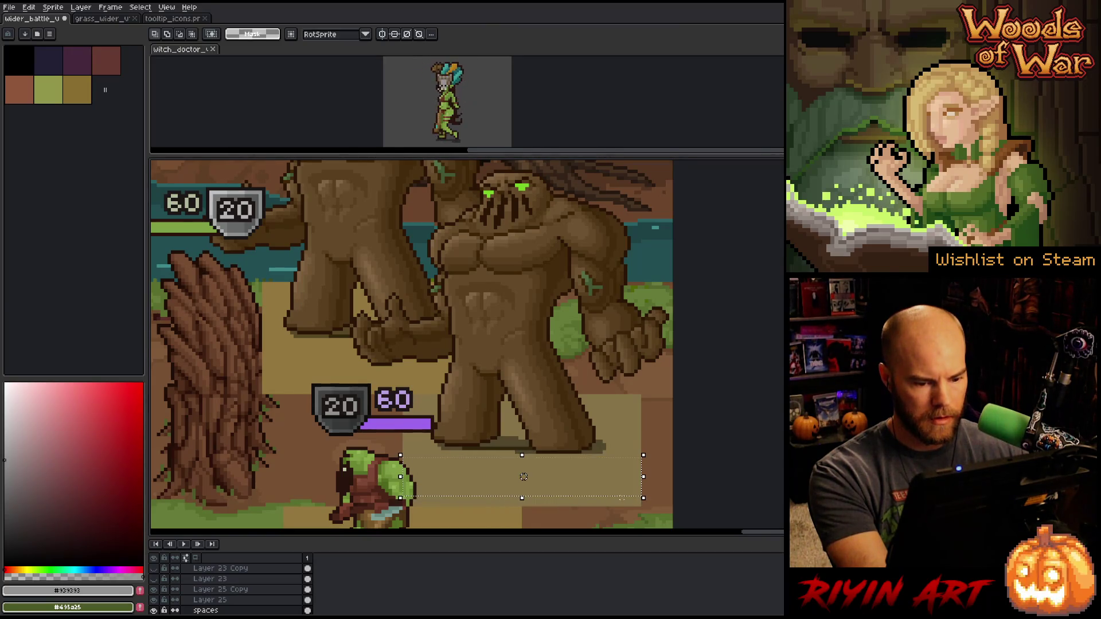
{"action": "left_click", "coordinate": [29, 7]}
{"action": "mouse_move", "coordinate": [72, 179]}
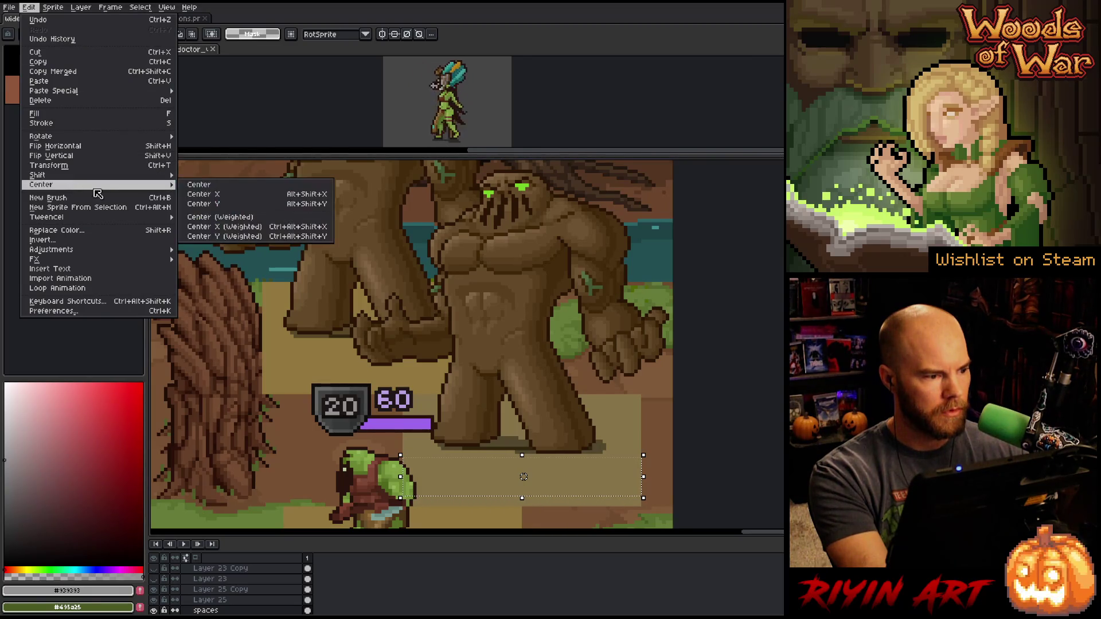
{"action": "left_click", "coordinate": [192, 198]}
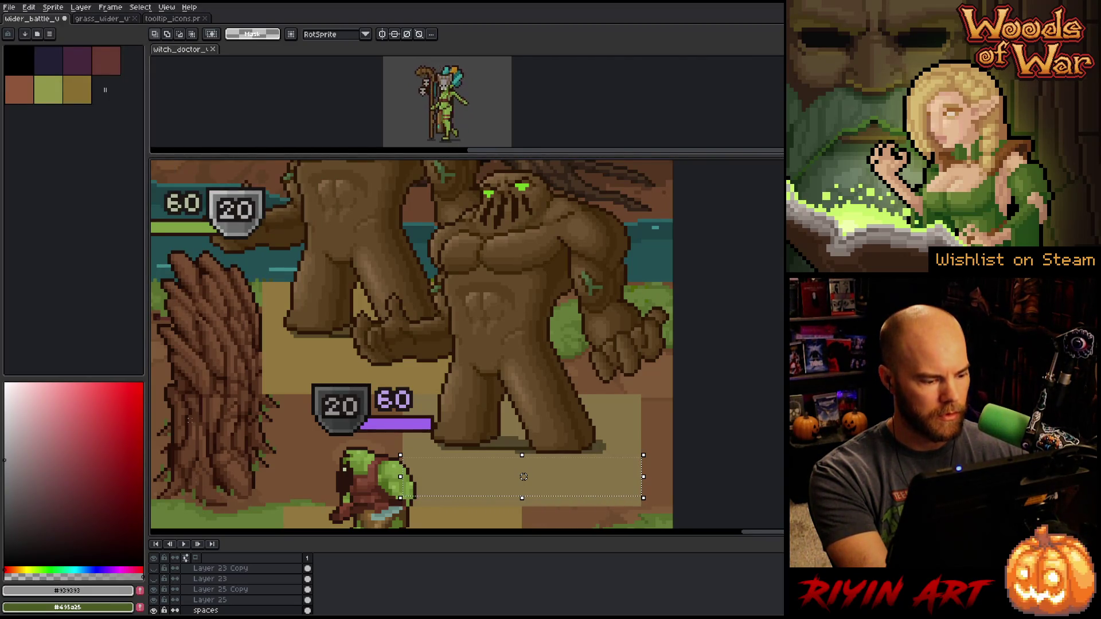
{"action": "key", "text": "v"}
{"action": "left_click", "coordinate": [504, 349]}
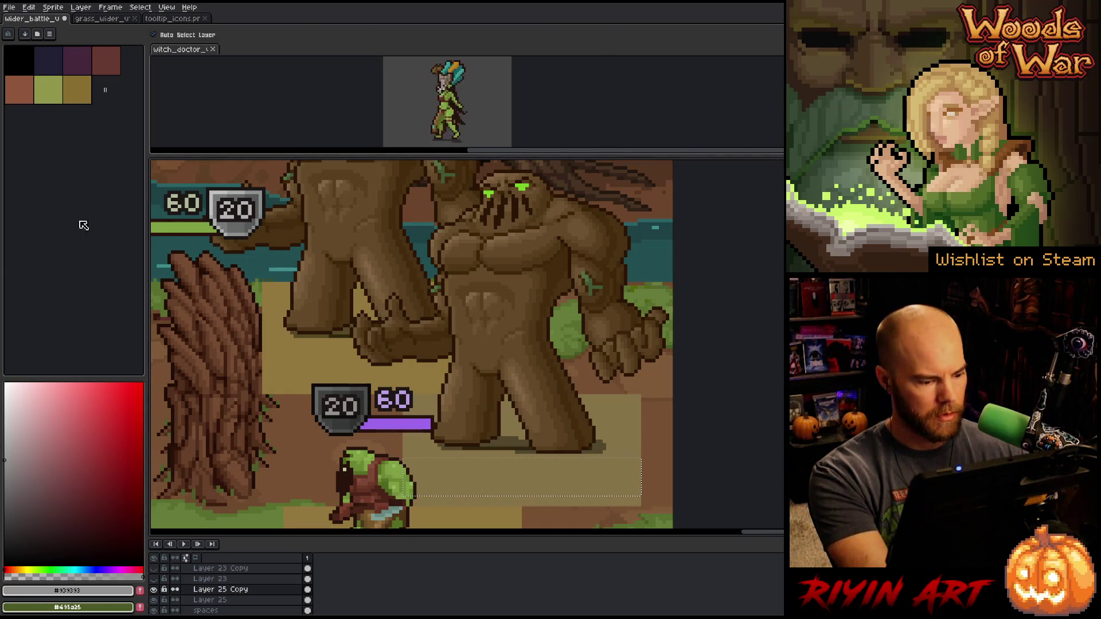
{"action": "left_click", "coordinate": [29, 7]}
{"action": "mouse_move", "coordinate": [86, 188]}
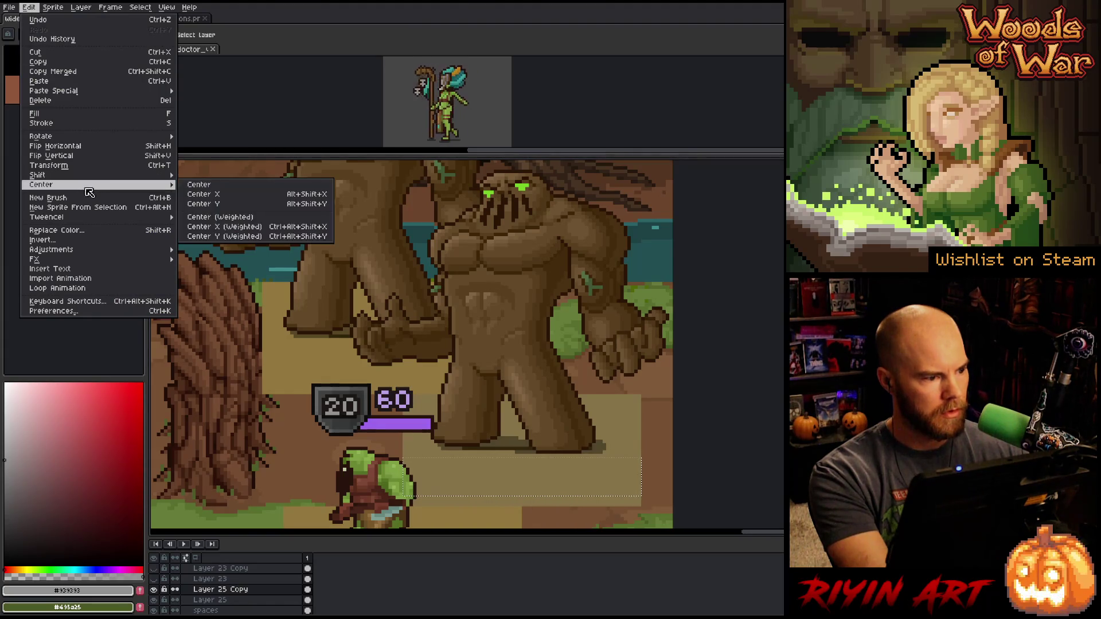
{"action": "left_click", "coordinate": [195, 194]}
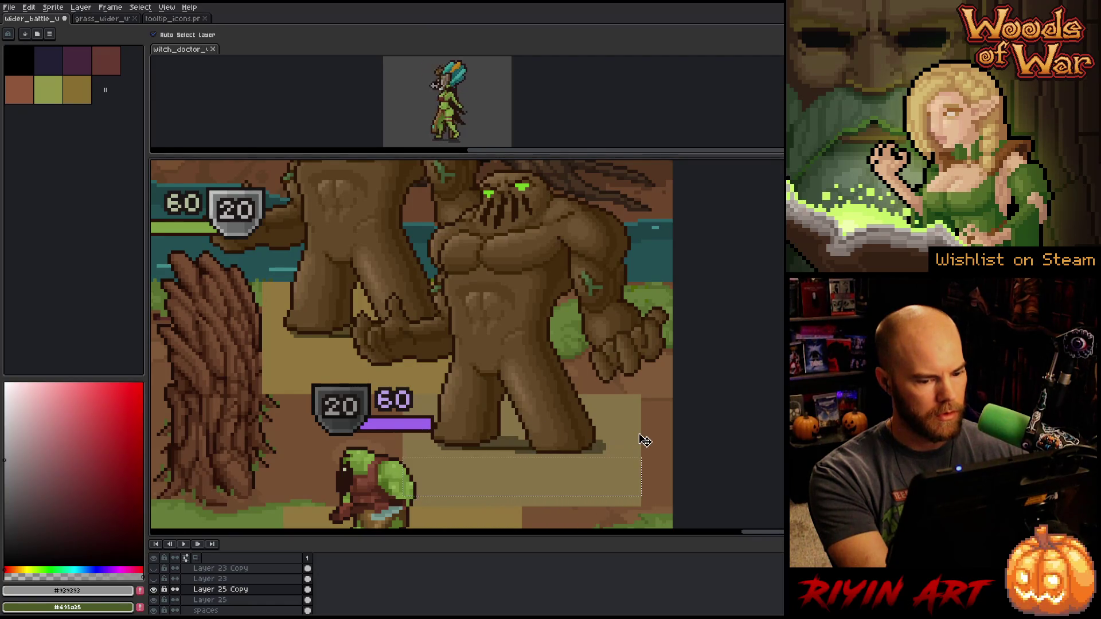
{"action": "scroll", "coordinate": [644, 440], "scroll_direction": "down", "scroll_amount": 4}
{"action": "mouse_move", "coordinate": [459, 447]}
{"action": "left_mouse_down"}
{"action": "mouse_move", "coordinate": [449, 381]}
{"action": "mouse_move", "coordinate": [427, 351]}
{"action": "left_mouse_up"}
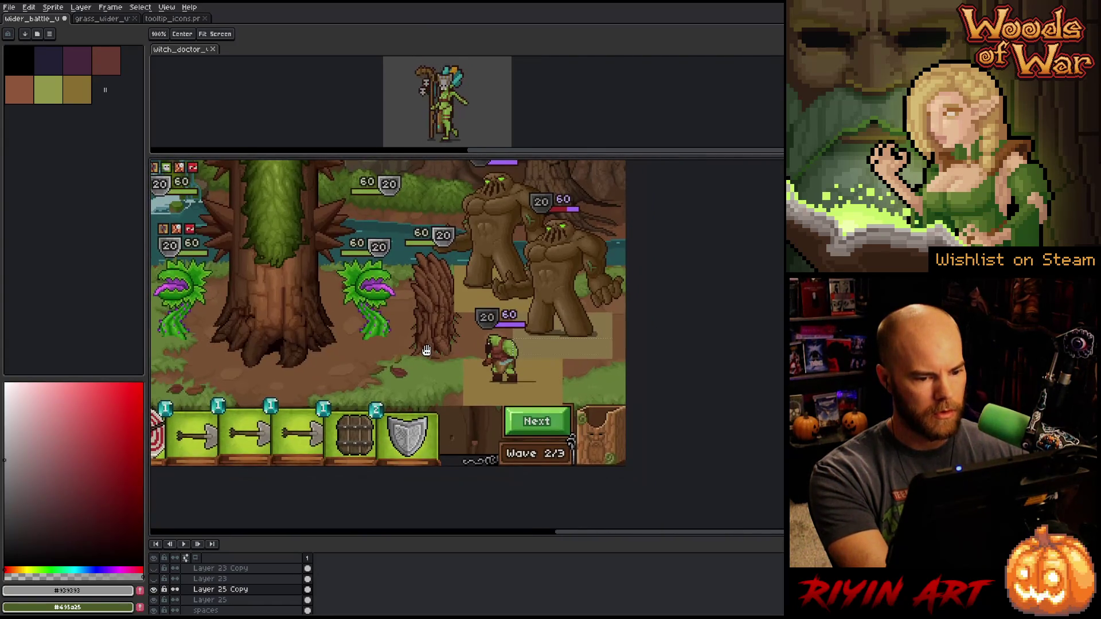
Delete the grass pixels from the tile area beside the lower orc
{"action": "key", "text": "v"}
{"action": "left_click", "coordinate": [626, 381]}
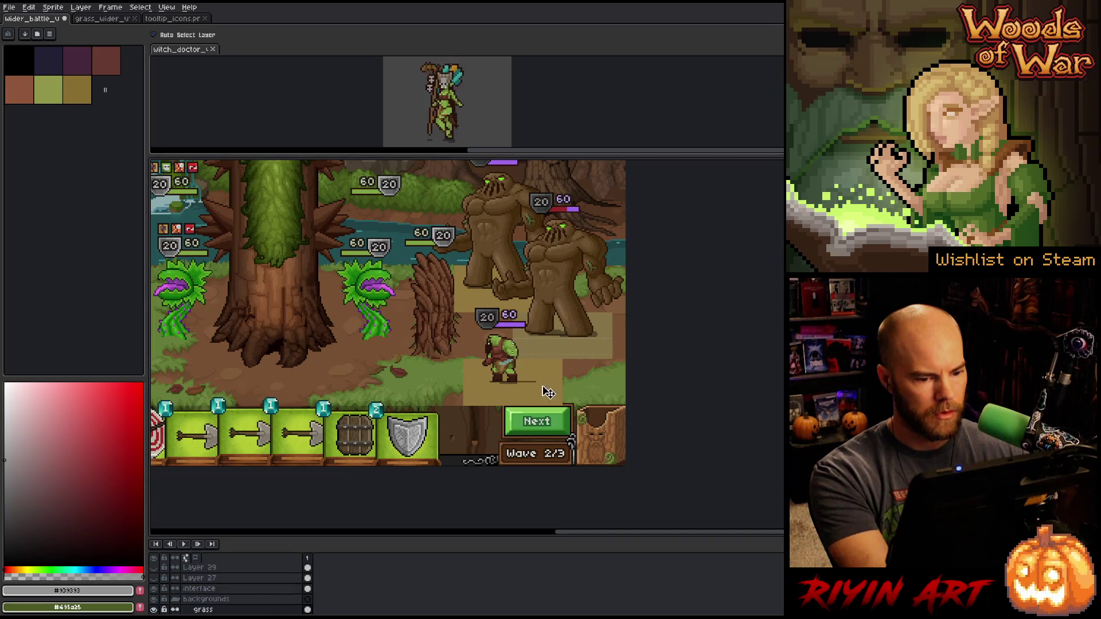
{"action": "key", "text": "m"}
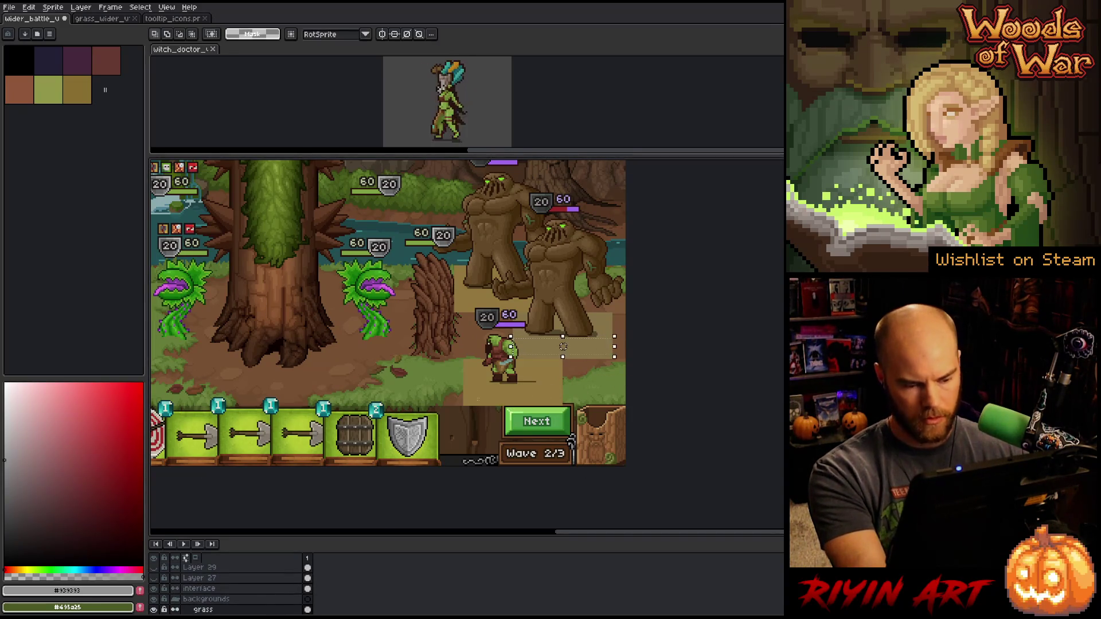
{"action": "scroll", "coordinate": [482, 396], "scroll_direction": "up", "scroll_amount": 4}
{"action": "mouse_move", "coordinate": [411, 351]}
{"action": "left_mouse_down"}
{"action": "mouse_move", "coordinate": [704, 403]}
{"action": "mouse_move", "coordinate": [797, 442]}
{"action": "mouse_move", "coordinate": [797, 425]}
{"action": "mouse_move", "coordinate": [797, 439]}
{"action": "left_mouse_up"}
{"action": "key", "text": "Delete"}
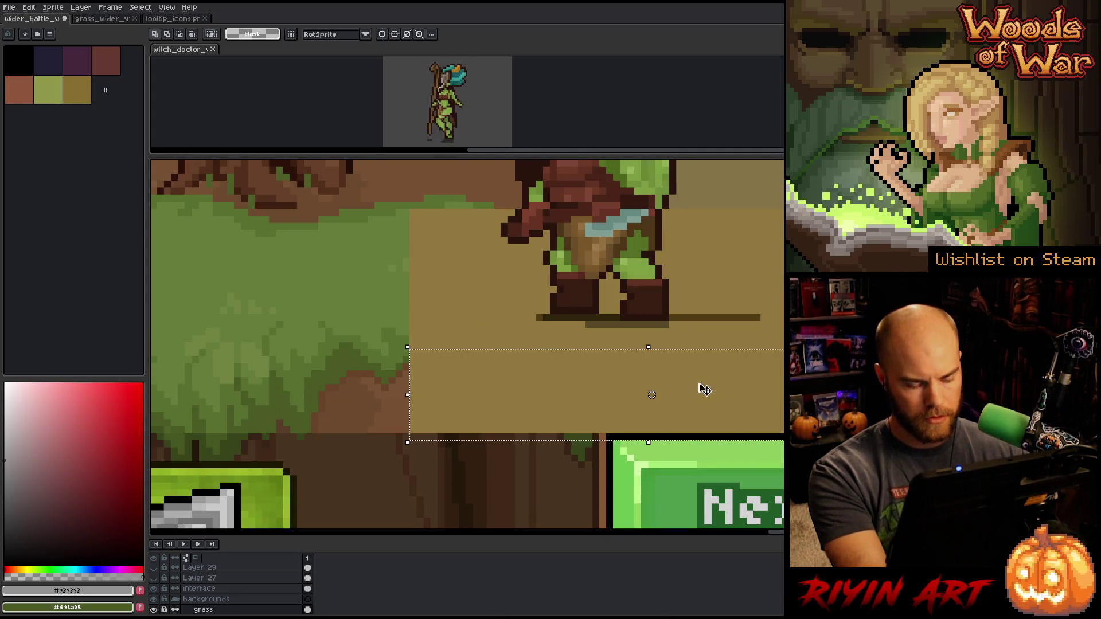
Marquee the orc's tile on the orcs layer and shift the orc right with Edit > Shift > Right
{"action": "key", "text": "v"}
{"action": "left_click", "coordinate": [612, 240]}
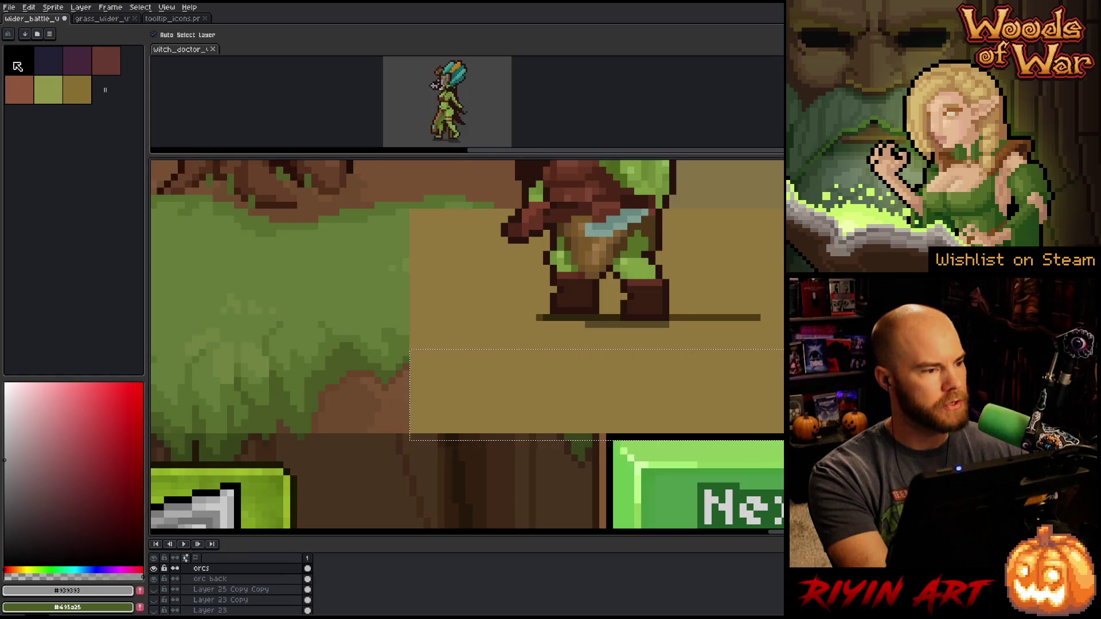
{"action": "scroll", "coordinate": [372, 215], "scroll_direction": "down", "scroll_amount": 2}
{"action": "scroll", "coordinate": [393, 363], "scroll_direction": "up", "scroll_amount": 3}
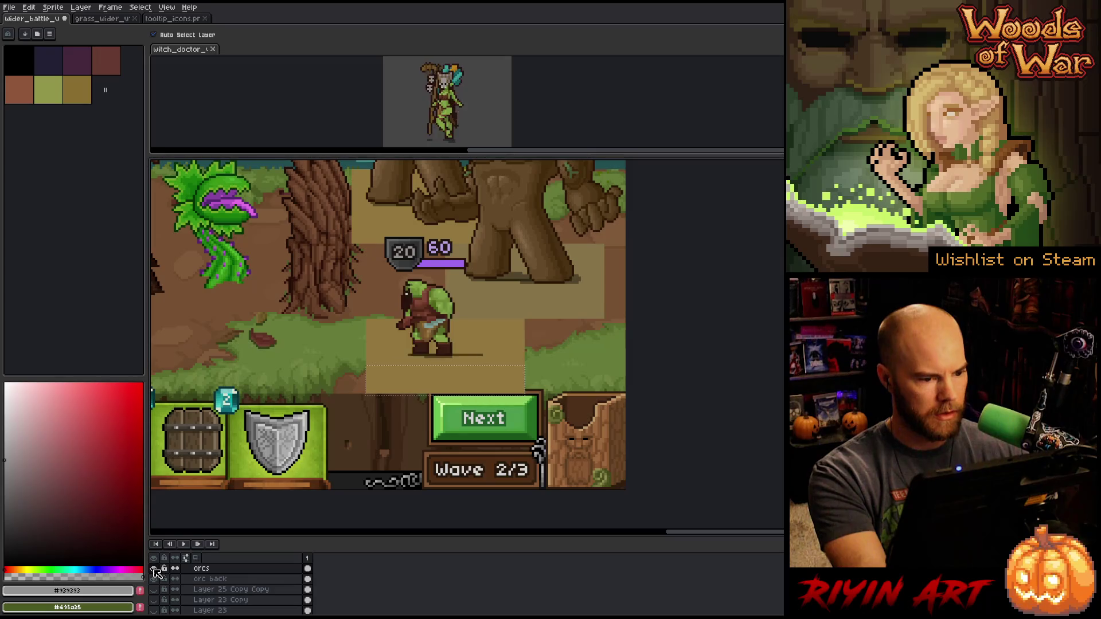
{"action": "scroll", "coordinate": [357, 315], "scroll_direction": "down", "scroll_amount": 3}
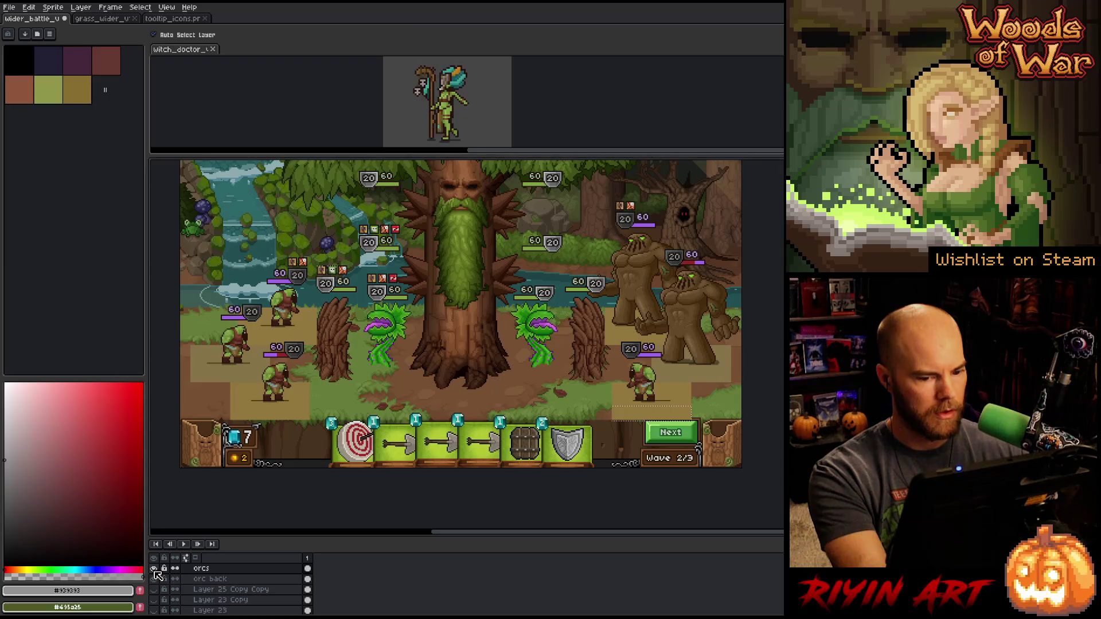
{"action": "left_click_drag", "start_coordinate": [582, 400], "coordinate": [466, 371]}
{"action": "scroll", "coordinate": [466, 371], "scroll_direction": "up", "scroll_amount": 2}
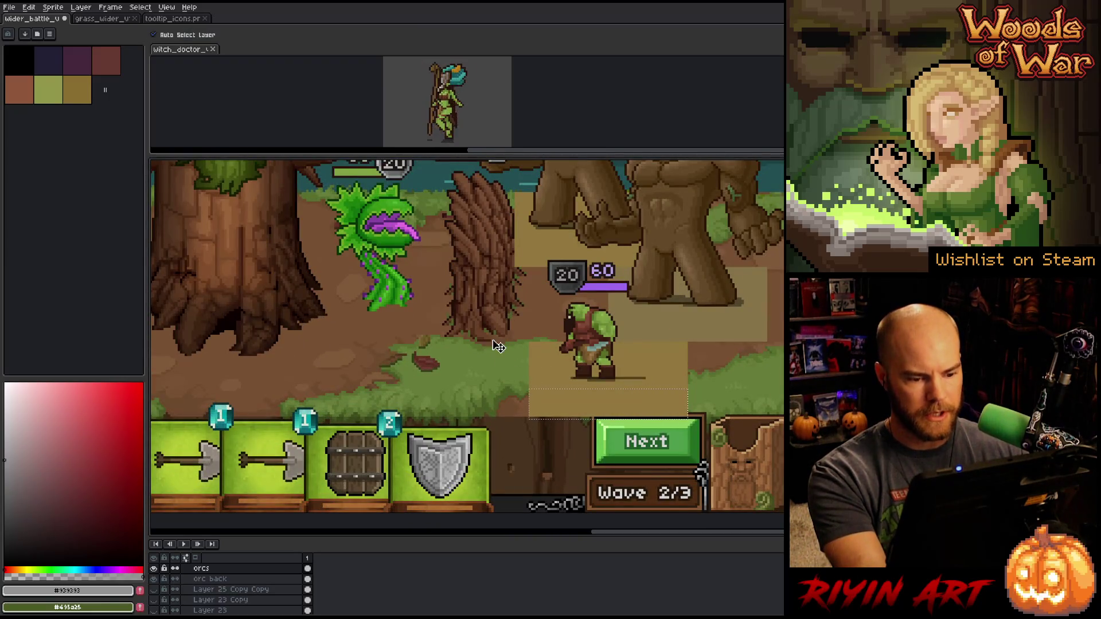
{"action": "key", "text": "m"}
{"action": "mouse_move", "coordinate": [530, 411]}
{"action": "left_mouse_down"}
{"action": "mouse_move", "coordinate": [572, 167]}
{"action": "mouse_move", "coordinate": [711, 229]}
{"action": "mouse_move", "coordinate": [689, 226]}
{"action": "left_mouse_up"}
{"action": "left_click", "coordinate": [53, 7]}
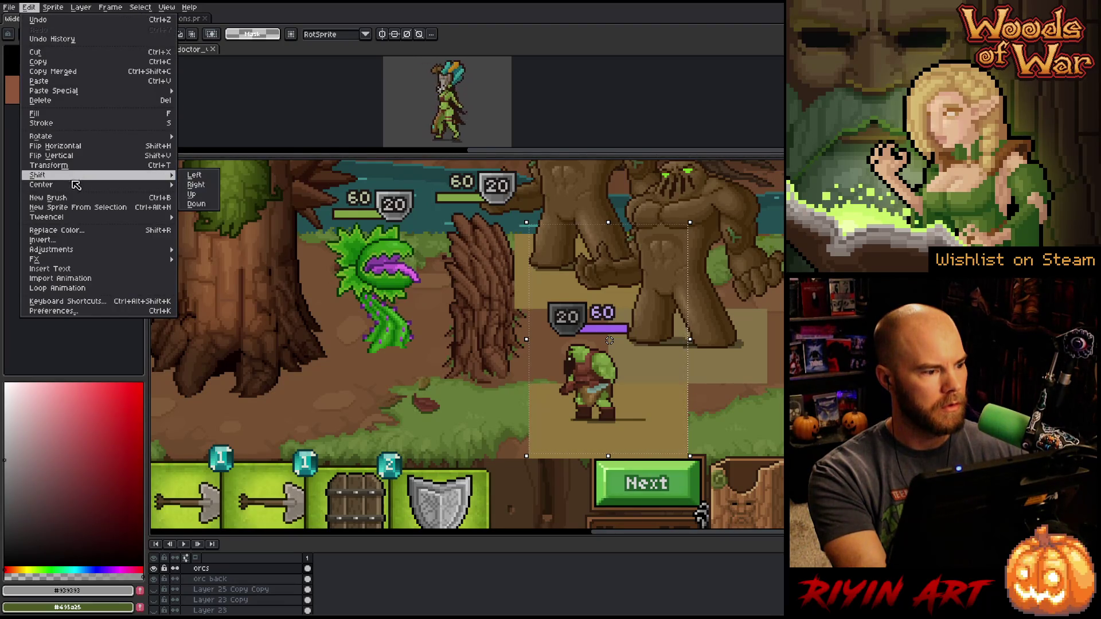
{"action": "mouse_move", "coordinate": [75, 175]}
{"action": "left_click", "coordinate": [202, 193]}
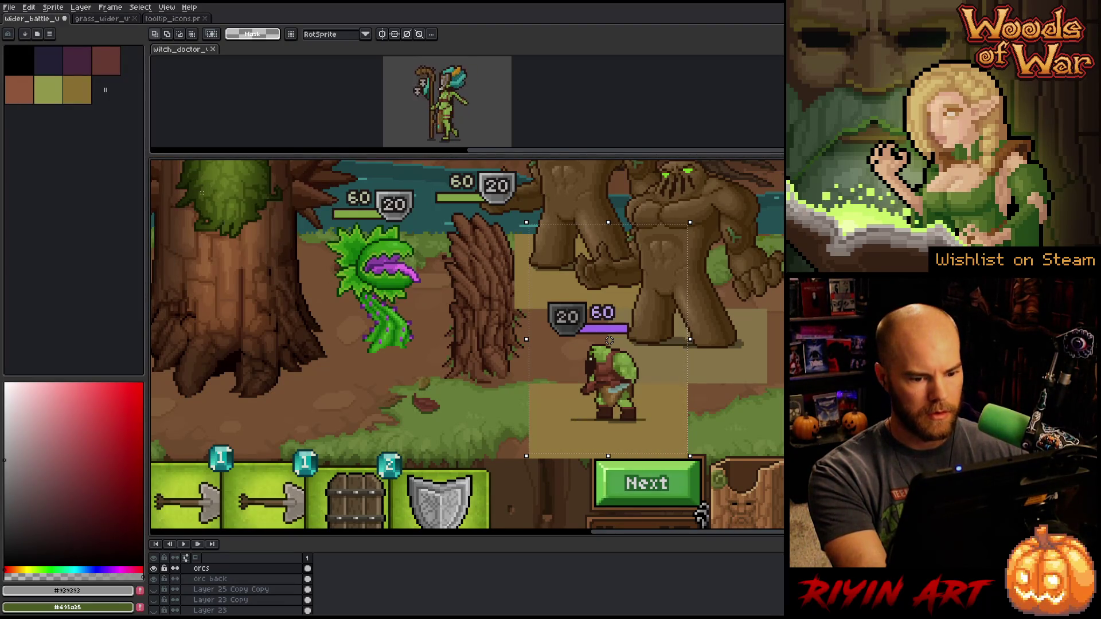
{"action": "left_click_drag", "start_coordinate": [754, 393], "coordinate": [585, 418]}
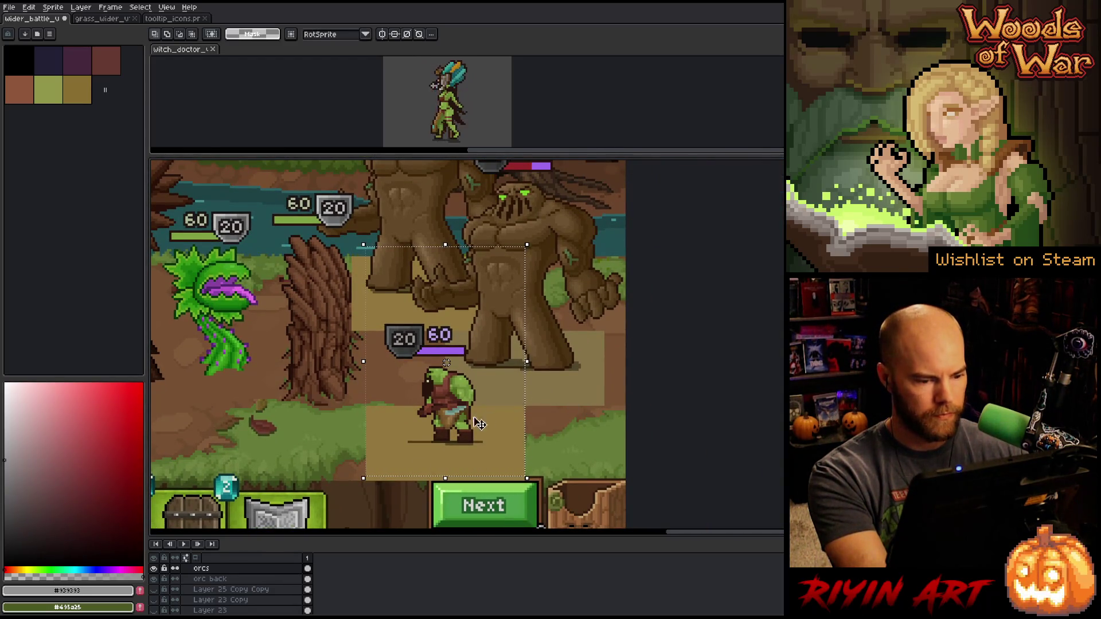
Center the 20/60 HP badge horizontally over the tile on the hp bar rt layer
{"action": "left_click", "coordinate": [409, 356], "text": "ctrl"}
{"action": "left_click", "coordinate": [28, 7]}
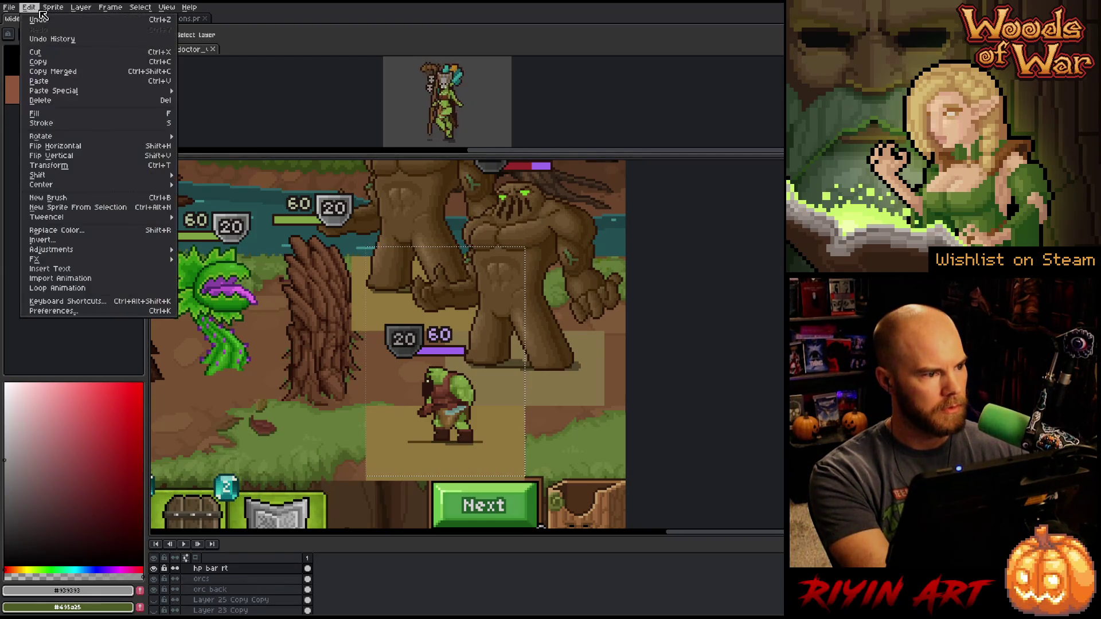
{"action": "mouse_move", "coordinate": [89, 182]}
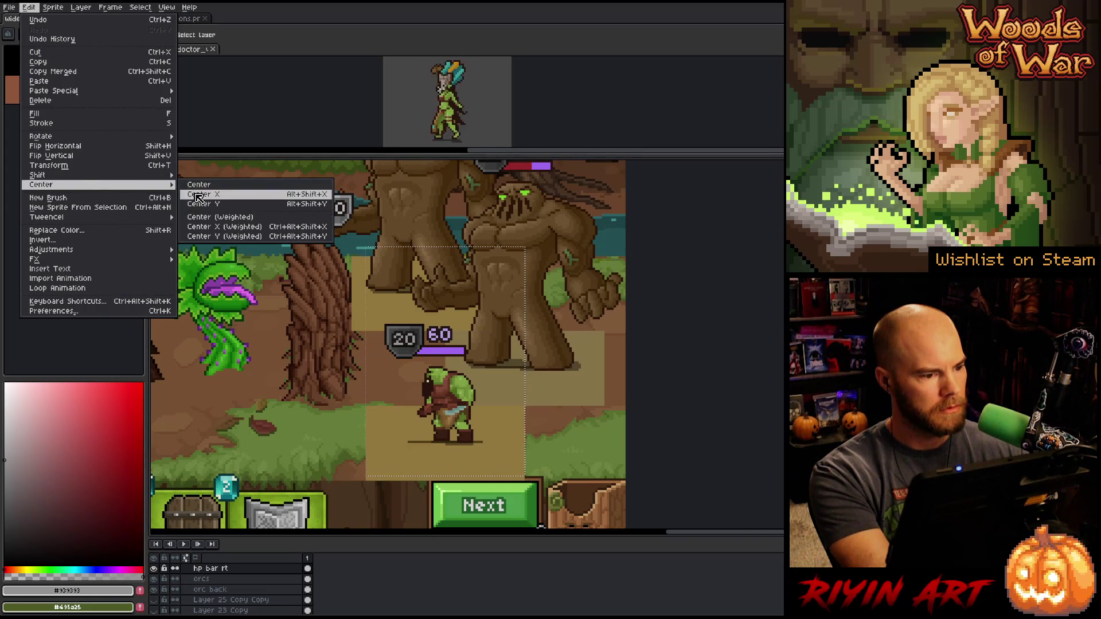
{"action": "left_click", "coordinate": [199, 199]}
{"action": "left_click", "coordinate": [614, 384]}
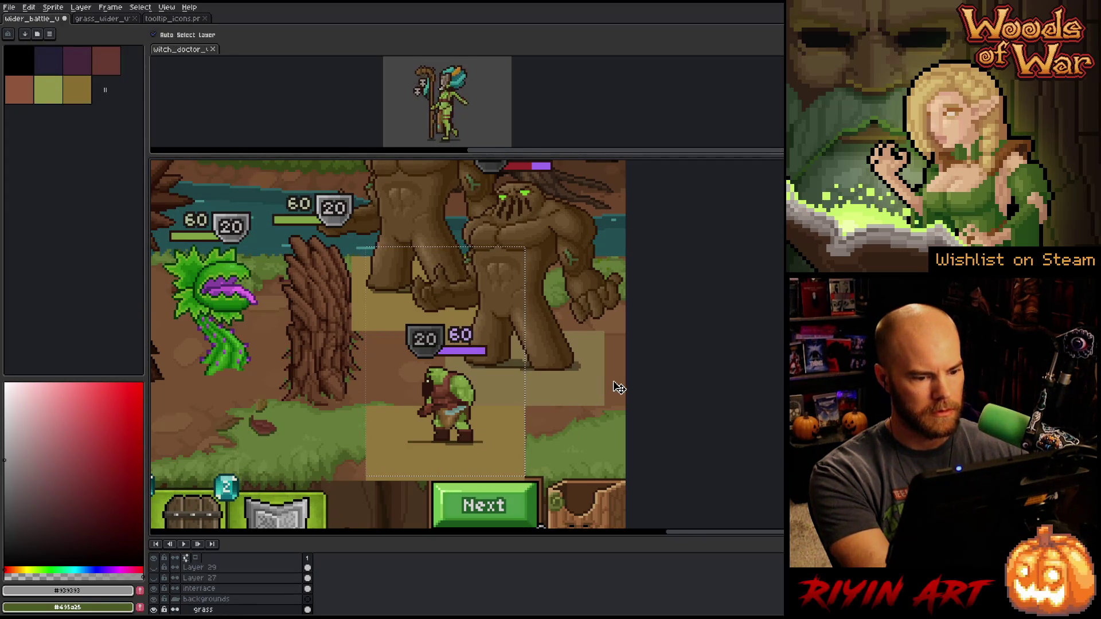
{"action": "scroll", "coordinate": [619, 388], "scroll_direction": "down", "scroll_amount": 2}
{"action": "scroll", "coordinate": [485, 394], "scroll_direction": "up", "scroll_amount": 1}
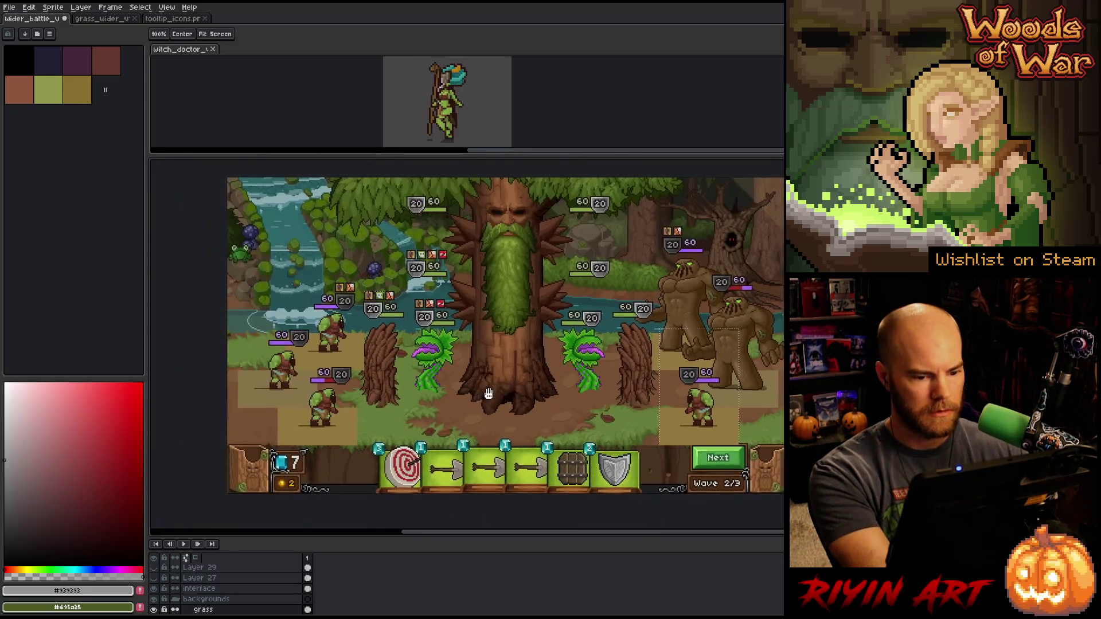
Marquee the area around the bottom-left orc
{"action": "scroll", "coordinate": [478, 406], "scroll_direction": "up", "scroll_amount": 1}
{"action": "scroll", "coordinate": [382, 408], "scroll_direction": "up", "scroll_amount": 1}
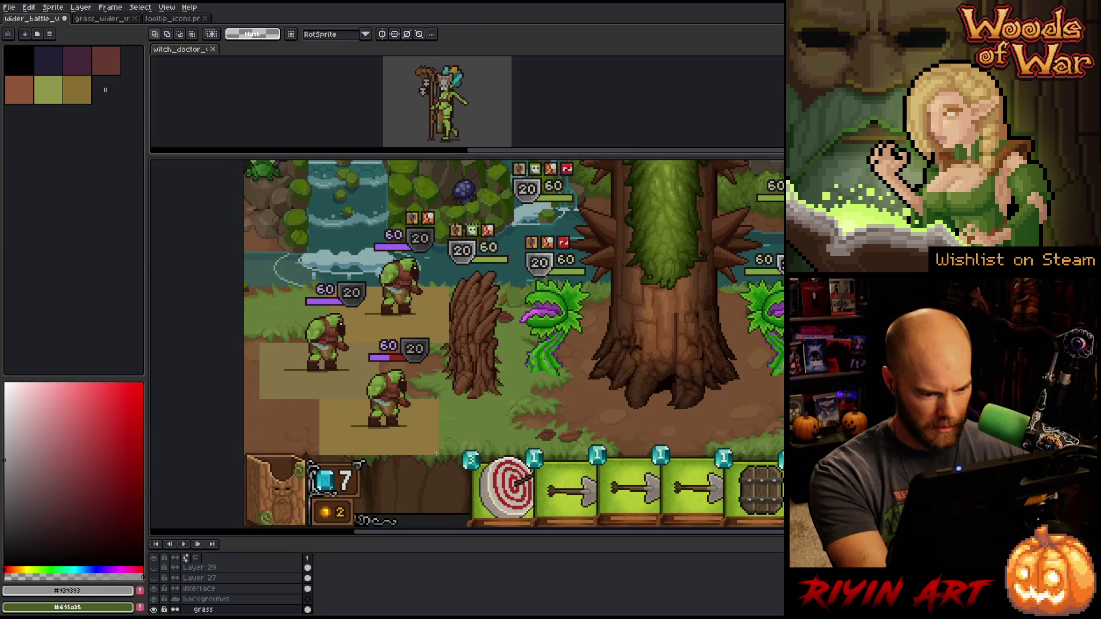
{"action": "mouse_move", "coordinate": [438, 455]}
{"action": "left_mouse_down"}
{"action": "mouse_move", "coordinate": [408, 362]}
{"action": "mouse_move", "coordinate": [320, 302]}
{"action": "left_mouse_up"}
{"action": "mouse_move", "coordinate": [281, 250]}
{"action": "left_mouse_down"}
{"action": "mouse_move", "coordinate": [335, 384]}
{"action": "mouse_move", "coordinate": [356, 387]}
{"action": "mouse_move", "coordinate": [242, 306]}
{"action": "mouse_move", "coordinate": [239, 317]}
{"action": "left_mouse_up"}
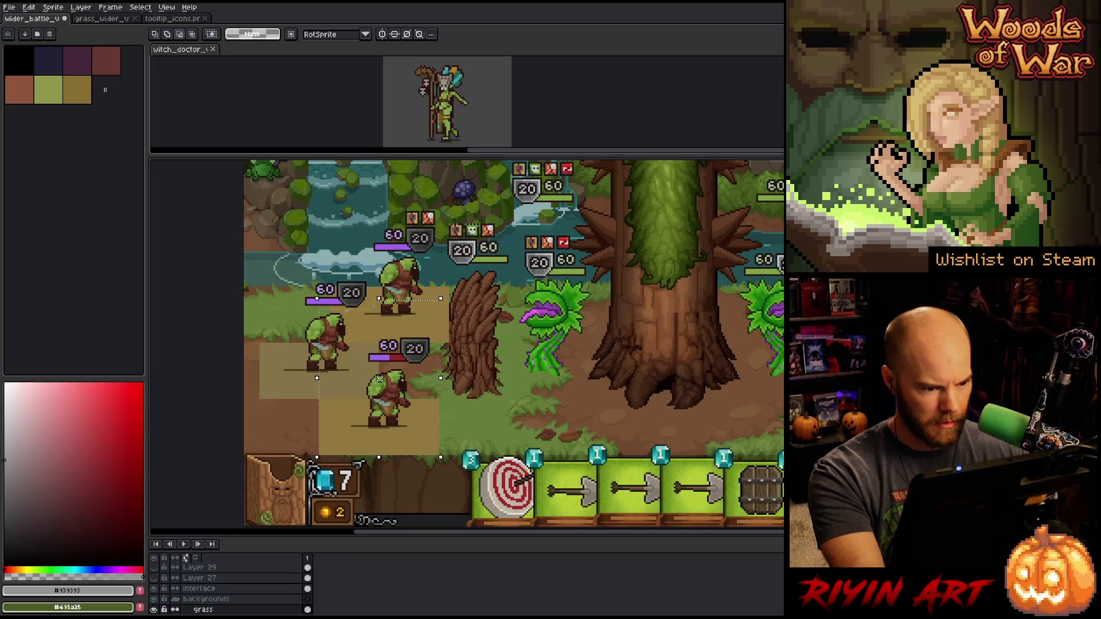
{"action": "mouse_move", "coordinate": [349, 312]}
{"action": "left_mouse_down"}
{"action": "mouse_move", "coordinate": [258, 380]}
{"action": "mouse_move", "coordinate": [247, 378]}
{"action": "left_mouse_up"}
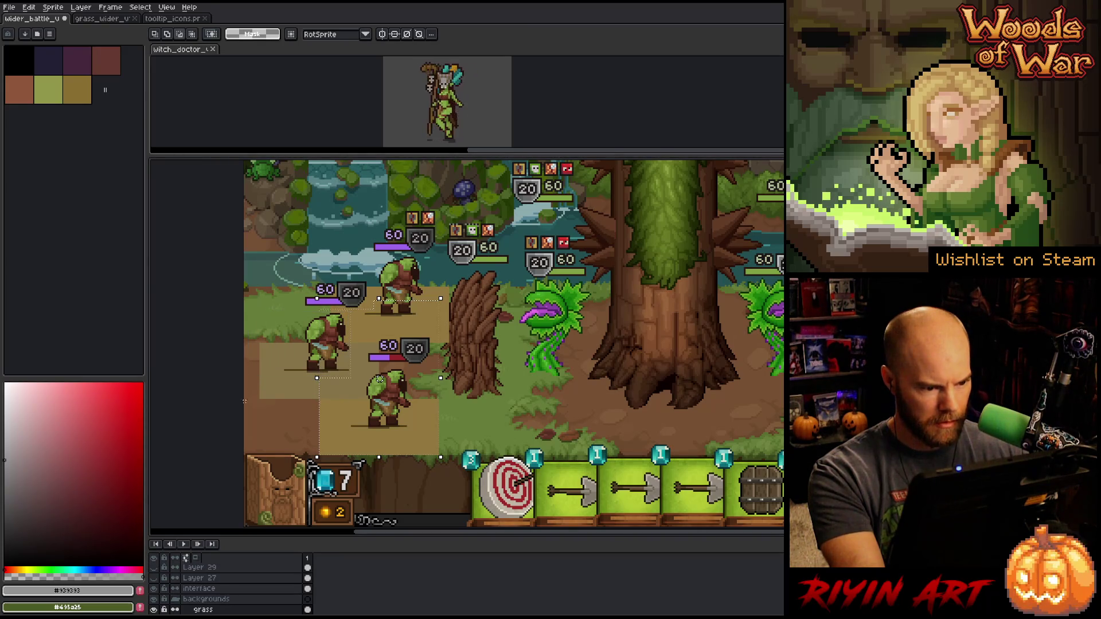
{"action": "left_click", "coordinate": [399, 400]}
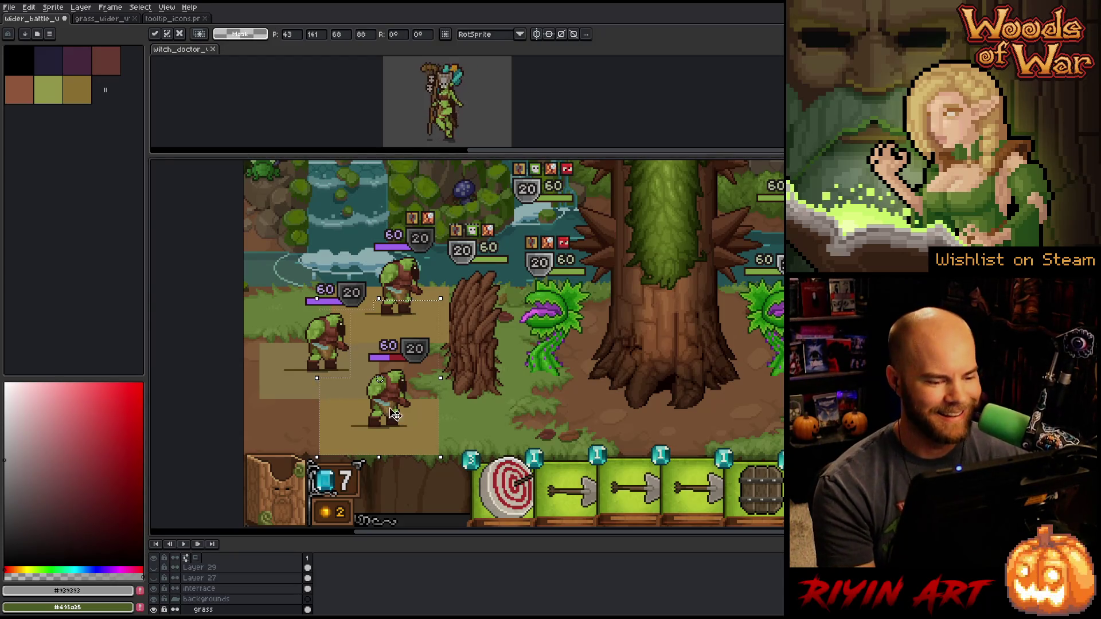
Try Center X on the orcs layer, then undo it and deselect
{"action": "scroll", "coordinate": [172, 599], "scroll_direction": "down", "scroll_amount": 5}
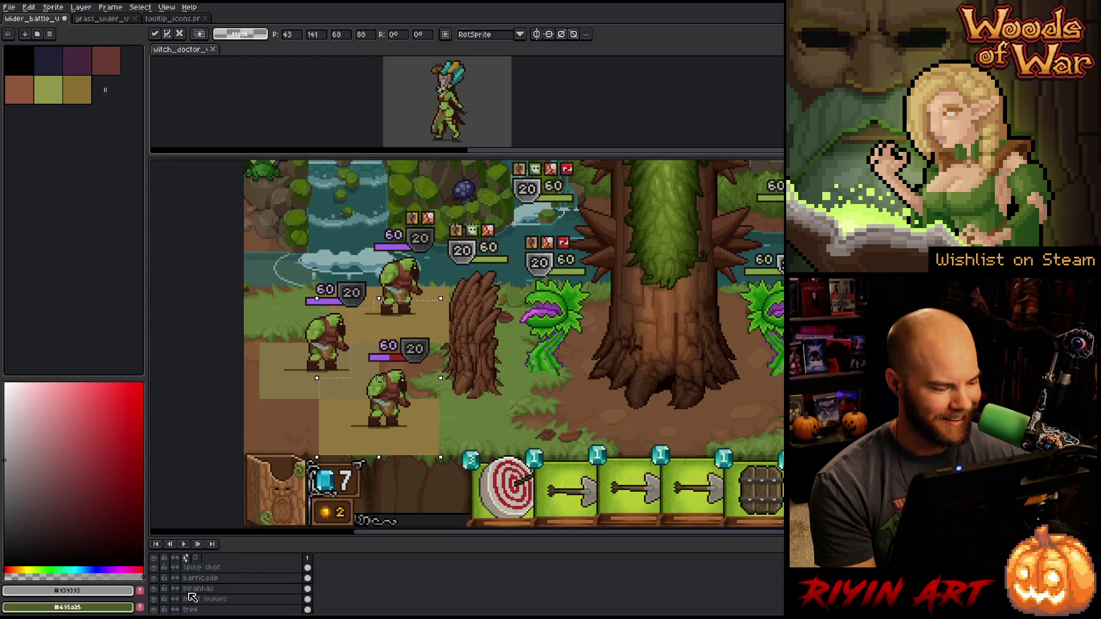
{"action": "scroll", "coordinate": [192, 598], "scroll_direction": "down", "scroll_amount": 5}
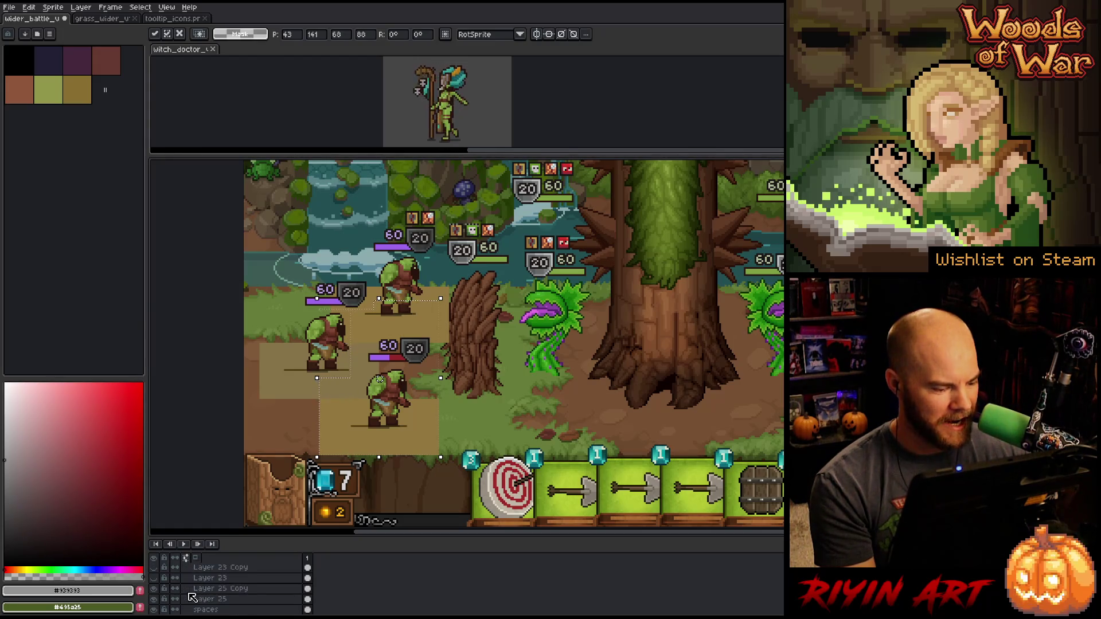
{"action": "scroll", "coordinate": [192, 598], "scroll_direction": "down", "scroll_amount": 2}
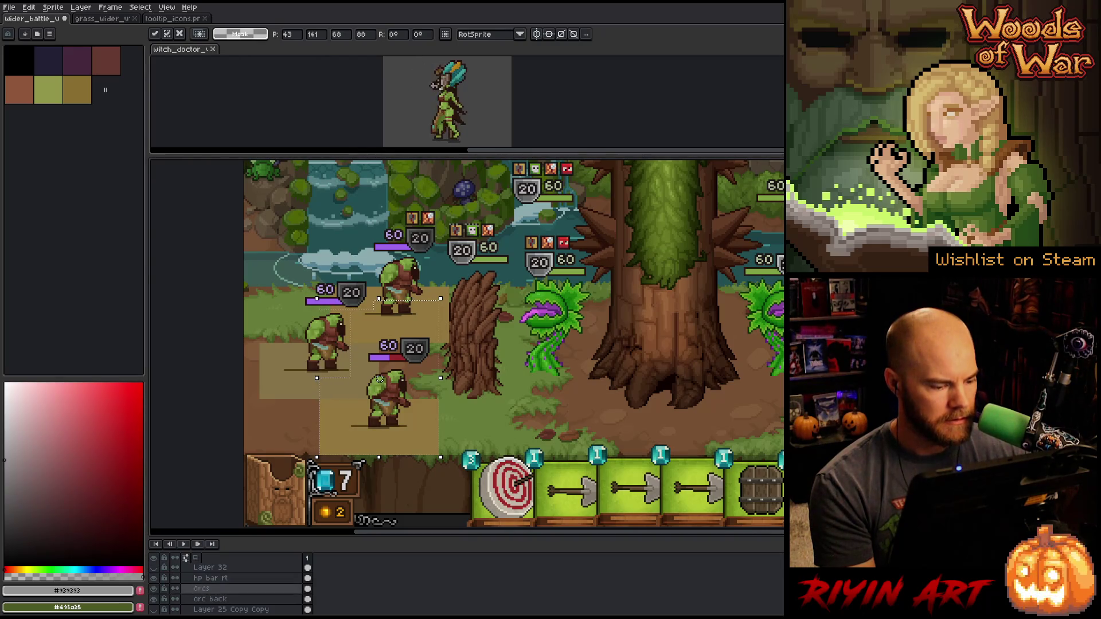
{"action": "left_click", "coordinate": [160, 589]}
{"action": "left_click", "coordinate": [153, 589]}
{"action": "left_click", "coordinate": [153, 589]}
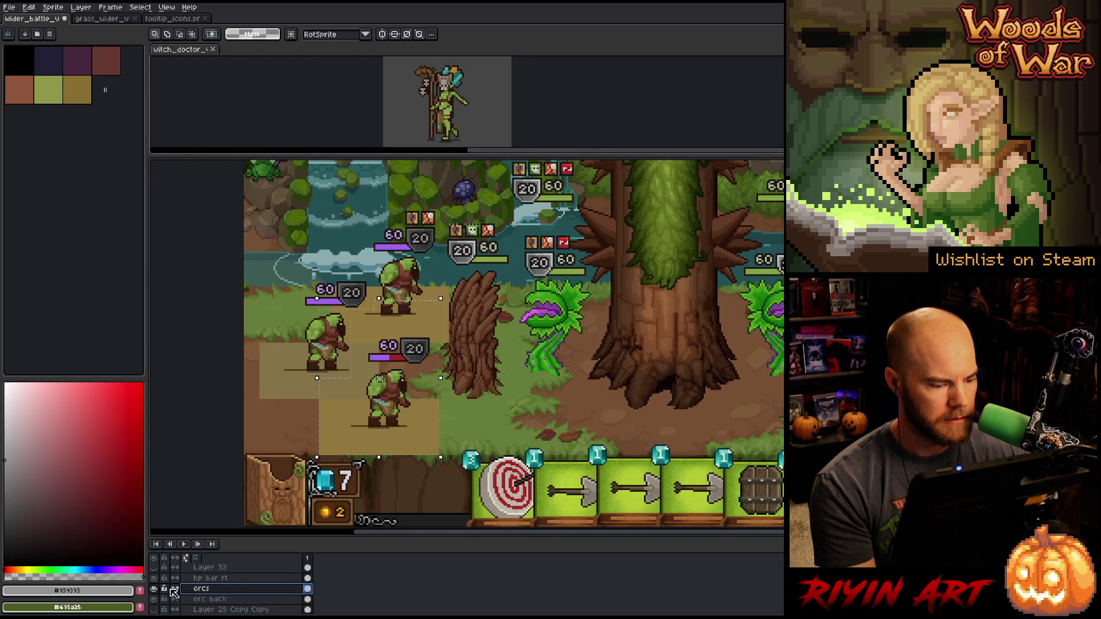
{"action": "left_click", "coordinate": [53, 7]}
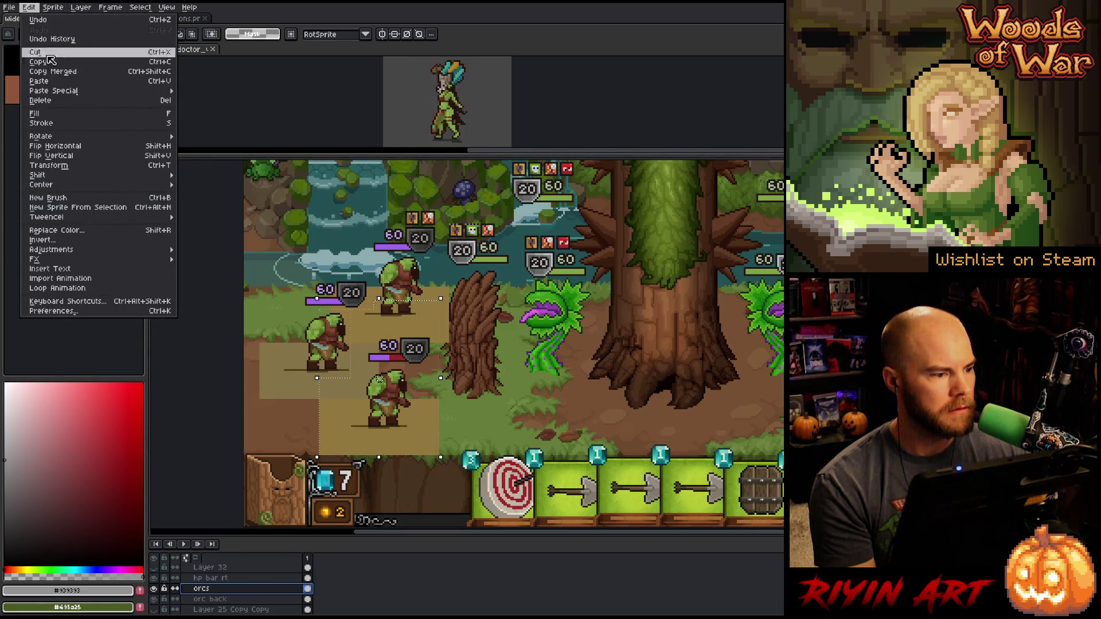
{"action": "mouse_move", "coordinate": [89, 189]}
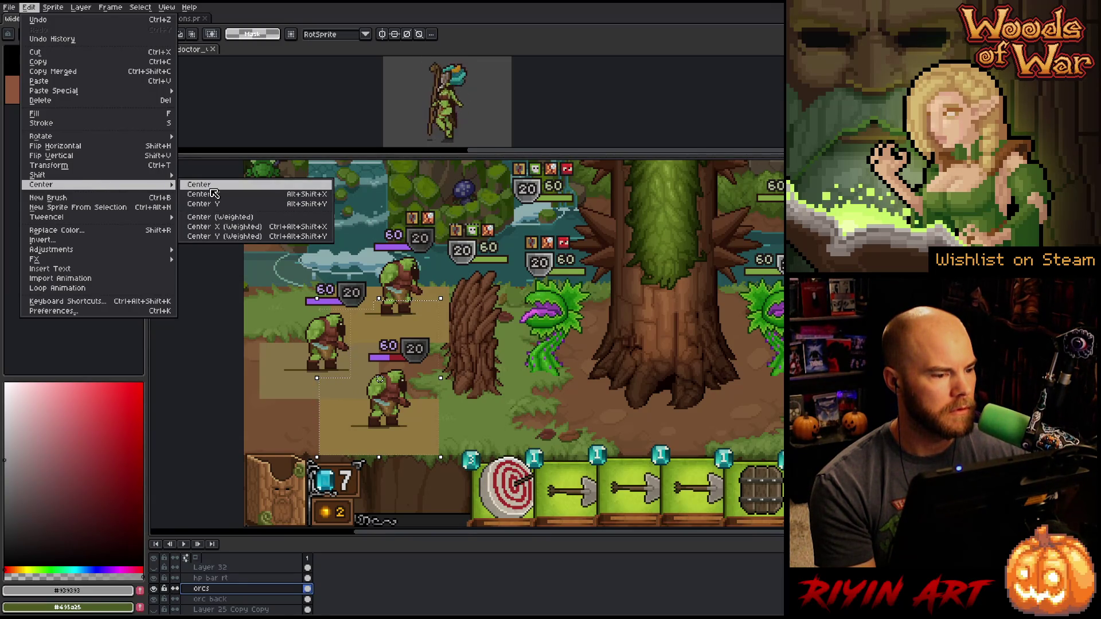
{"action": "left_click", "coordinate": [211, 195]}
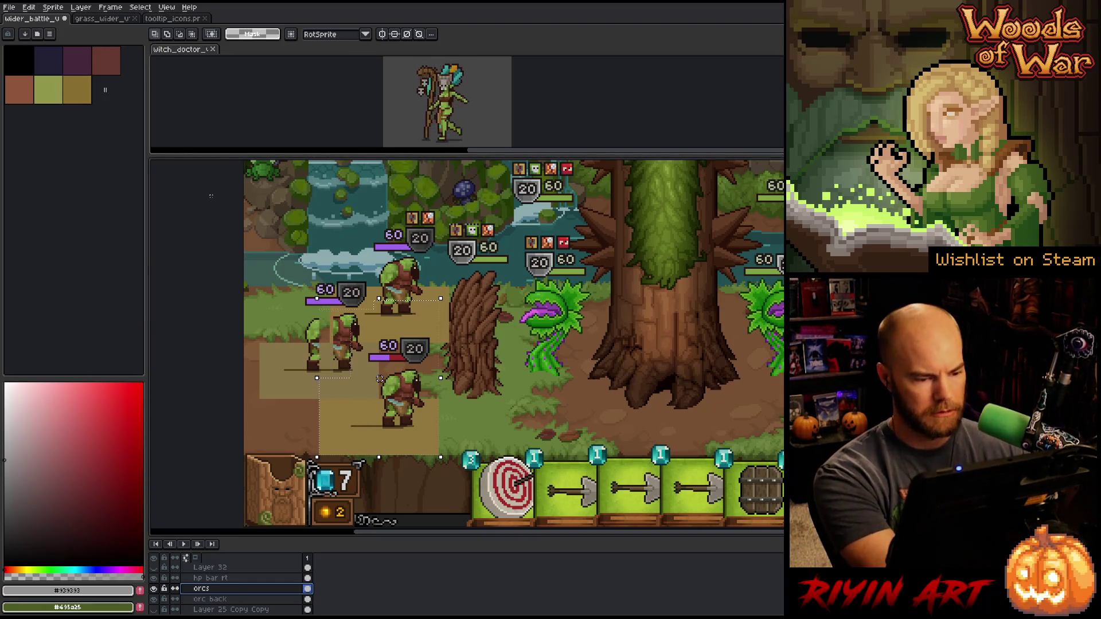
{"action": "key", "text": "ctrl+z"}
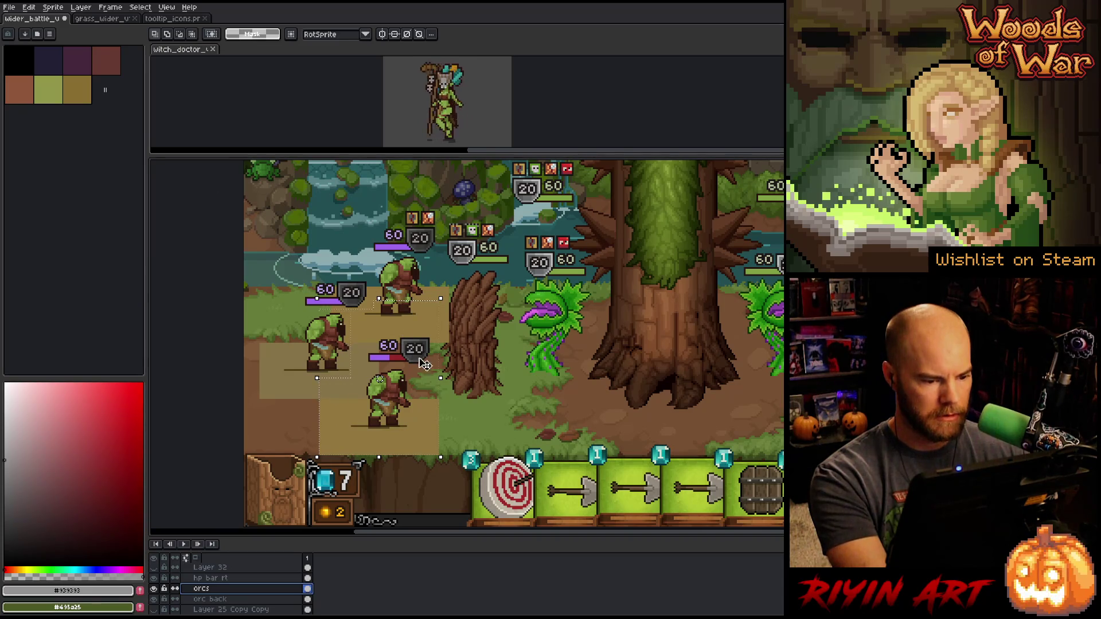
{"action": "key", "text": "ctrl+d"}
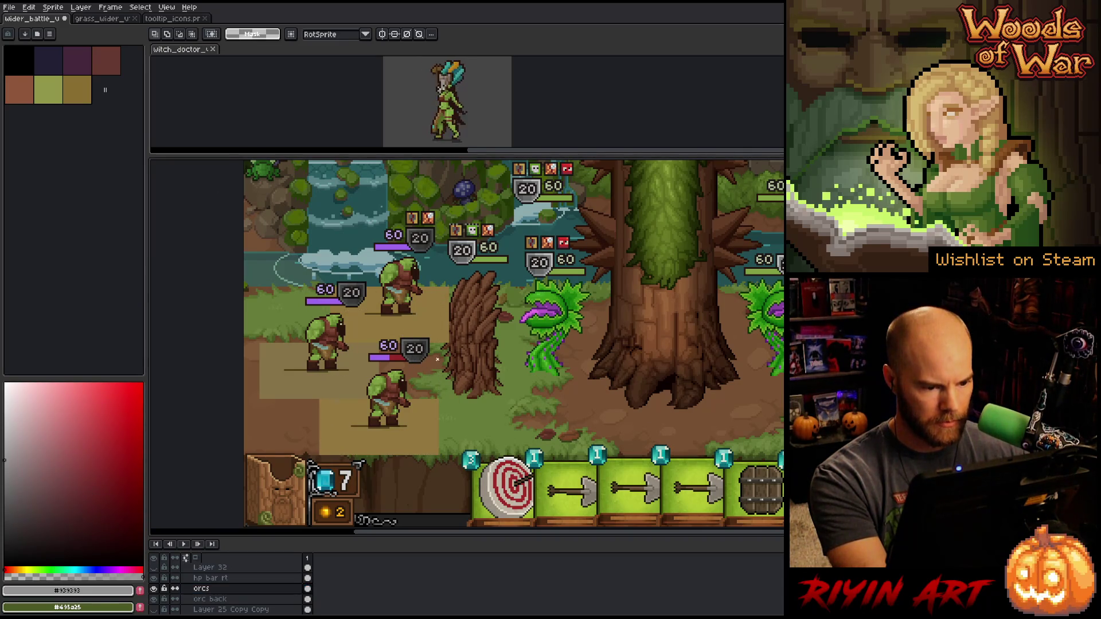
Draw a marquee fitted to the lower orc's tan tile
{"action": "left_click_drag", "start_coordinate": [438, 359], "coordinate": [323, 510]}
{"action": "scroll", "coordinate": [424, 367], "scroll_direction": "up", "scroll_amount": 3}
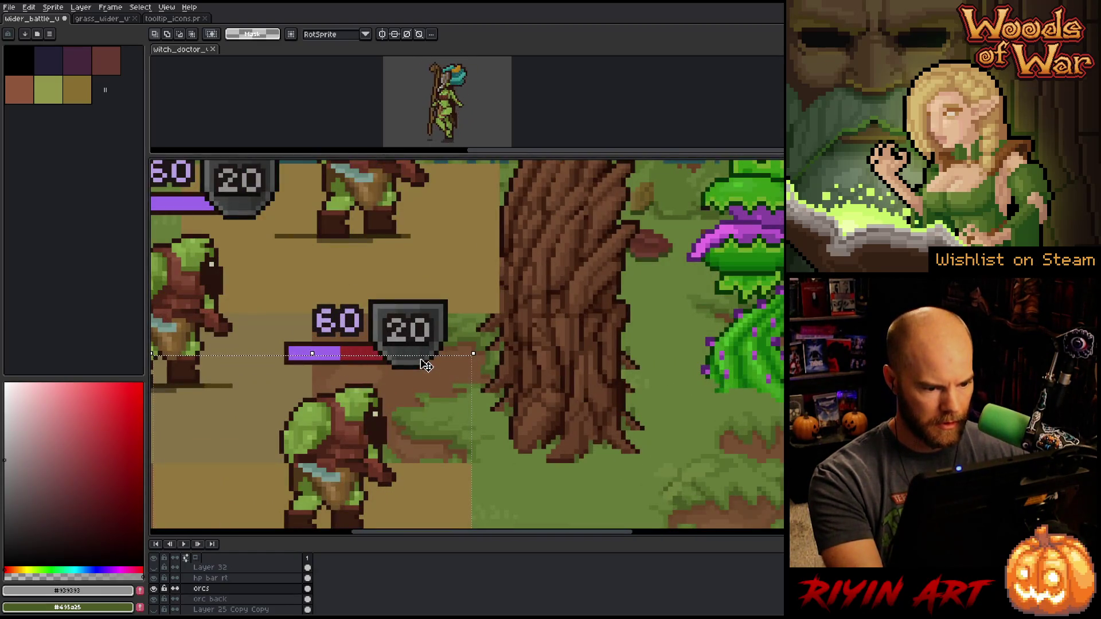
{"action": "mouse_move", "coordinate": [425, 360]}
{"action": "left_mouse_down"}
{"action": "mouse_move", "coordinate": [426, 389]}
{"action": "mouse_move", "coordinate": [476, 335]}
{"action": "mouse_move", "coordinate": [565, 331]}
{"action": "left_mouse_up"}
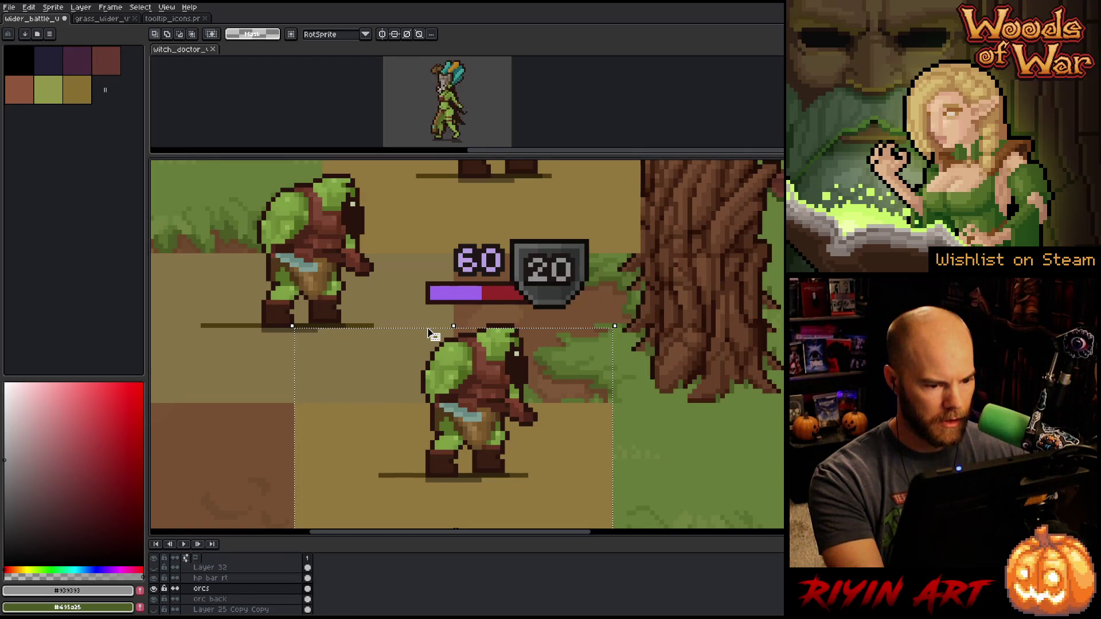
{"action": "mouse_move", "coordinate": [427, 328]}
{"action": "left_mouse_down"}
{"action": "mouse_move", "coordinate": [438, 385]}
{"action": "mouse_move", "coordinate": [425, 371]}
{"action": "left_mouse_up"}
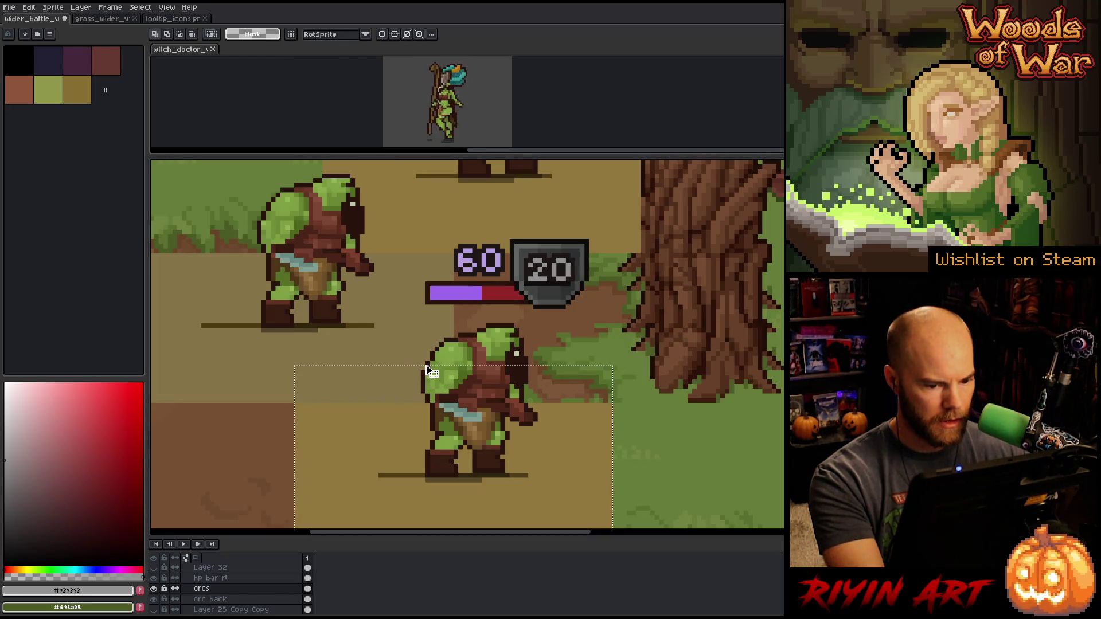
{"action": "scroll", "coordinate": [381, 460], "scroll_direction": "down", "scroll_amount": 2}
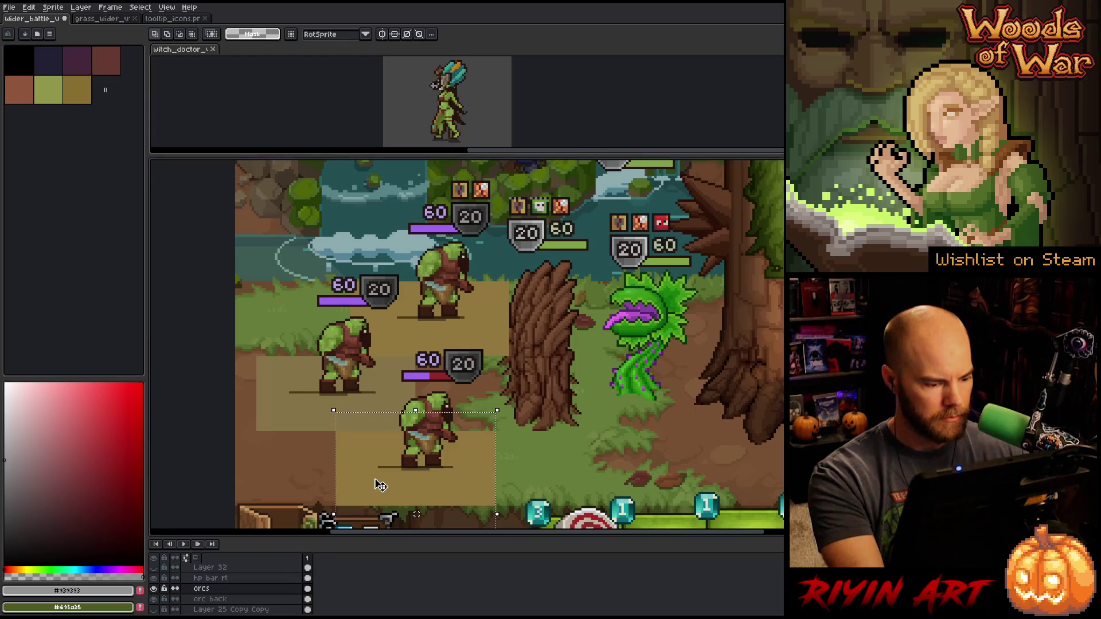
{"action": "scroll", "coordinate": [414, 453], "scroll_direction": "up", "scroll_amount": 3}
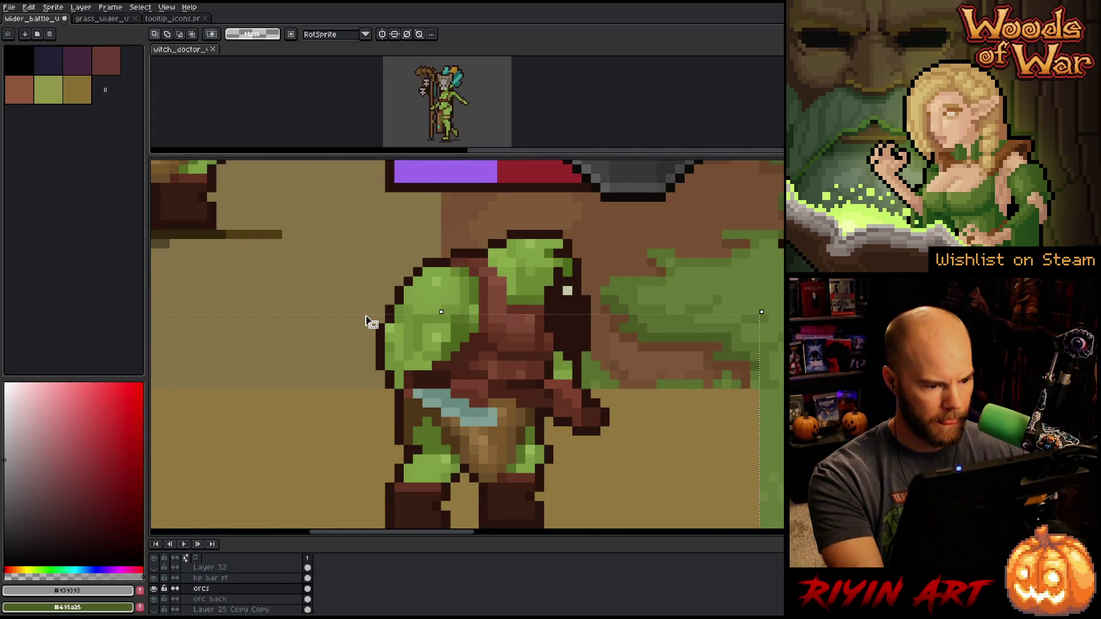
Center the lower orc horizontally in its tile and nudge its upper body one pixel left
{"action": "scroll", "coordinate": [374, 332], "scroll_direction": "down", "scroll_amount": 3}
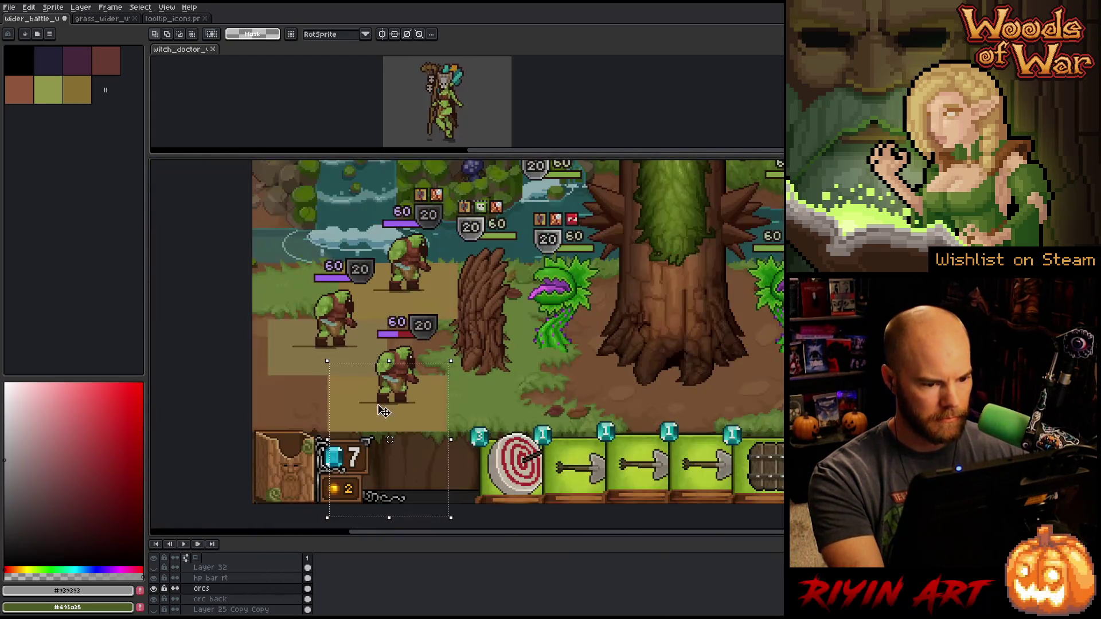
{"action": "left_click", "coordinate": [28, 6]}
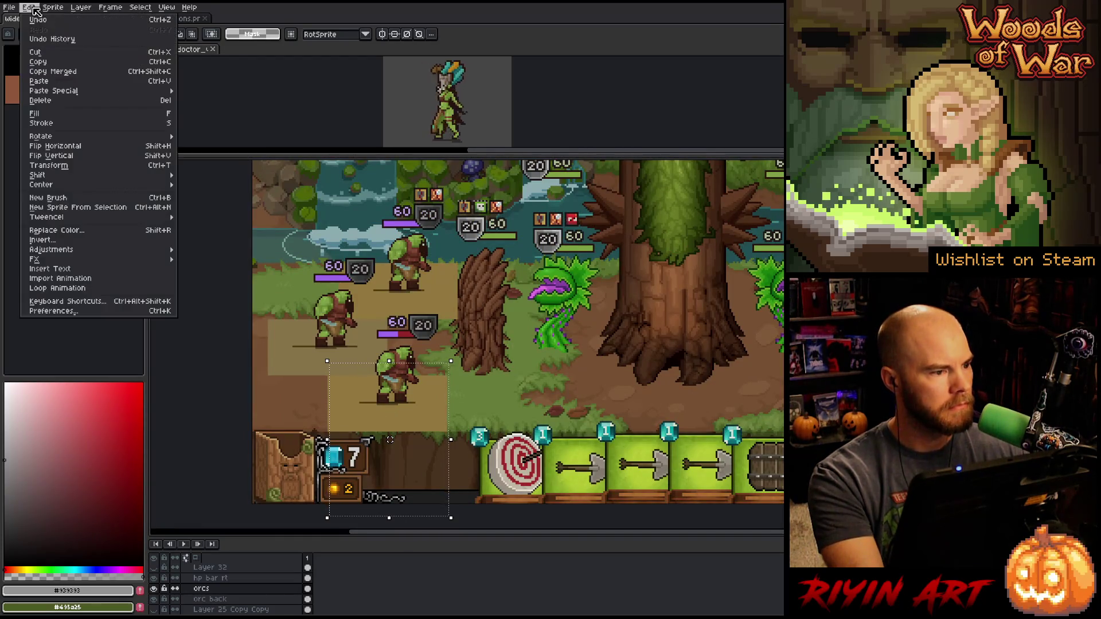
{"action": "mouse_move", "coordinate": [114, 184]}
{"action": "left_click", "coordinate": [192, 194]}
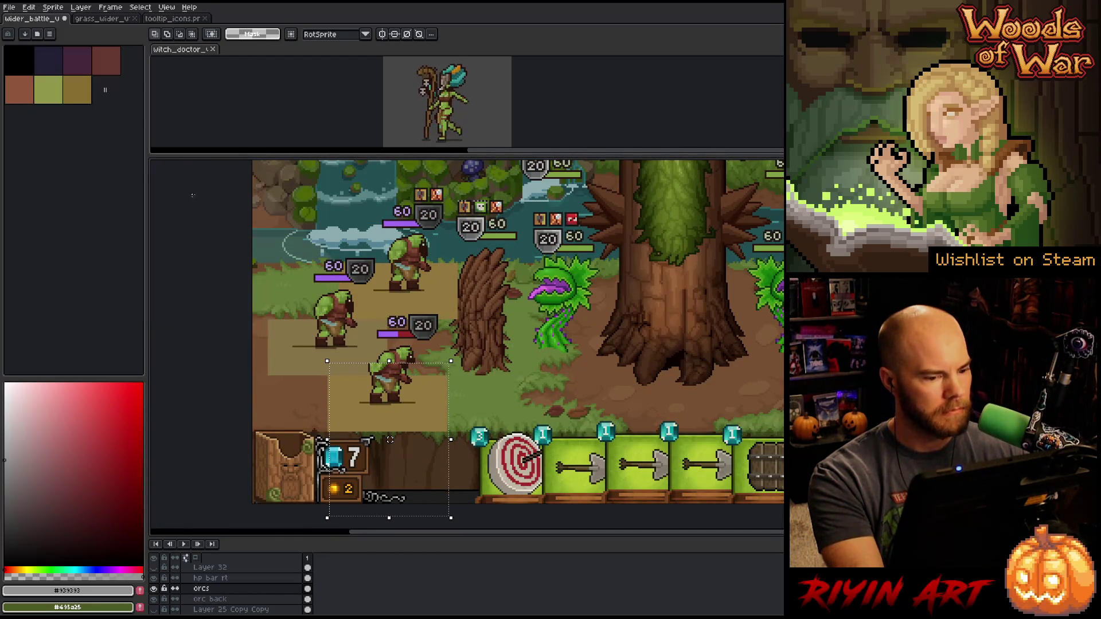
{"action": "scroll", "coordinate": [406, 350], "scroll_direction": "up", "scroll_amount": 3}
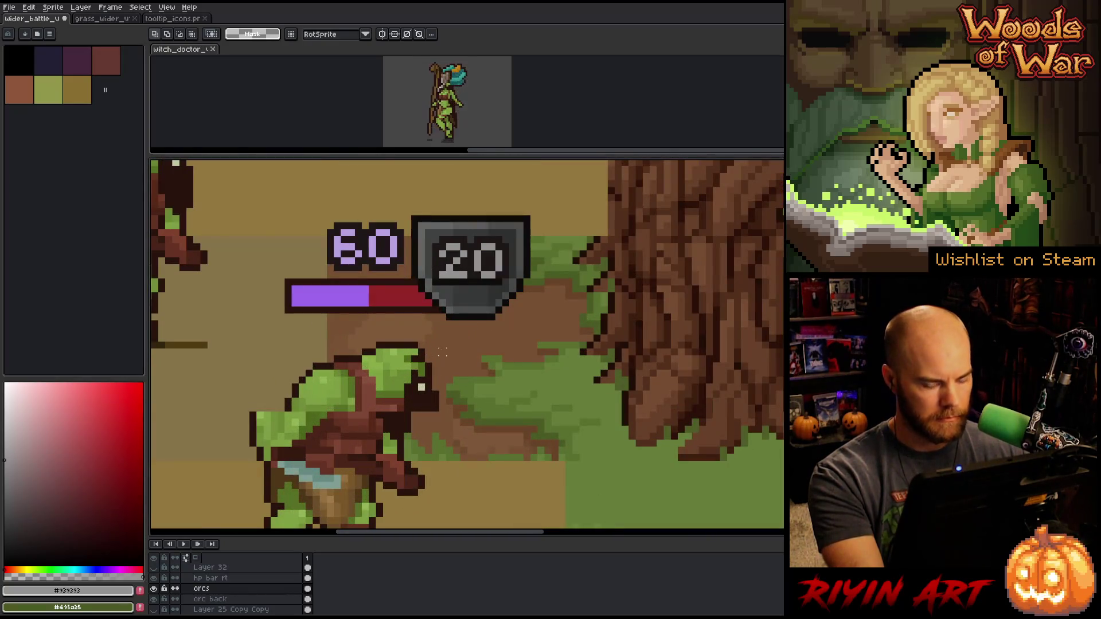
{"action": "left_click_drag", "start_coordinate": [463, 325], "coordinate": [234, 413]}
{"action": "left_click_drag", "start_coordinate": [351, 373], "coordinate": [344, 373]}
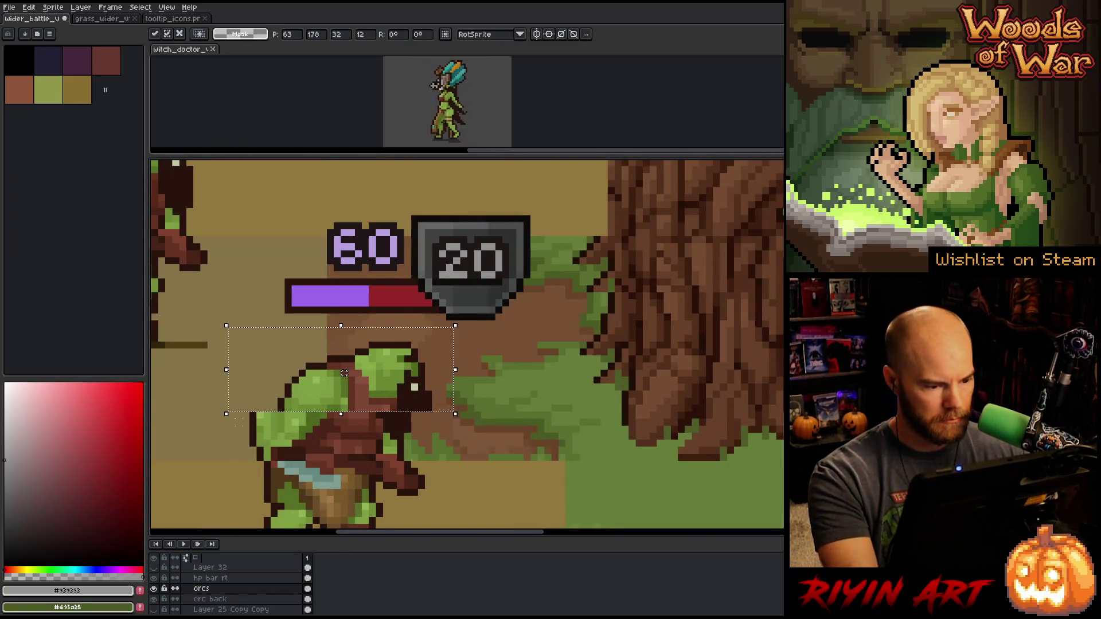
{"action": "scroll", "coordinate": [540, 396], "scroll_direction": "down", "scroll_amount": 3}
{"action": "key", "text": "ctrl+d"}
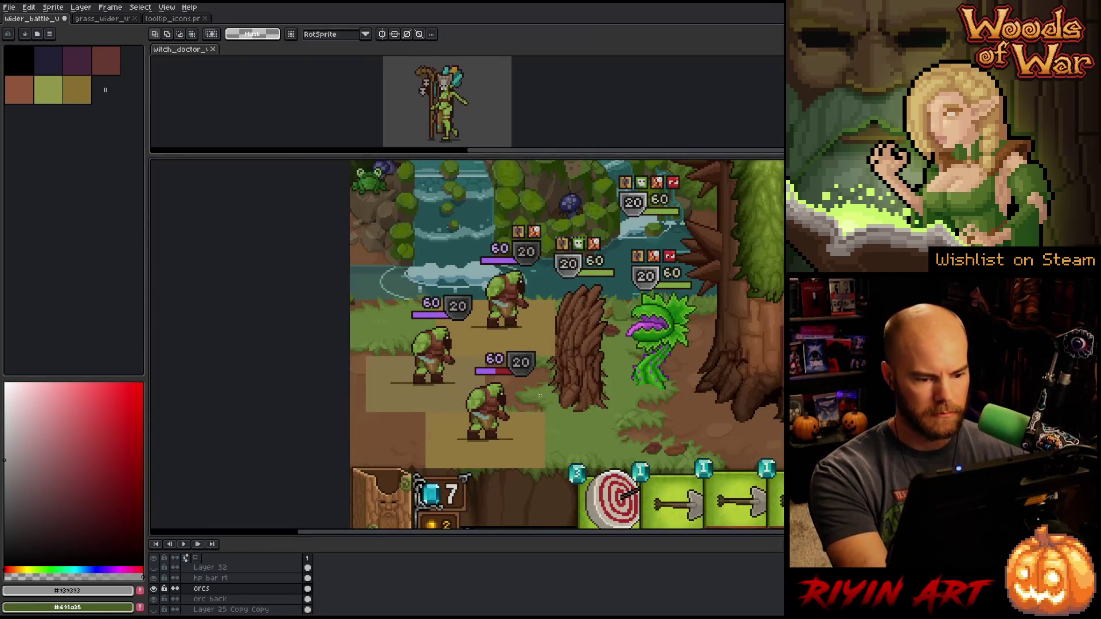
Reselect the tile and center the 60/20 HP bar horizontally on the hp bar rt layer
{"action": "scroll", "coordinate": [539, 396], "scroll_direction": "up", "scroll_amount": 1}
{"action": "scroll", "coordinate": [409, 331], "scroll_direction": "up", "scroll_amount": 2}
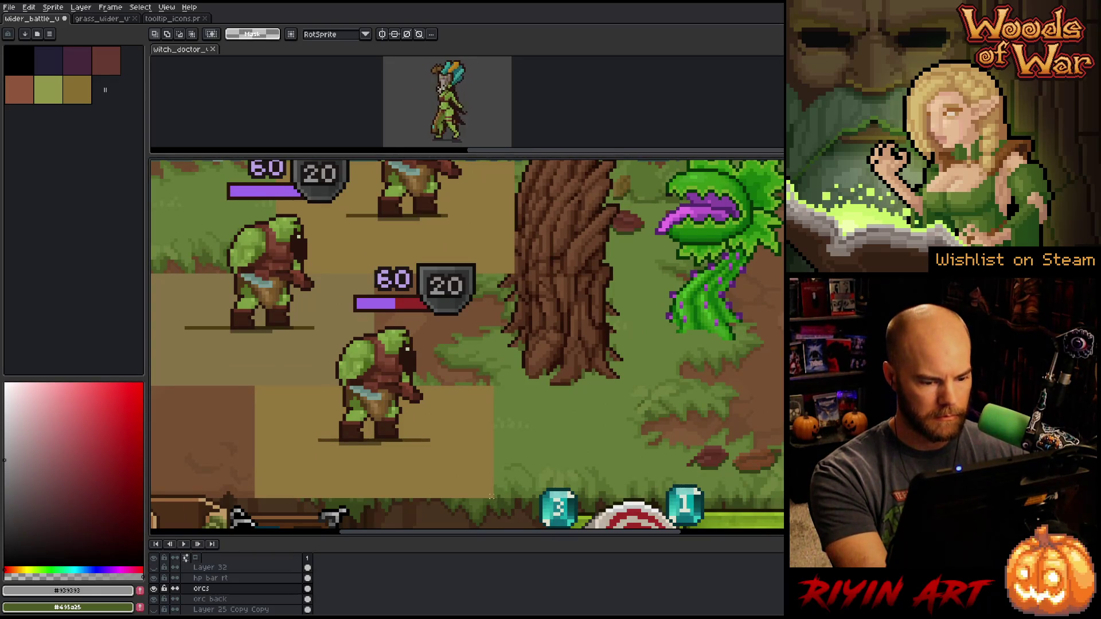
{"action": "mouse_move", "coordinate": [492, 496]}
{"action": "left_mouse_down"}
{"action": "mouse_move", "coordinate": [462, 253]}
{"action": "mouse_move", "coordinate": [252, 240]}
{"action": "left_mouse_up"}
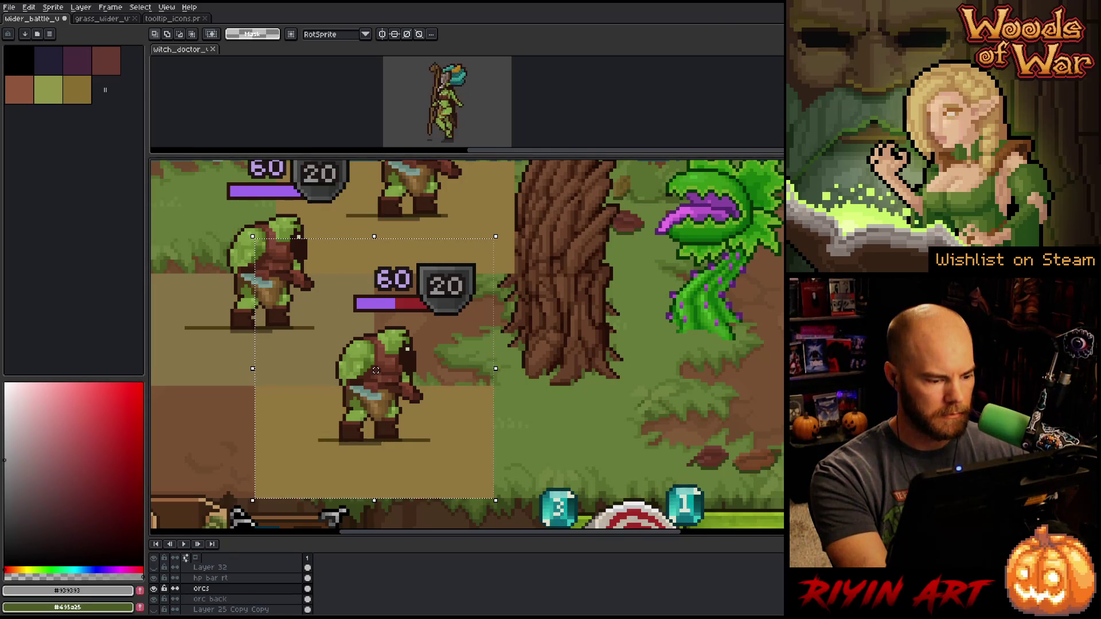
{"action": "left_click", "coordinate": [211, 578]}
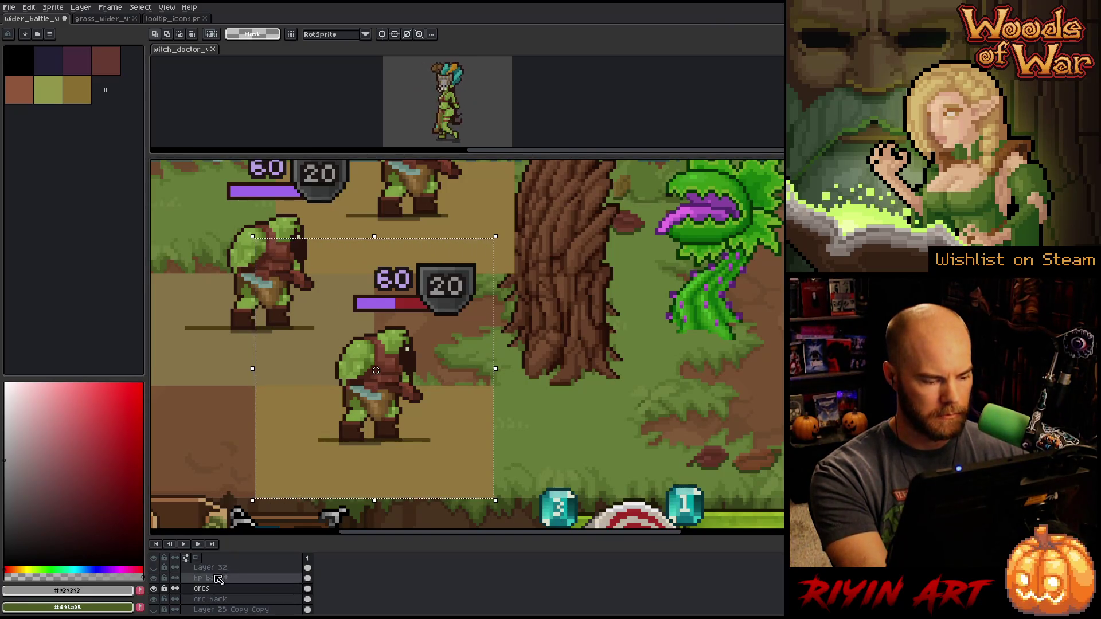
{"action": "left_click", "coordinate": [28, 8]}
{"action": "mouse_move", "coordinate": [87, 186]}
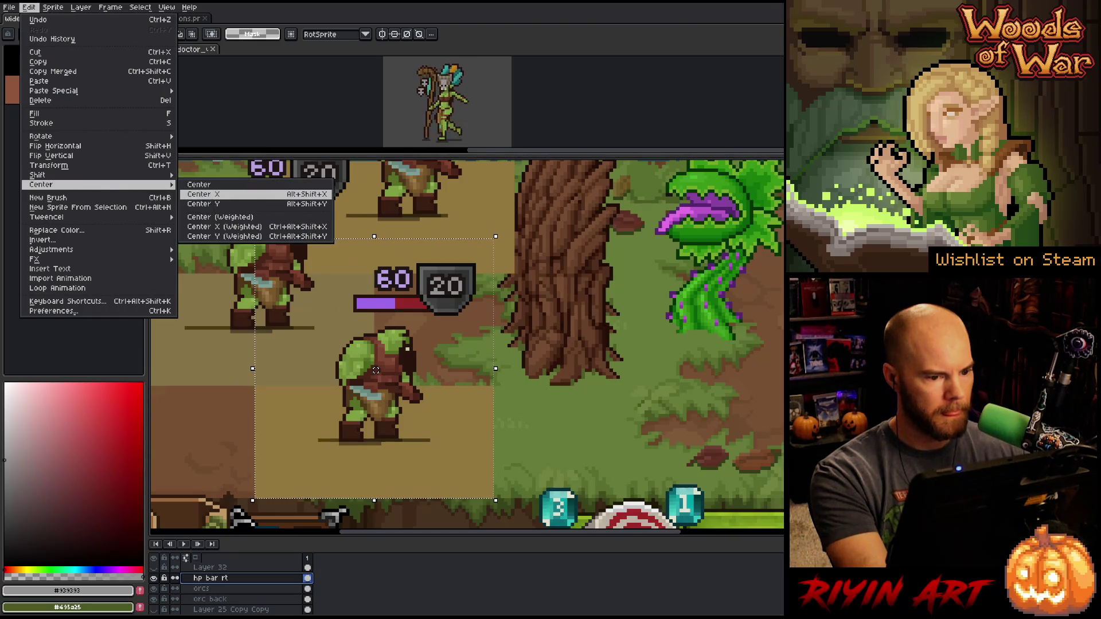
{"action": "left_click", "coordinate": [204, 194]}
{"action": "key", "text": "ctrl+d"}
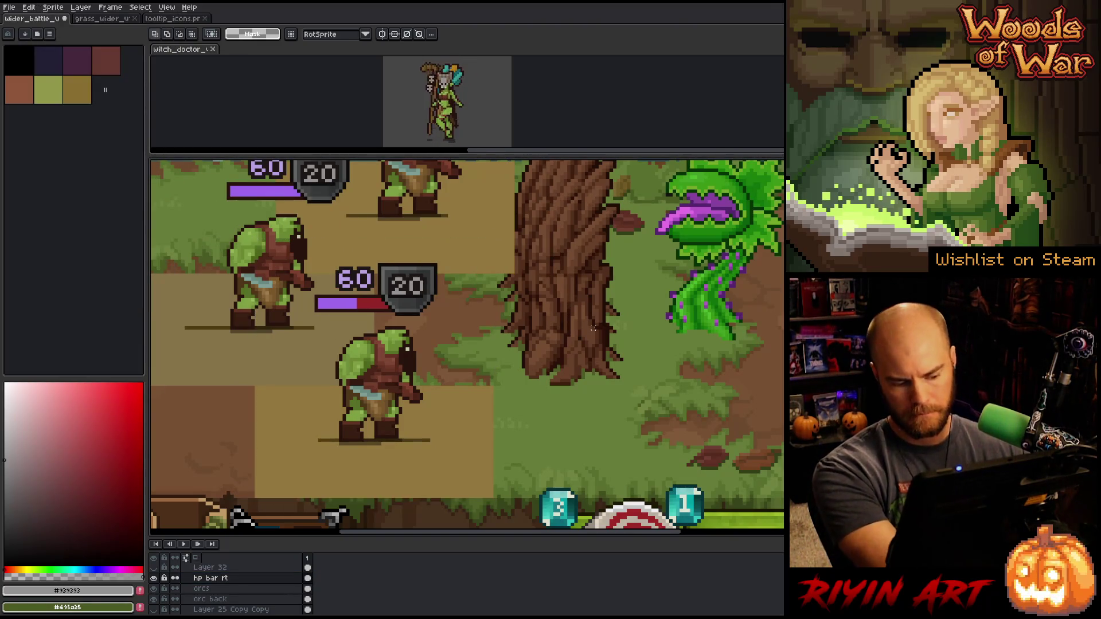
Check the result by toggling the orcs layer's visibility
{"action": "right_click", "coordinate": [593, 328]}
{"action": "key", "text": "Escape"}
{"action": "scroll", "coordinate": [594, 328], "scroll_direction": "down", "scroll_amount": 2}
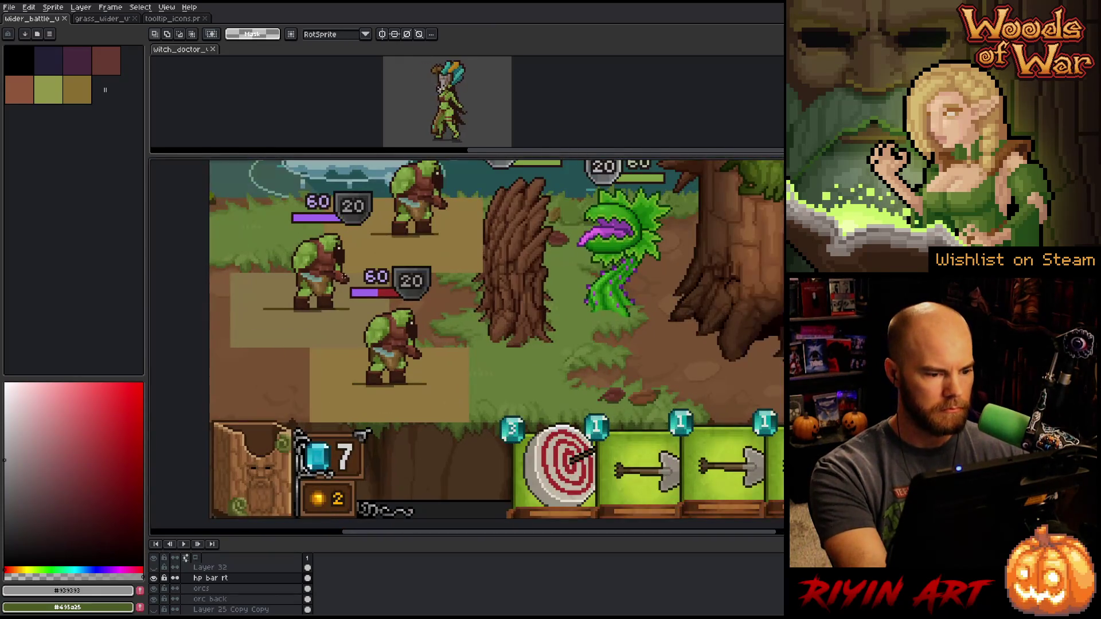
{"action": "key", "text": "v"}
{"action": "left_click", "coordinate": [324, 268]}
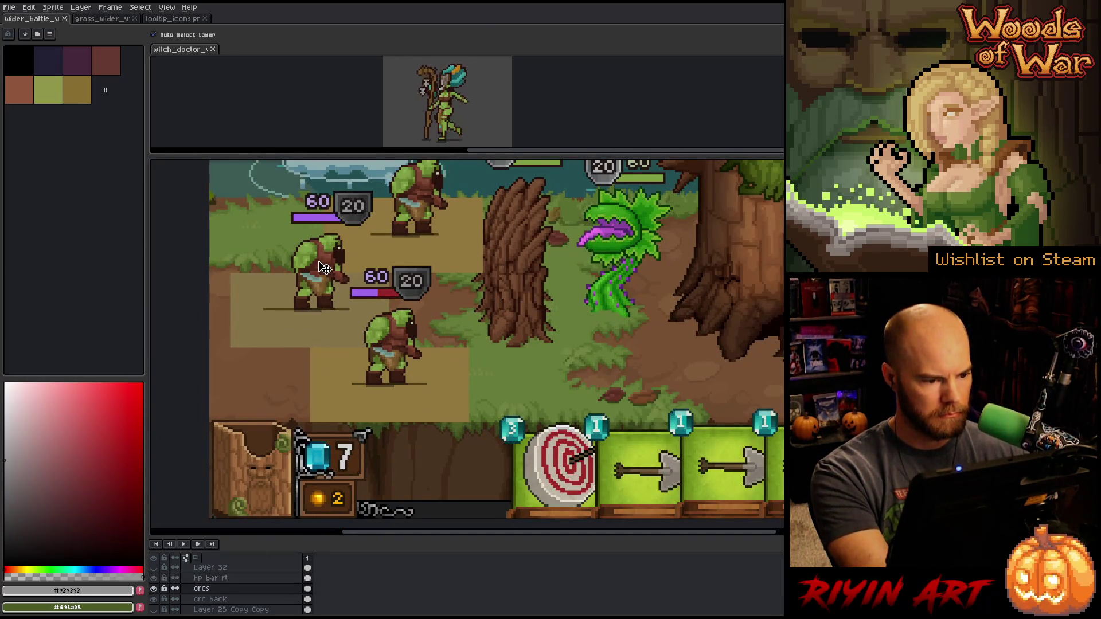
{"action": "left_click", "coordinate": [154, 589]}
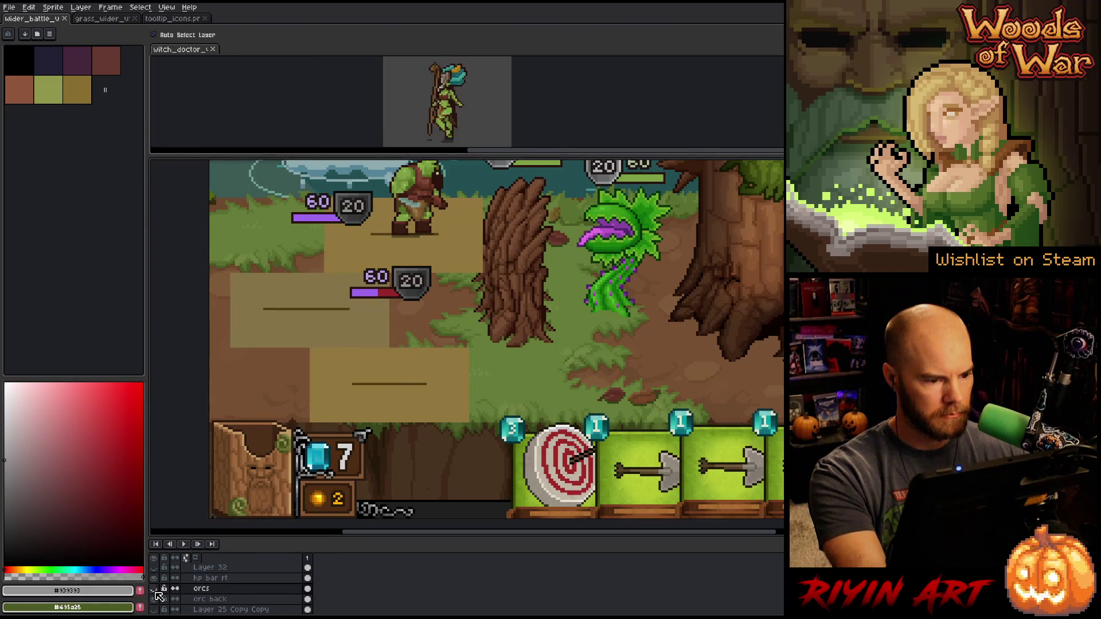
{"action": "left_click", "coordinate": [154, 589]}
{"action": "scroll", "coordinate": [292, 401], "scroll_direction": "up", "scroll_amount": 3}
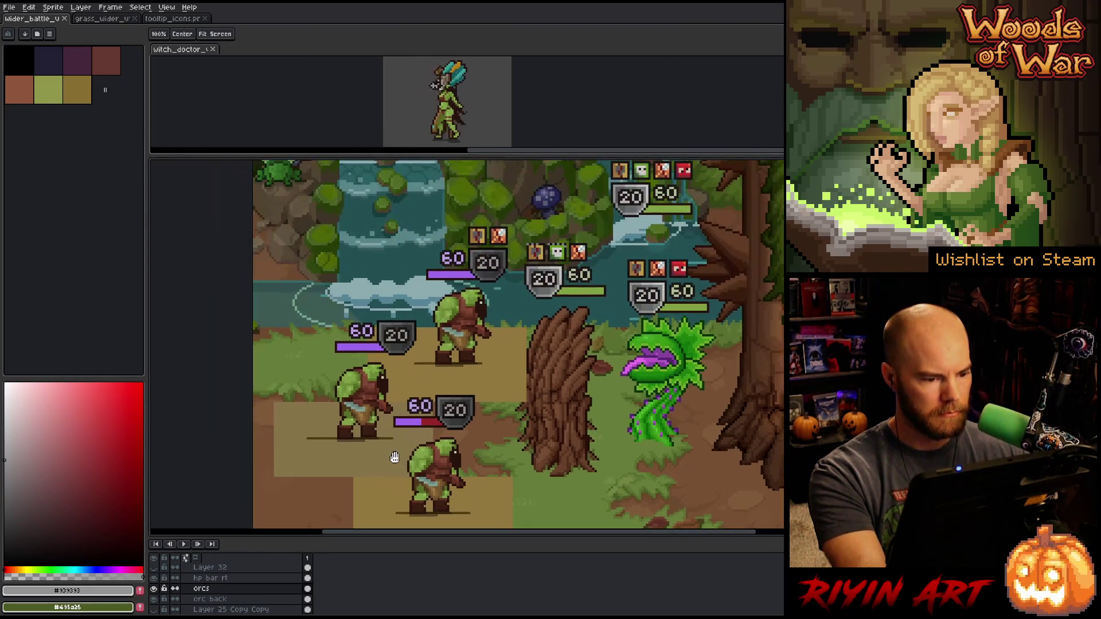
Marquee the left orc's tile and center the orc horizontally within it
{"action": "key", "text": "m"}
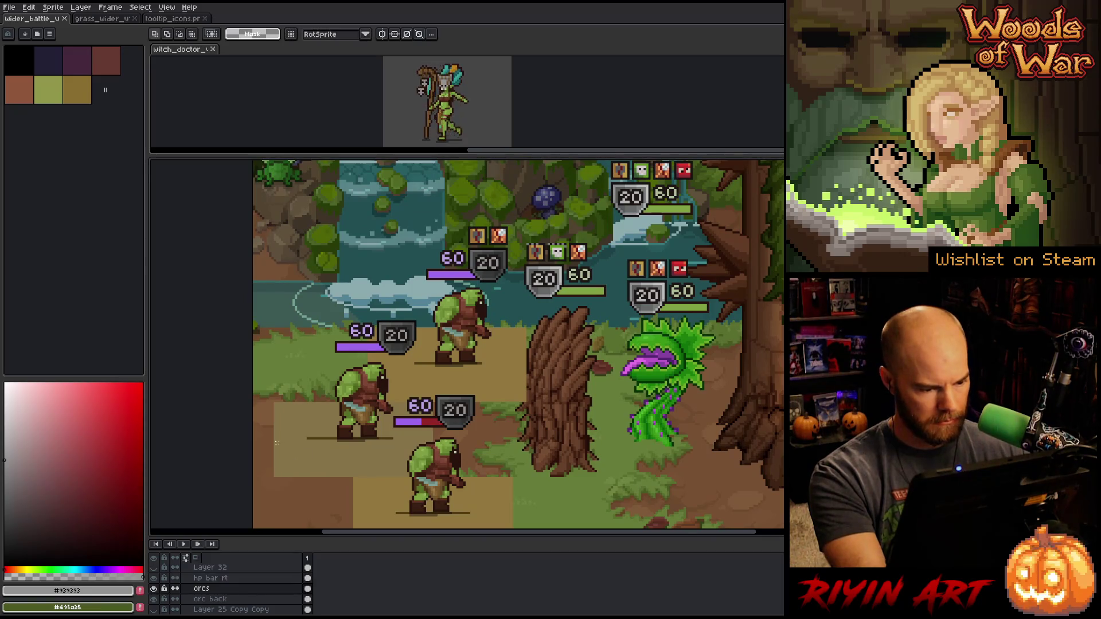
{"action": "mouse_move", "coordinate": [311, 422]}
{"action": "left_mouse_down"}
{"action": "mouse_move", "coordinate": [427, 354]}
{"action": "mouse_move", "coordinate": [433, 281]}
{"action": "left_mouse_up"}
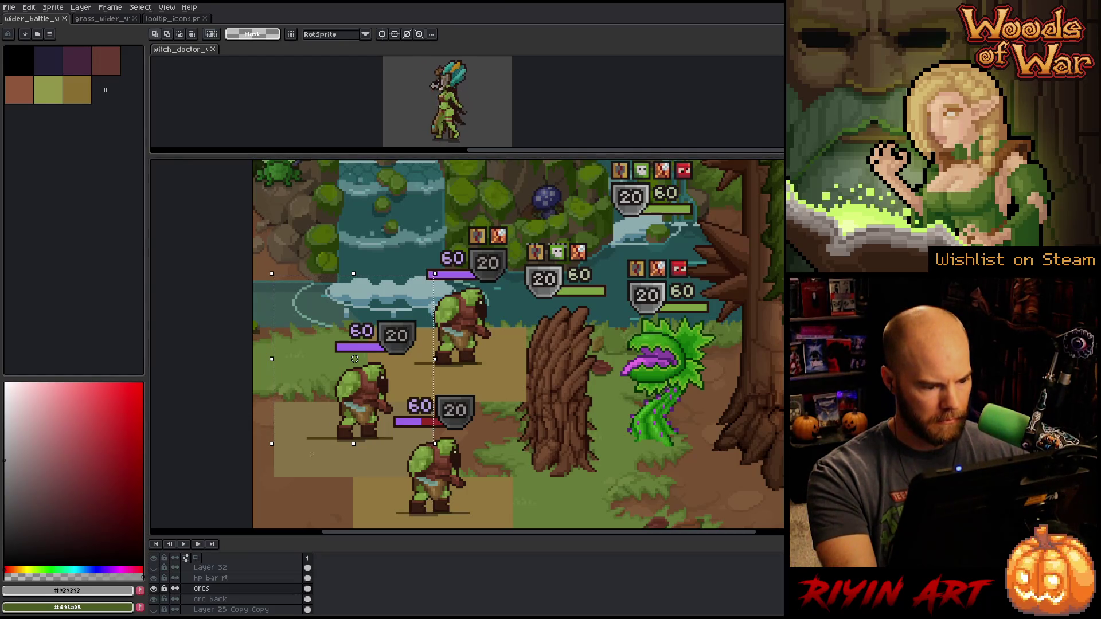
{"action": "left_click", "coordinate": [35, 8]}
{"action": "mouse_move", "coordinate": [52, 7]}
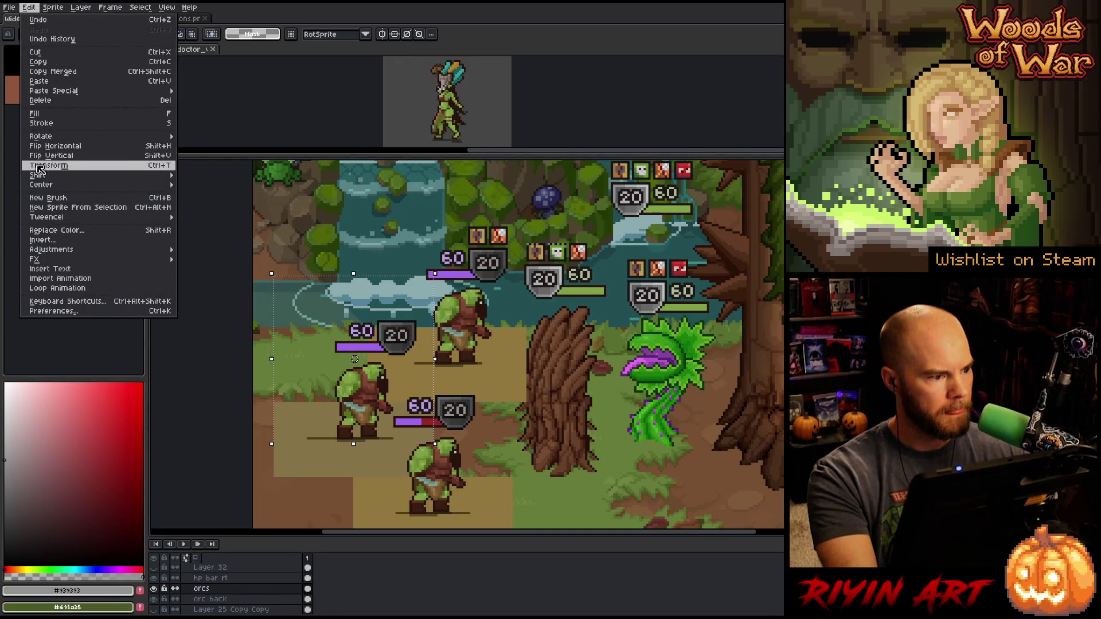
{"action": "mouse_move", "coordinate": [86, 184]}
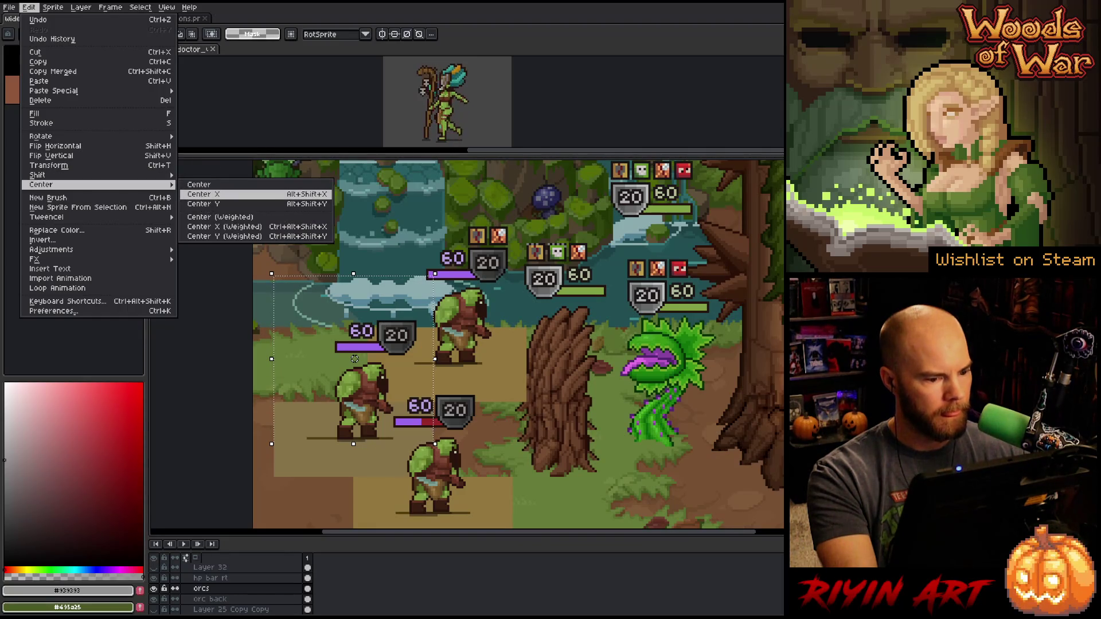
{"action": "left_click", "coordinate": [202, 205]}
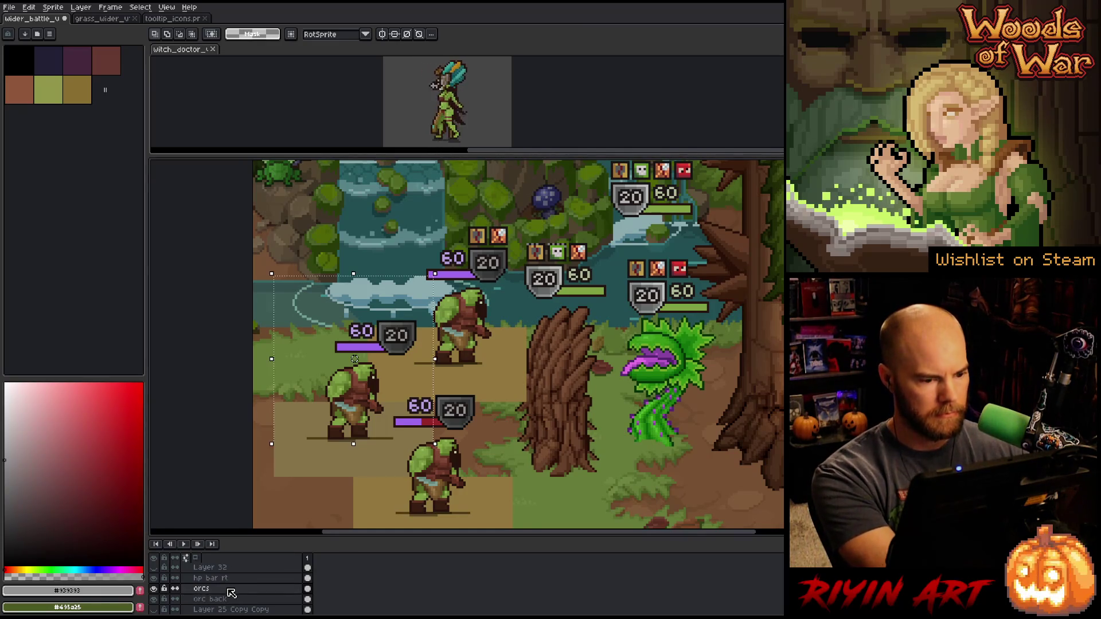
Center only the left orc's 60/20 HP bar over it on the hp bar rt layer
{"action": "left_click", "coordinate": [212, 580]}
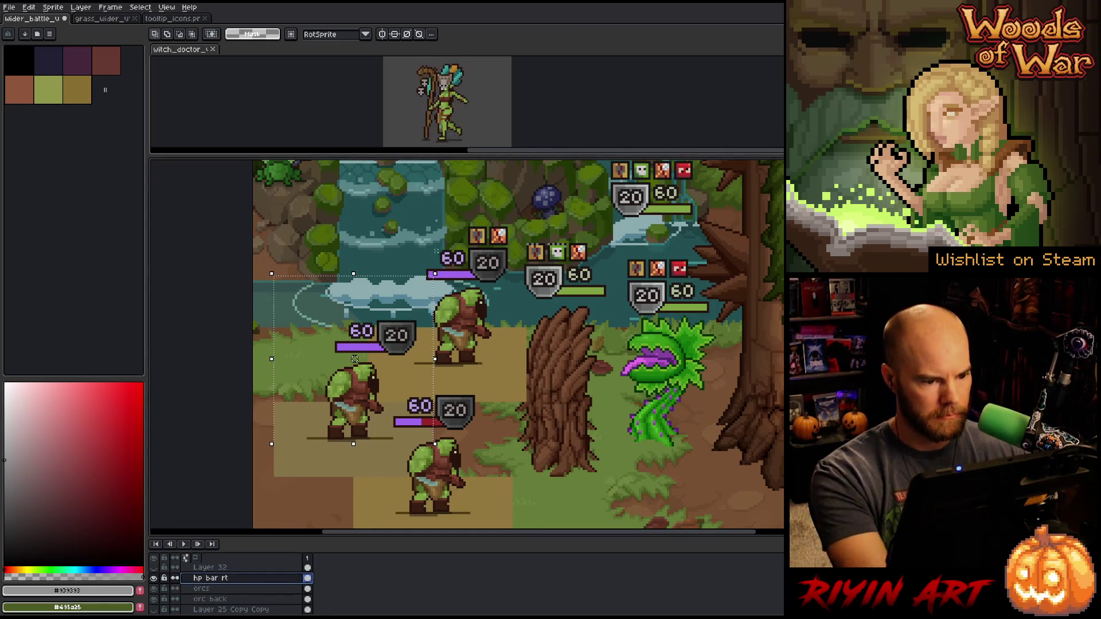
{"action": "left_click_drag", "start_coordinate": [354, 274], "coordinate": [353, 292]}
{"action": "left_click", "coordinate": [29, 7]}
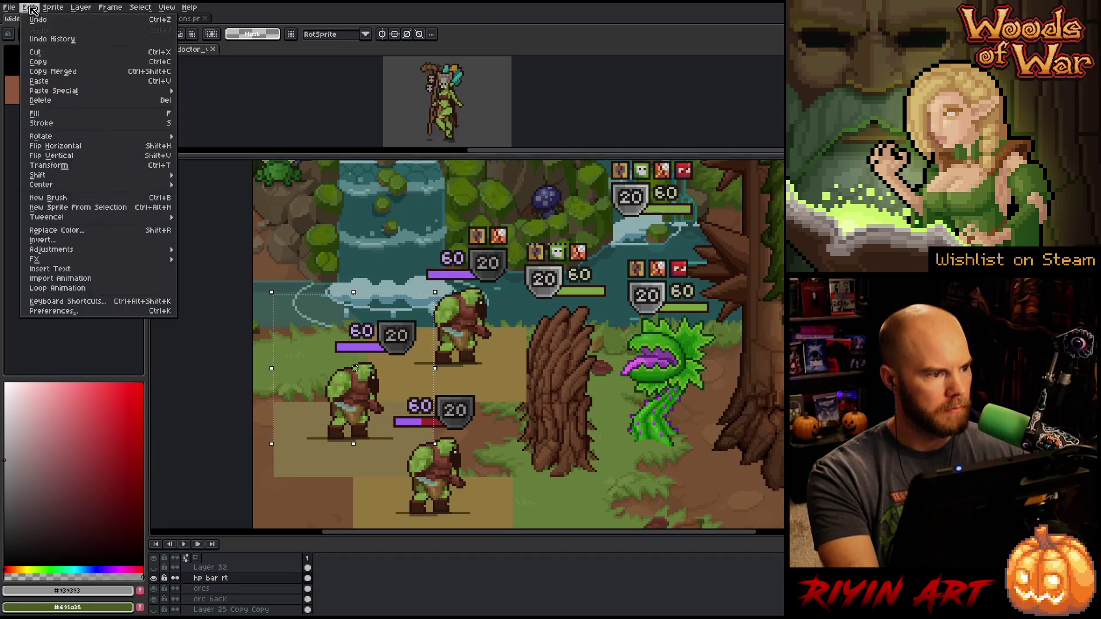
{"action": "mouse_move", "coordinate": [75, 185]}
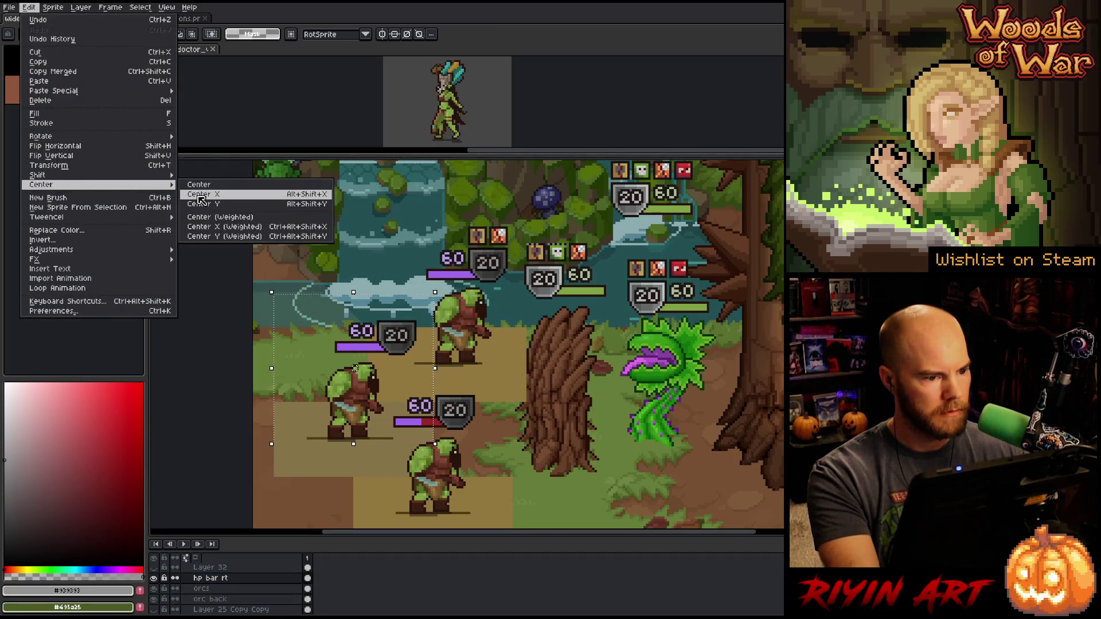
{"action": "left_click", "coordinate": [198, 195]}
{"action": "key", "text": "ctrl+z"}
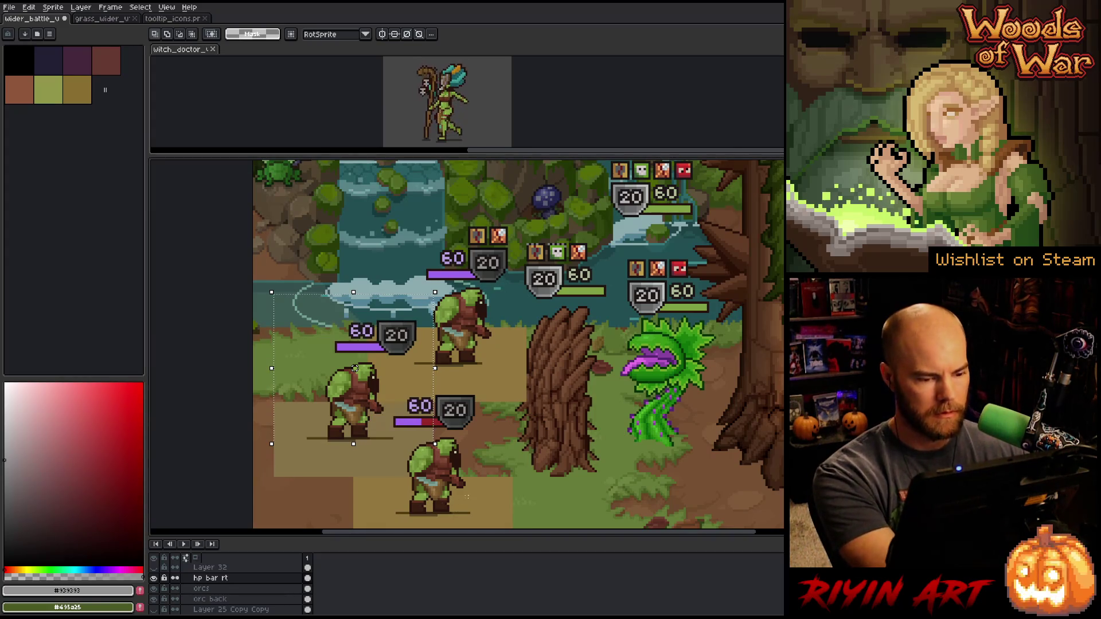
{"action": "mouse_move", "coordinate": [356, 368]}
{"action": "left_mouse_down"}
{"action": "mouse_move", "coordinate": [292, 394]}
{"action": "mouse_move", "coordinate": [230, 364]}
{"action": "left_mouse_up"}
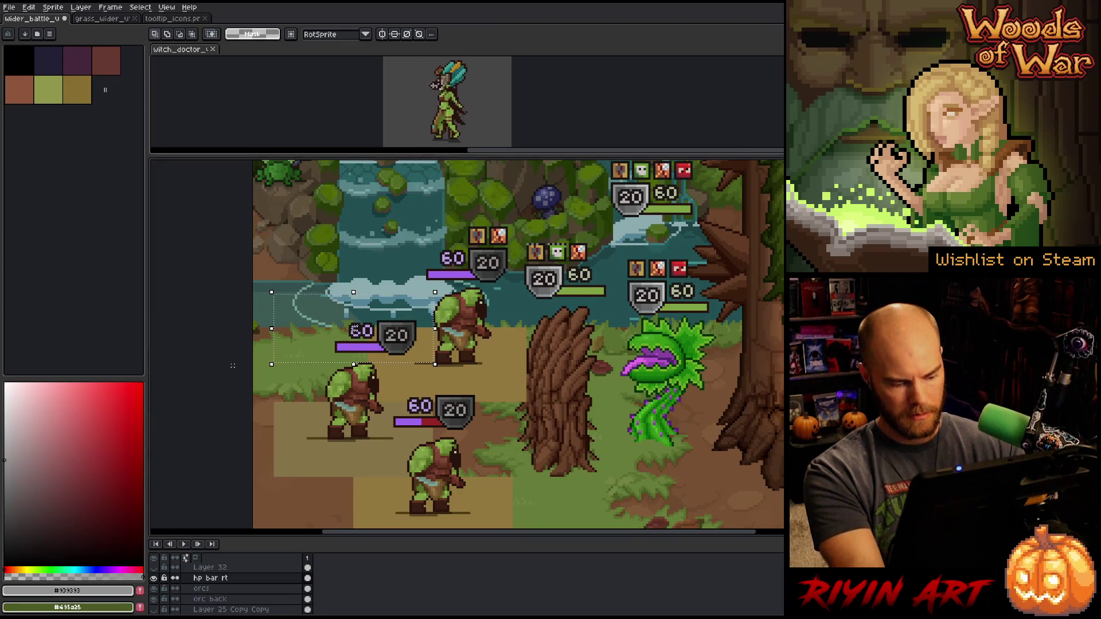
{"action": "key", "text": "ctrl+shift+c"}
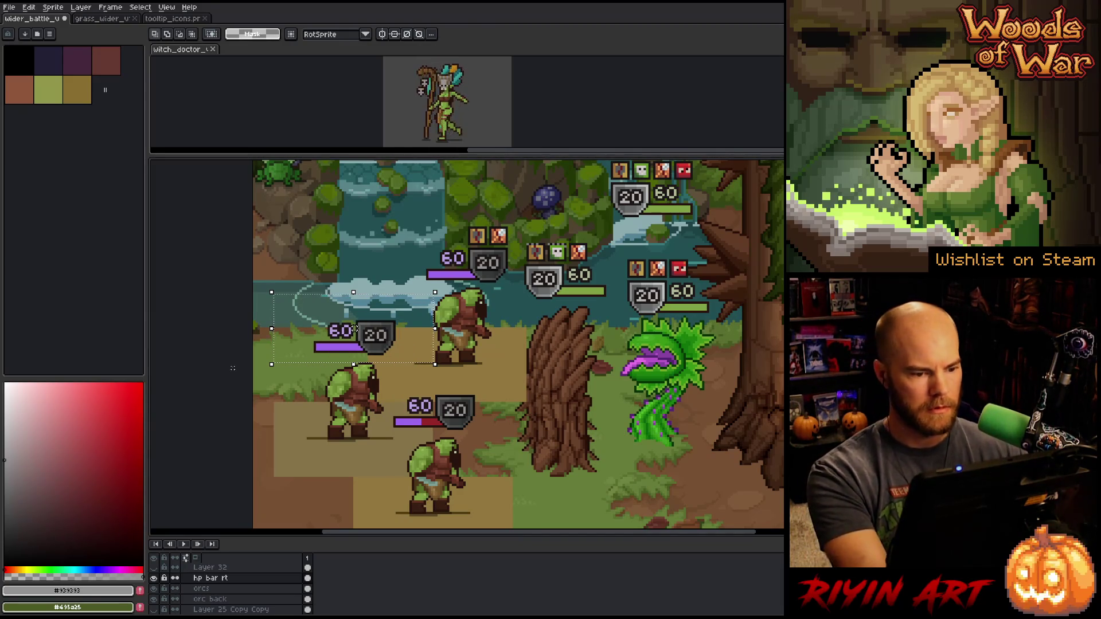
{"action": "left_click_drag", "start_coordinate": [511, 358], "coordinate": [412, 369]}
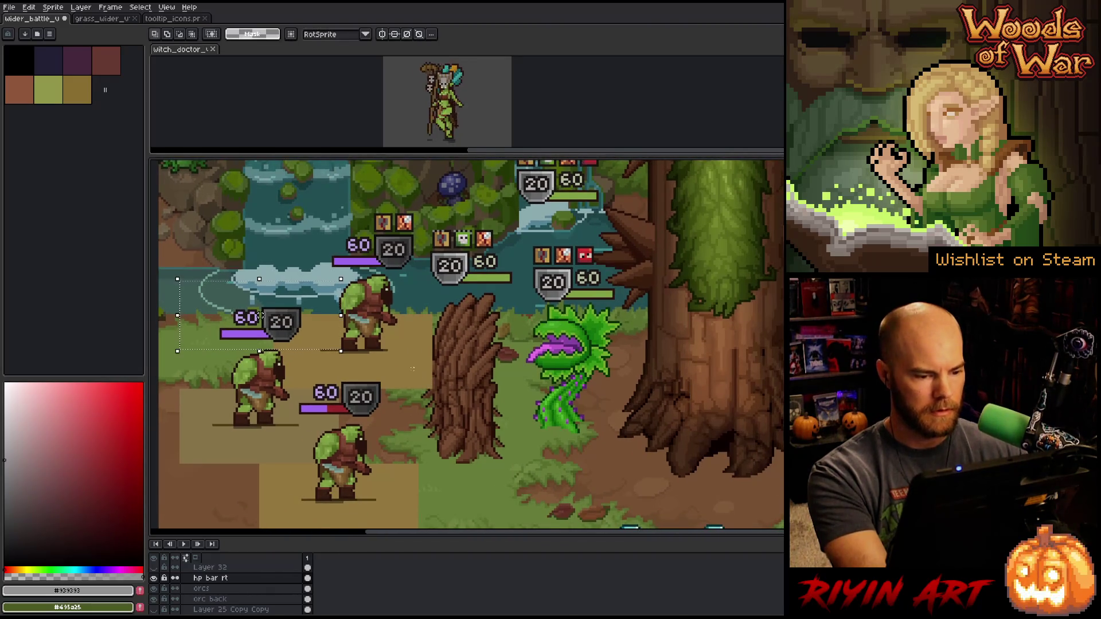
{"action": "key", "text": "v"}
{"action": "left_click", "coordinate": [367, 314]}
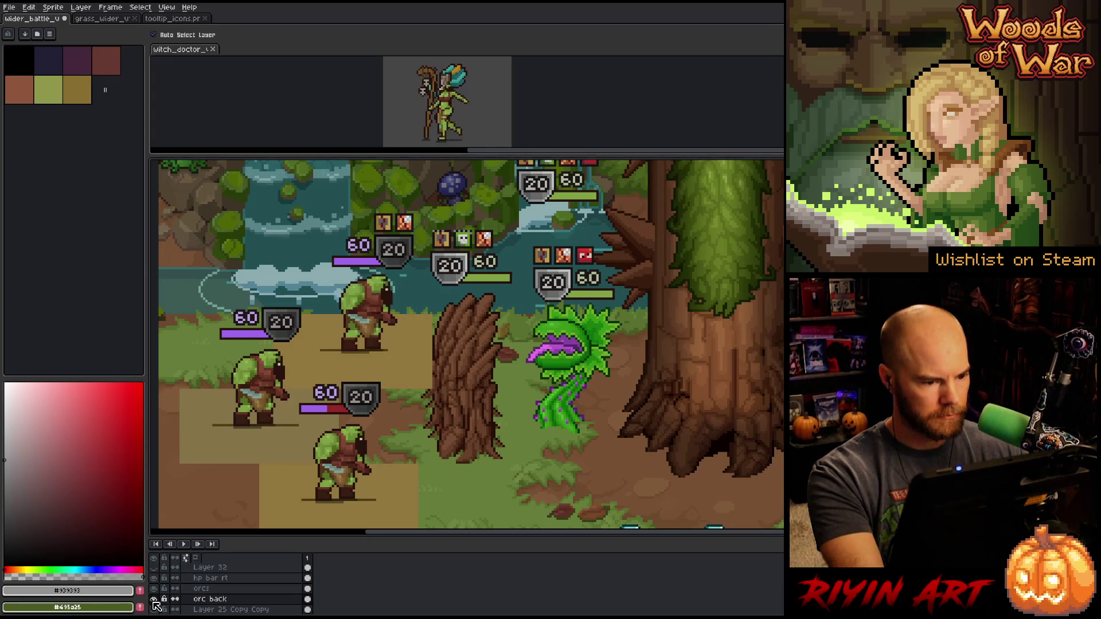
Marquee the upper orc's HP bar and icons on hp bar rt and slide them left
{"action": "key", "text": "m"}
{"action": "scroll", "coordinate": [273, 350], "scroll_direction": "up", "scroll_amount": 1}
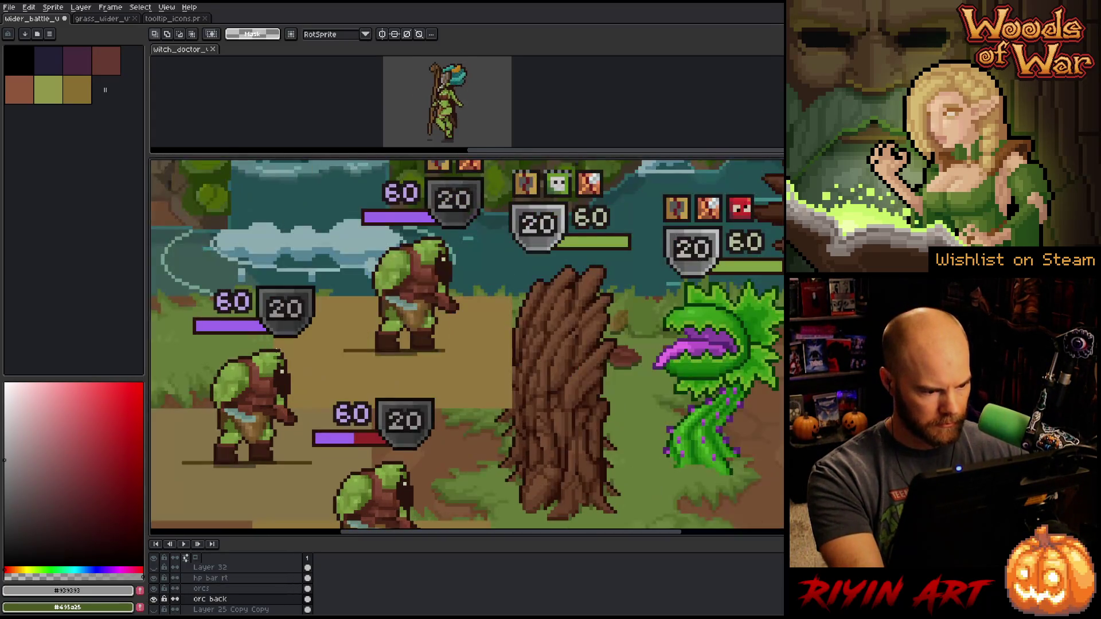
{"action": "mouse_move", "coordinate": [510, 396]}
{"action": "left_mouse_down"}
{"action": "mouse_move", "coordinate": [449, 253]}
{"action": "mouse_move", "coordinate": [271, 173]}
{"action": "left_mouse_up"}
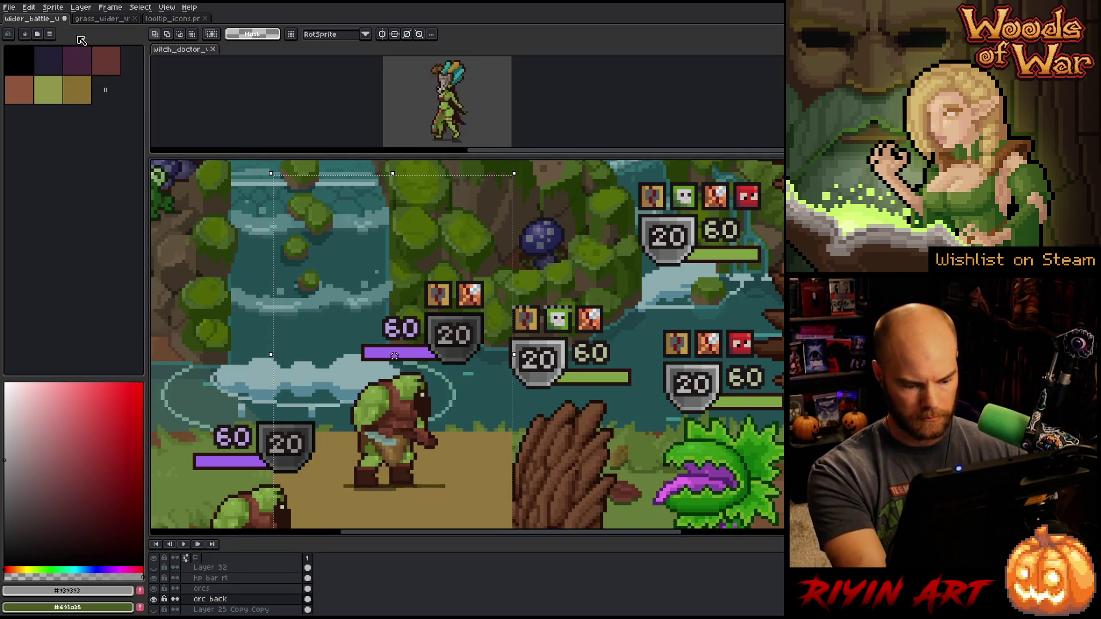
{"action": "key", "text": "v"}
{"action": "left_click", "coordinate": [453, 351]}
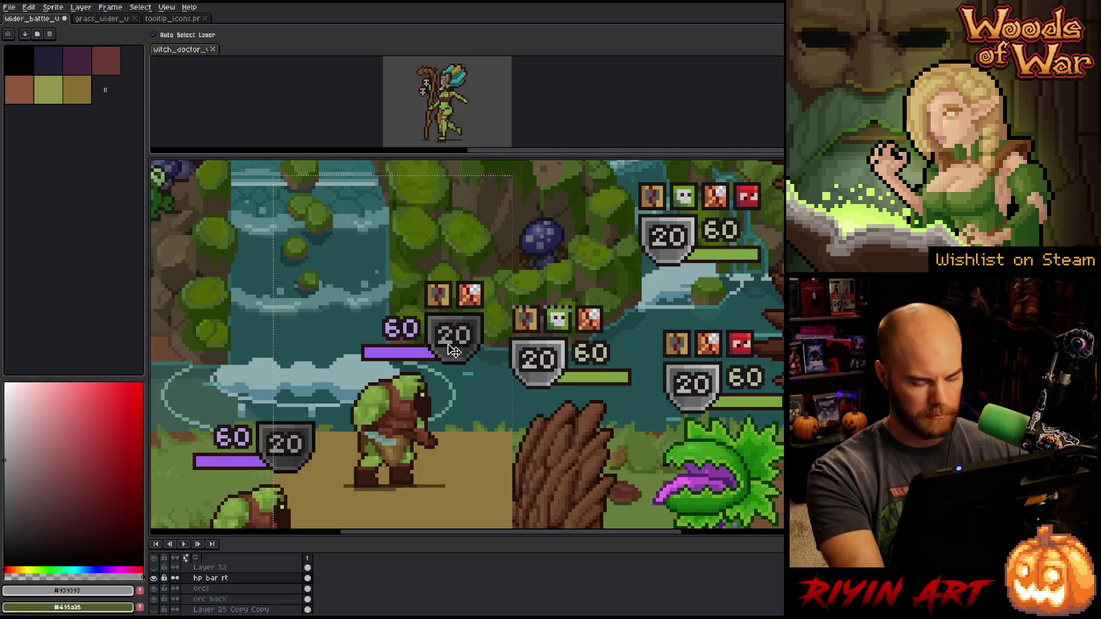
{"action": "key", "text": "m"}
{"action": "scroll", "coordinate": [394, 179], "scroll_direction": "down", "scroll_amount": 3}
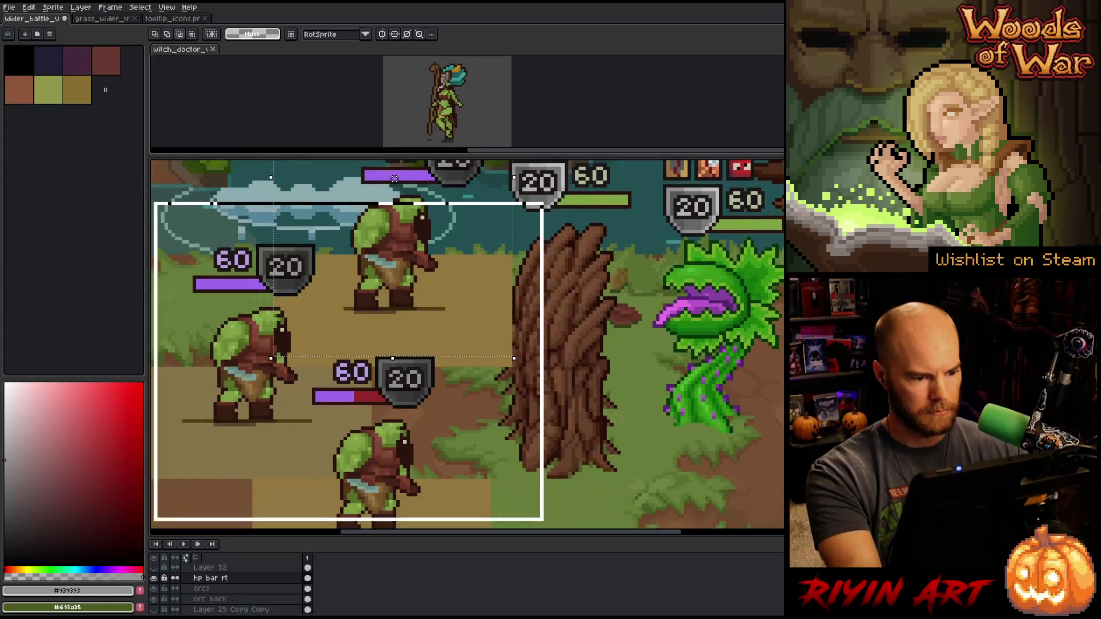
{"action": "scroll", "coordinate": [395, 179], "scroll_direction": "down", "scroll_amount": 2}
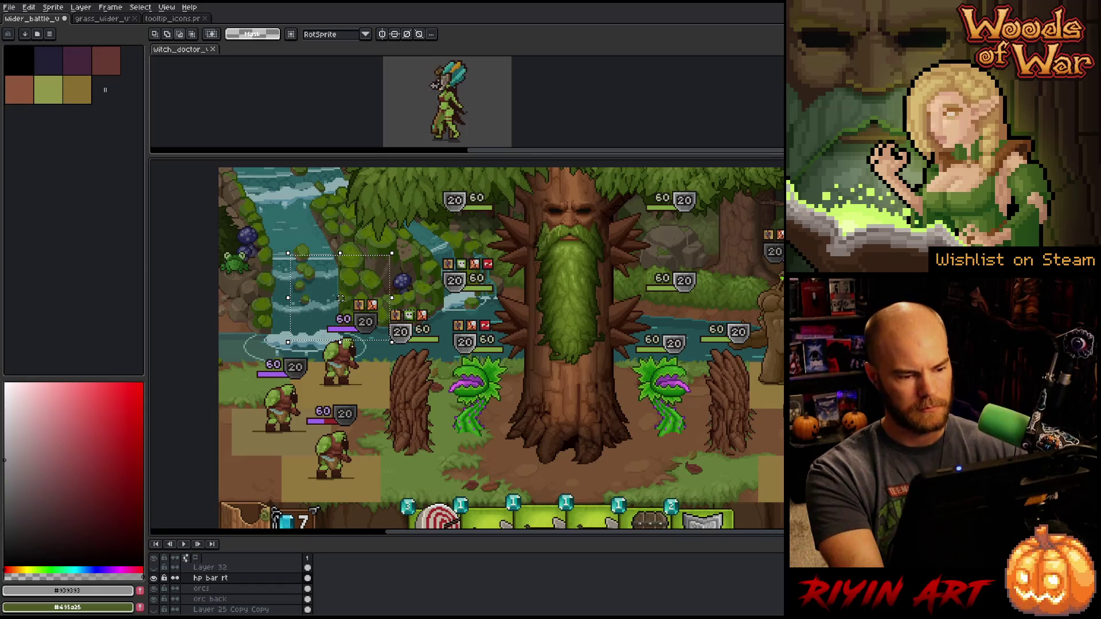
{"action": "left_click_drag", "start_coordinate": [340, 298], "coordinate": [329, 299]}
Select the golem HP bars and try nudging them right, then undo
{"action": "key", "text": "h"}
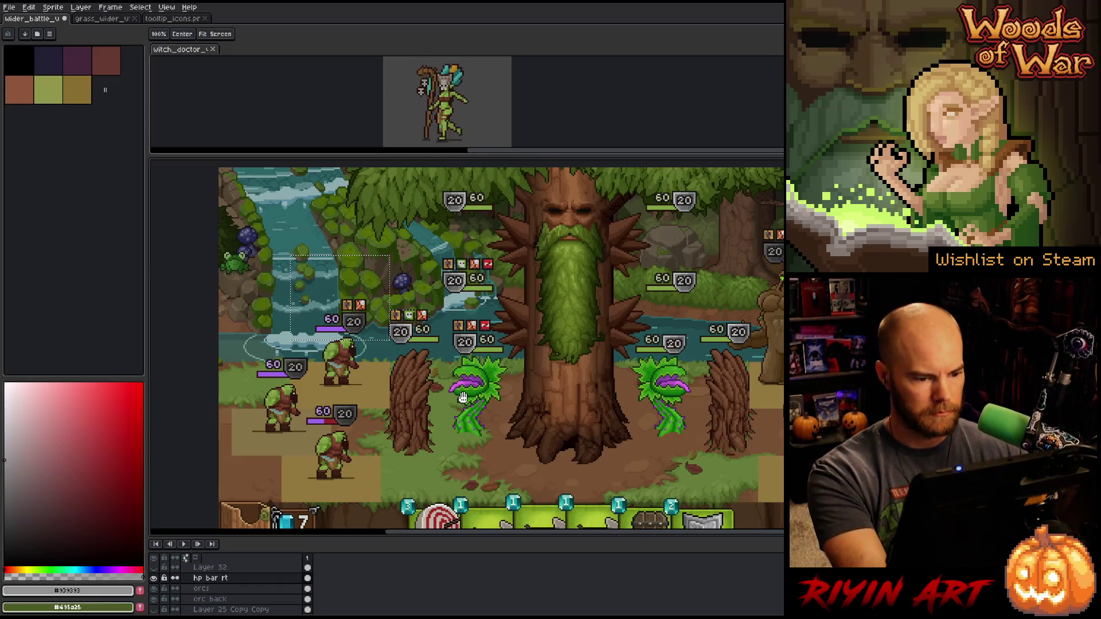
{"action": "scroll", "coordinate": [436, 418], "scroll_direction": "right", "scroll_amount": 5}
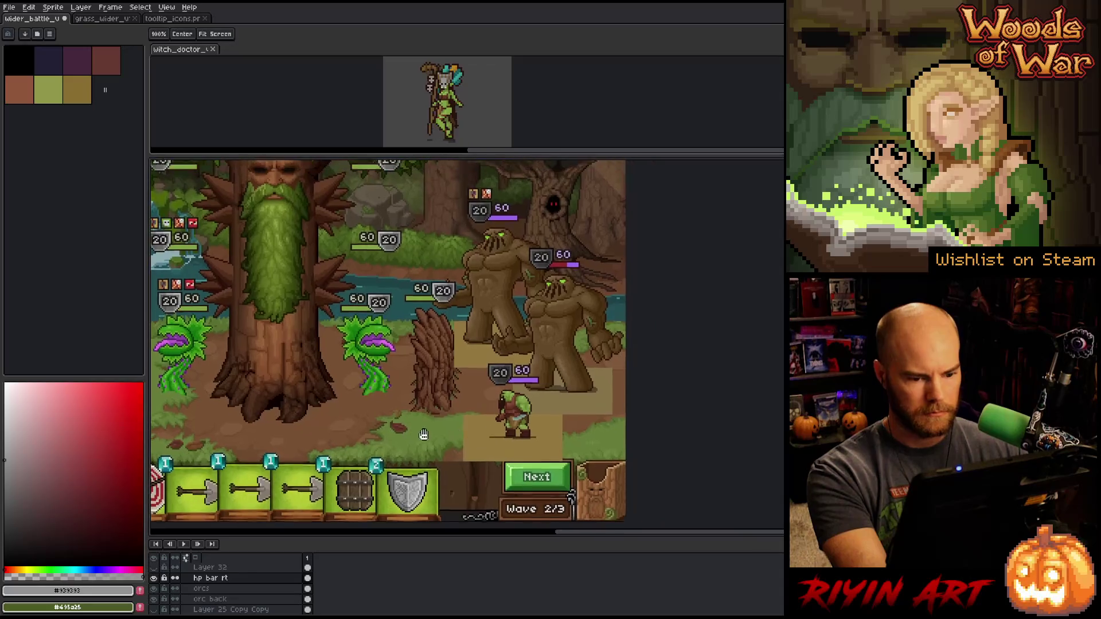
{"action": "scroll", "coordinate": [577, 414], "scroll_direction": "up", "scroll_amount": 1}
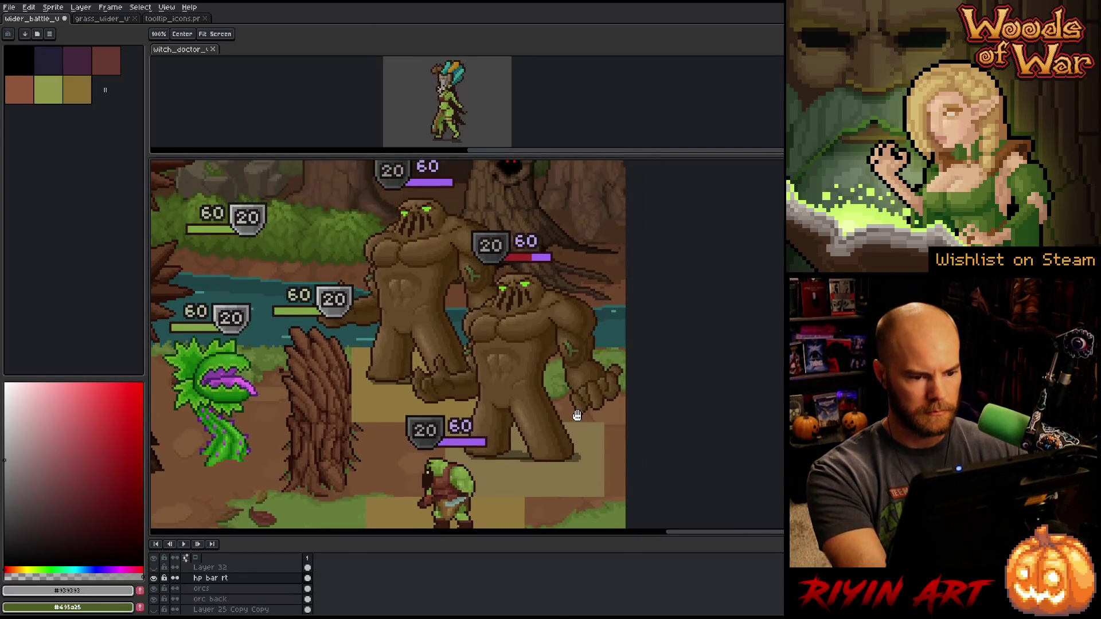
{"action": "key", "text": "m"}
{"action": "mouse_move", "coordinate": [603, 496]}
{"action": "left_mouse_down"}
{"action": "mouse_move", "coordinate": [586, 381]}
{"action": "mouse_move", "coordinate": [598, 493]}
{"action": "mouse_move", "coordinate": [539, 261]}
{"action": "mouse_move", "coordinate": [469, 192]}
{"action": "mouse_move", "coordinate": [445, 191]}
{"action": "left_mouse_up"}
{"action": "key", "text": "v"}
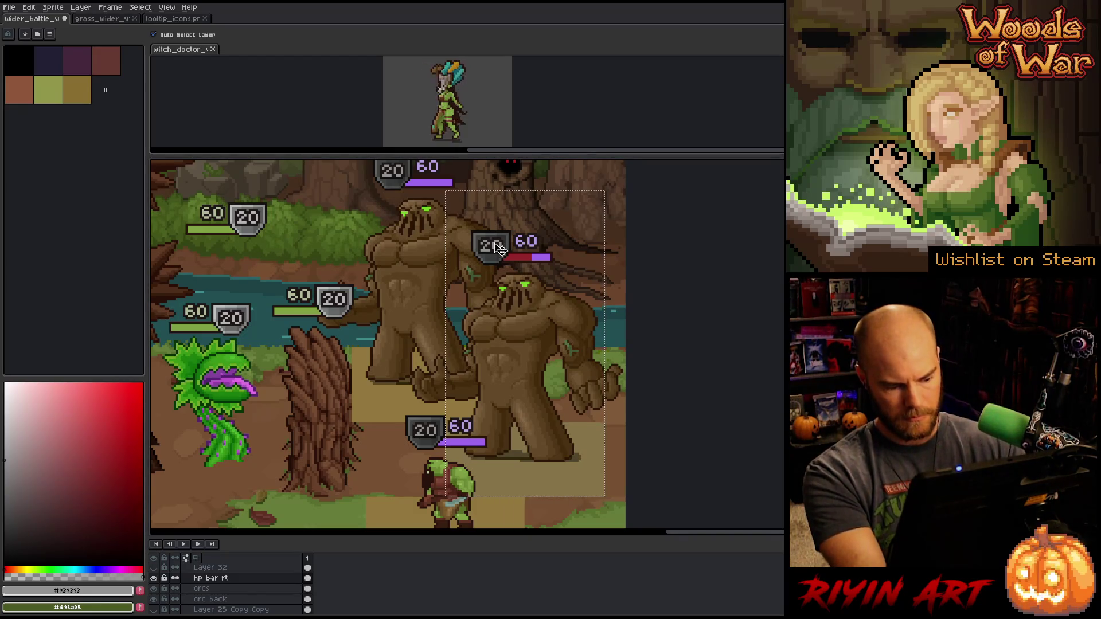
{"action": "key", "text": "shift+Right"}
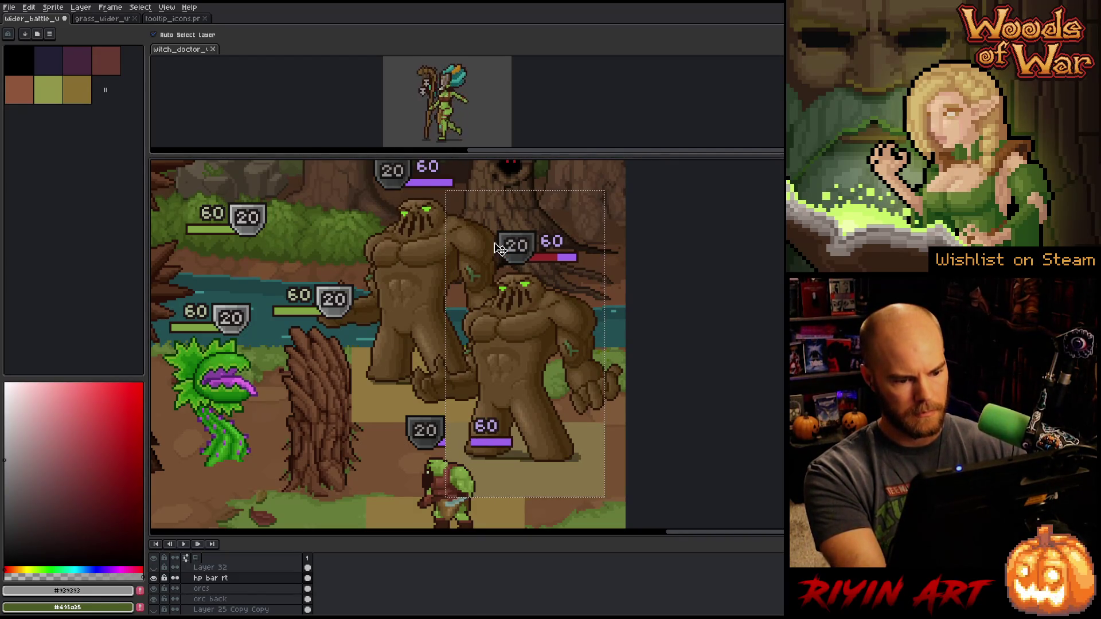
{"action": "key", "text": "ctrl+z"}
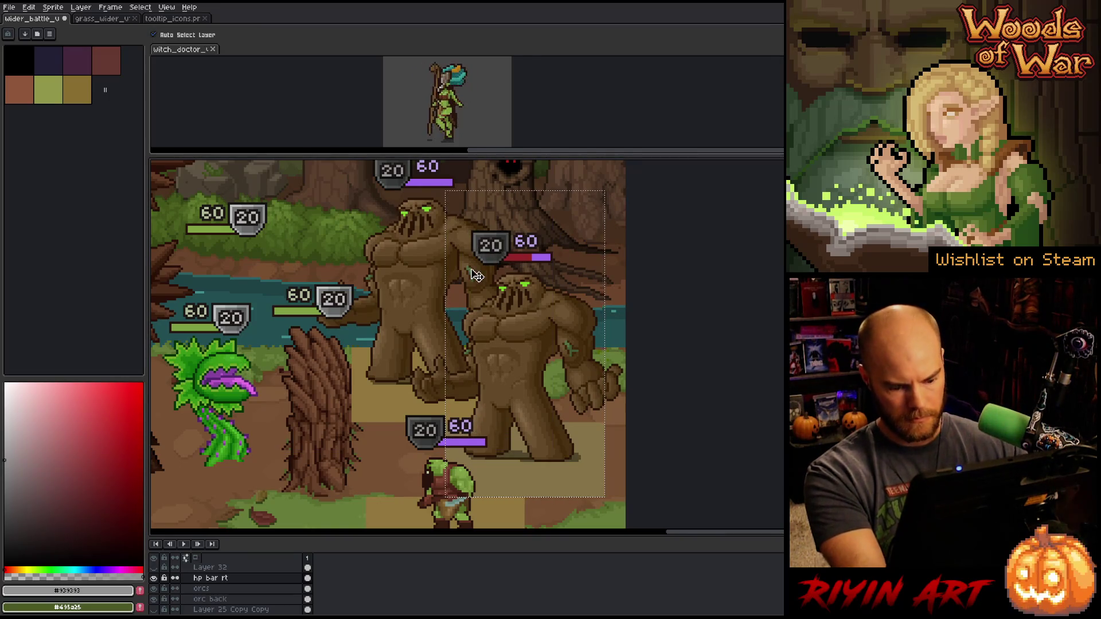
Narrow the selection to the upper golem's HP bar and pan the view over the golems
{"action": "mouse_move", "coordinate": [628, 522]}
{"action": "left_mouse_down"}
{"action": "mouse_move", "coordinate": [369, 405]}
{"action": "mouse_move", "coordinate": [359, 388]}
{"action": "left_mouse_up"}
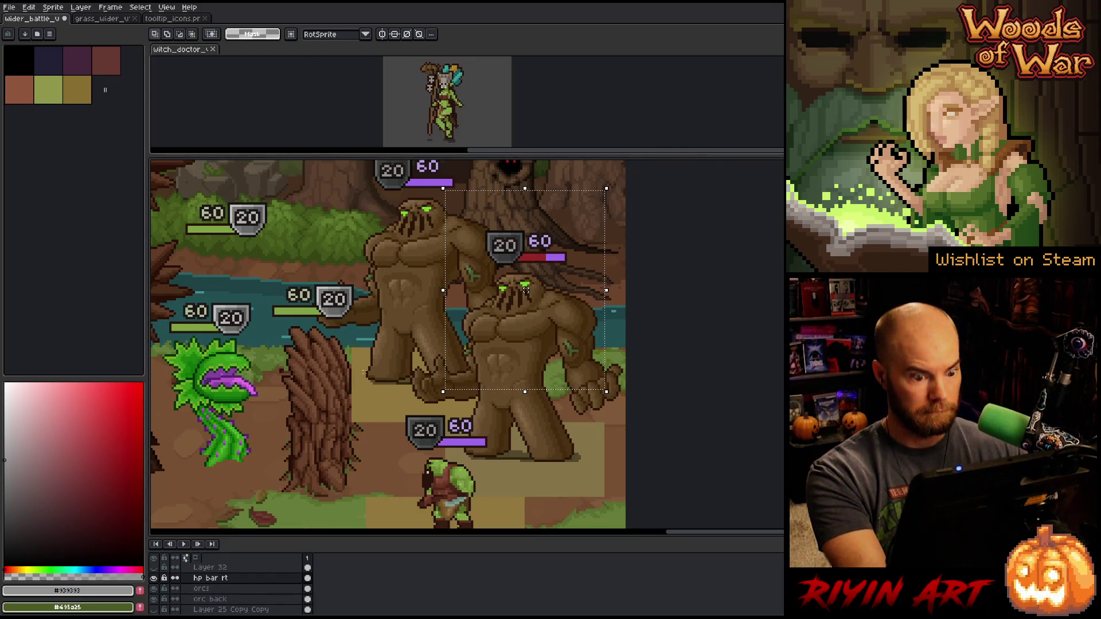
{"action": "key", "text": "space"}
{"action": "left_click_drag", "start_coordinate": [456, 220], "coordinate": [456, 256]}
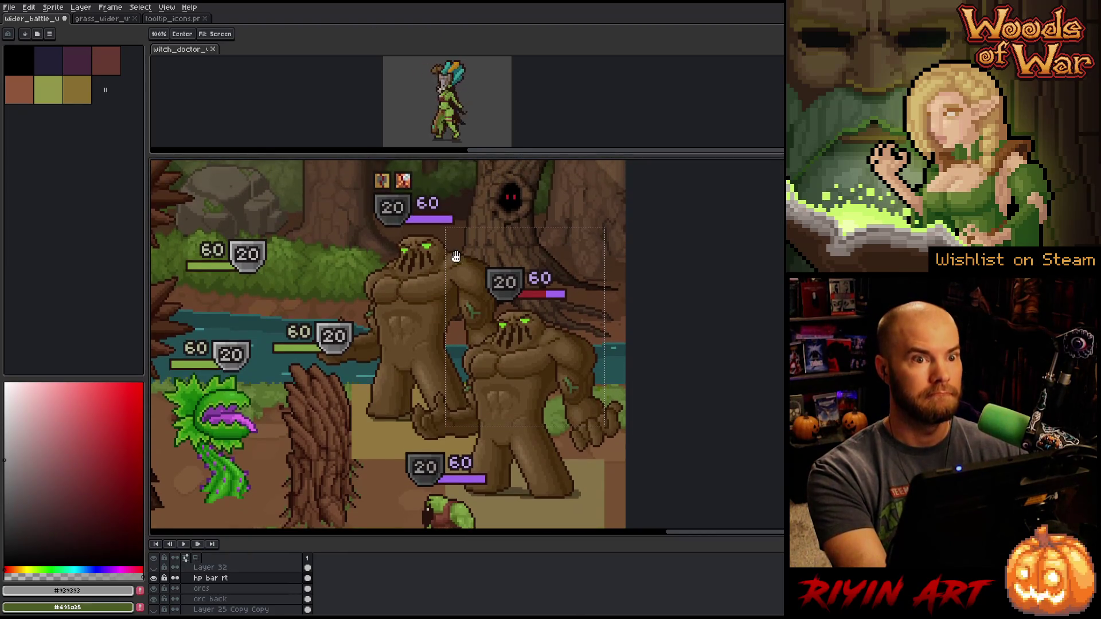
{"action": "mouse_move", "coordinate": [512, 366]}
{"action": "left_mouse_down"}
{"action": "mouse_move", "coordinate": [514, 347]}
{"action": "mouse_move", "coordinate": [536, 351]}
{"action": "mouse_move", "coordinate": [539, 377]}
{"action": "left_mouse_up"}
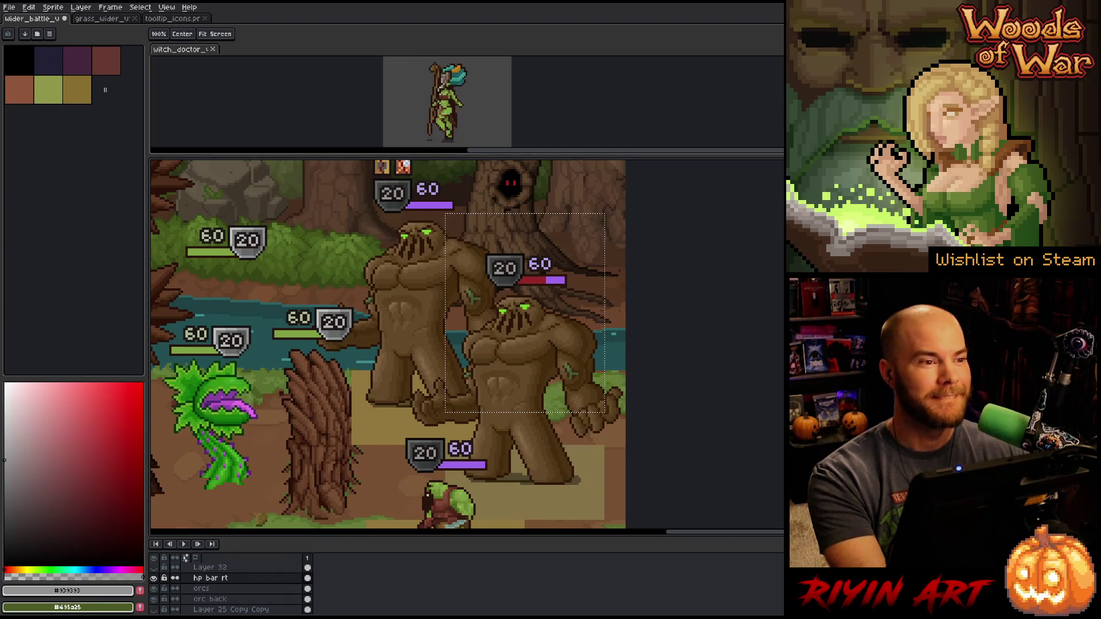
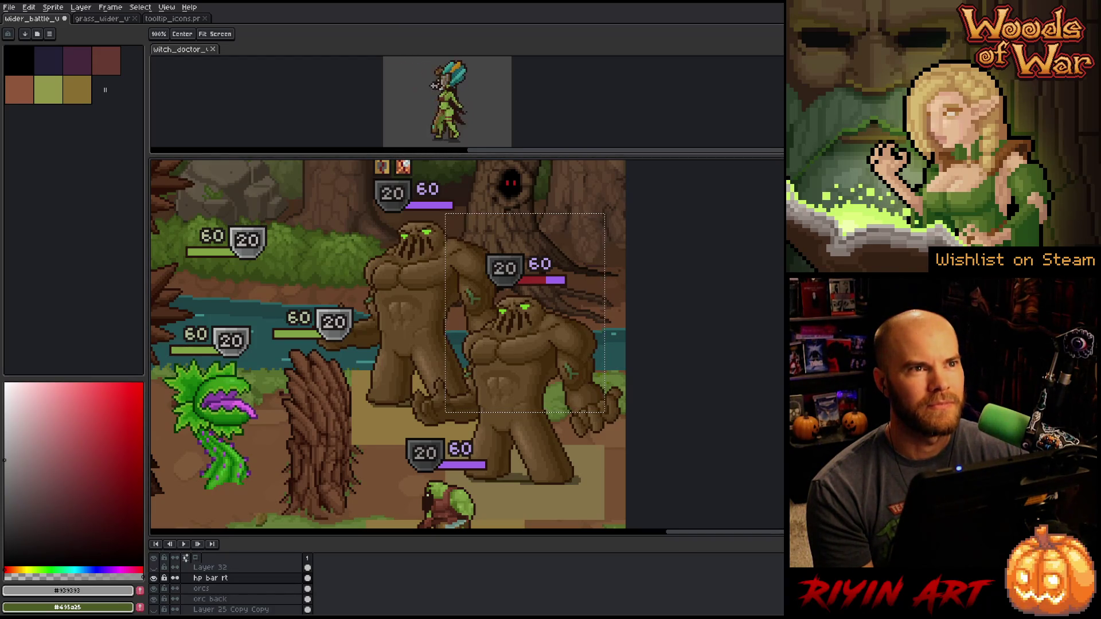
Select the golem's lower body and legs and nudge the selection slightly right and down
{"action": "key", "text": "v"}
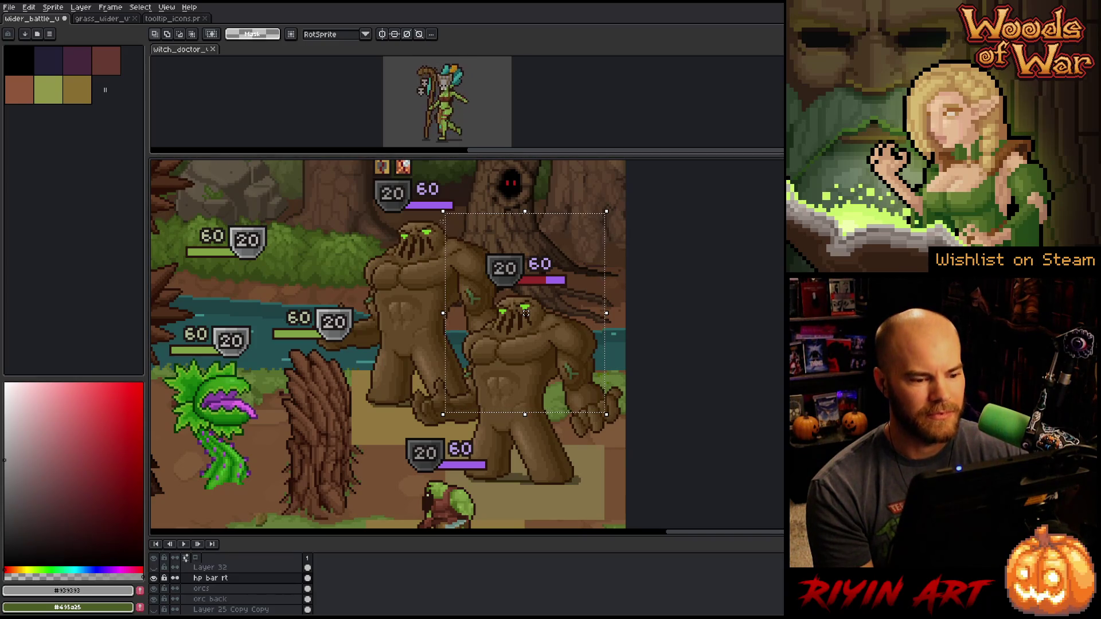
{"action": "scroll", "coordinate": [526, 313], "scroll_direction": "down", "scroll_amount": 1}
{"action": "scroll", "coordinate": [526, 207], "scroll_direction": "up", "scroll_amount": 2}
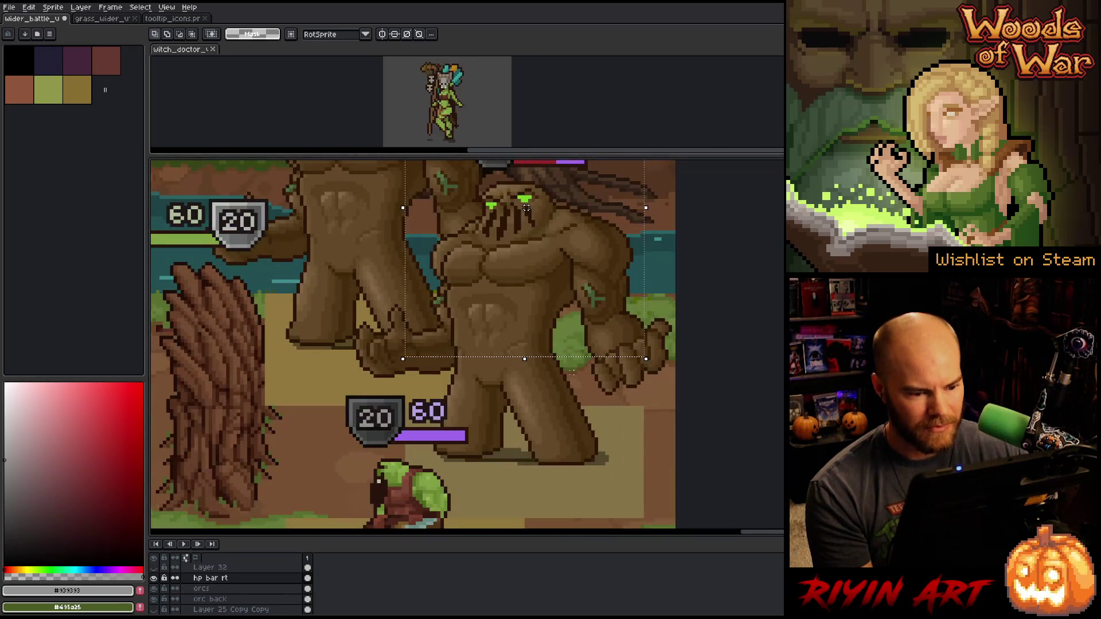
{"action": "left_click_drag", "start_coordinate": [579, 359], "coordinate": [576, 454]}
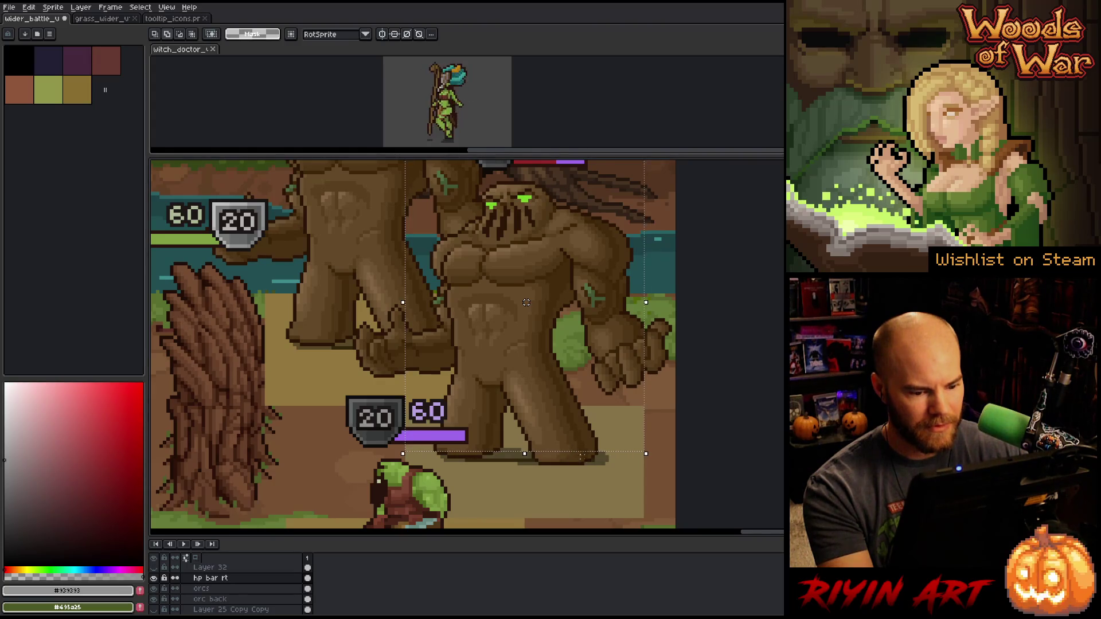
{"action": "key", "text": "ctrl+d"}
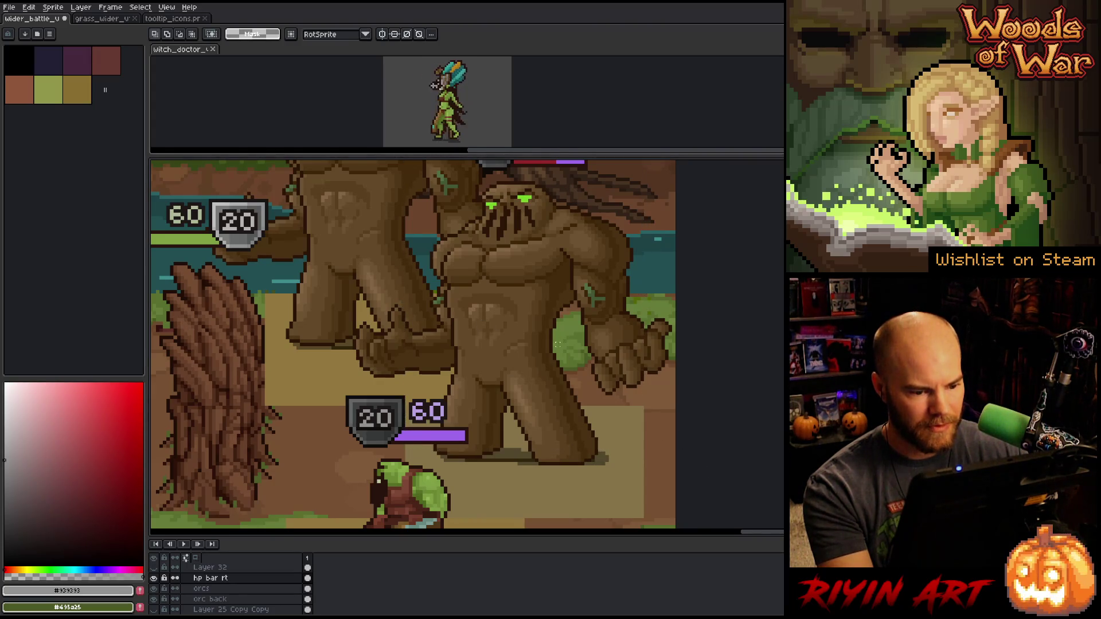
{"action": "left_click_drag", "start_coordinate": [552, 342], "coordinate": [650, 527]}
{"action": "mouse_move", "coordinate": [502, 395]}
{"action": "left_mouse_down"}
{"action": "mouse_move", "coordinate": [501, 246]}
{"action": "mouse_move", "coordinate": [376, 320]}
{"action": "mouse_move", "coordinate": [412, 426]}
{"action": "mouse_move", "coordinate": [403, 471]}
{"action": "left_mouse_up"}
{"action": "mouse_move", "coordinate": [505, 409]}
{"action": "left_mouse_down"}
{"action": "mouse_move", "coordinate": [614, 404]}
{"action": "mouse_move", "coordinate": [597, 404]}
{"action": "left_mouse_up"}
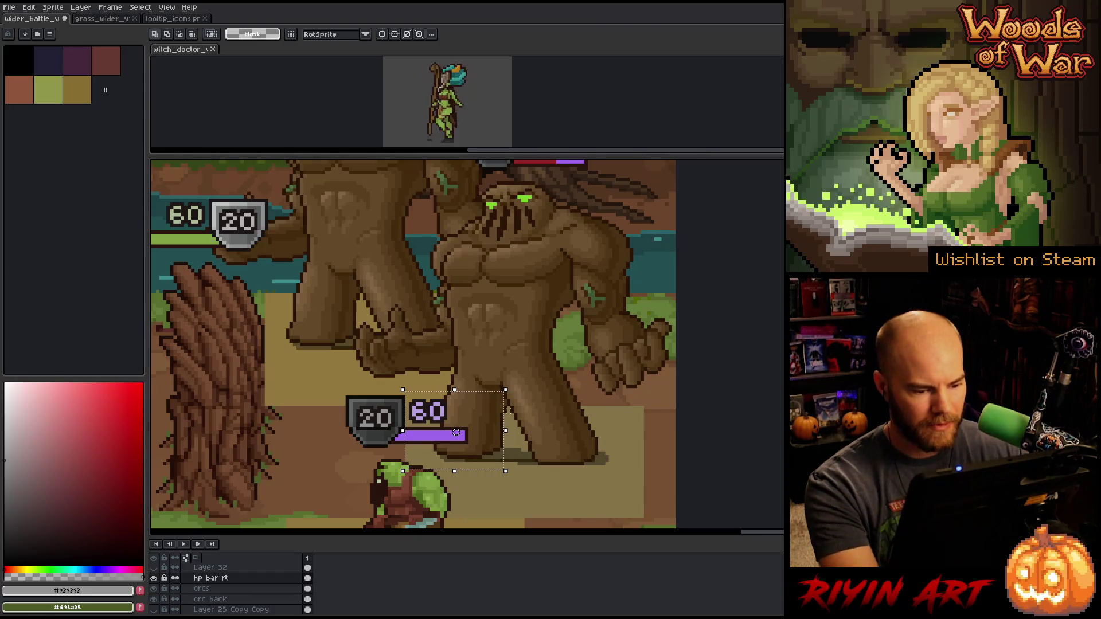
{"action": "key", "text": "Return"}
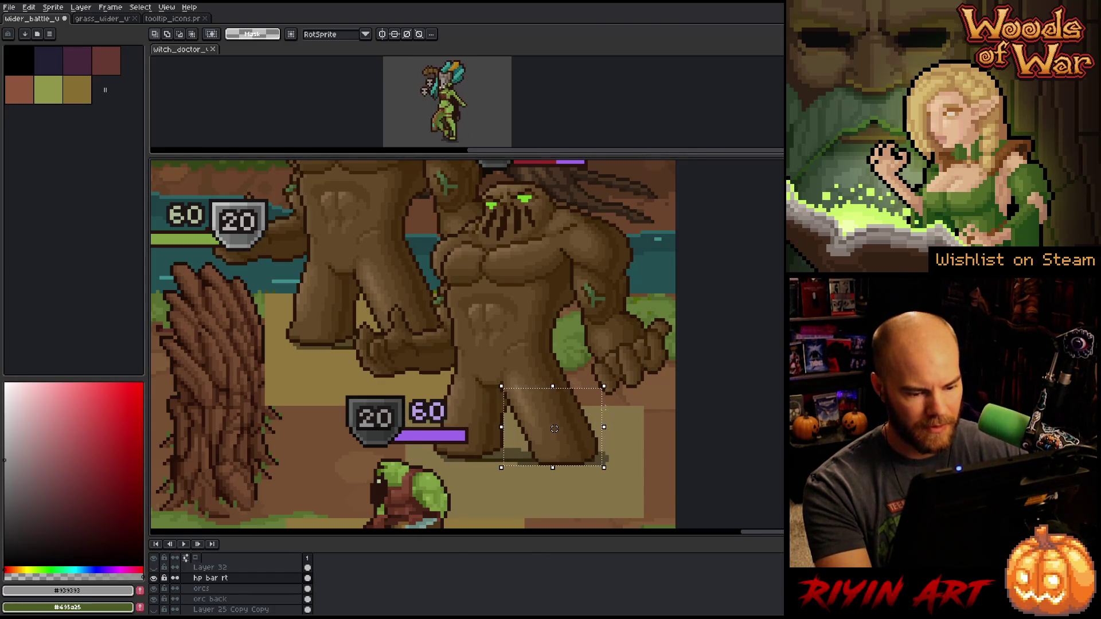
{"action": "left_click_drag", "start_coordinate": [549, 426], "coordinate": [640, 526]}
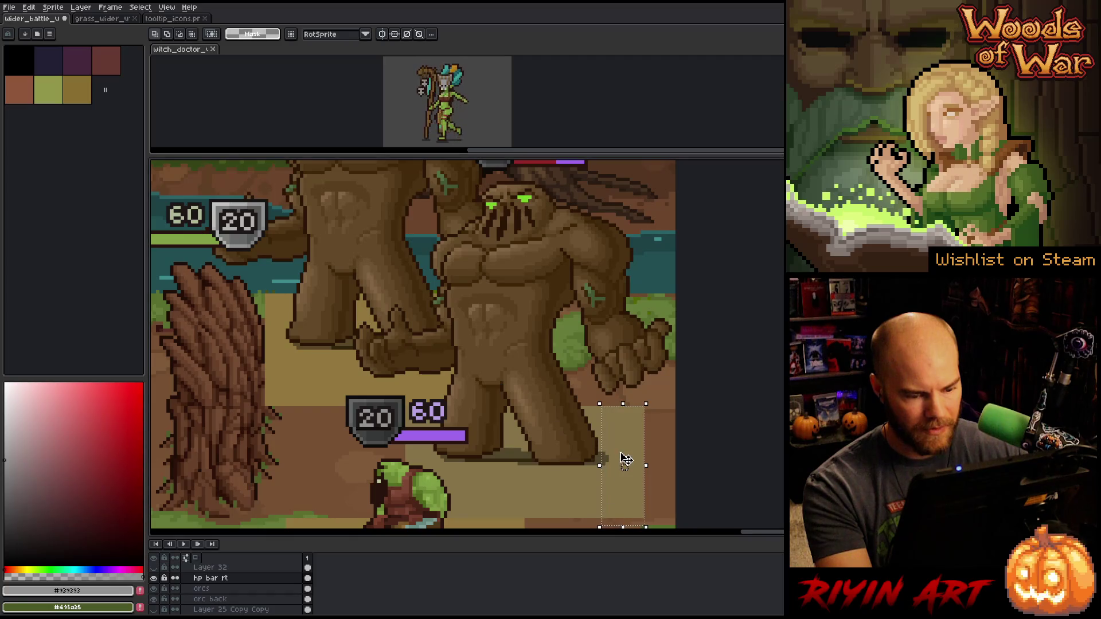
{"action": "scroll", "coordinate": [623, 457], "scroll_direction": "down", "scroll_amount": 1}
{"action": "scroll", "coordinate": [625, 458], "scroll_direction": "down", "scroll_amount": 1}
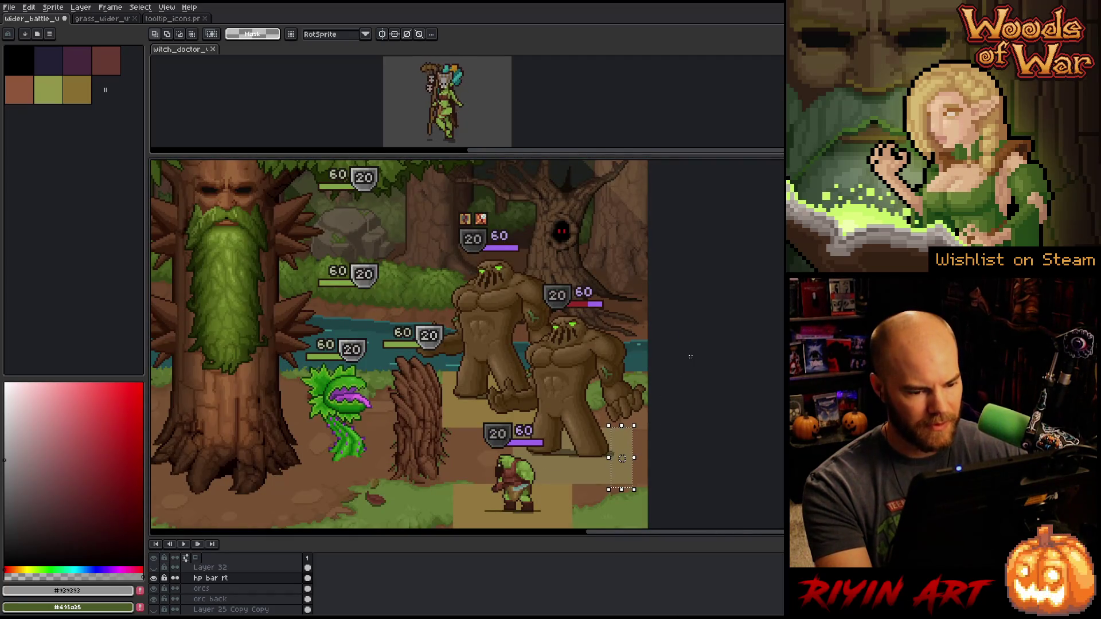
Shift the front golem on Layer 25 Copy a few pixels right and commit its position
{"action": "key", "text": "v"}
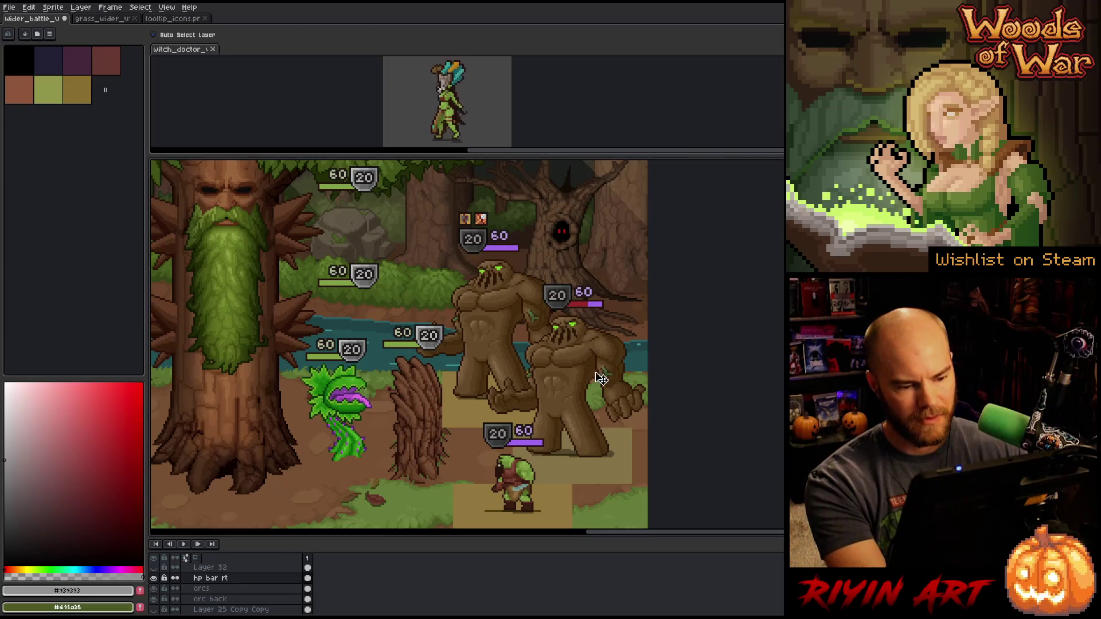
{"action": "left_click", "coordinate": [580, 379]}
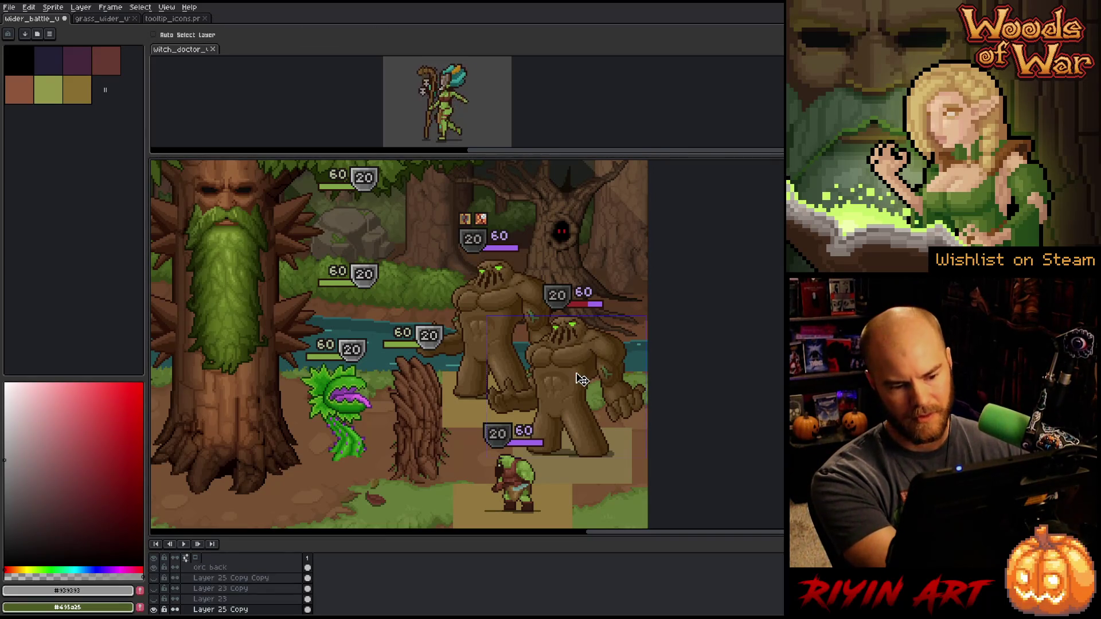
{"action": "key", "text": "ctrl+t"}
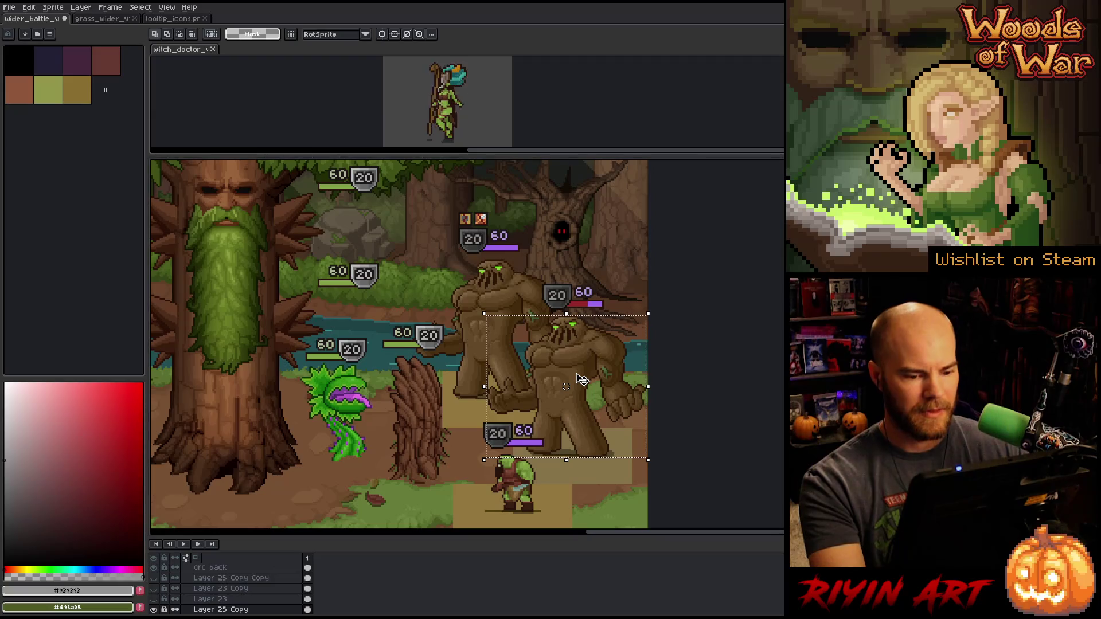
{"action": "left_click_drag", "start_coordinate": [581, 379], "coordinate": [582, 378]}
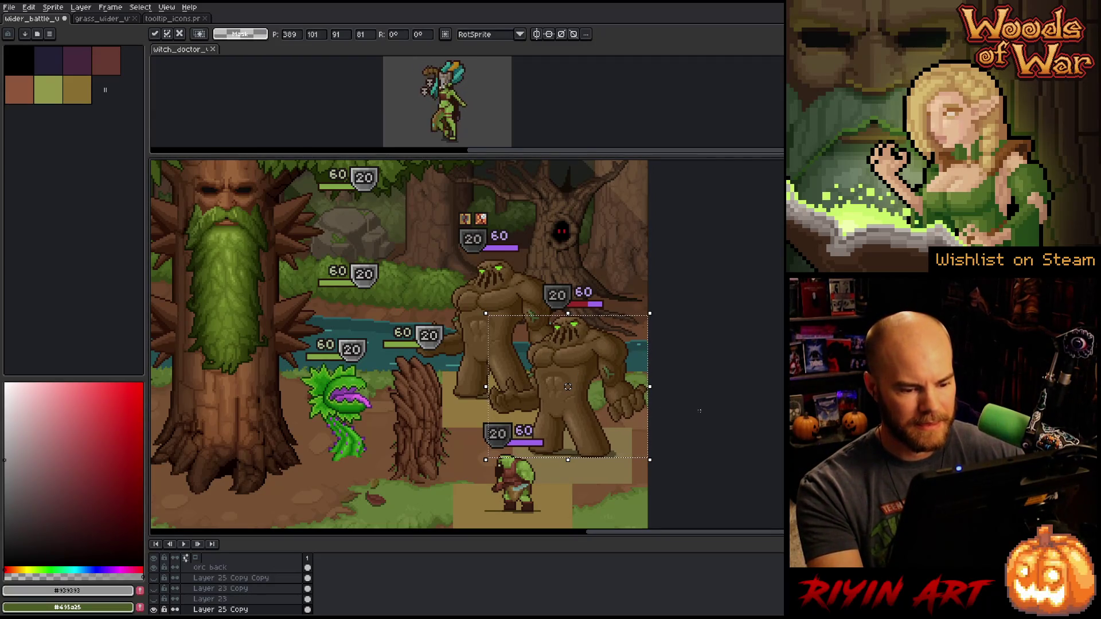
{"action": "key", "text": "Left"}
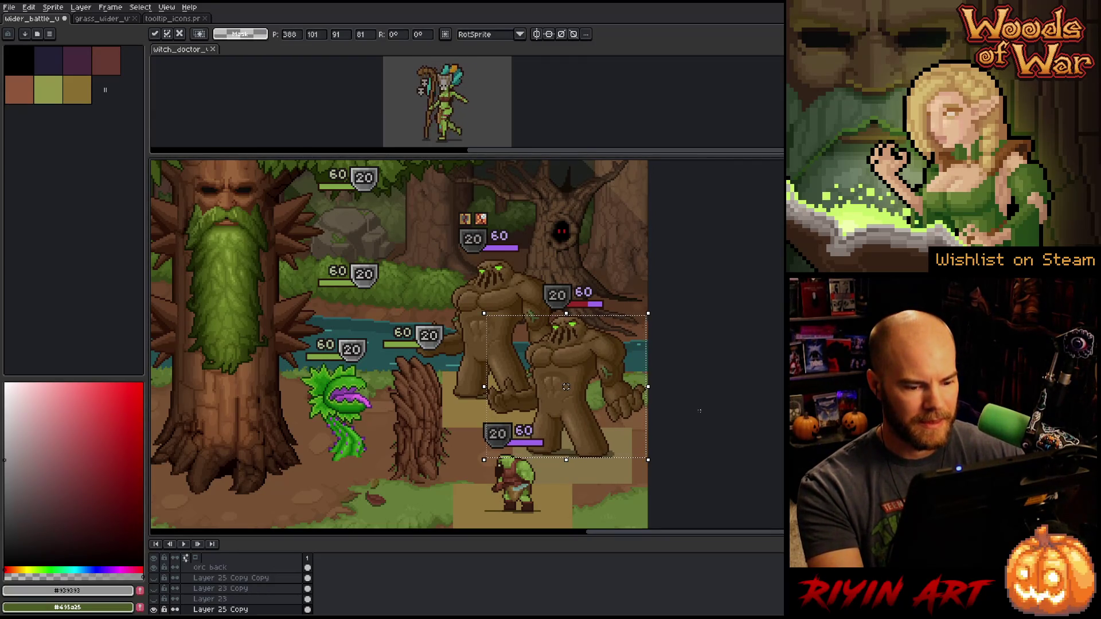
{"action": "key", "text": "Right"}
{"action": "key", "text": "Right"}
{"action": "key", "text": "Right"}
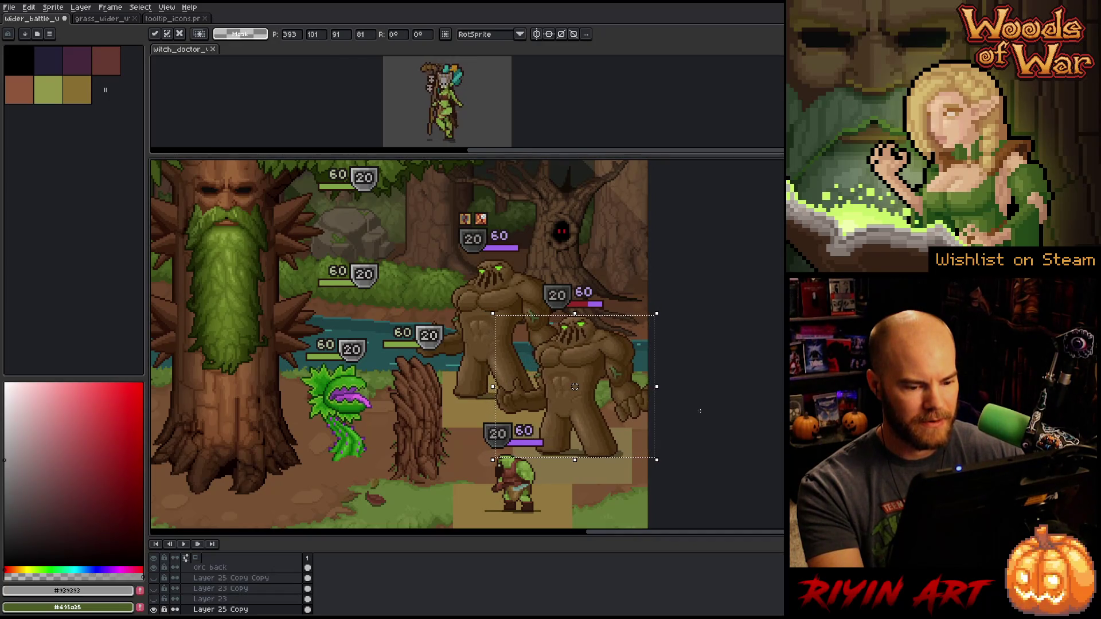
{"action": "key", "text": "ctrl+d"}
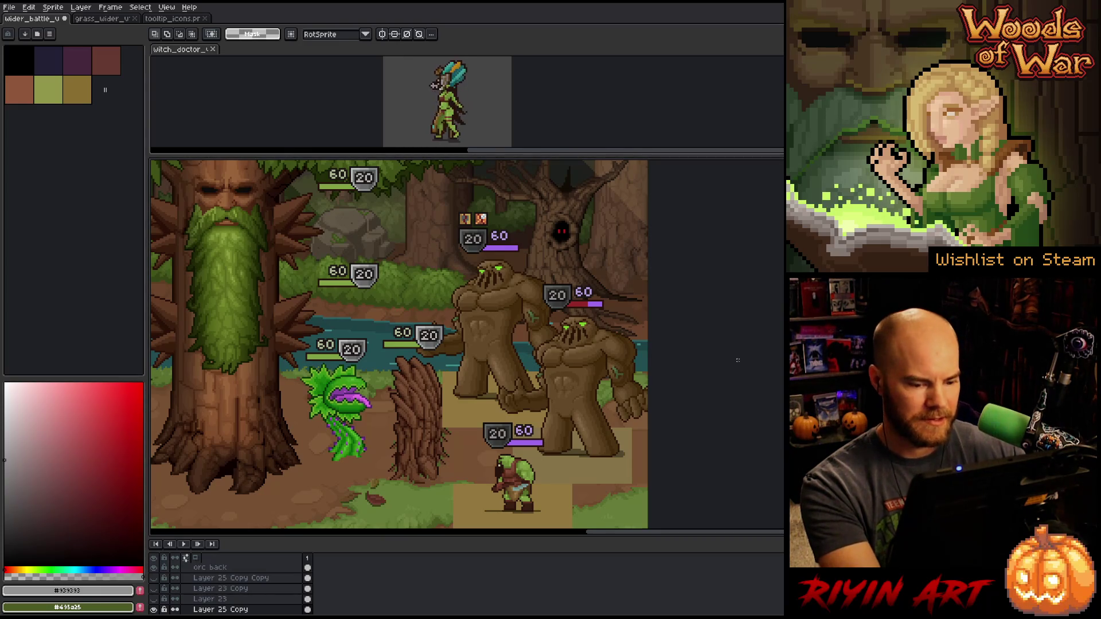
{"action": "key", "text": "ctrl+z"}
{"action": "key", "text": "ctrl+z"}
{"action": "key", "text": "Right"}
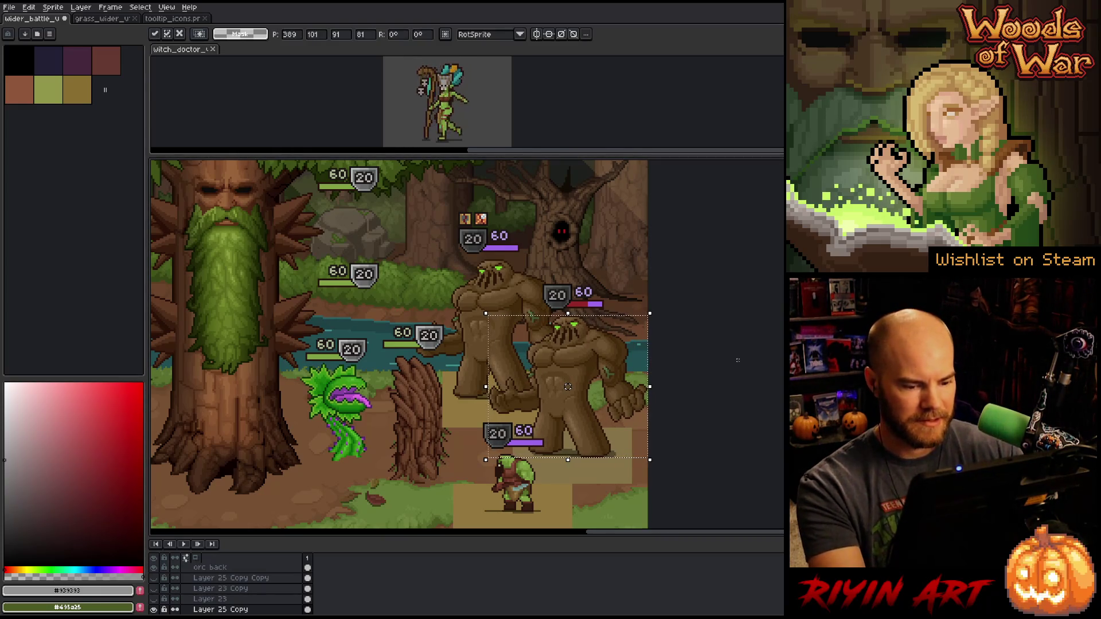
{"action": "key", "text": "ctrl+d"}
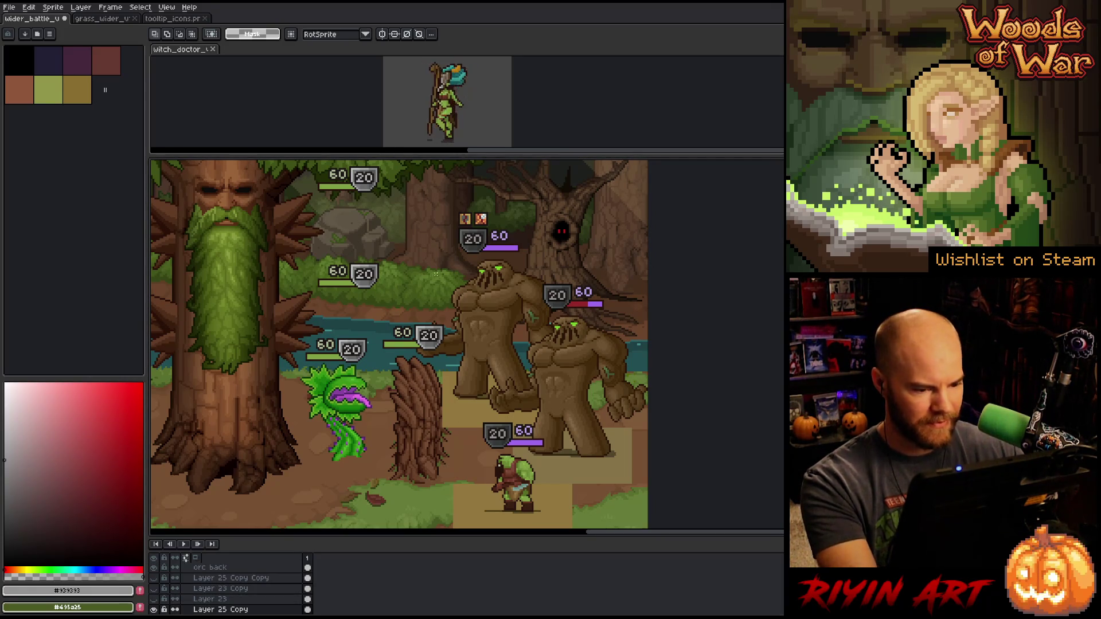
{"action": "key", "text": "v"}
{"action": "scroll", "coordinate": [229, 585], "scroll_direction": "down", "scroll_amount": 2}
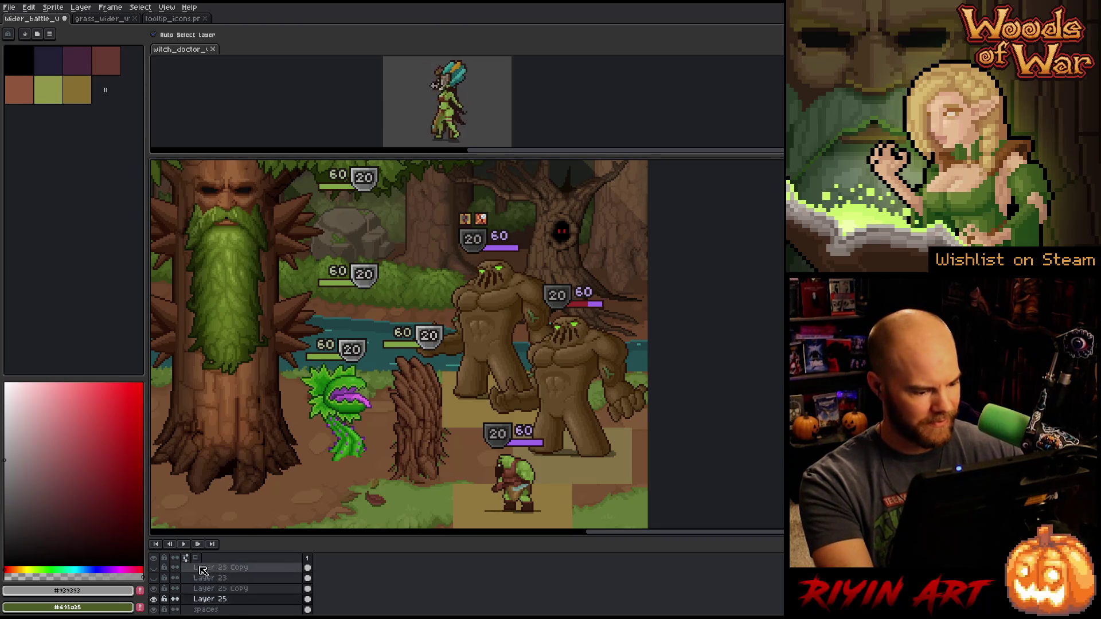
Isolate the rear golem on Layer 25, select it, and test nudging it horizontally
{"action": "left_click", "coordinate": [206, 578]}
{"action": "left_click", "coordinate": [153, 578], "text": "alt"}
{"action": "left_click", "coordinate": [154, 588]}
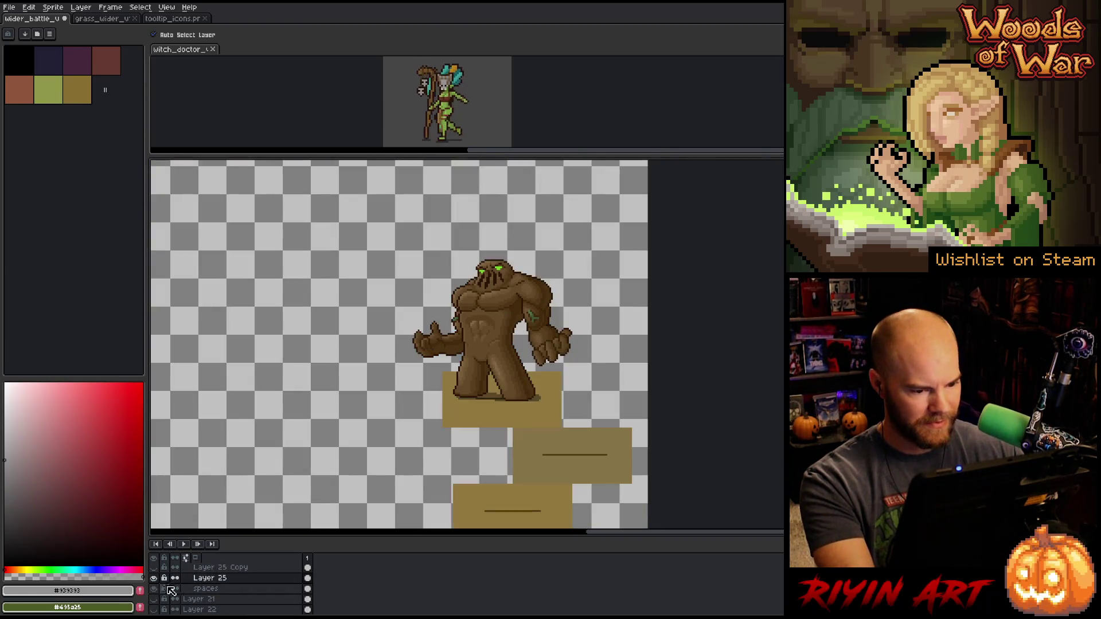
{"action": "key", "text": "m"}
{"action": "mouse_move", "coordinate": [611, 172]}
{"action": "left_mouse_down"}
{"action": "mouse_move", "coordinate": [533, 246]}
{"action": "mouse_move", "coordinate": [299, 418]}
{"action": "left_mouse_up"}
{"action": "scroll", "coordinate": [530, 400], "scroll_direction": "up", "scroll_amount": 3}
{"action": "key", "text": "Right"}
{"action": "key", "text": "Right"}
{"action": "key", "text": "Right"}
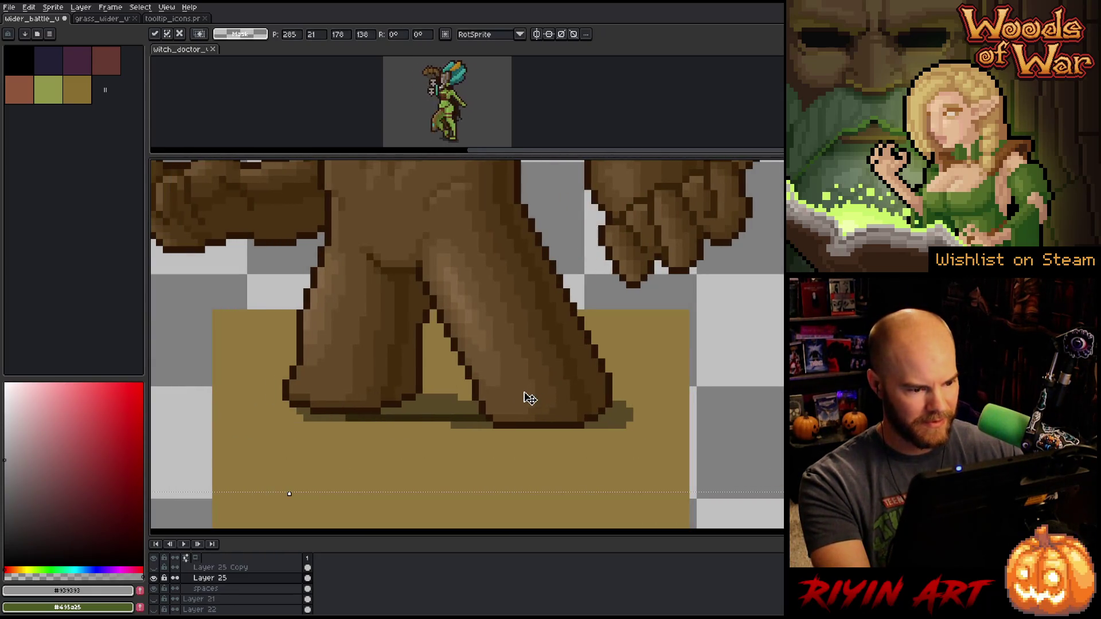
{"action": "key", "text": "Left"}
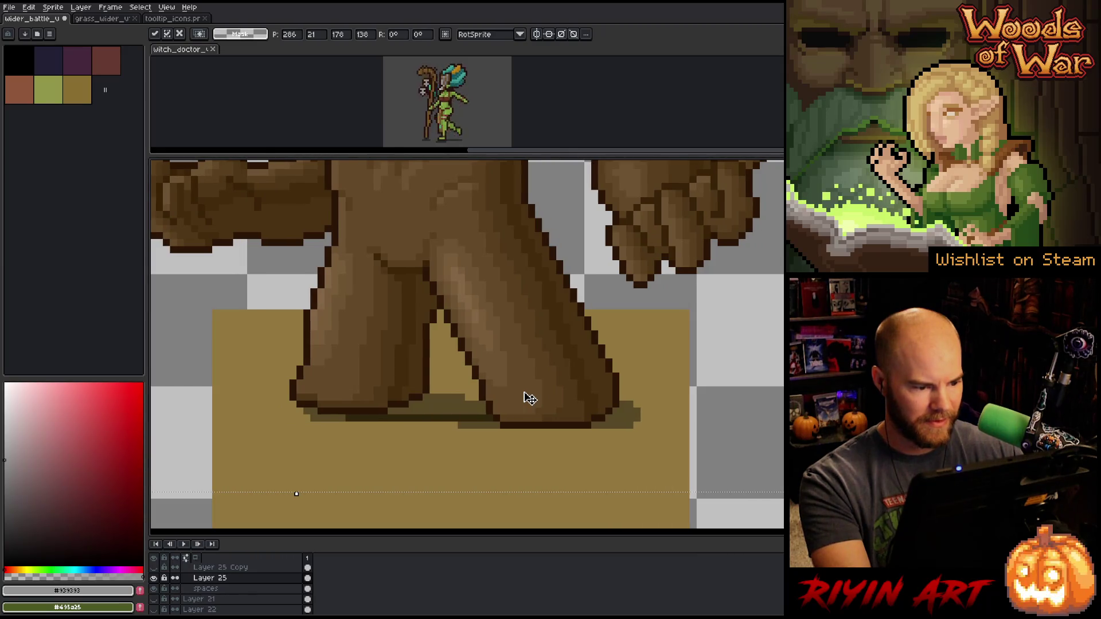
{"action": "scroll", "coordinate": [530, 398], "scroll_direction": "down", "scroll_amount": 3}
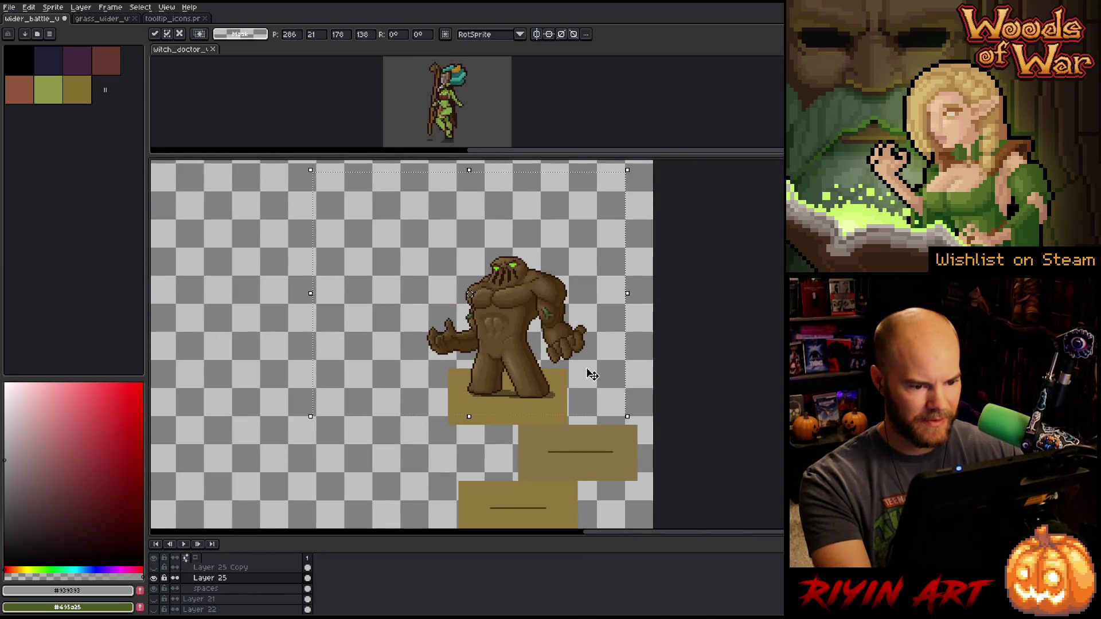
{"action": "key", "text": "Left"}
{"action": "key", "text": "Right"}
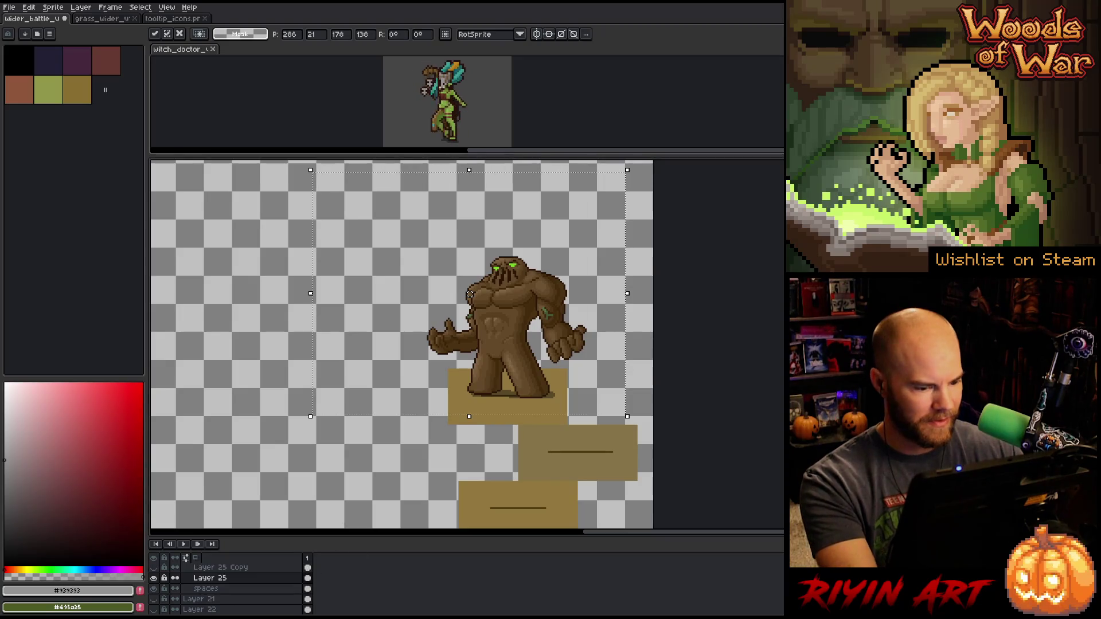
{"action": "key", "text": "Return"}
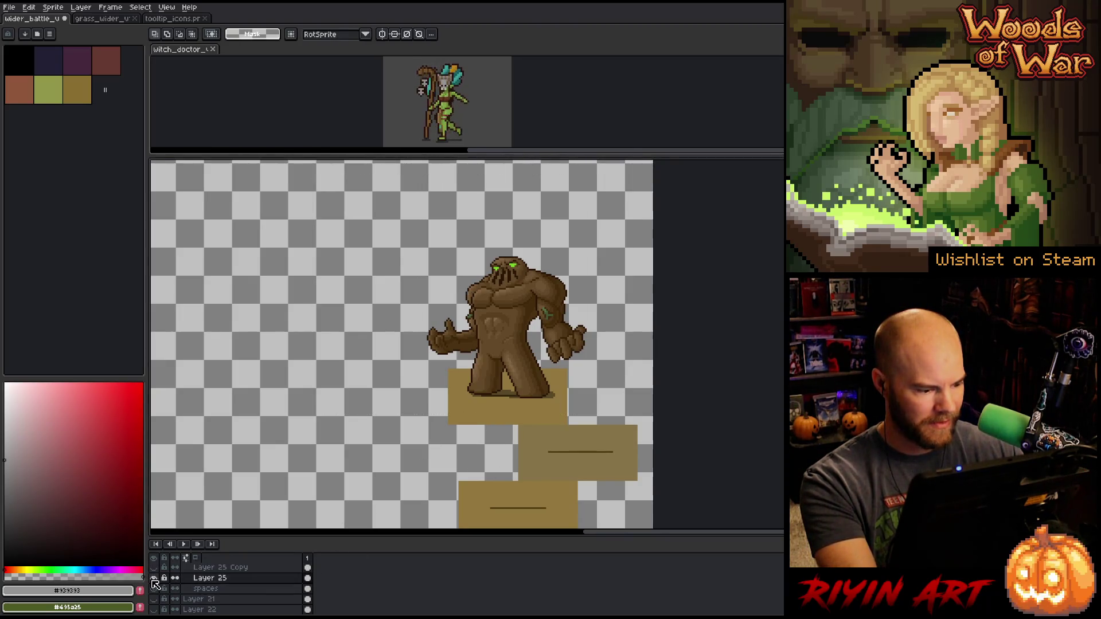
Toggle Layer 25 and Layer 25 Copy visibility to compare, then select around the background tree
{"action": "left_click", "coordinate": [153, 589]}
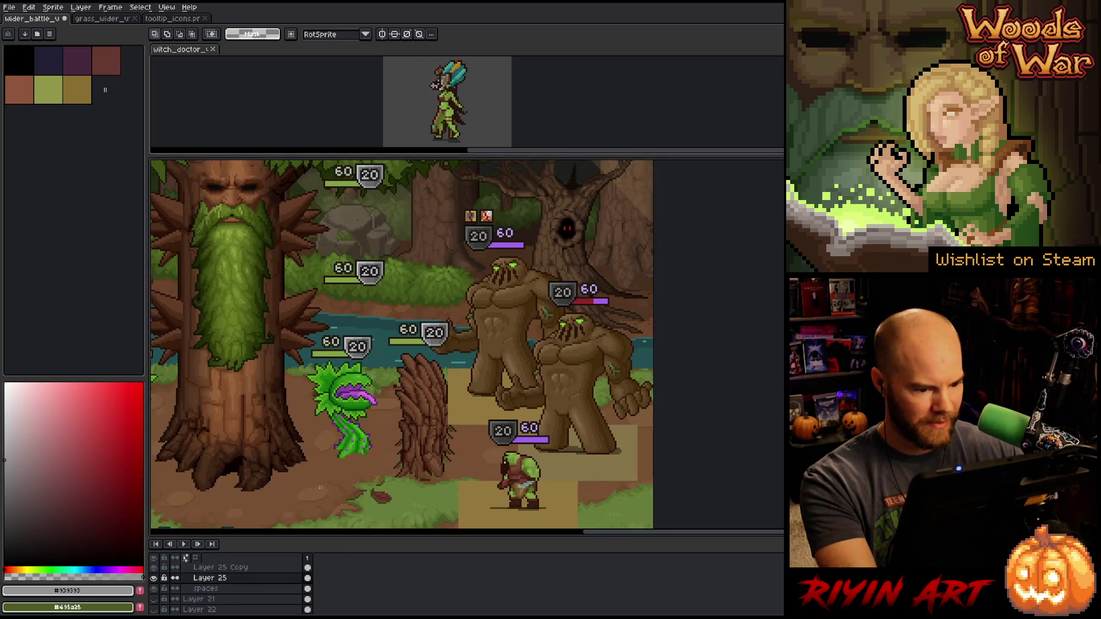
{"action": "left_click", "coordinate": [154, 578]}
{"action": "left_click", "coordinate": [154, 578]}
{"action": "left_click", "coordinate": [154, 578]}
{"action": "left_click", "coordinate": [154, 567]}
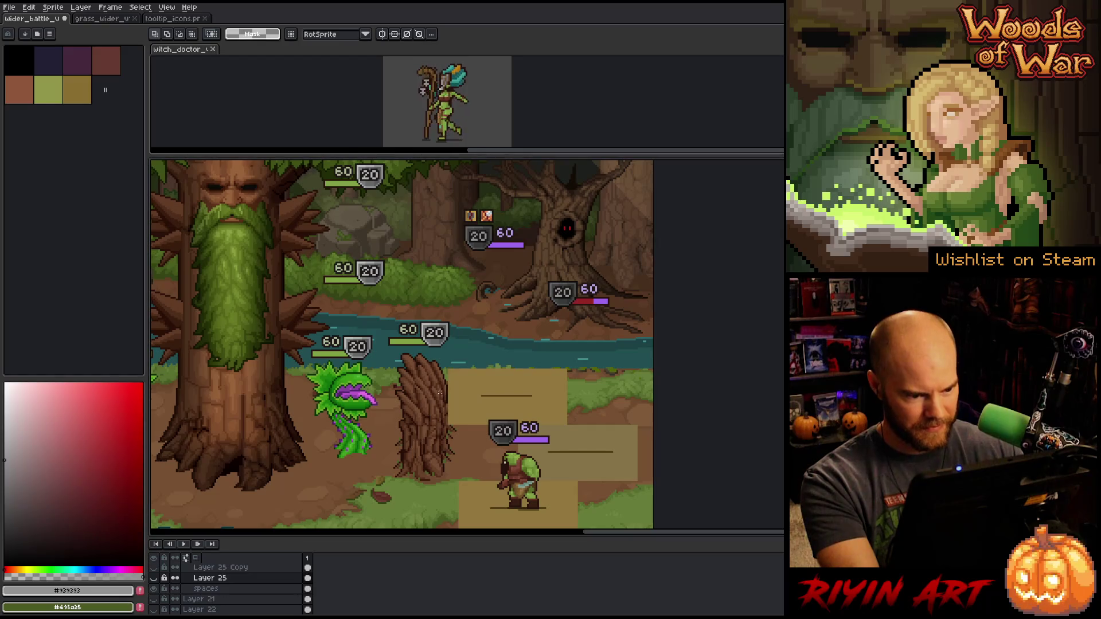
{"action": "mouse_move", "coordinate": [449, 392]}
{"action": "left_mouse_down"}
{"action": "mouse_move", "coordinate": [503, 238]}
{"action": "mouse_move", "coordinate": [548, 172]}
{"action": "mouse_move", "coordinate": [568, 173]}
{"action": "left_mouse_up"}
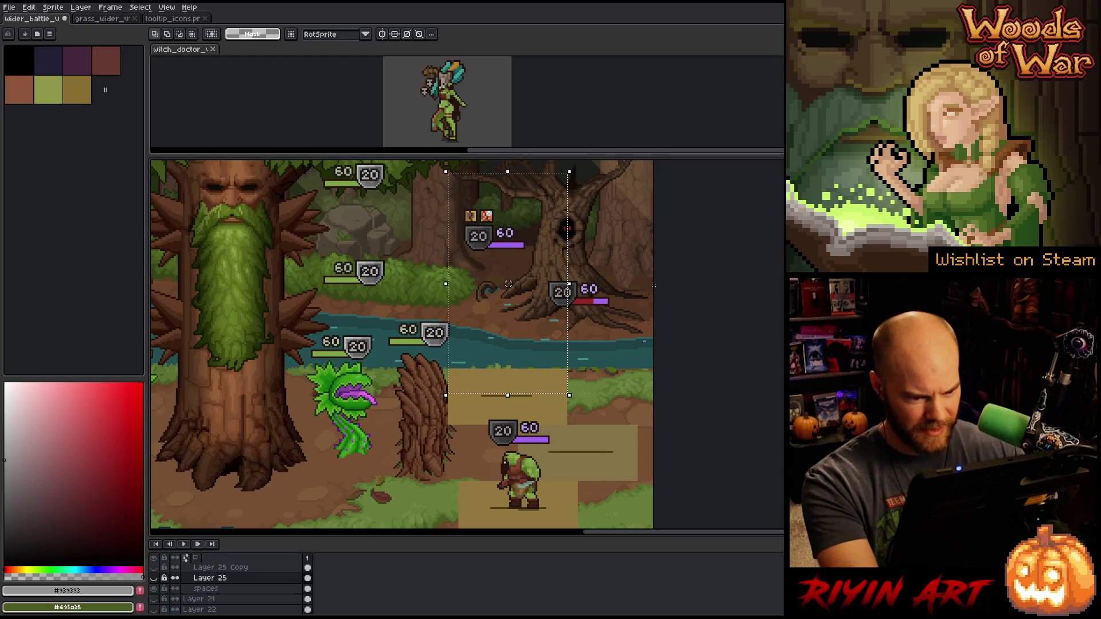
{"action": "left_click_drag", "start_coordinate": [635, 268], "coordinate": [351, 457]}
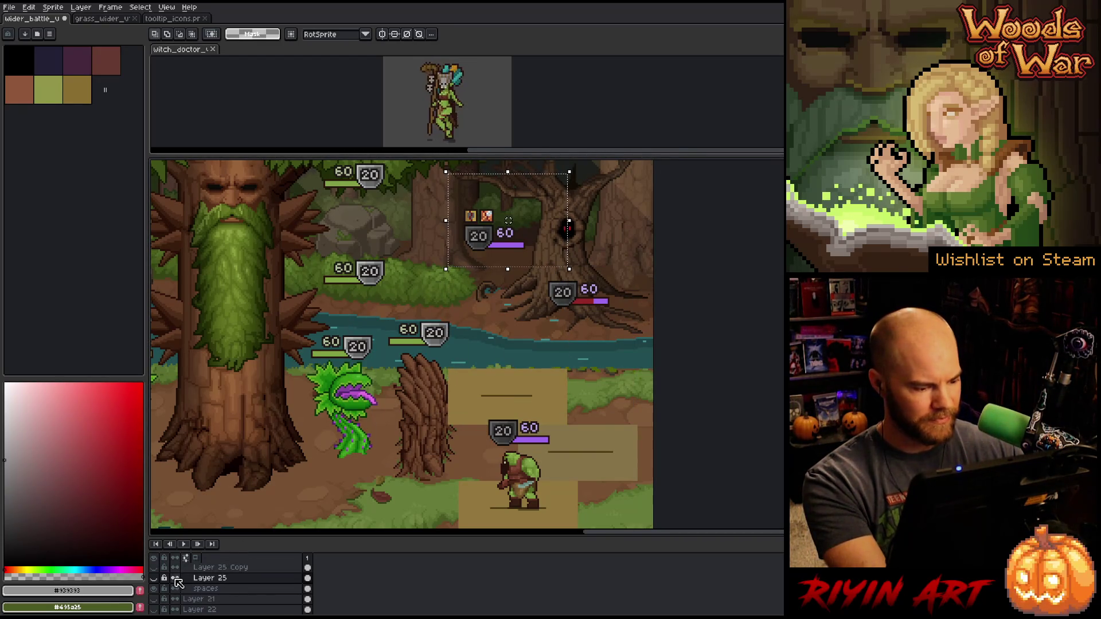
Show both golems, shift the hp bar rt layer's bar and icons right, and hide the spaces layer
{"action": "left_click", "coordinate": [153, 578]}
{"action": "left_click", "coordinate": [154, 567]}
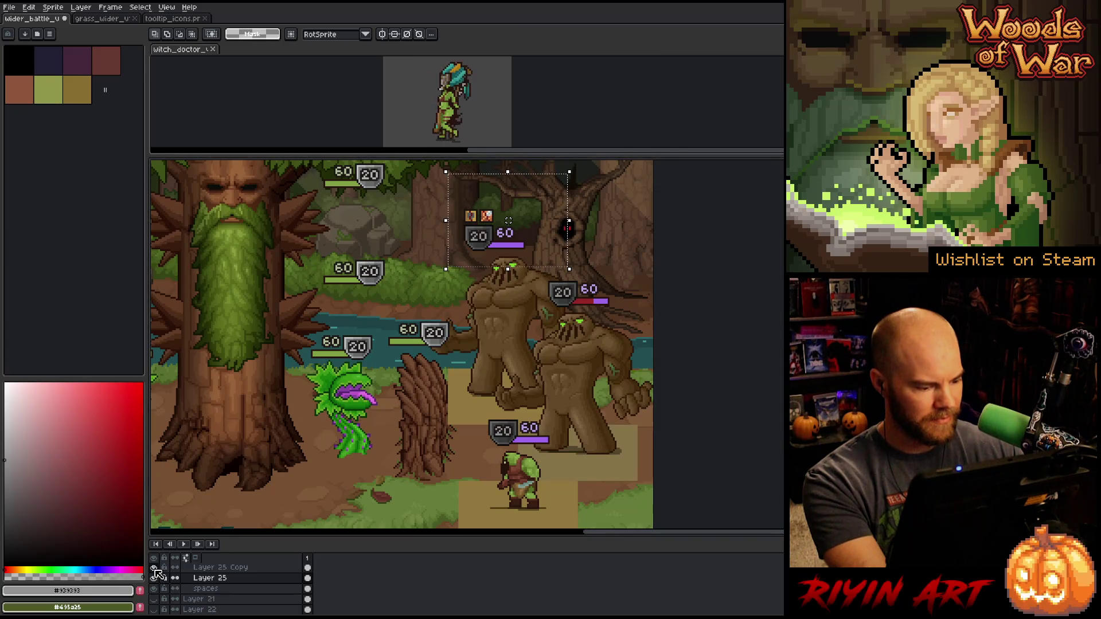
{"action": "left_click", "coordinate": [480, 240]}
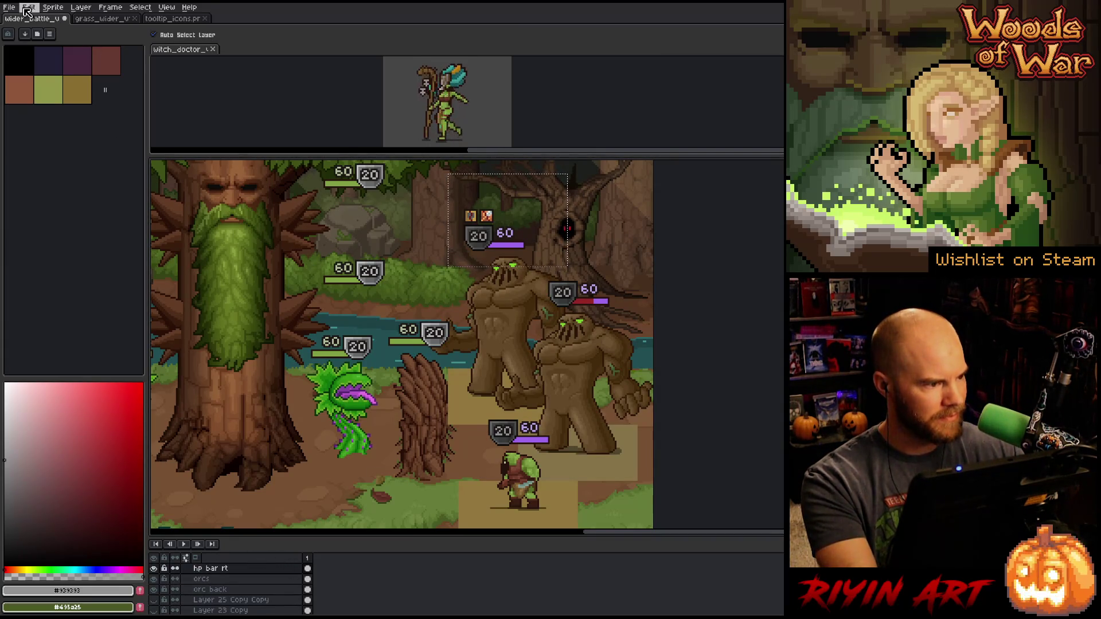
{"action": "key", "text": "shift+Right"}
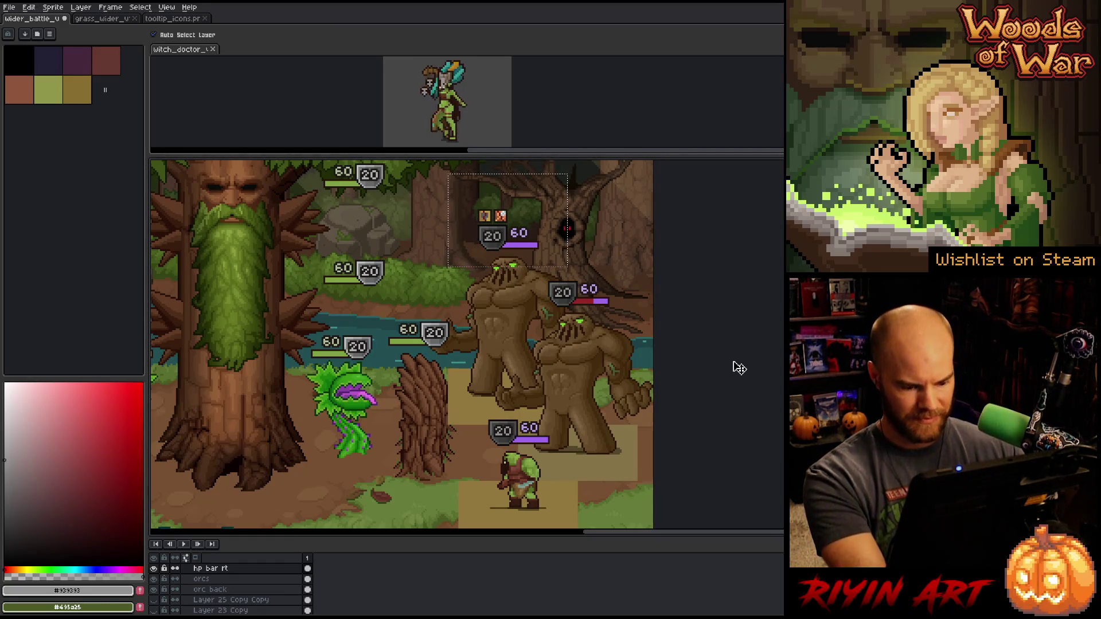
{"action": "key", "text": "m"}
{"action": "key", "text": "ctrl+d"}
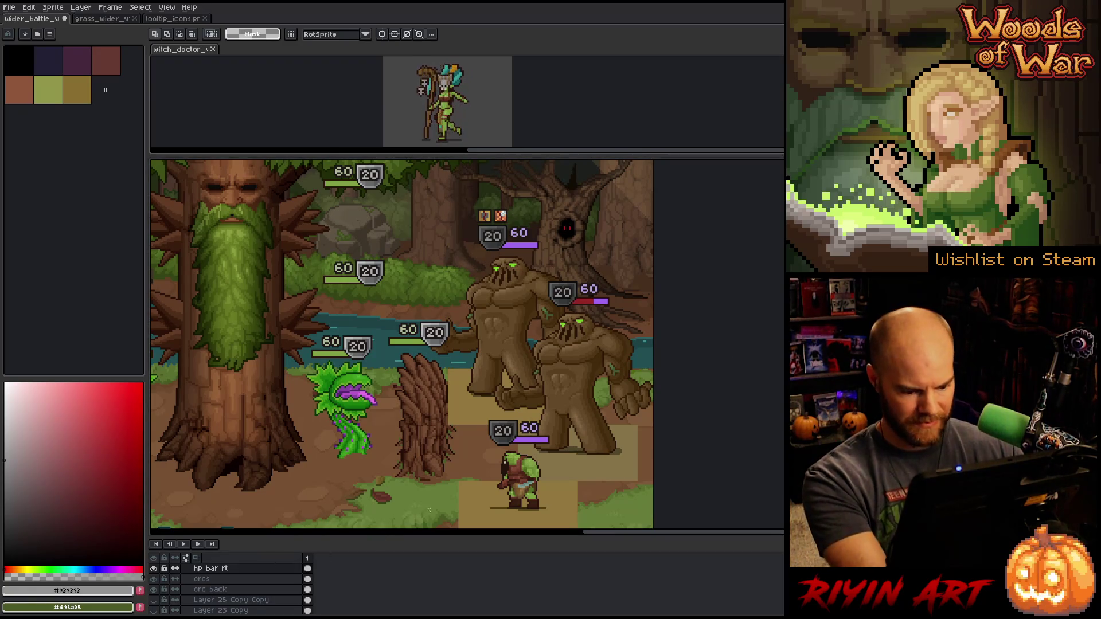
{"action": "key", "text": "v"}
{"action": "left_click", "coordinate": [559, 479]}
{"action": "left_click", "coordinate": [155, 609]}
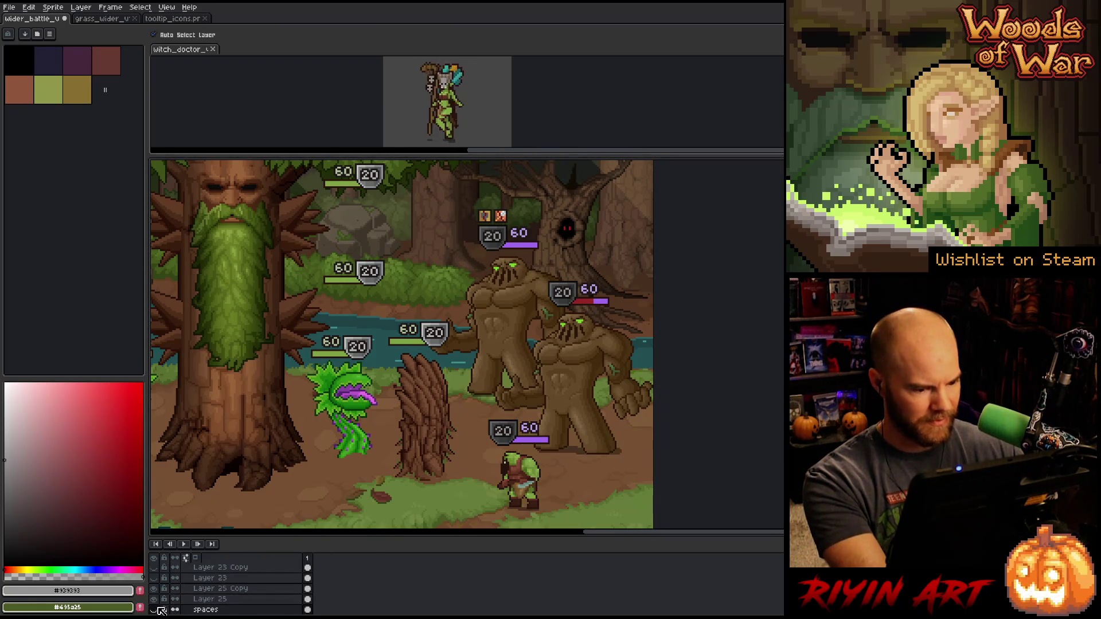
Hide the side panels and timeline, then zoom and pan until the full battle scene fills the canvas
{"action": "scroll", "coordinate": [488, 384], "scroll_direction": "down", "scroll_amount": 3}
{"action": "scroll", "coordinate": [488, 385], "scroll_direction": "up", "scroll_amount": 2}
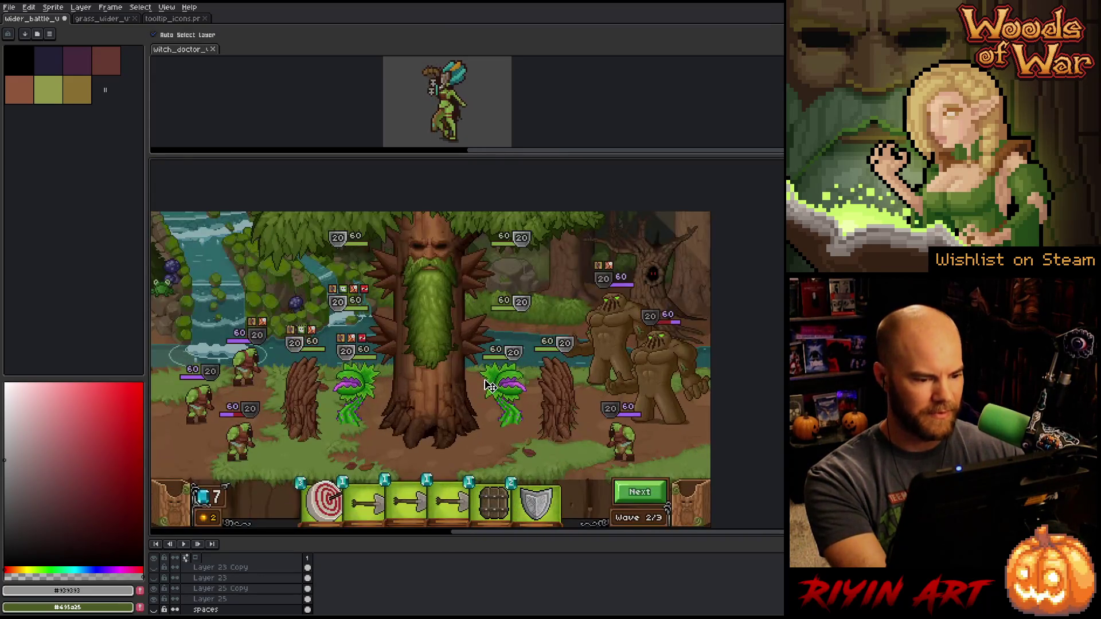
{"action": "key", "text": "Tab"}
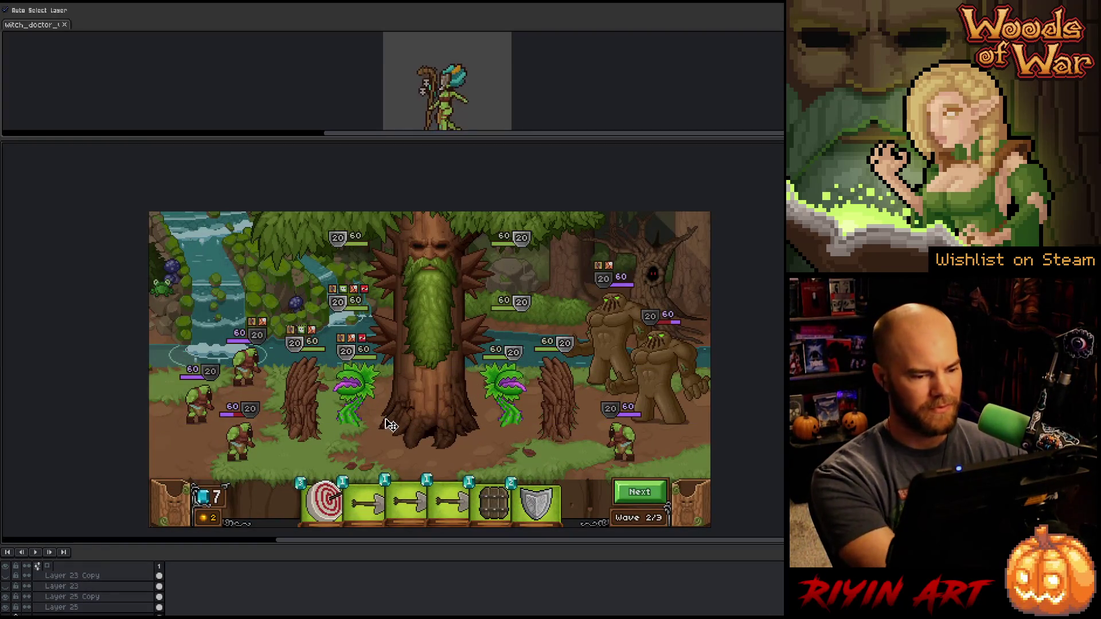
{"action": "scroll", "coordinate": [350, 415], "scroll_direction": "up", "scroll_amount": 2}
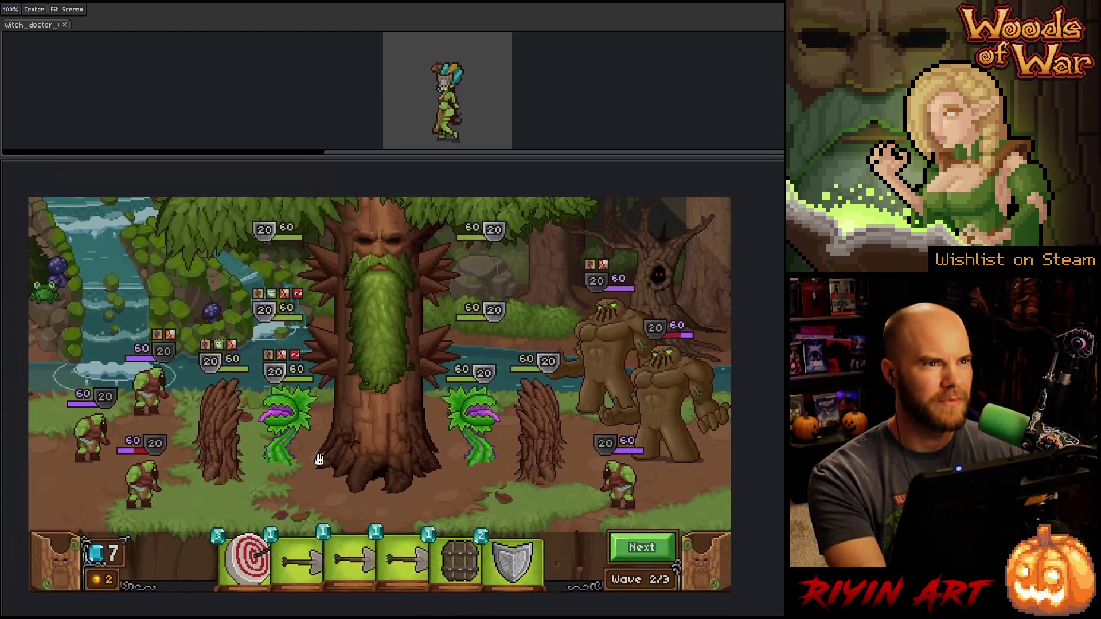
{"action": "left_click_drag", "start_coordinate": [318, 459], "coordinate": [324, 458]}
{"action": "key", "text": "v"}
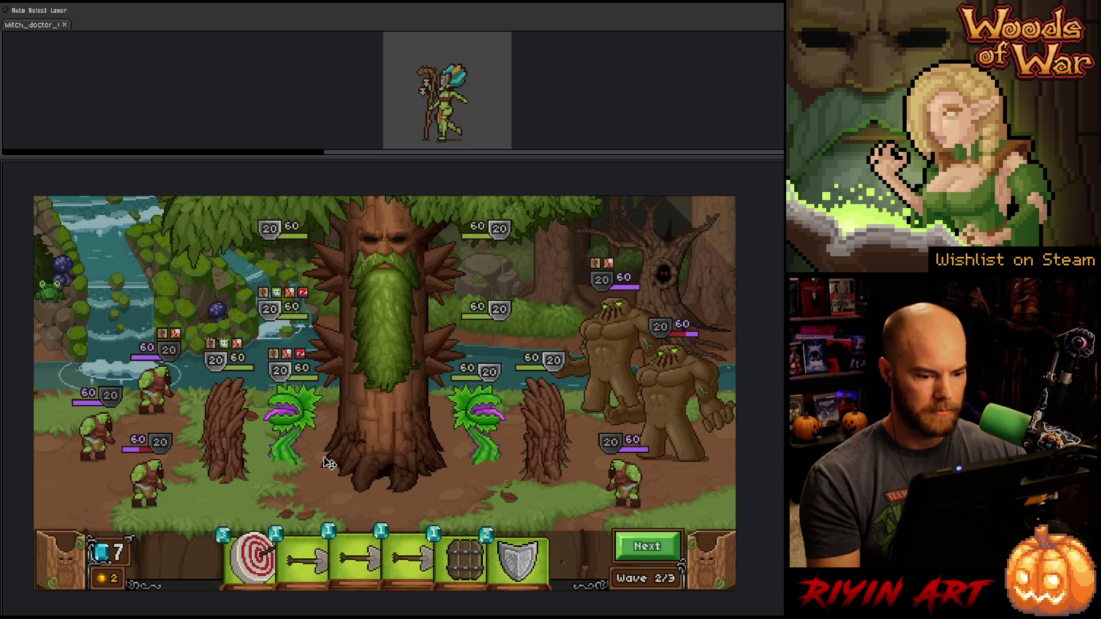
Select both carnivorous plants' HP bars and status icons and drag them below the plants
{"action": "key", "text": "m"}
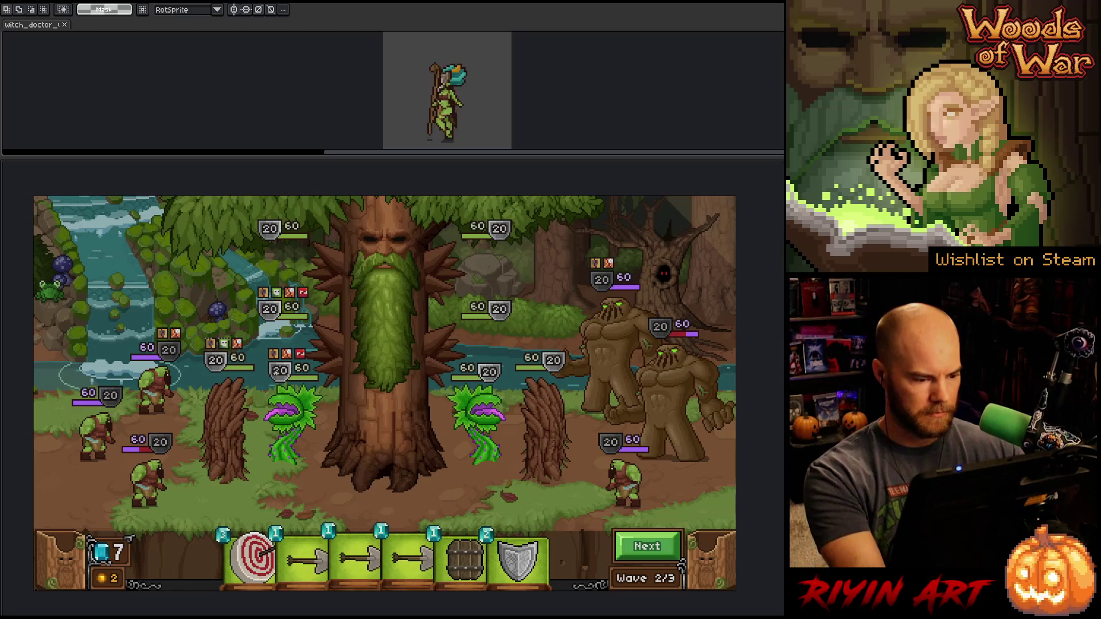
{"action": "key", "text": "v"}
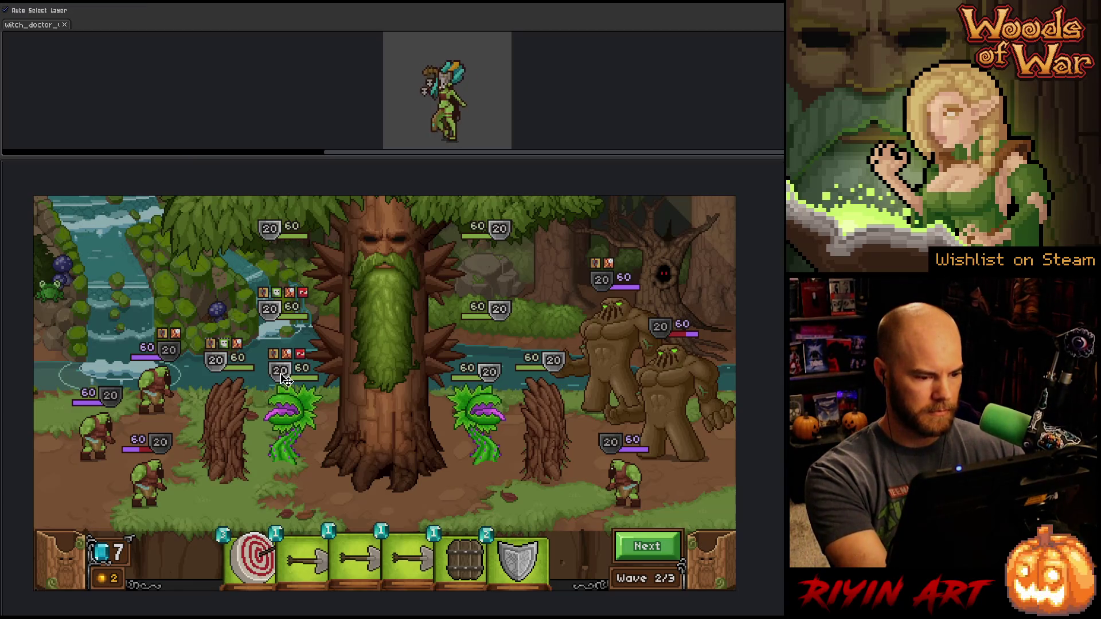
{"action": "key", "text": "m"}
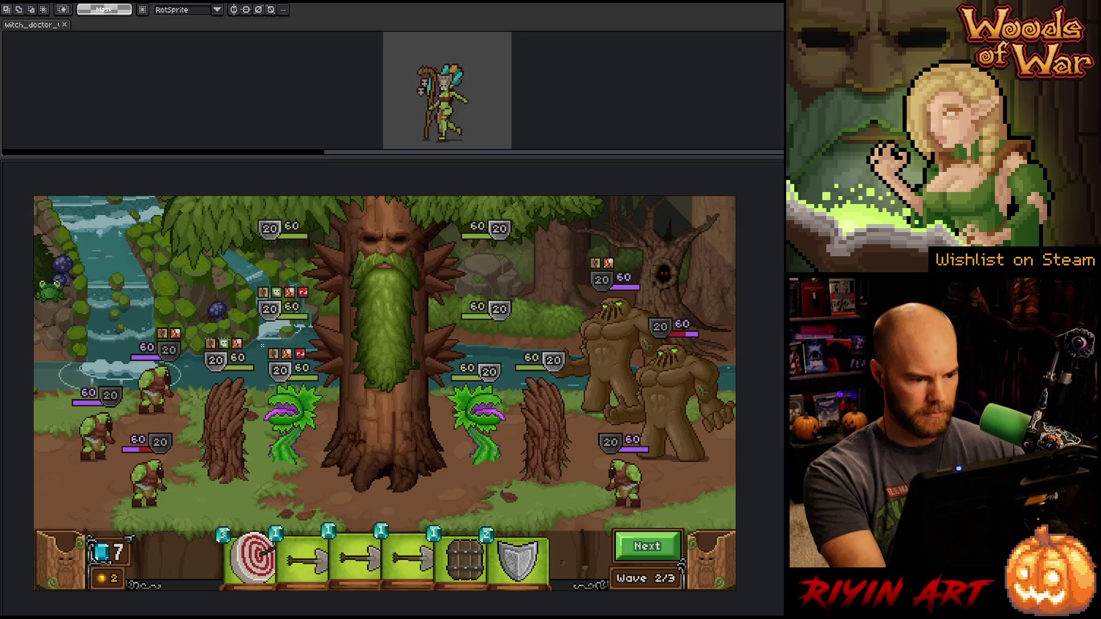
{"action": "mouse_move", "coordinate": [263, 343]}
{"action": "left_mouse_down"}
{"action": "mouse_move", "coordinate": [422, 422]}
{"action": "mouse_move", "coordinate": [507, 438]}
{"action": "left_mouse_up"}
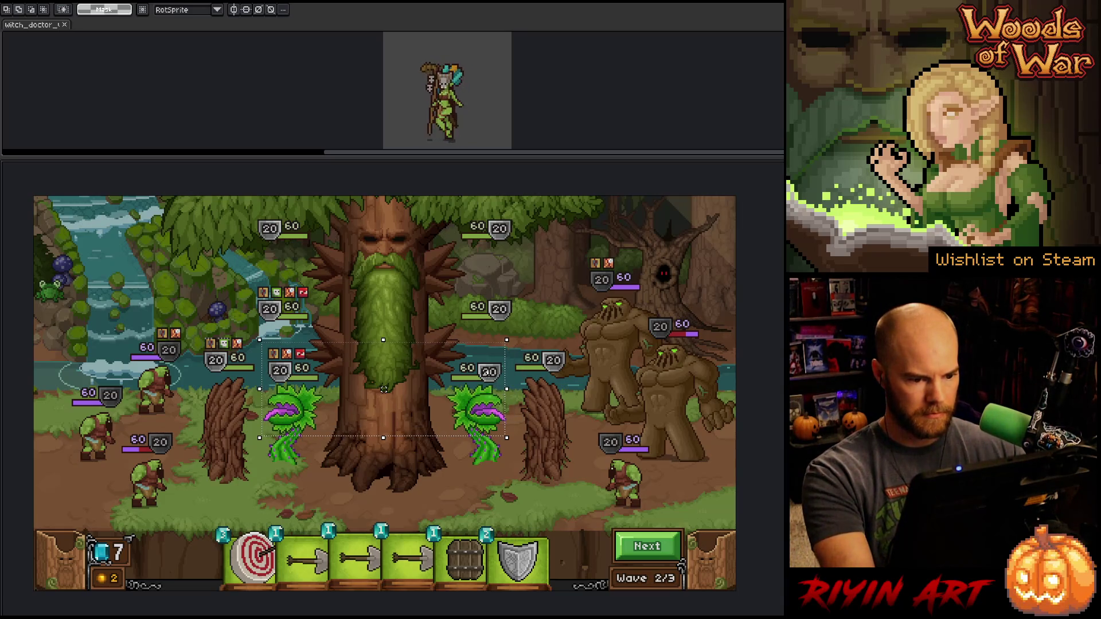
{"action": "mouse_move", "coordinate": [488, 373]}
{"action": "left_mouse_down"}
{"action": "mouse_move", "coordinate": [498, 492]}
{"action": "mouse_move", "coordinate": [490, 479]}
{"action": "left_mouse_up"}
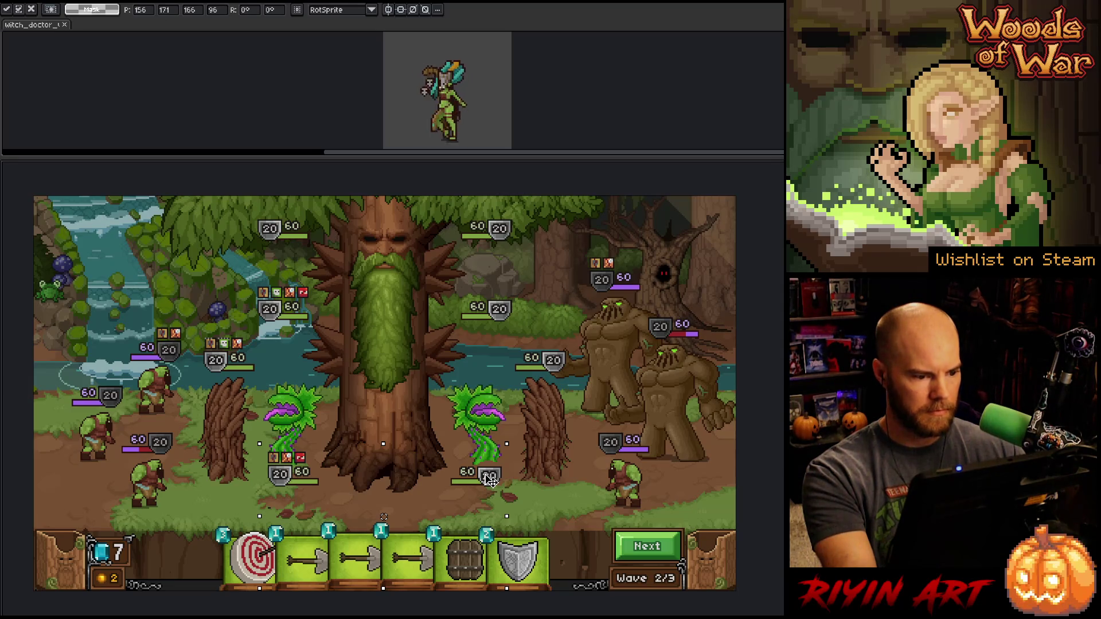
{"action": "left_click_drag", "start_coordinate": [490, 479], "coordinate": [490, 488]}
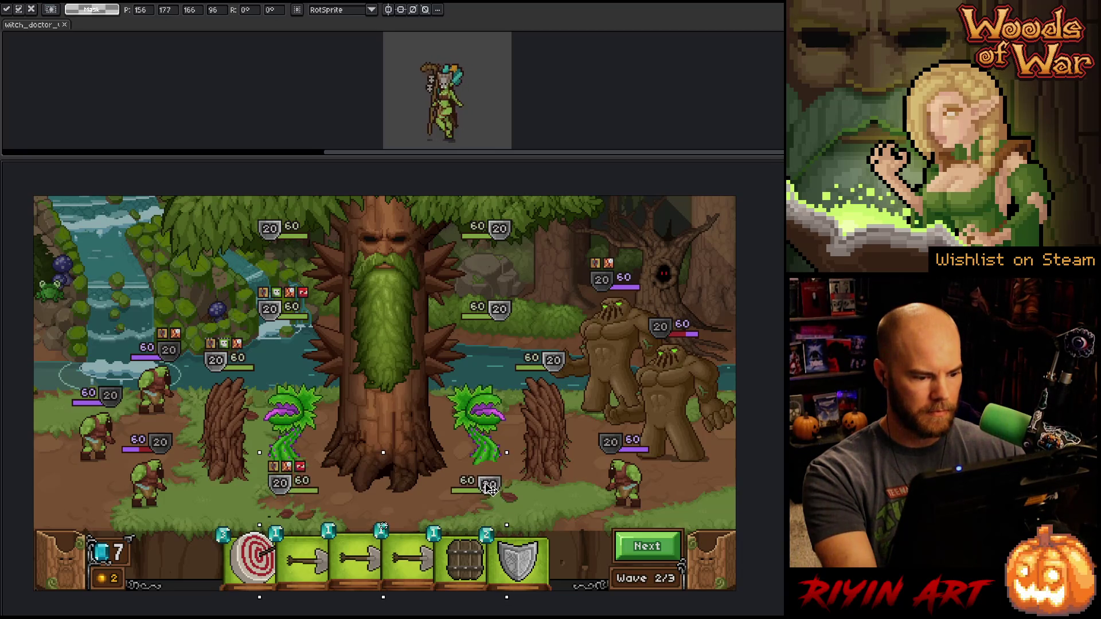
{"action": "key", "text": "ctrl+z"}
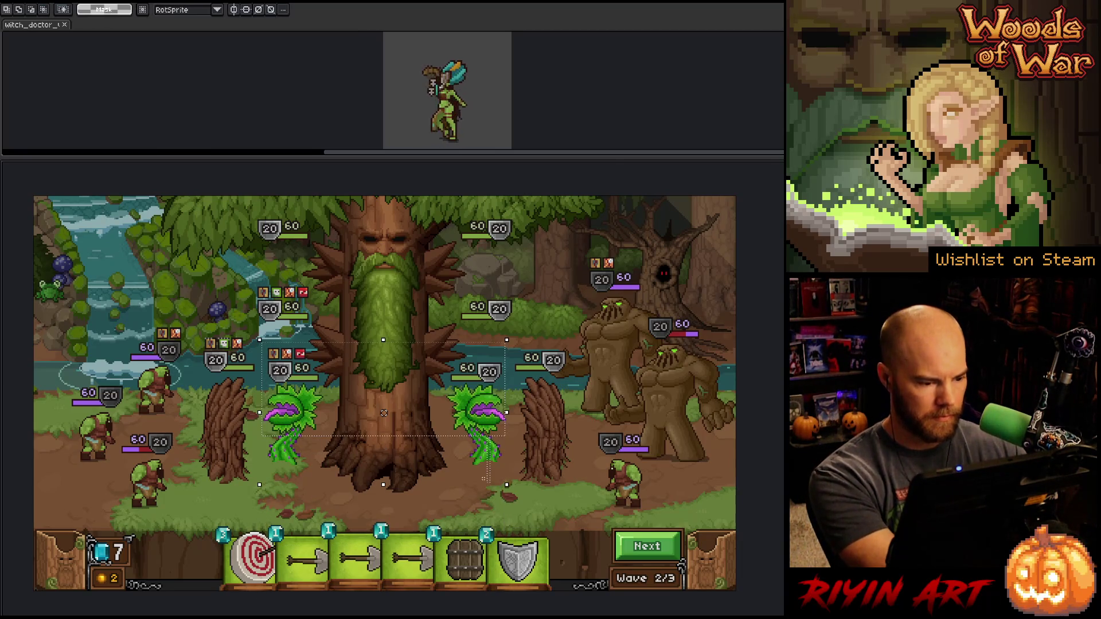
{"action": "left_click_drag", "start_coordinate": [253, 471], "coordinate": [296, 393]}
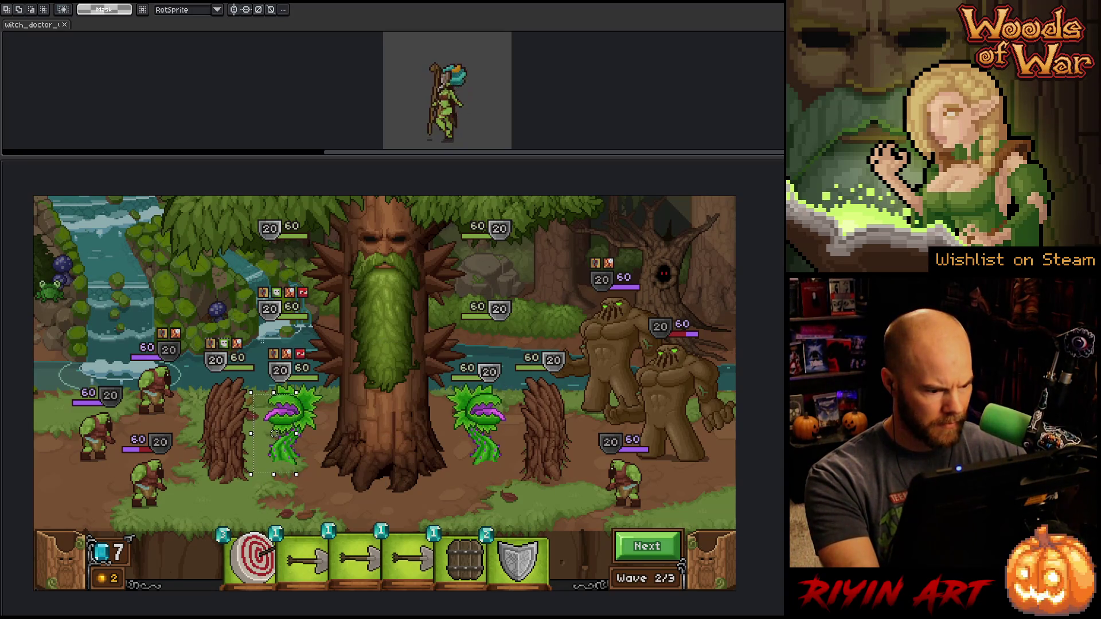
{"action": "mouse_move", "coordinate": [263, 343]}
{"action": "left_mouse_down"}
{"action": "mouse_move", "coordinate": [478, 436]}
{"action": "mouse_move", "coordinate": [505, 424]}
{"action": "mouse_move", "coordinate": [495, 404]}
{"action": "mouse_move", "coordinate": [485, 502]}
{"action": "left_mouse_up"}
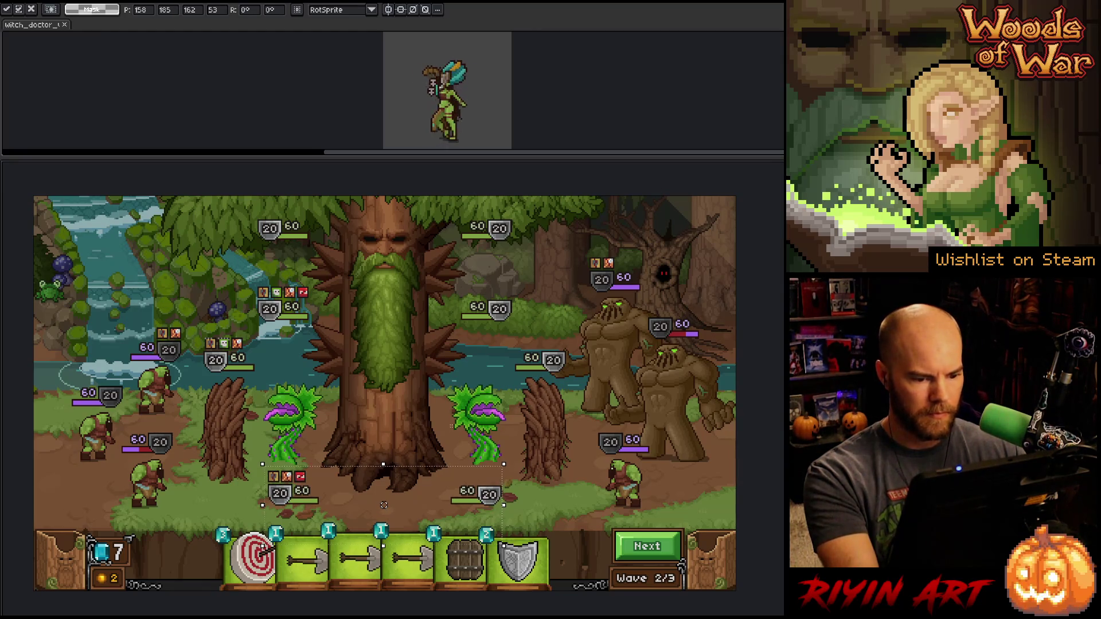
{"action": "key", "text": "ctrl+d"}
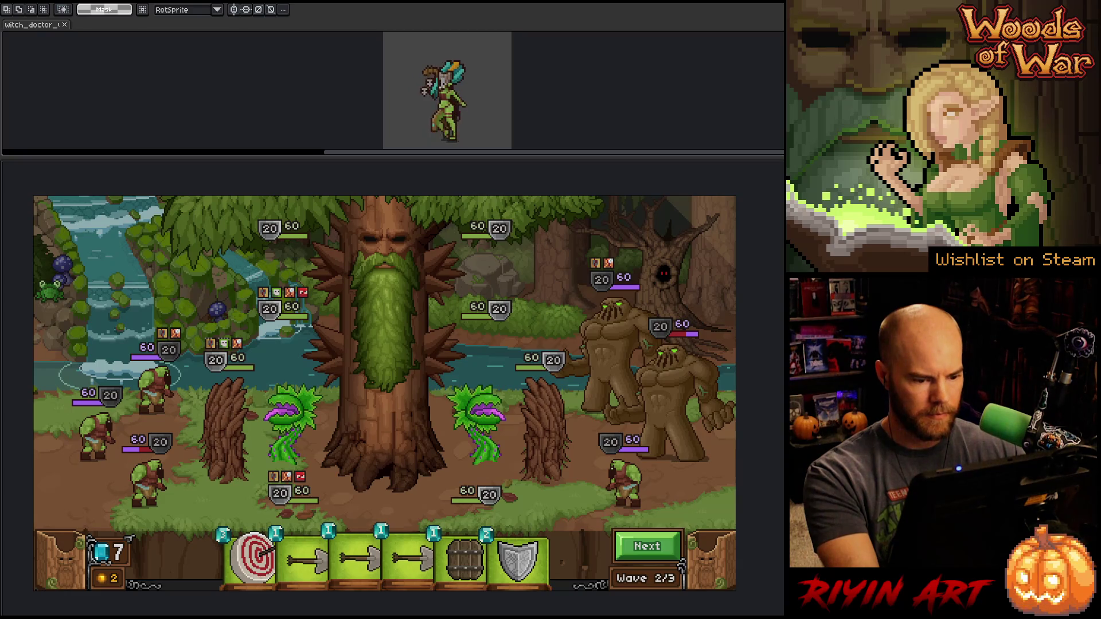
Select the small treants' HP and shield bars and commit them beneath the treants
{"action": "key", "text": "v"}
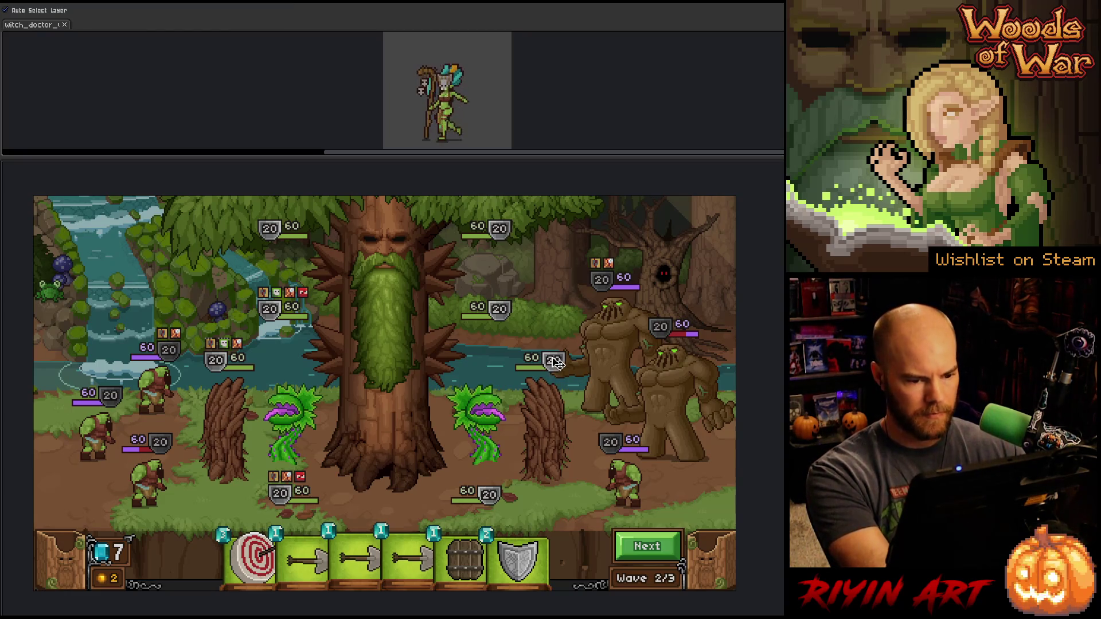
{"action": "key", "text": "m"}
{"action": "mouse_move", "coordinate": [571, 379]}
{"action": "left_mouse_down"}
{"action": "mouse_move", "coordinate": [418, 344]}
{"action": "mouse_move", "coordinate": [198, 343]}
{"action": "mouse_move", "coordinate": [268, 362]}
{"action": "mouse_move", "coordinate": [228, 509]}
{"action": "left_mouse_up"}
{"action": "key", "text": "Return"}
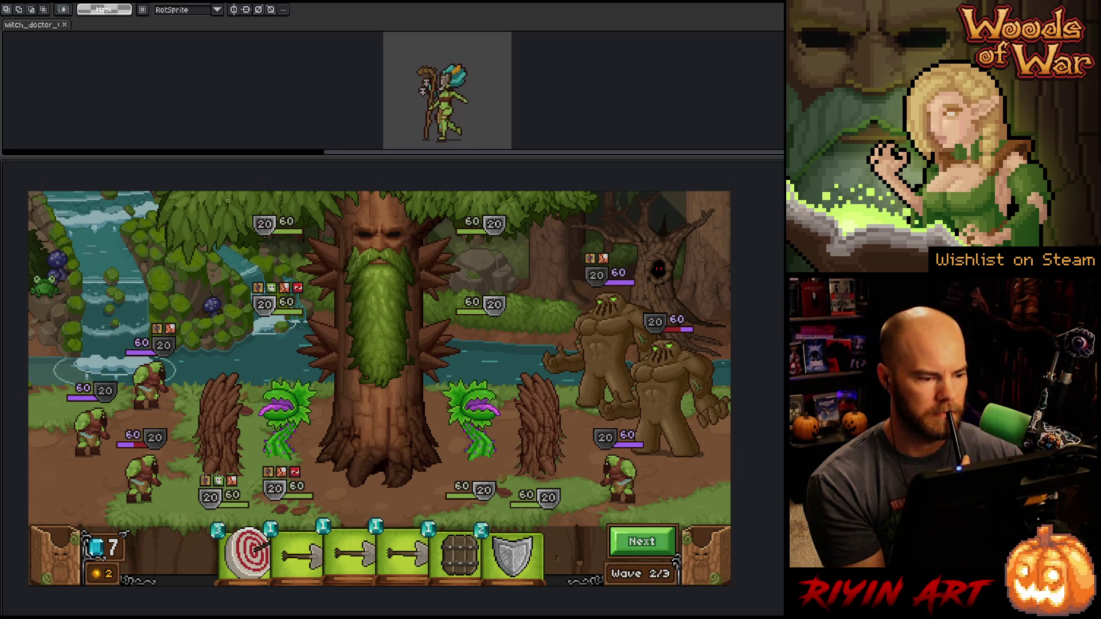
{"action": "left_click_drag", "start_coordinate": [225, 198], "coordinate": [327, 343]}
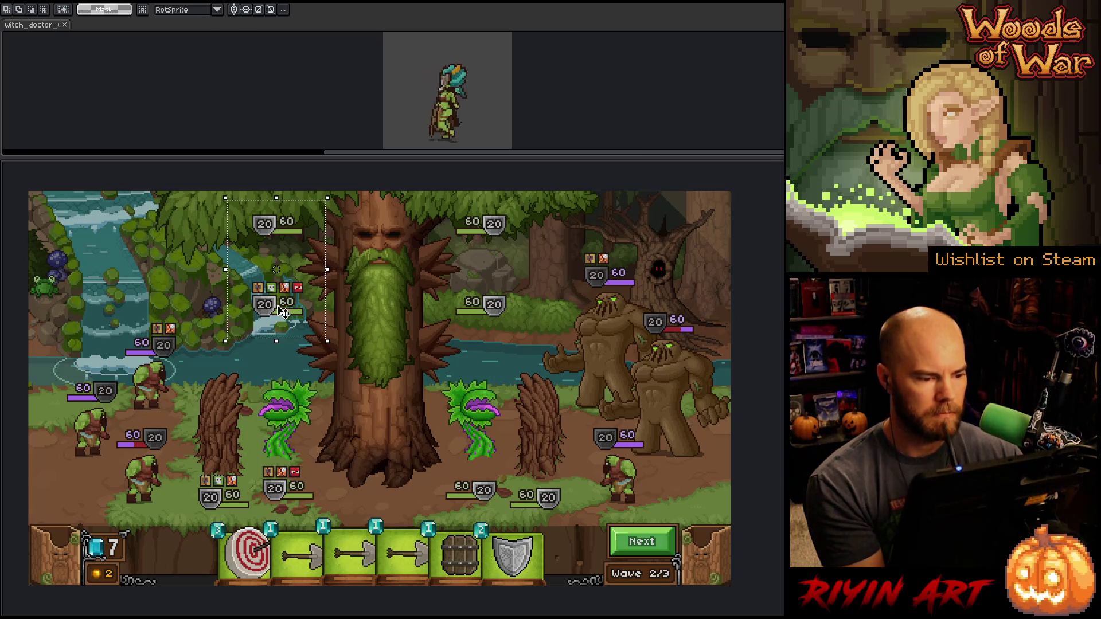
{"action": "mouse_move", "coordinate": [268, 310]}
{"action": "left_mouse_down"}
{"action": "mouse_move", "coordinate": [351, 313]}
{"action": "mouse_move", "coordinate": [304, 315]}
{"action": "mouse_move", "coordinate": [305, 353]}
{"action": "mouse_move", "coordinate": [347, 354]}
{"action": "mouse_move", "coordinate": [247, 347]}
{"action": "mouse_move", "coordinate": [264, 348]}
{"action": "mouse_move", "coordinate": [256, 350]}
{"action": "mouse_move", "coordinate": [278, 307]}
{"action": "mouse_move", "coordinate": [313, 318]}
{"action": "left_mouse_up"}
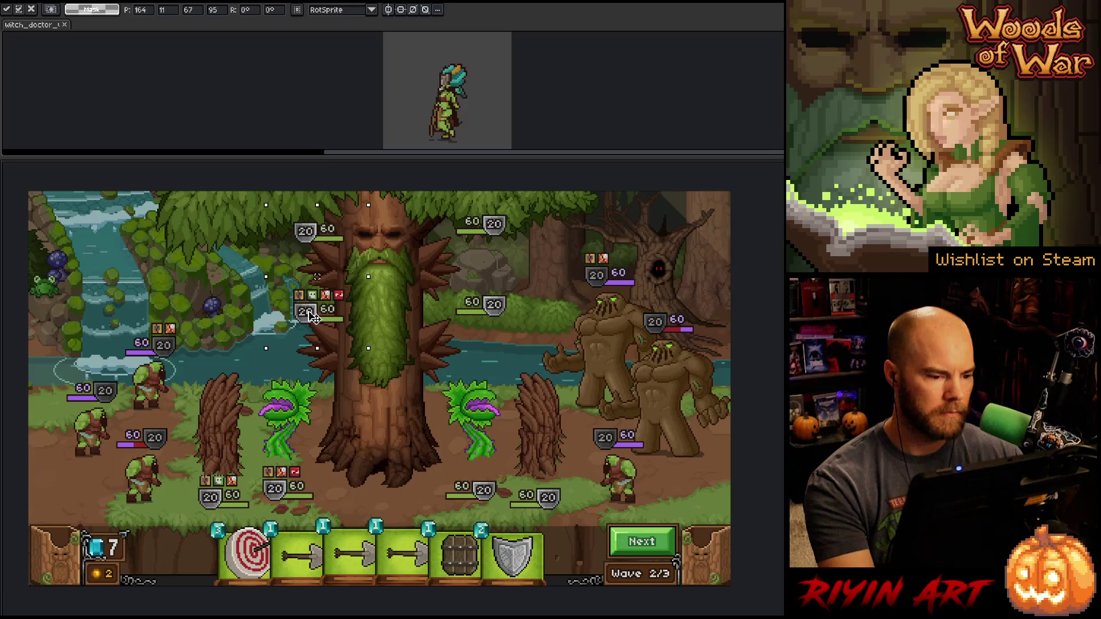
{"action": "left_click", "coordinate": [380, 415]}
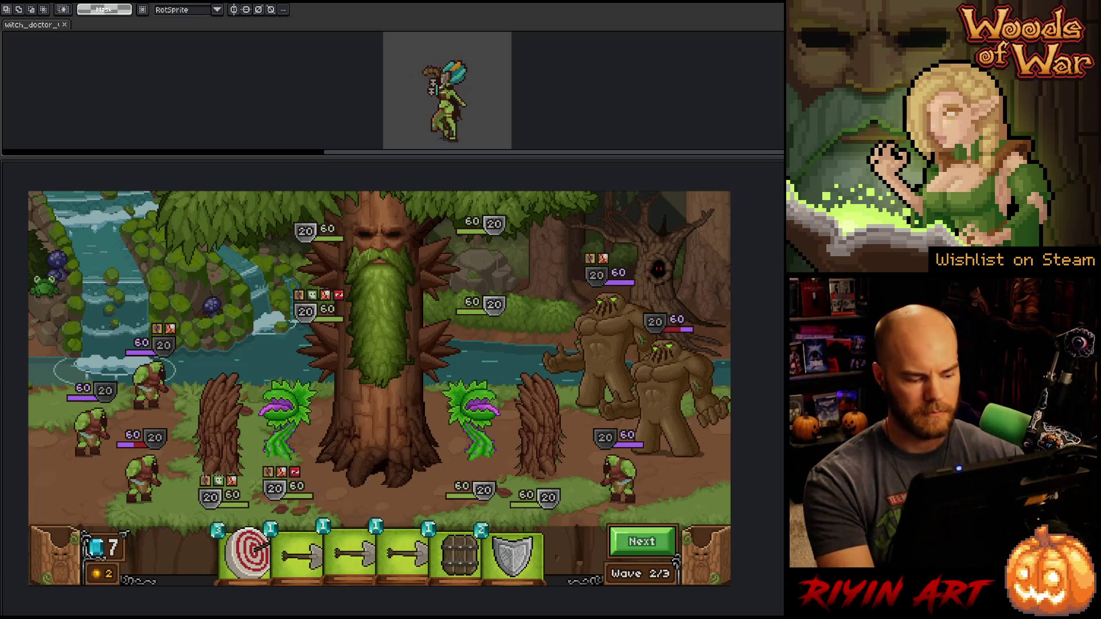
{"action": "key", "text": "ctrl+z"}
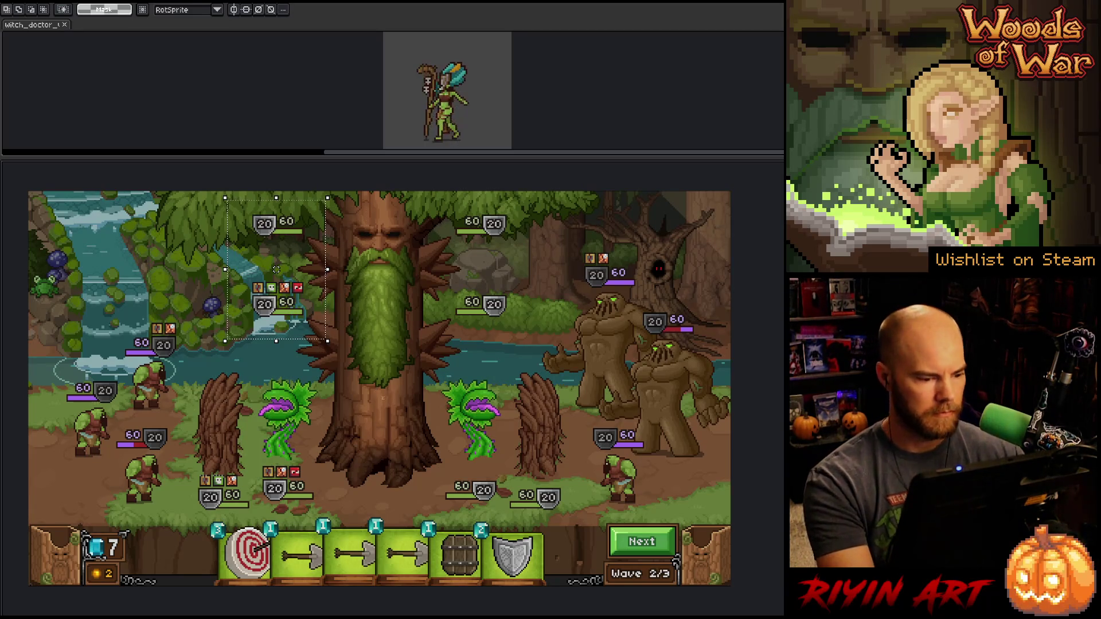
{"action": "left_click", "coordinate": [387, 409]}
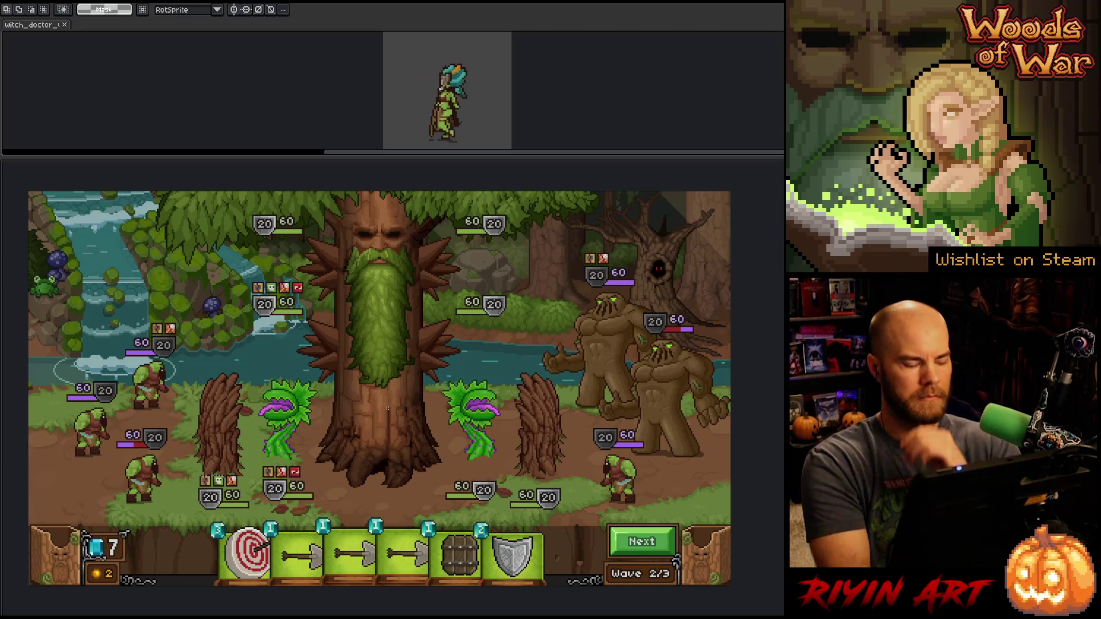